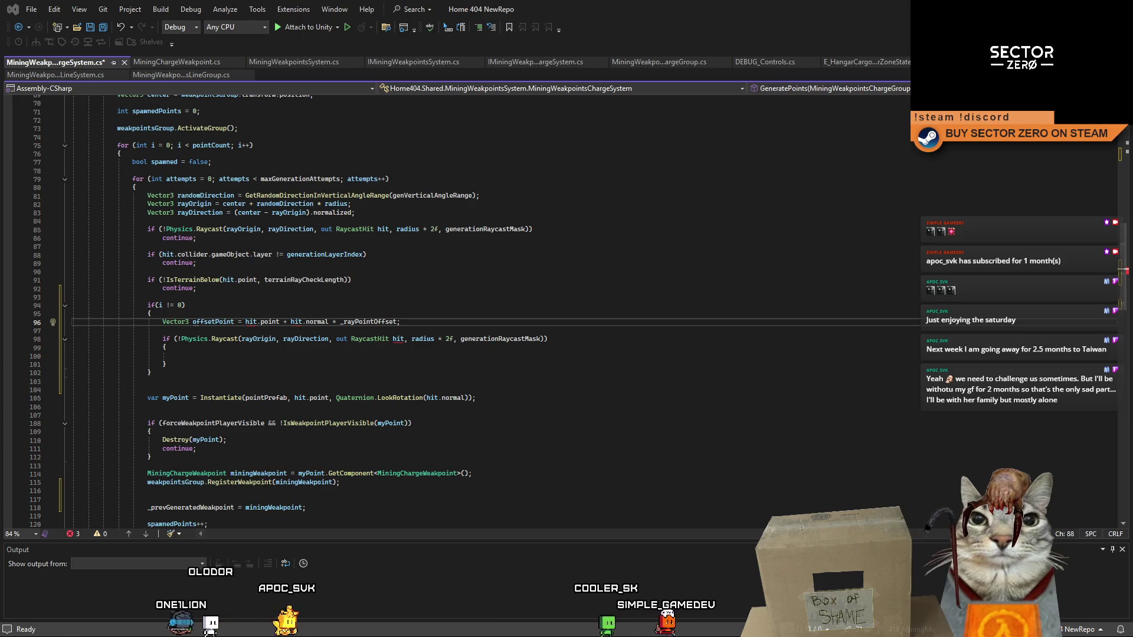
- Trace the braces of the i != 0 block and the inner raycast block
click(317, 274)
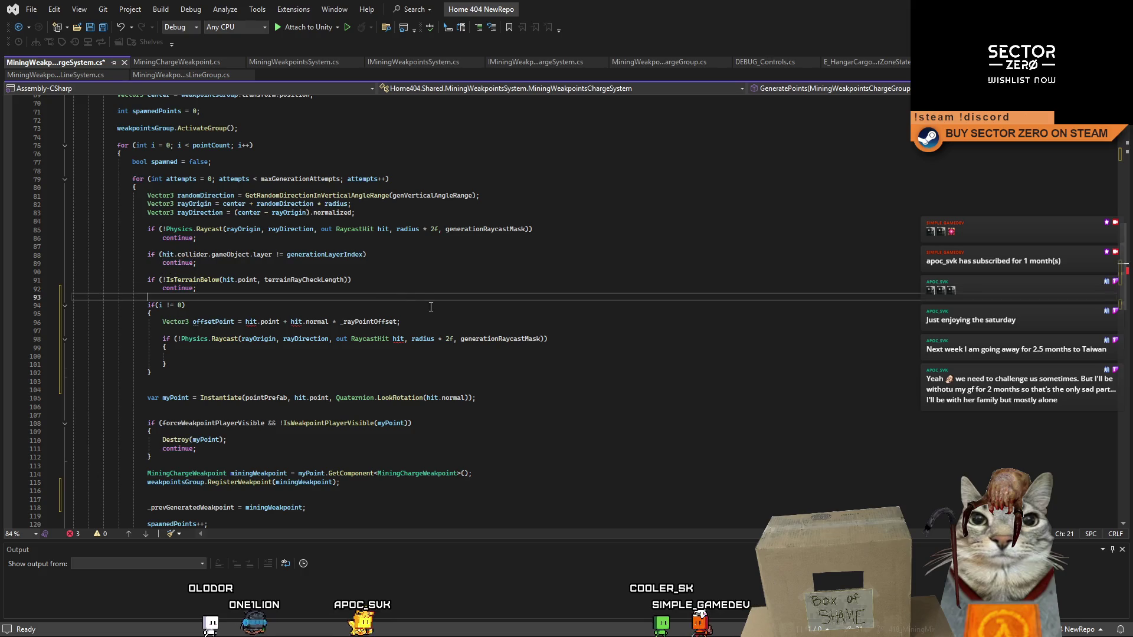
click(489, 311)
key(Down)
key(Down)
key(Down)
scroll(437, 372, down, 2)
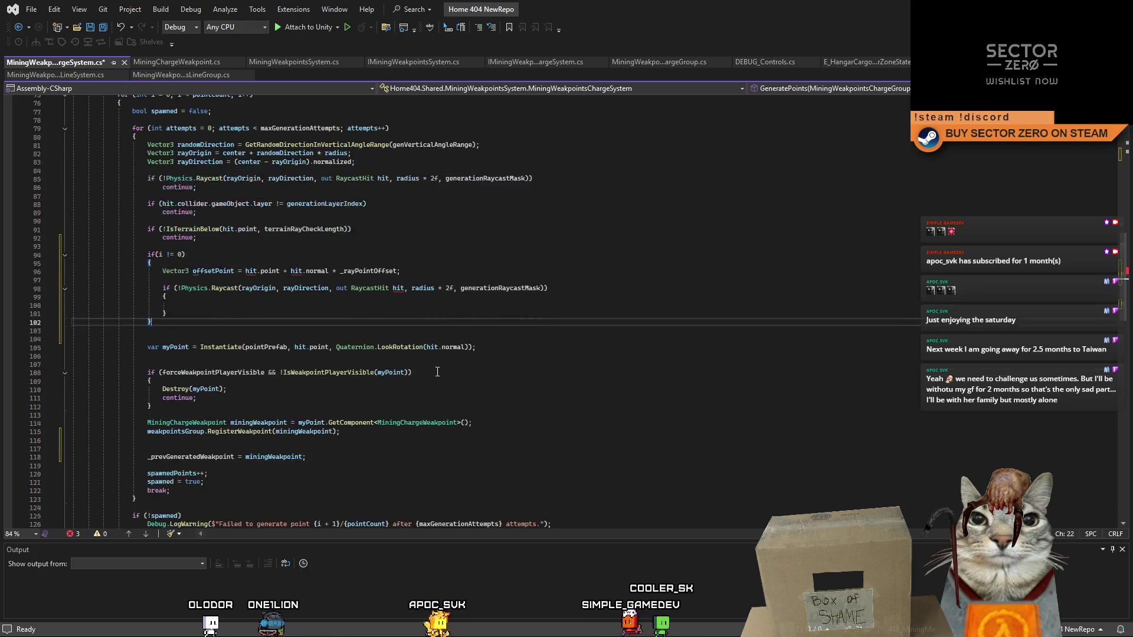
click(443, 314)
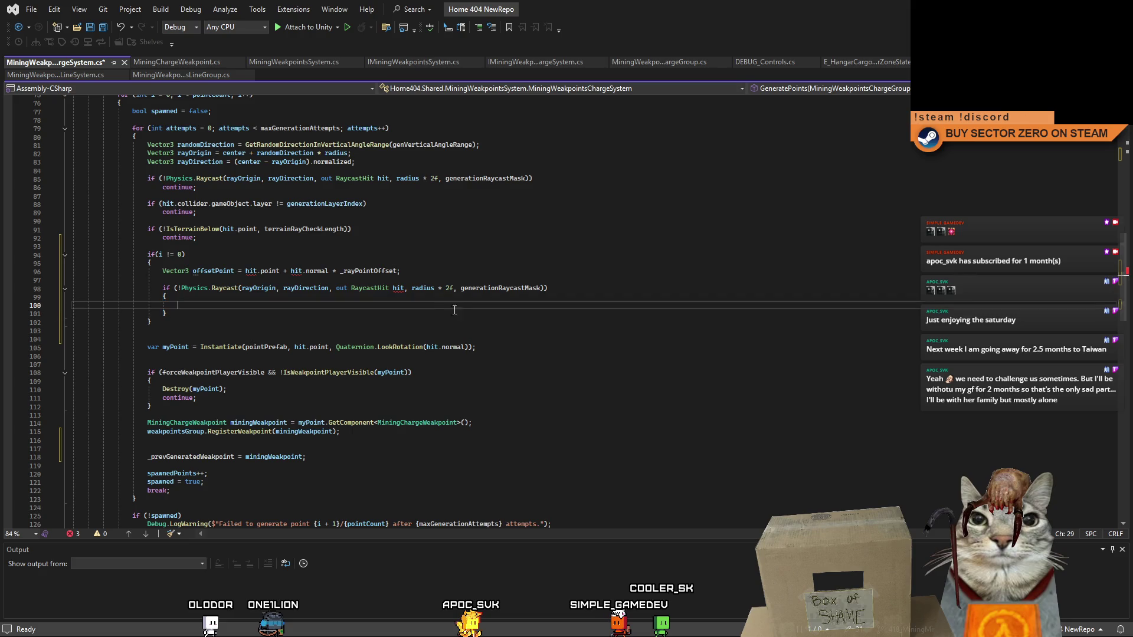
click(446, 299)
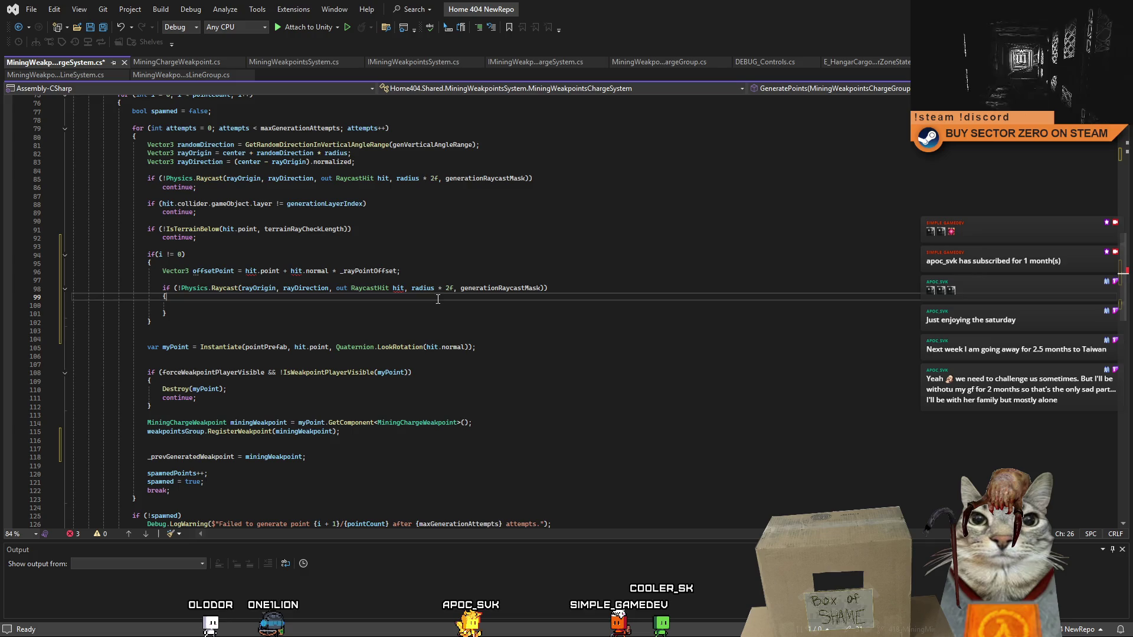
key(Down)
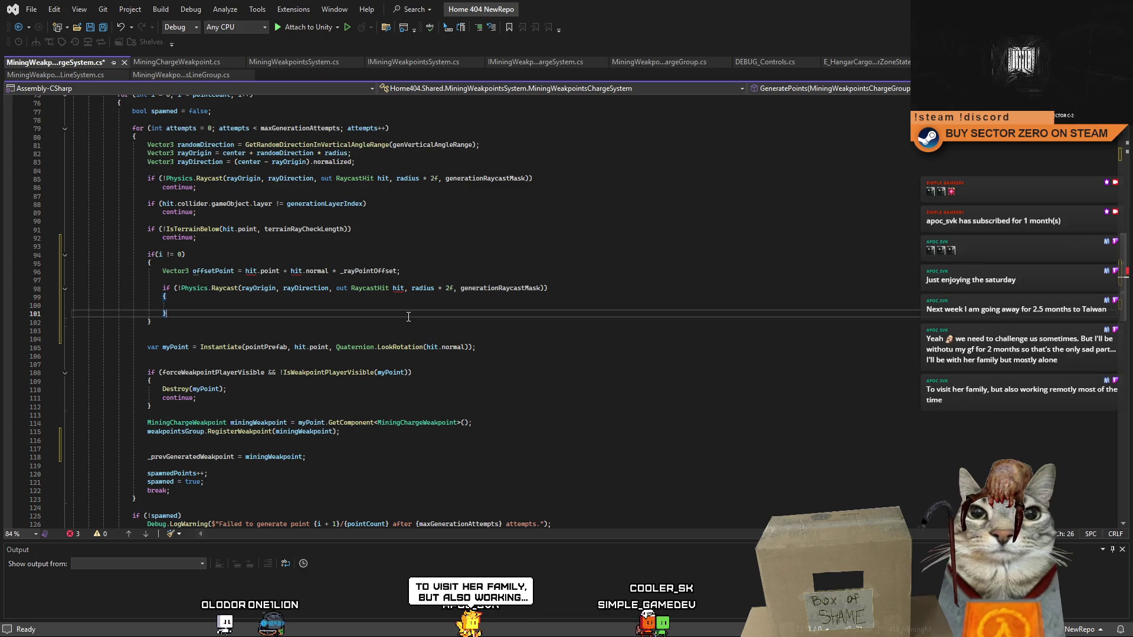
click(415, 314)
click(403, 323)
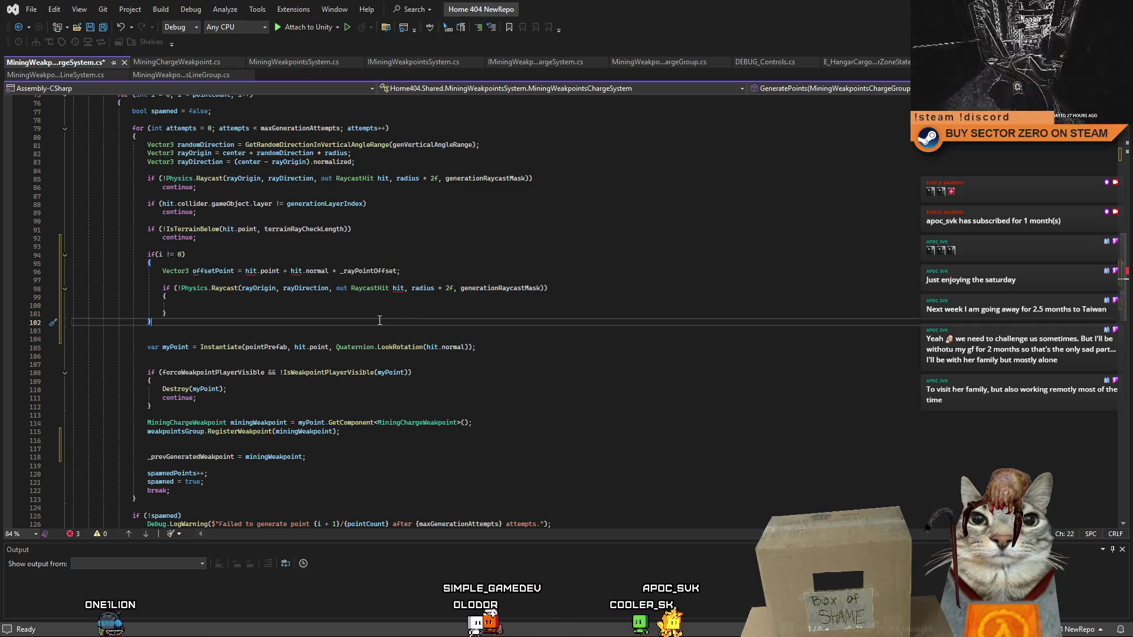
- Examine the inner raycast block, the offsetPoint variable and the type of hit
click(405, 304)
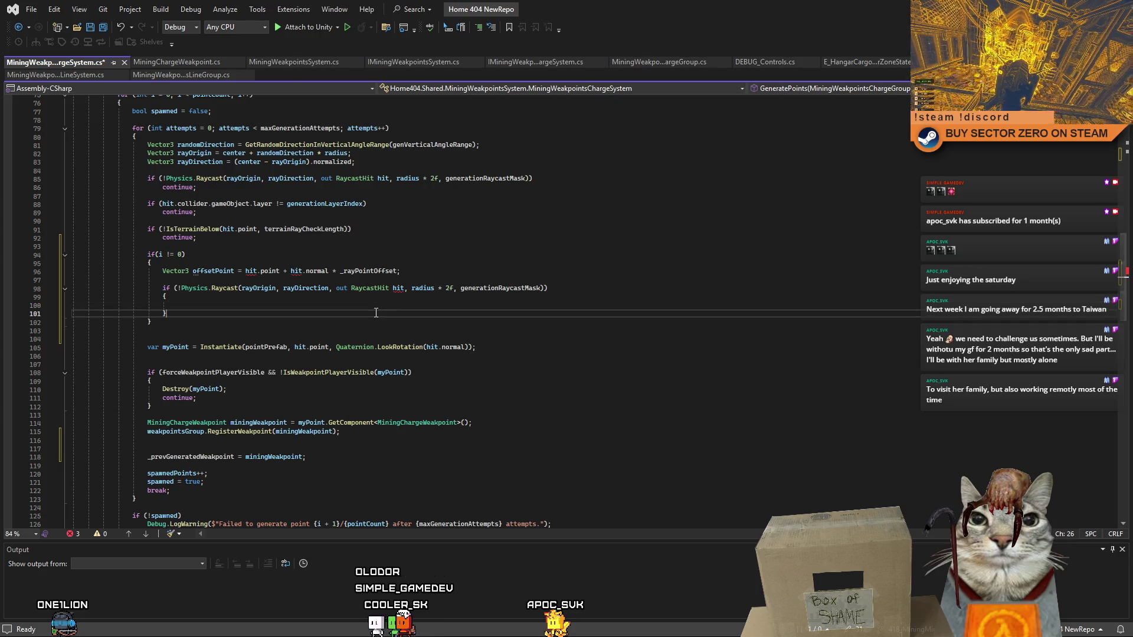
click(334, 297)
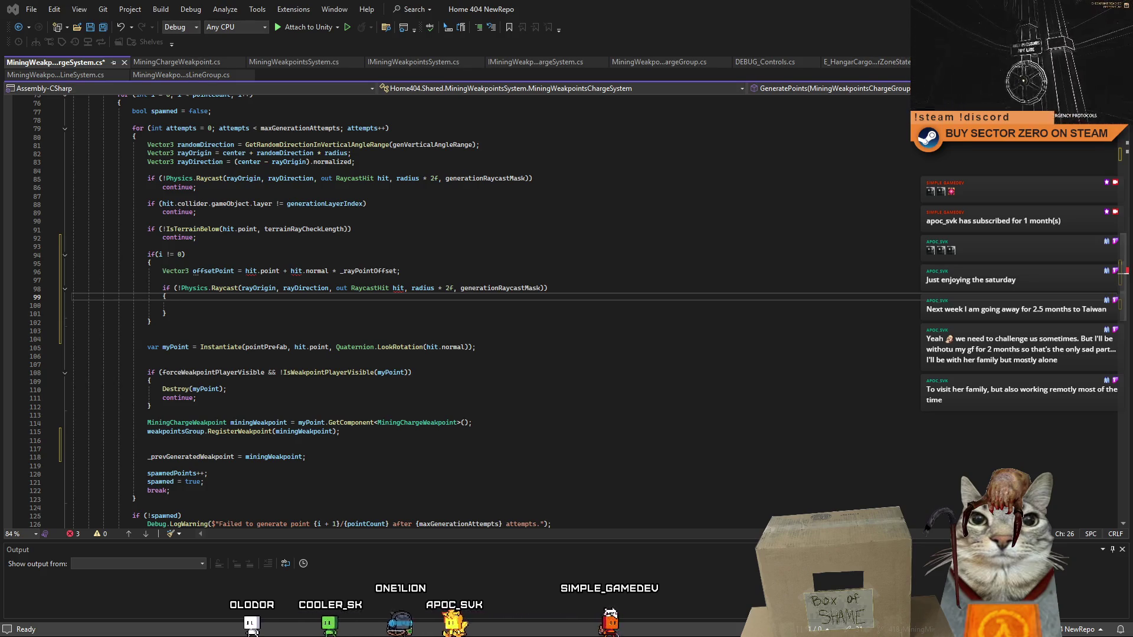
click(345, 305)
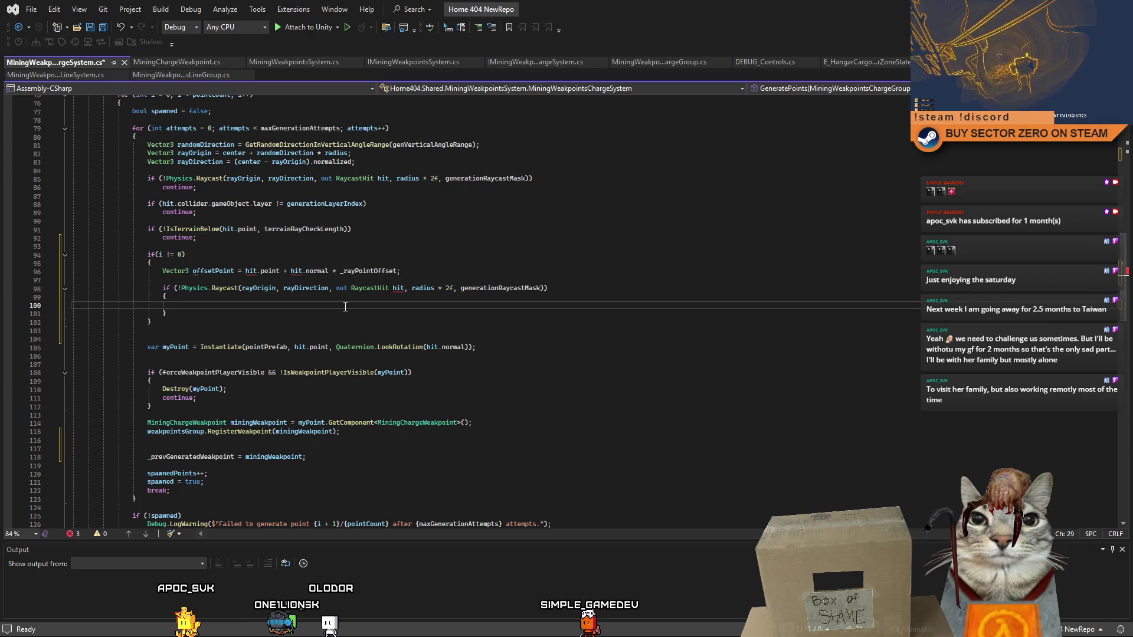
click(277, 311)
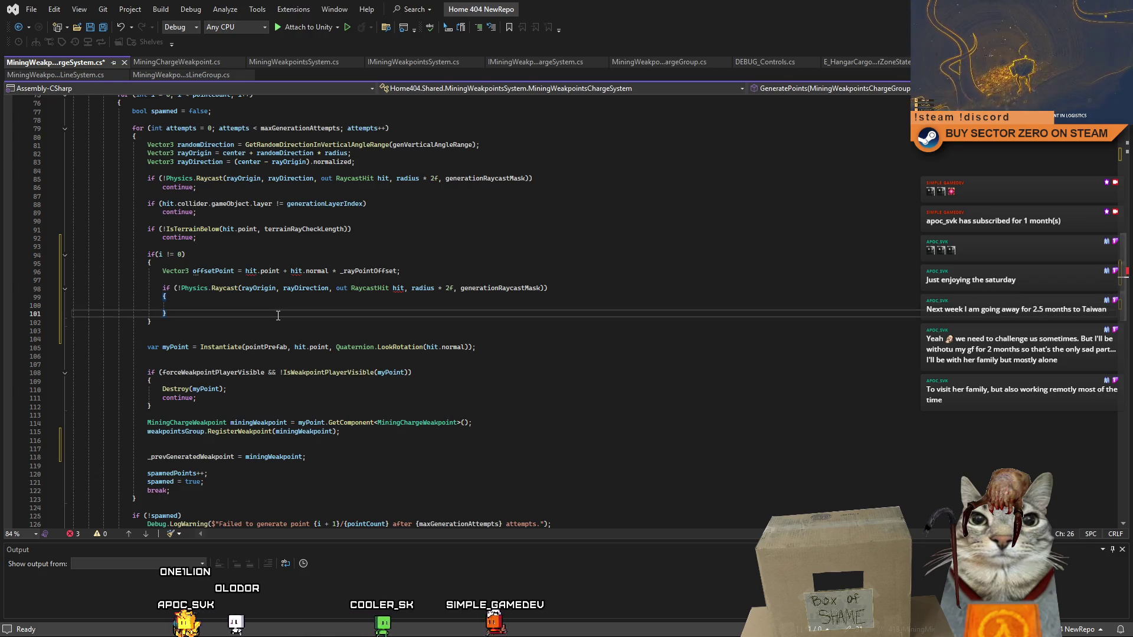
double_click(214, 271)
scroll(208, 271, up, 2)
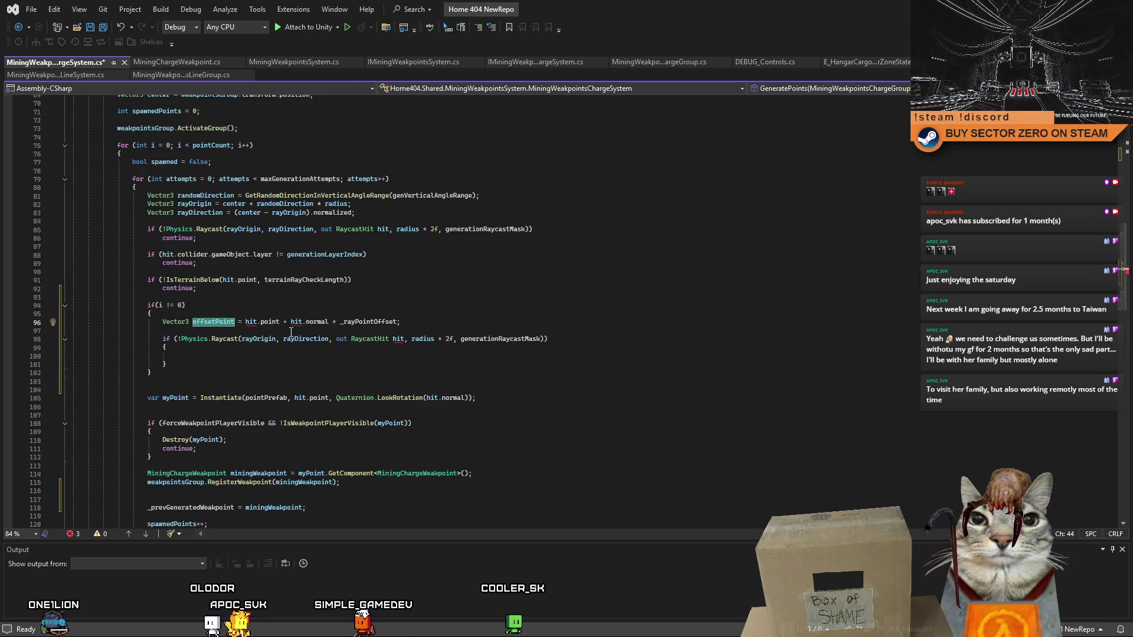
double_click(251, 322)
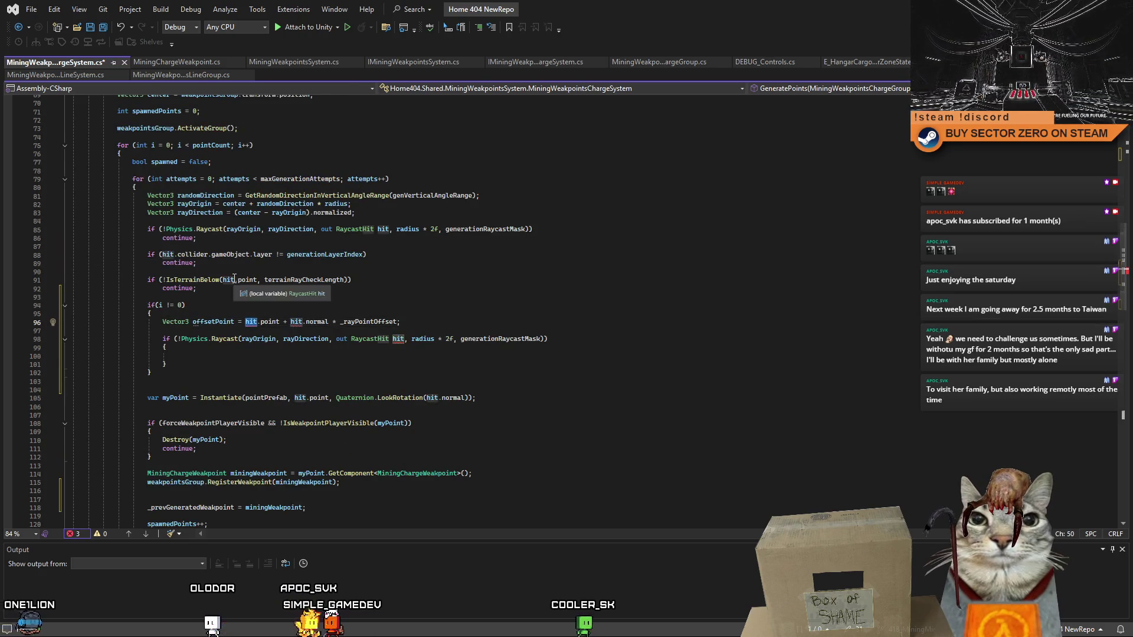
- Move the offsetPoint declaration statement above the if (i != 0) check
drag(163, 322, 465, 323)
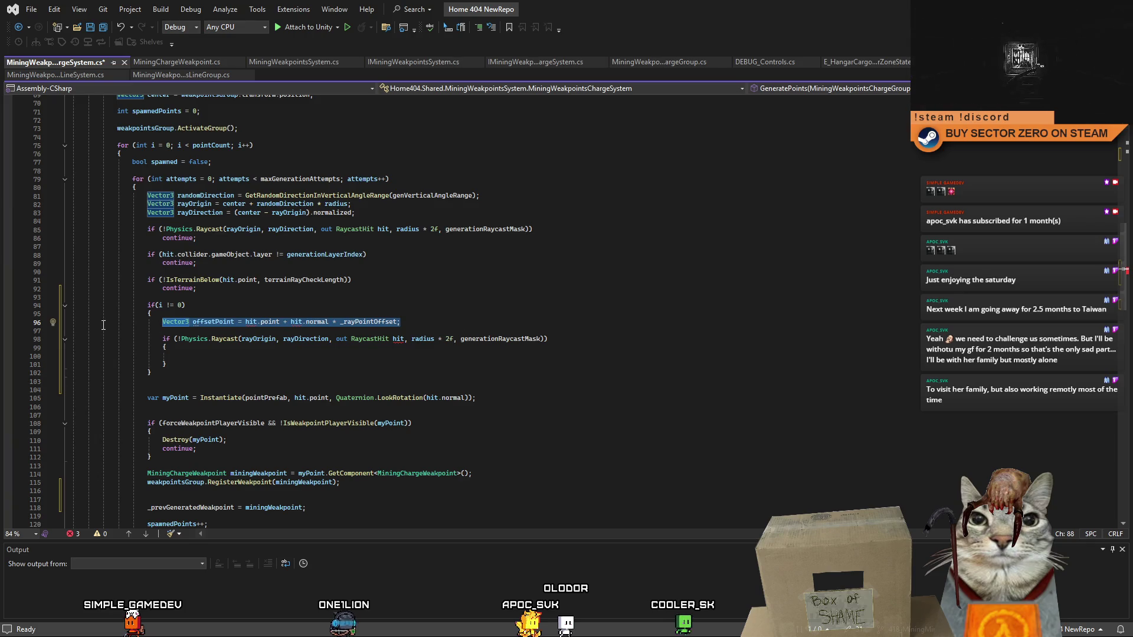
key(ctrl+x)
click(206, 297)
key(Return)
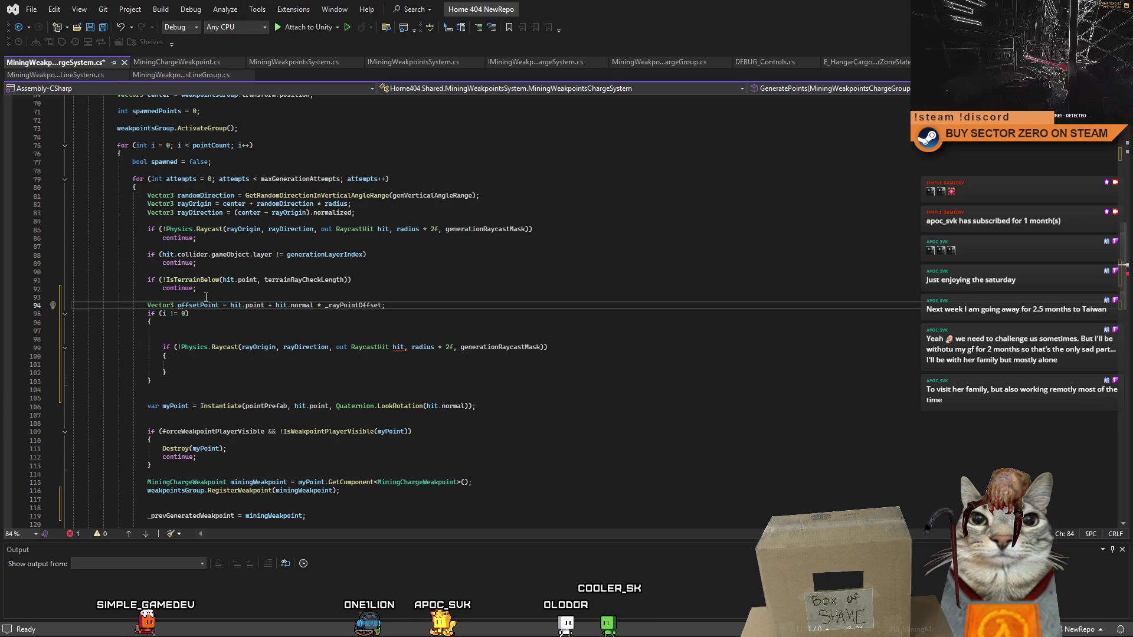
key(Return)
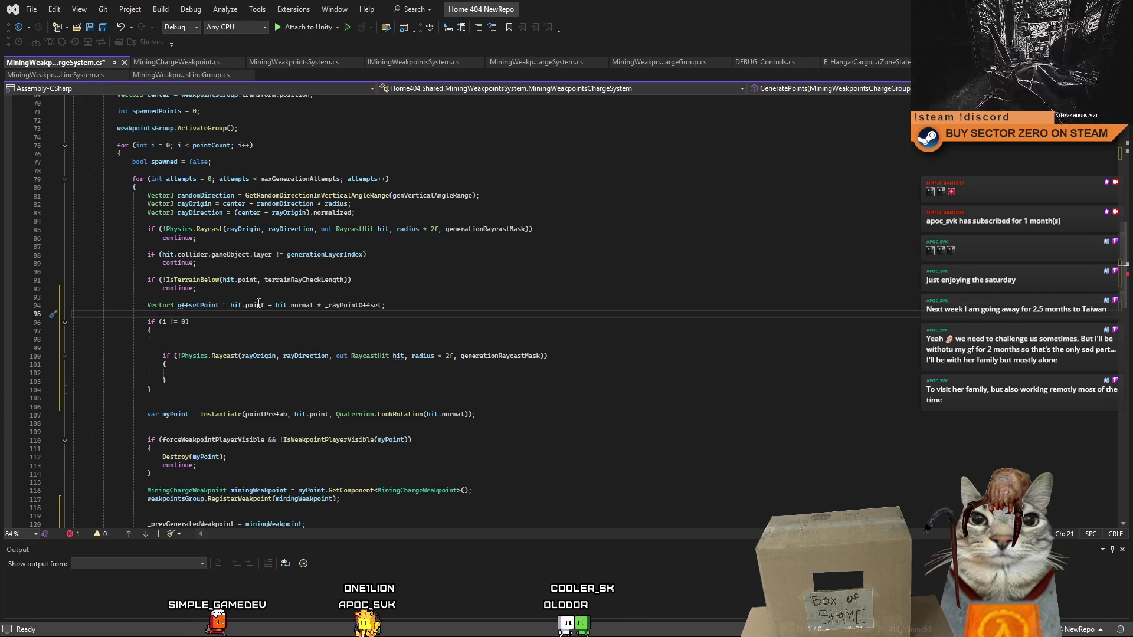
- Replace rayOrigin with offsetPoint in the inner Physics.Raycast call
double_click(197, 305)
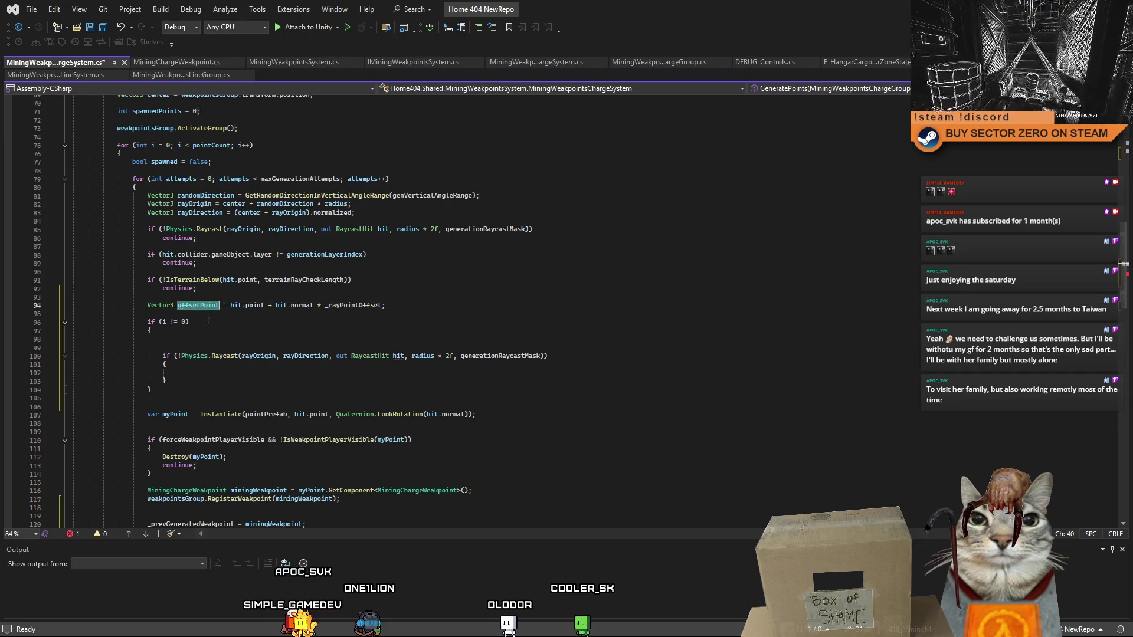
key(ctrl+c)
click(190, 338)
key(ctrl+v)
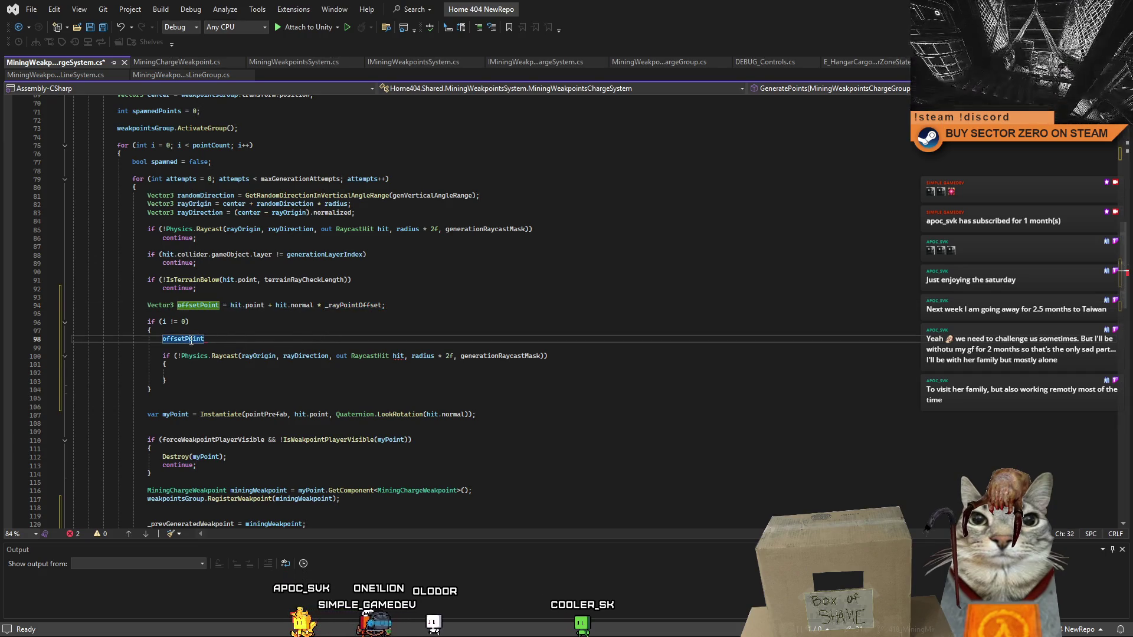
double_click(191, 339)
key(BackSpace)
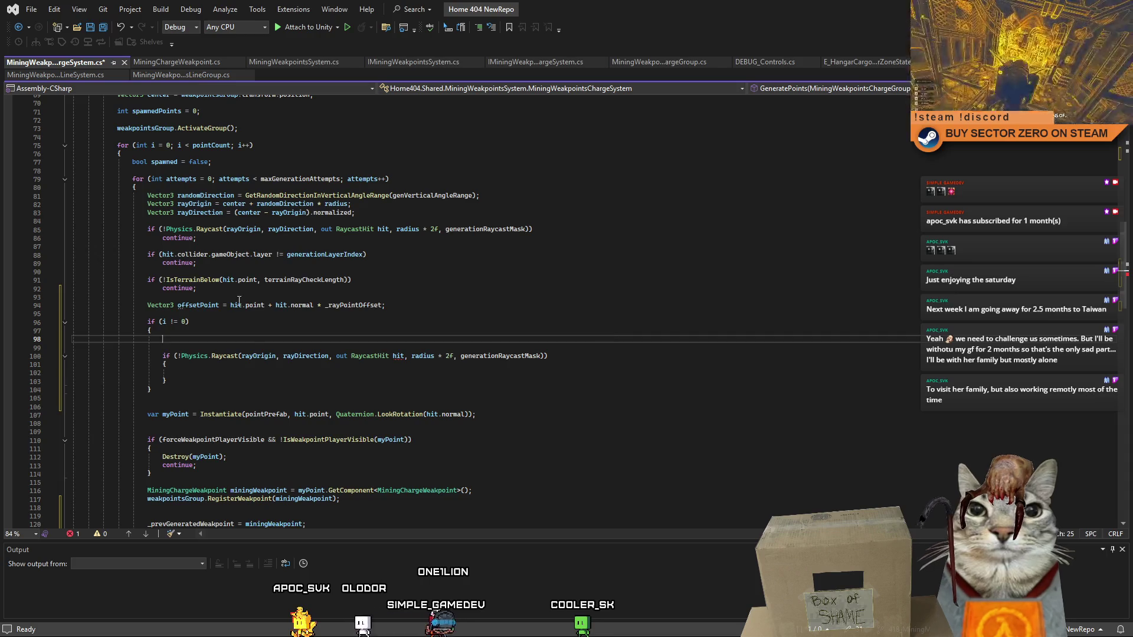
double_click(258, 356)
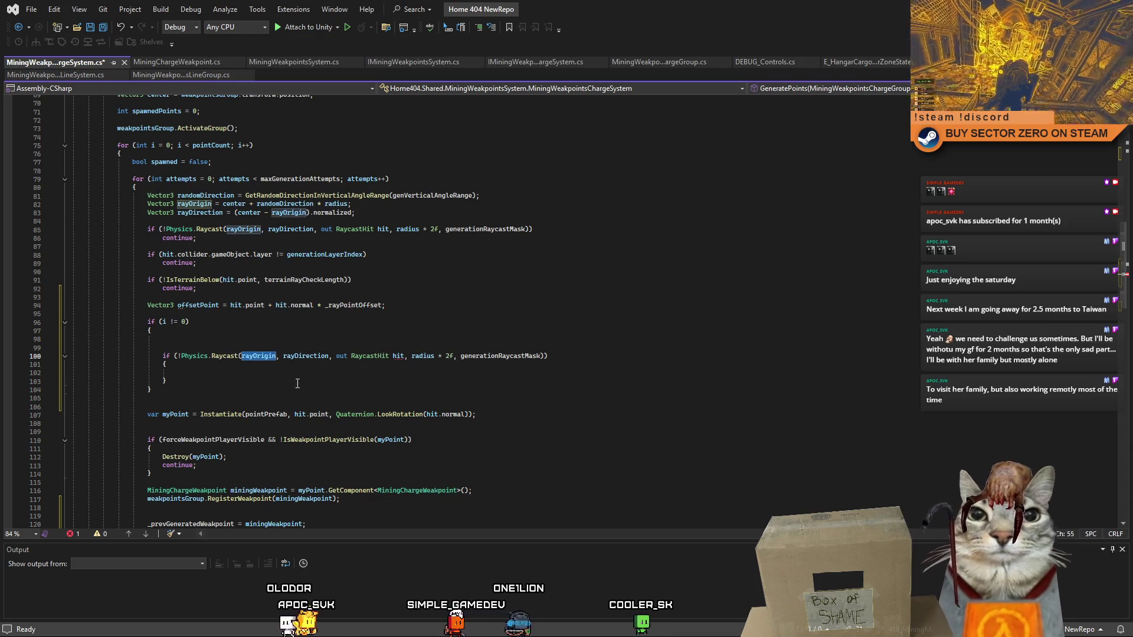
key(ctrl+v)
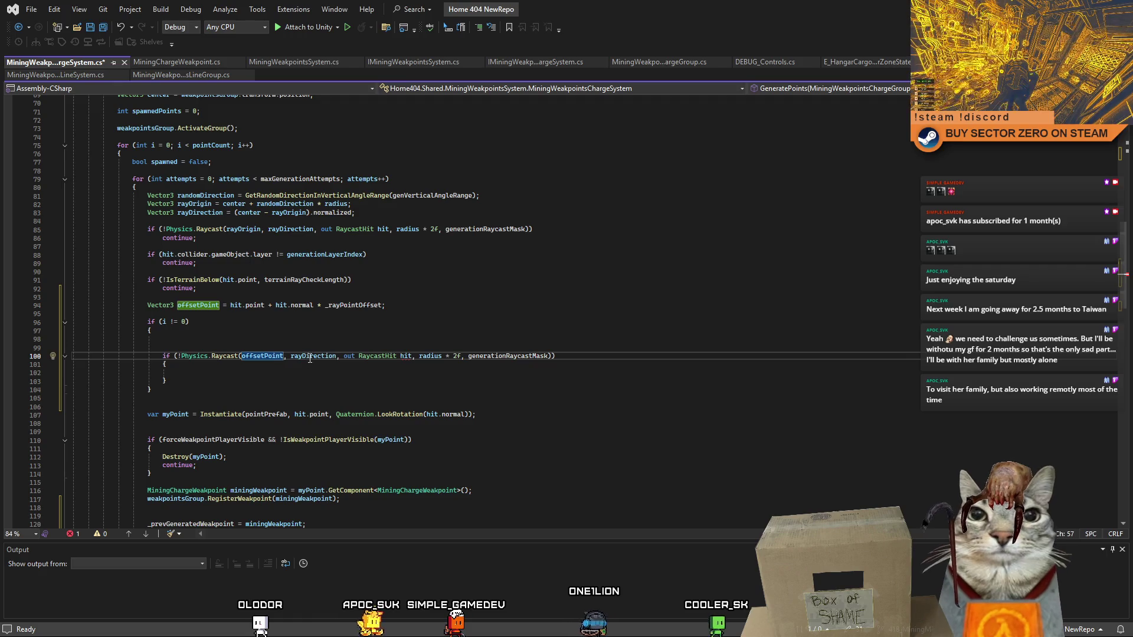
double_click(310, 355)
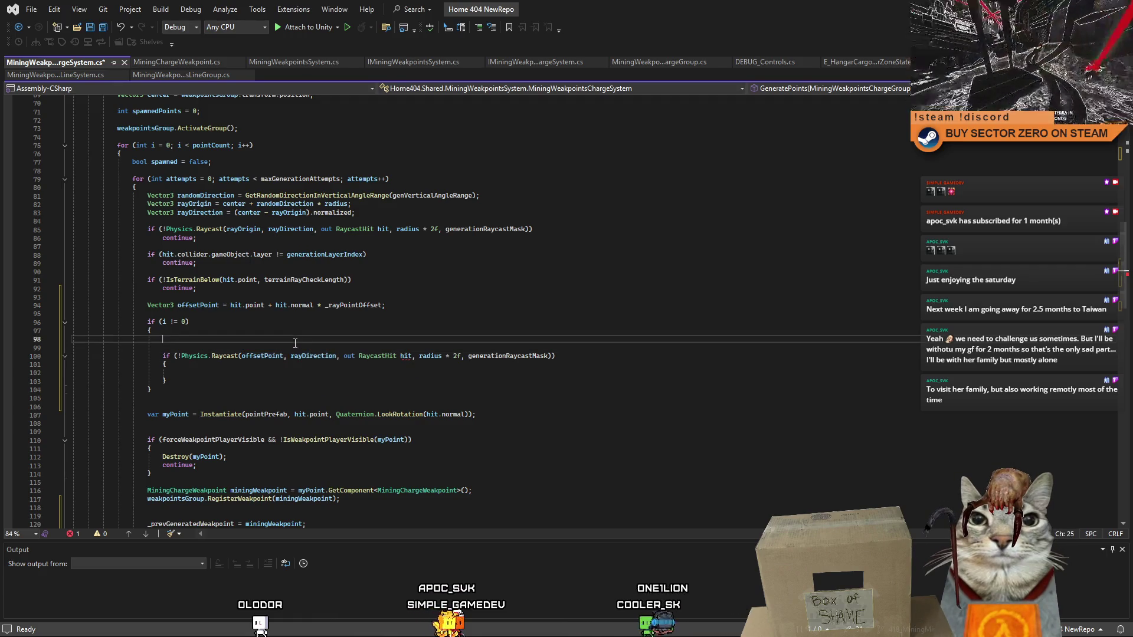
click(231, 345)
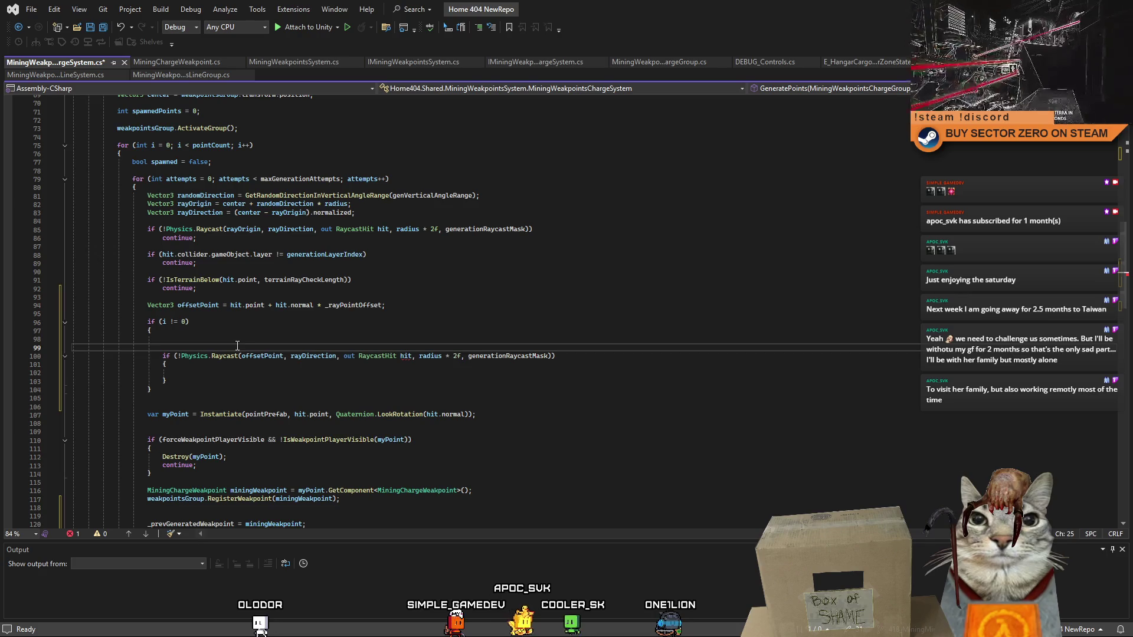
click(247, 338)
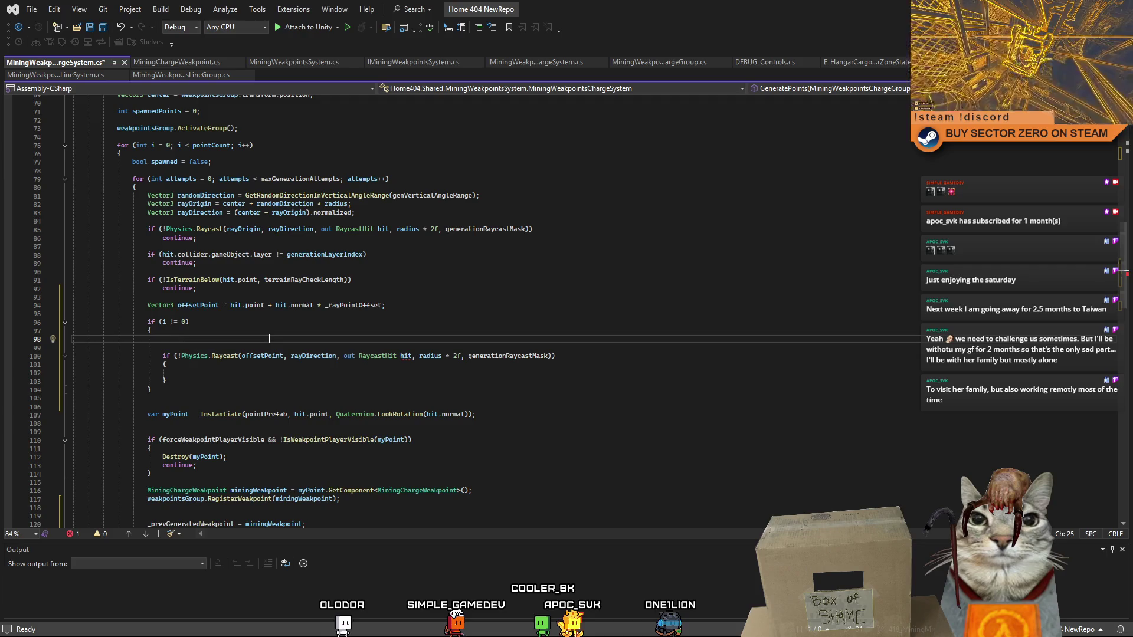
- Start a 'Vector3 chargeDirection =' declaration inside the if (i != 0) block
click(148, 306)
click(413, 306)
key(Return)
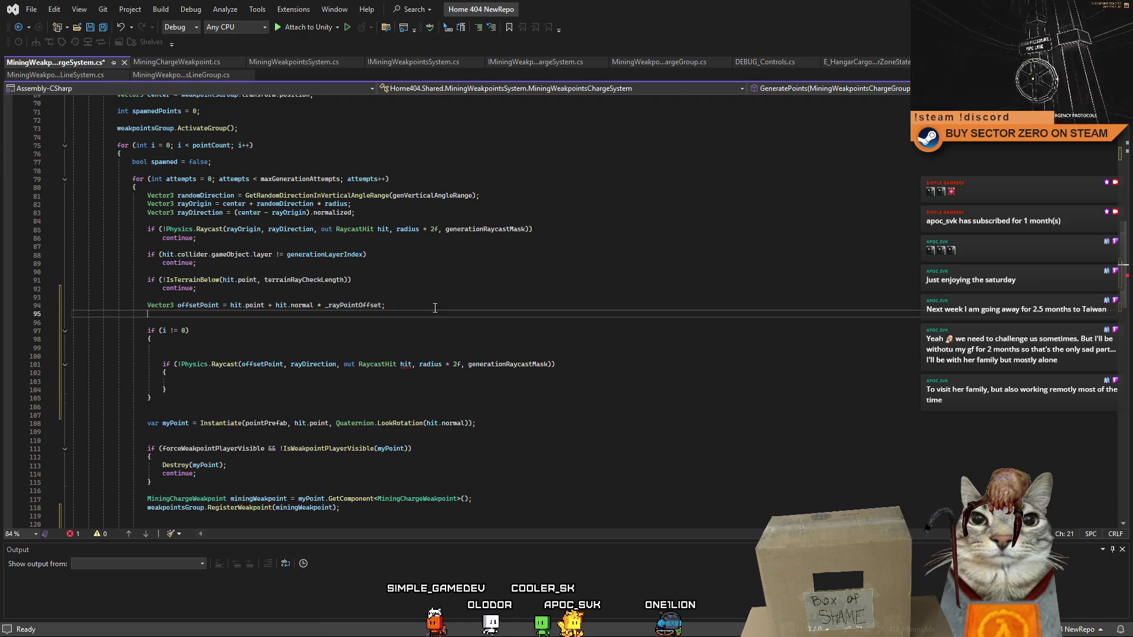
text(Vector3 chargeDirec)
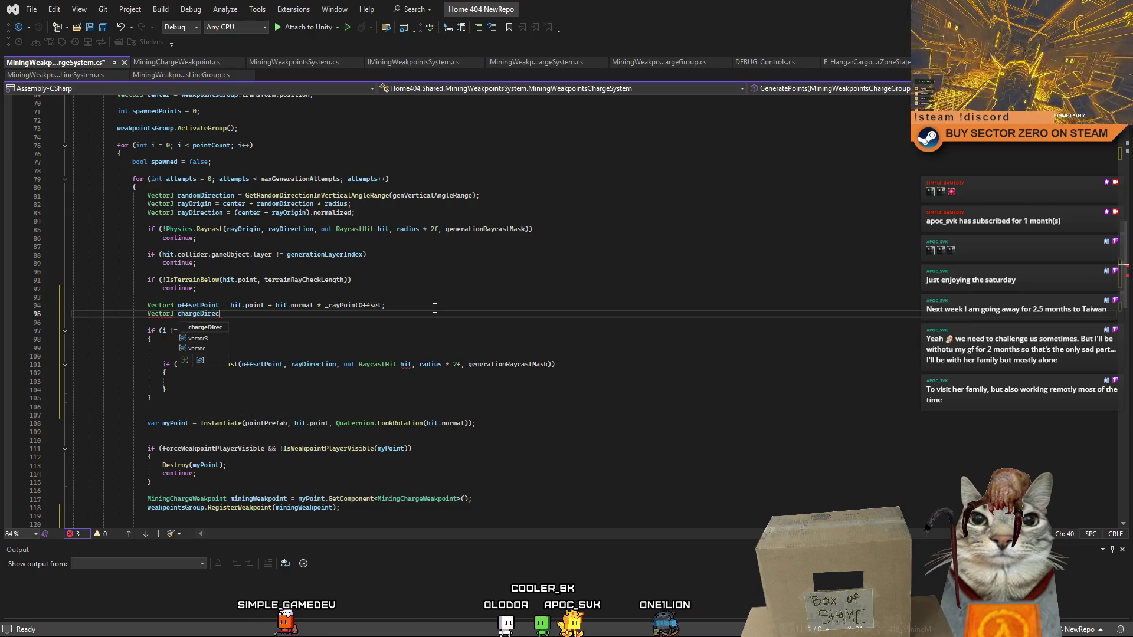
text(tion =)
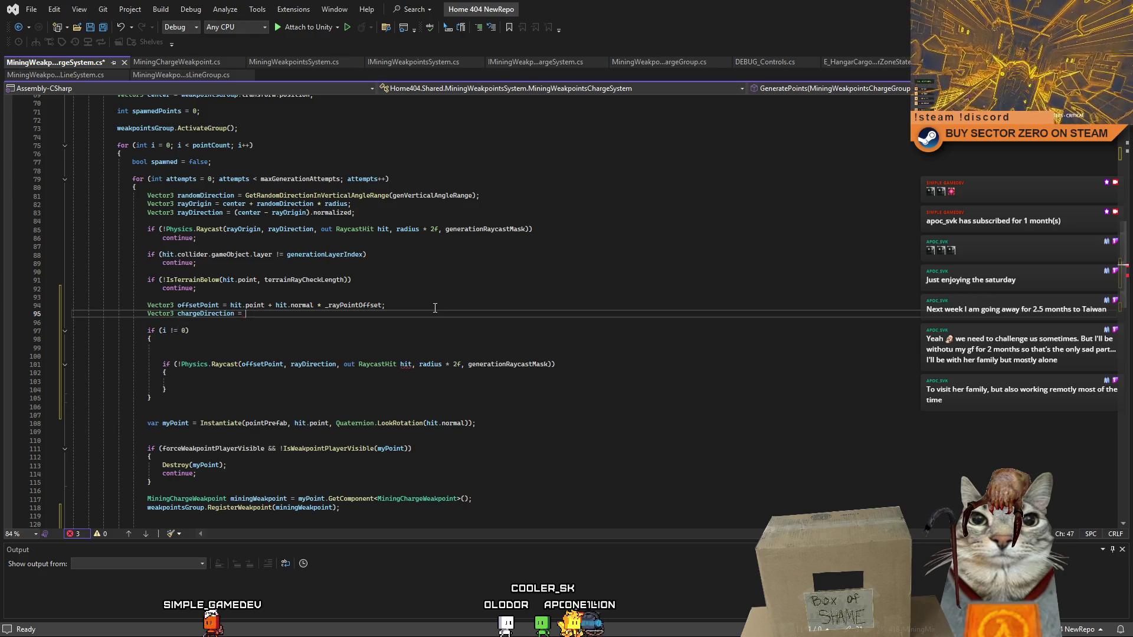
click(435, 307)
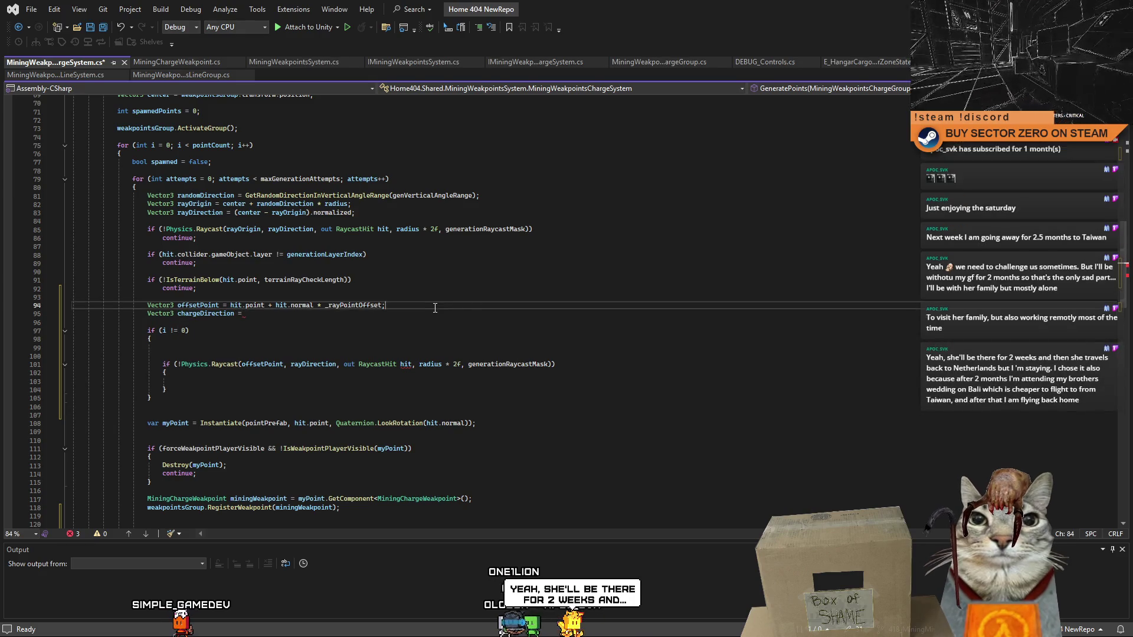
click(443, 313)
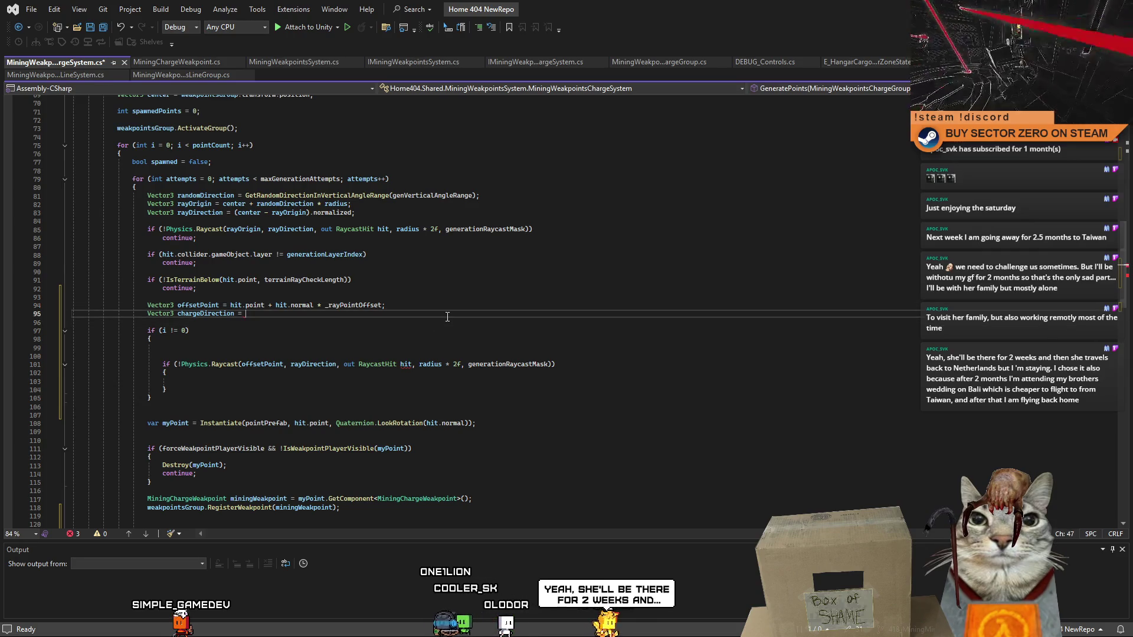
key(shift+Home)
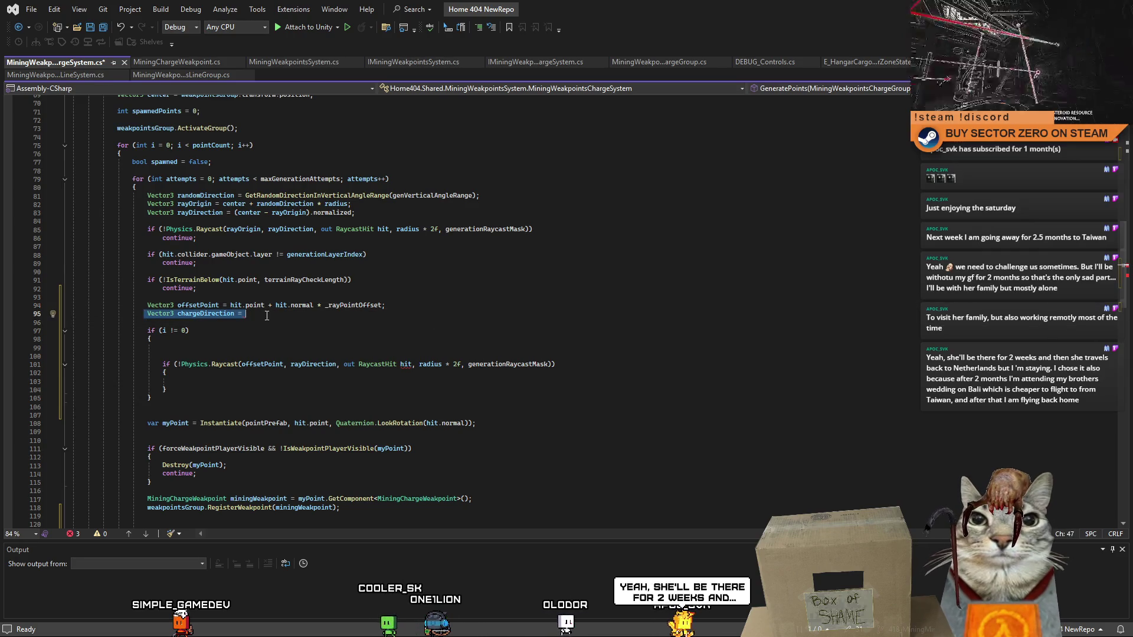
key(BackSpace)
click(201, 346)
text(Vector3 chargeDirection =)
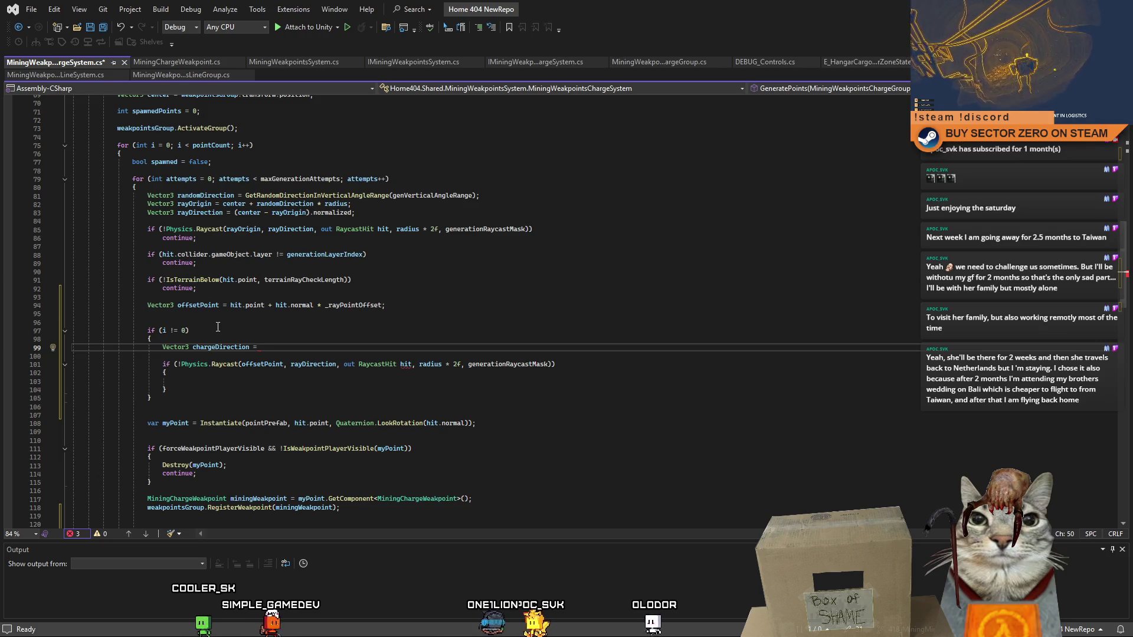
scroll(215, 327, up, 4)
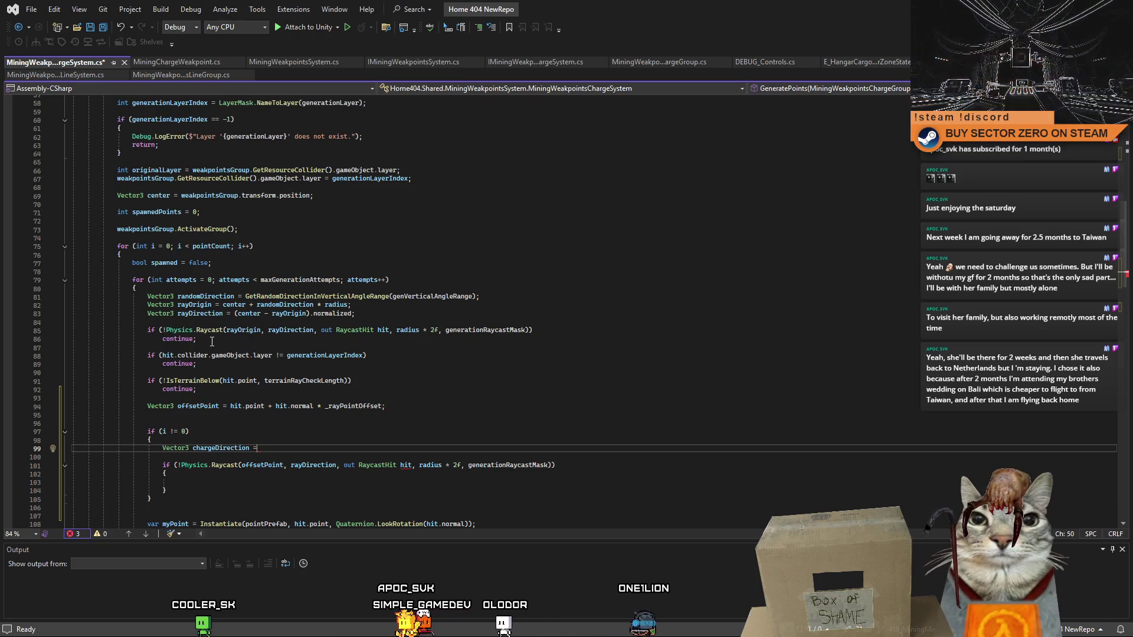
scroll(202, 344, down, 4)
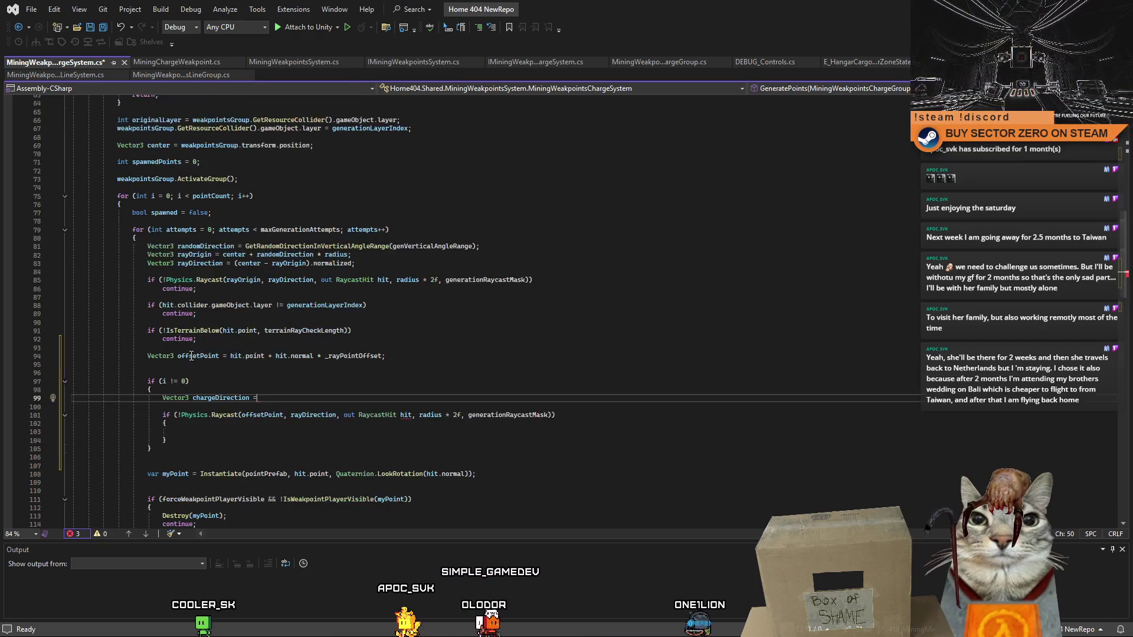
drag(1127, 267, 1124, 157)
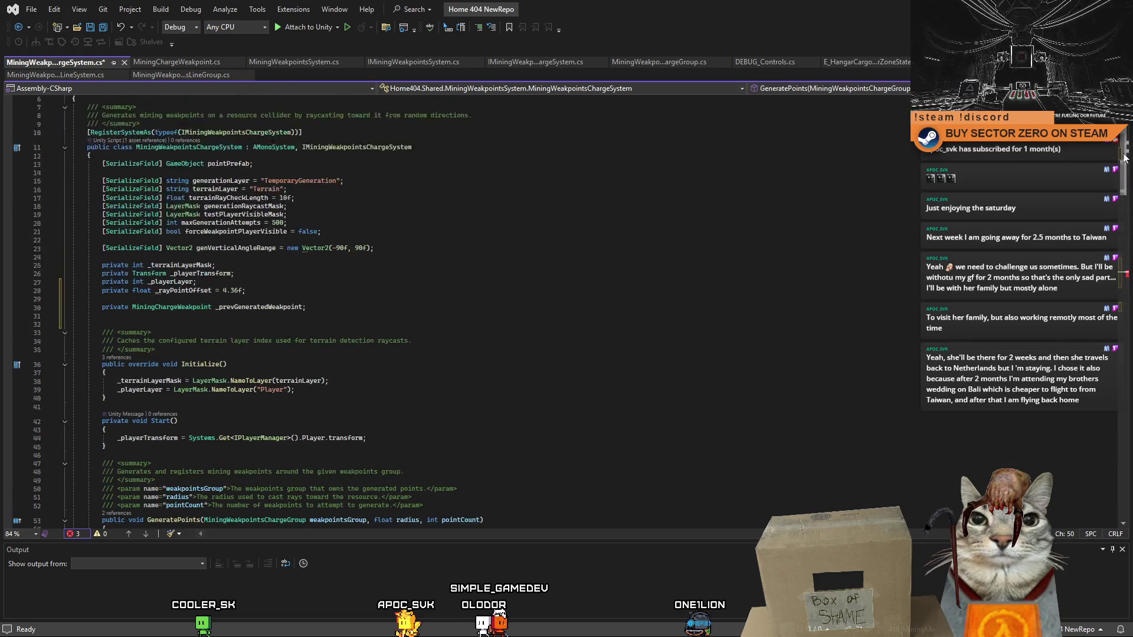
scroll(835, 197, down, 3)
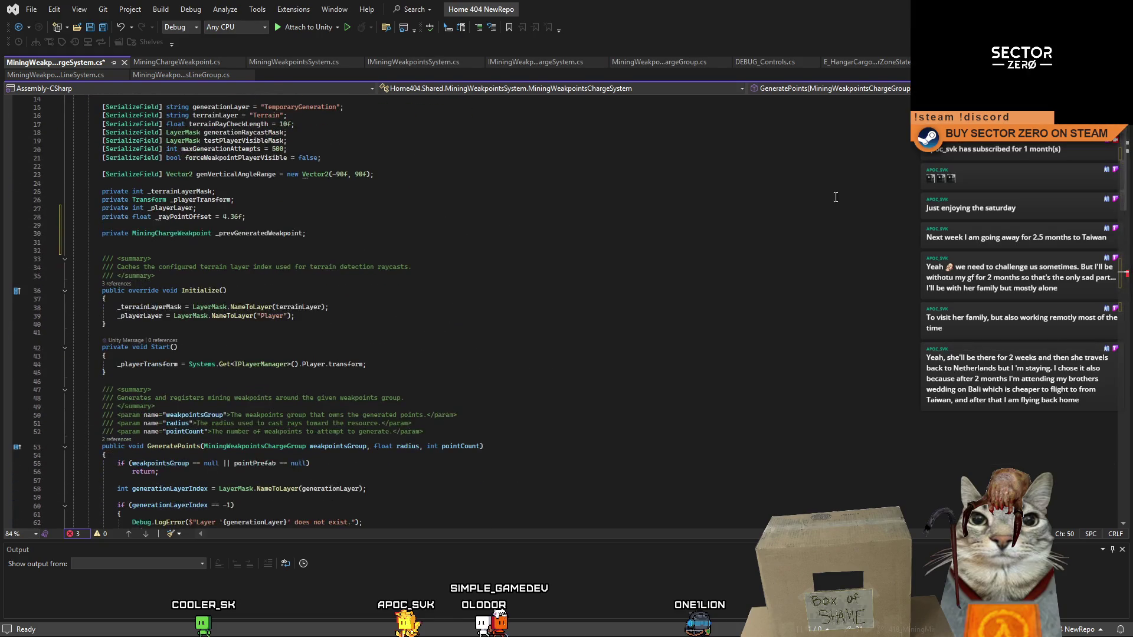
click(1118, 181)
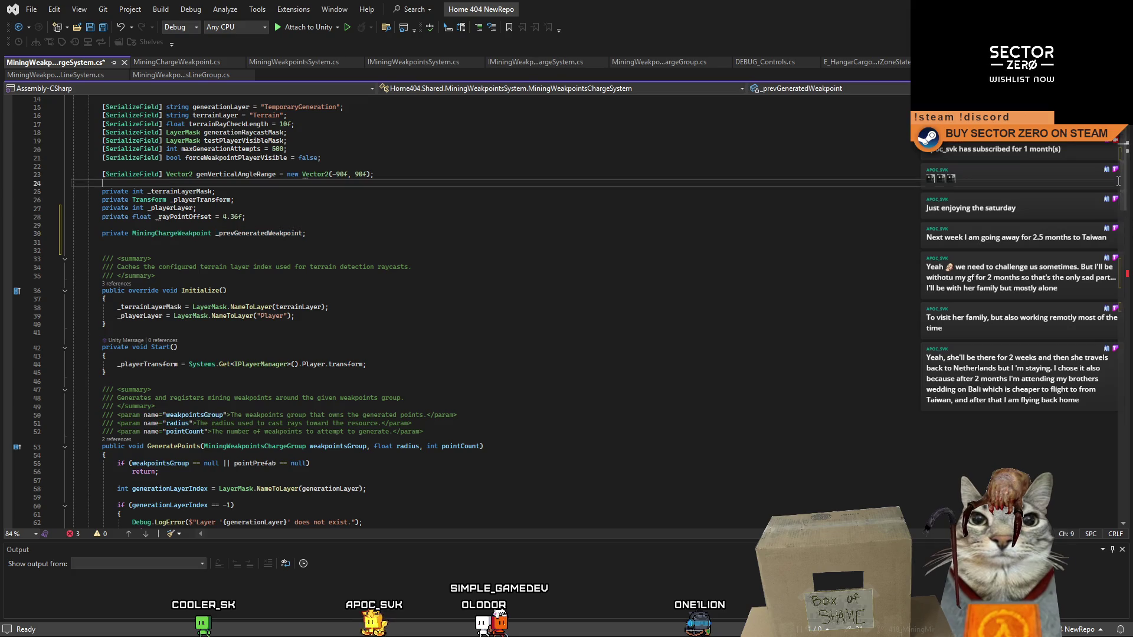
scroll(1125, 188, down, 15)
scroll(531, 299, down, 5)
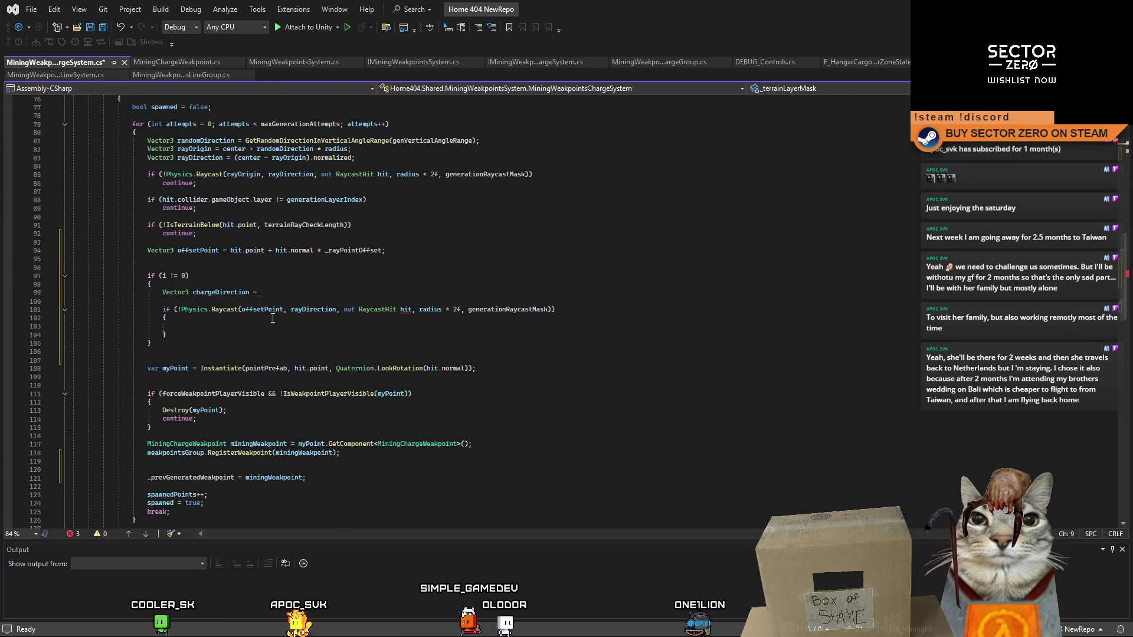
- Continue the chargeDirection assignment with _prevGeneratedWeakpoint
click(263, 291)
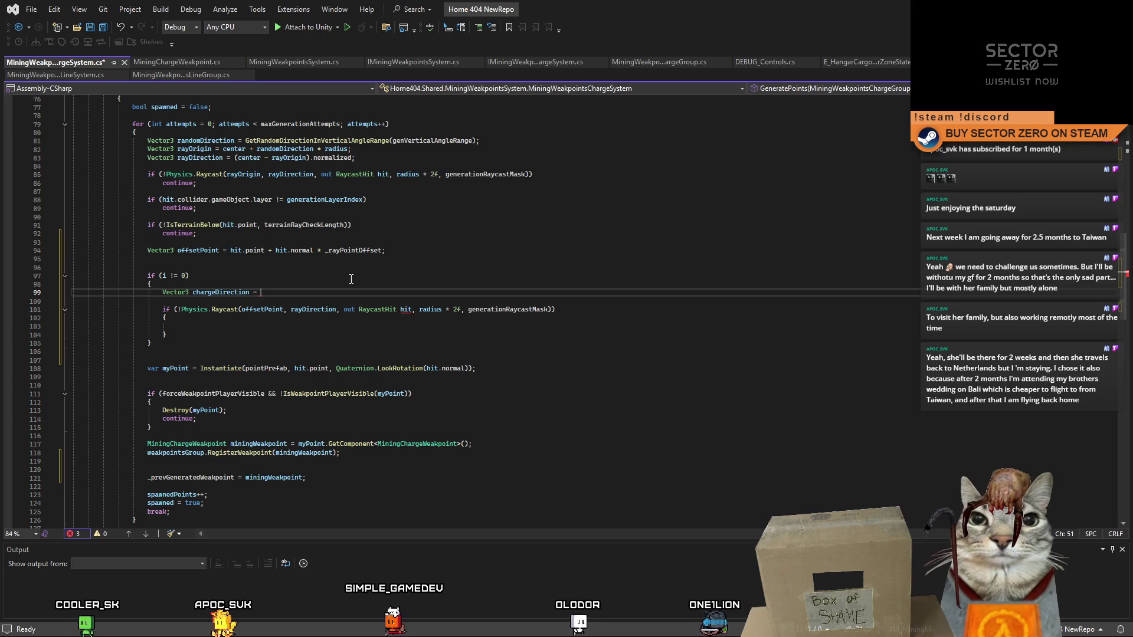
click(348, 286)
click(305, 292)
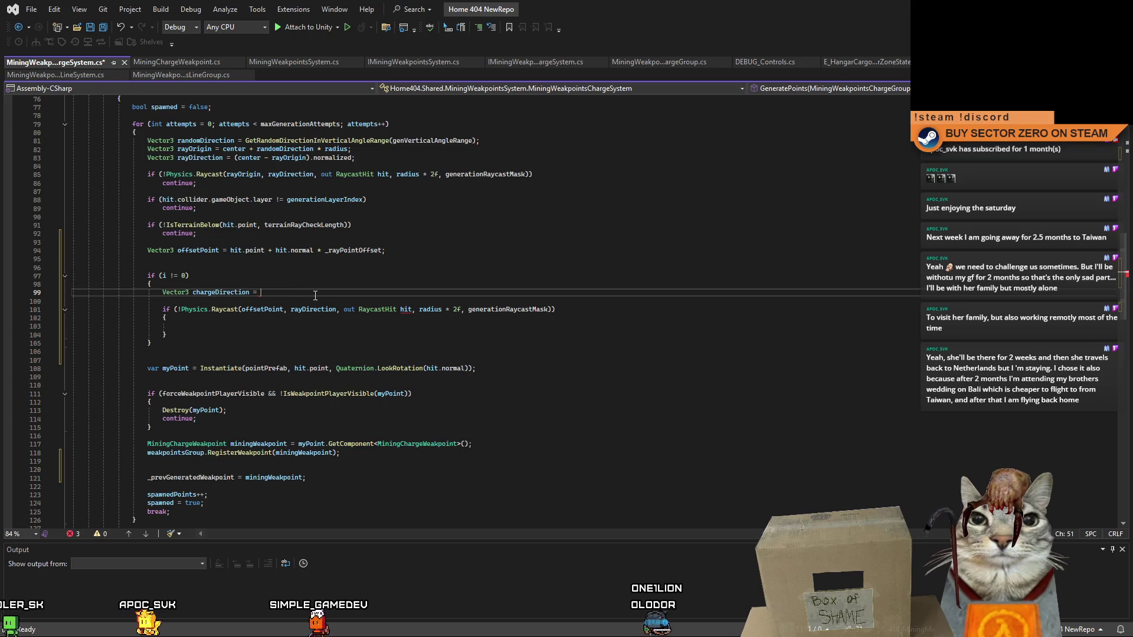
text(_prevGeneratedWeakpoint)
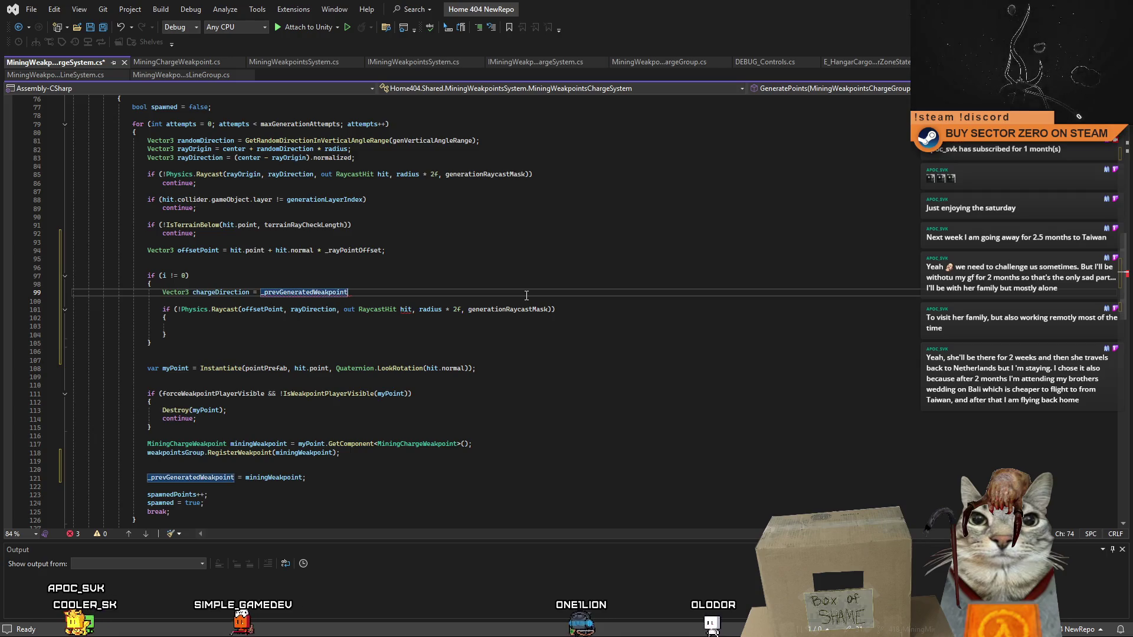
- Insert _prevGeneratedWeakpoint.SetChargeVisibility(true); at the top of the i != 0 block
click(288, 284)
key(Return)
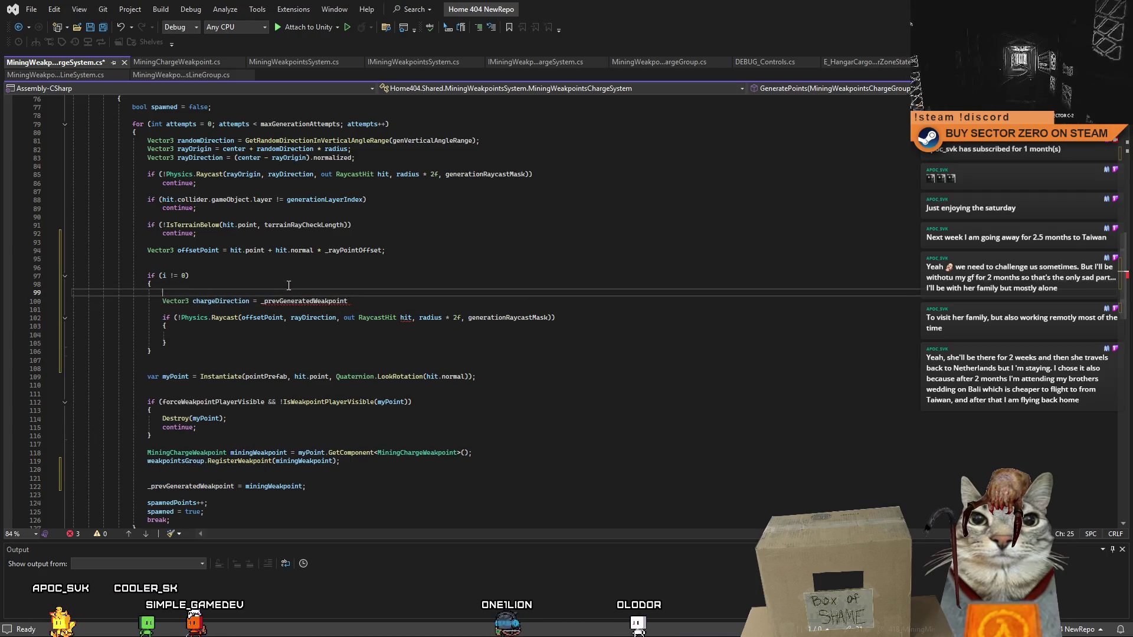
text(_prevGeneratedWeakpoint.)
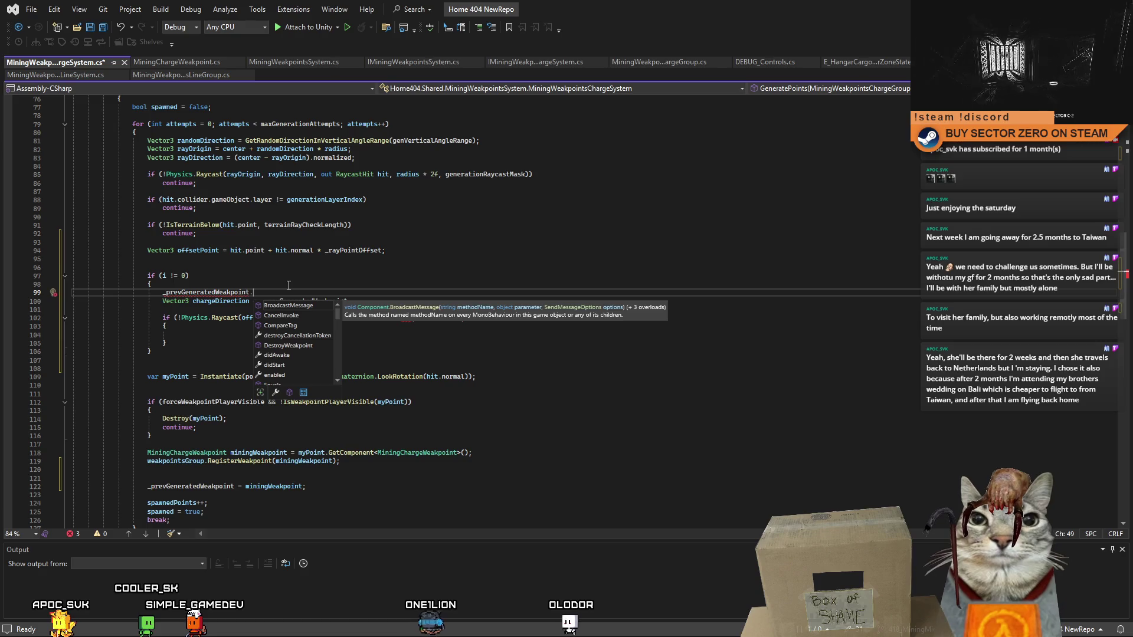
text(Set)
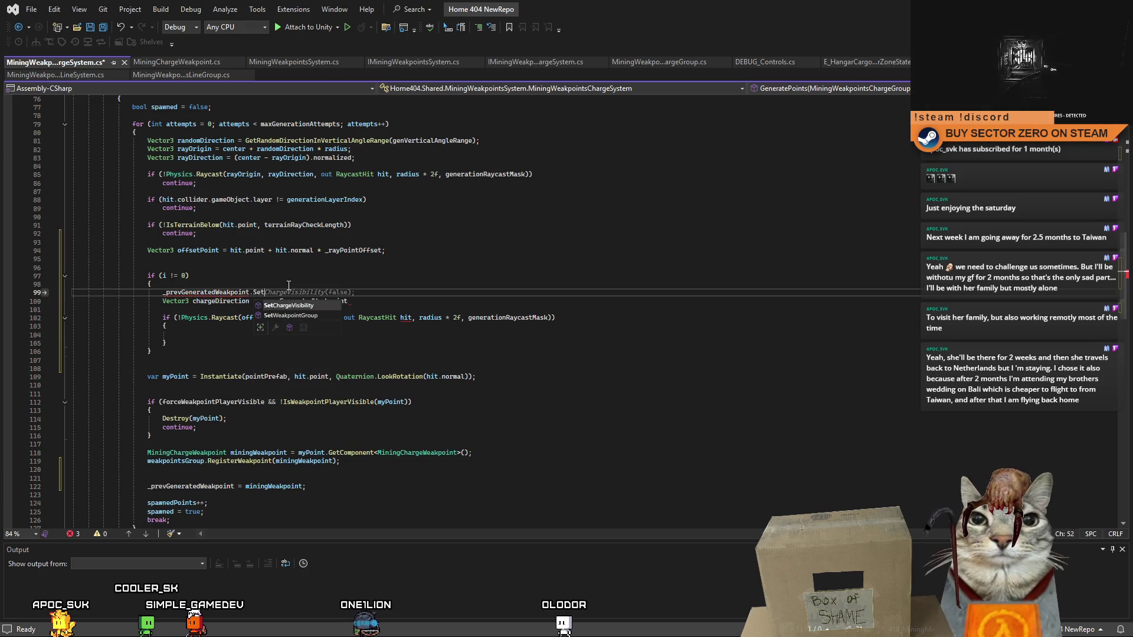
key(Tab)
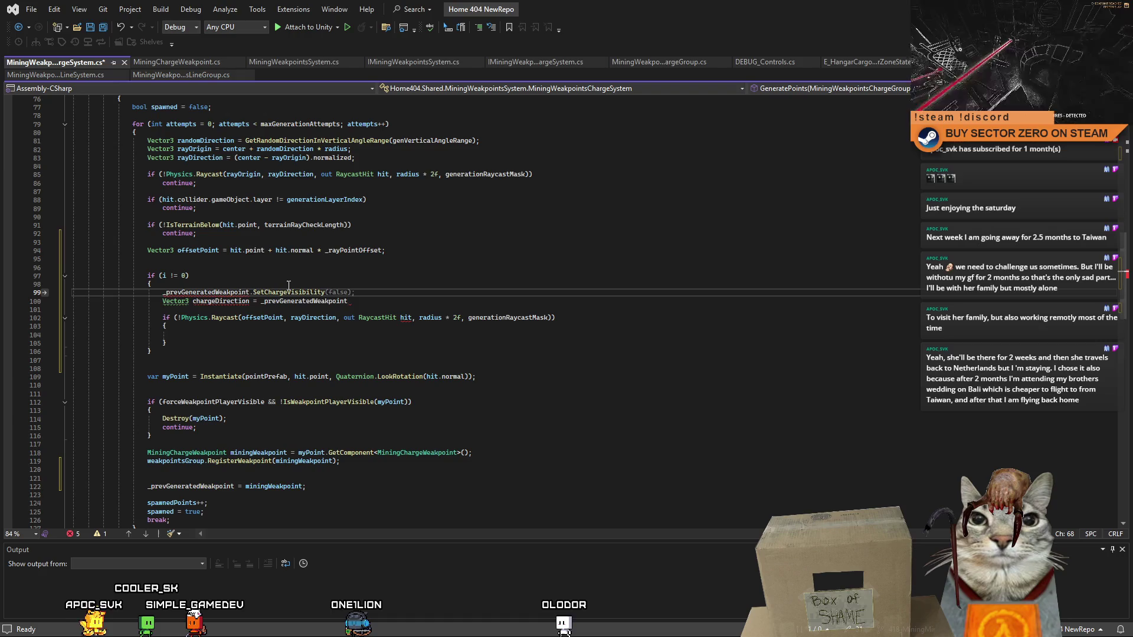
text((true);)
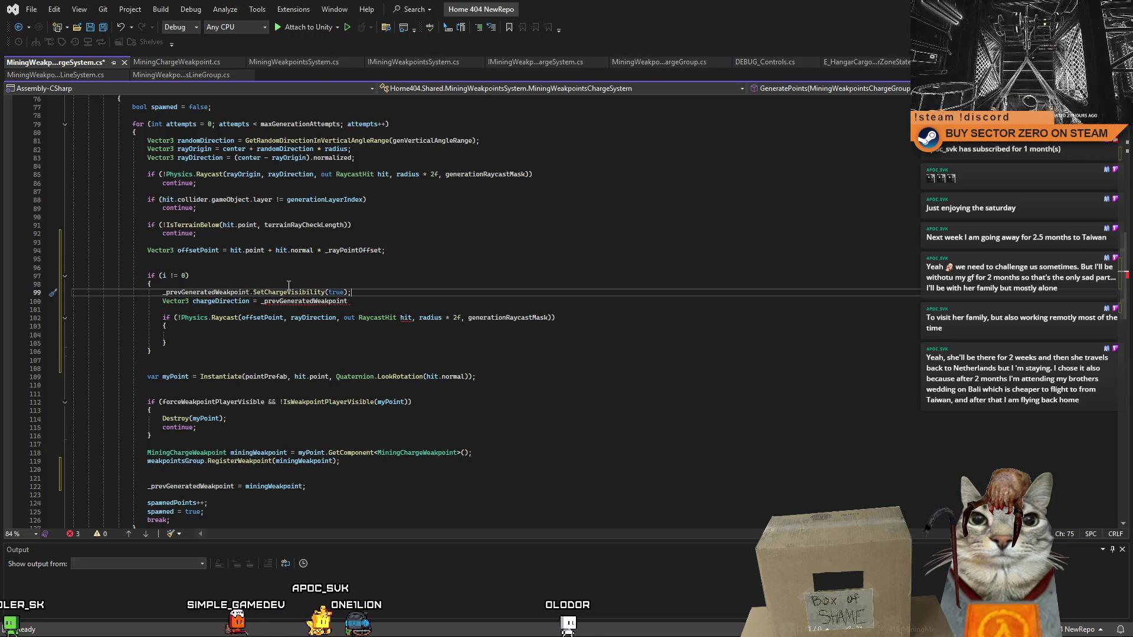
key(Return)
- Highlight every use of the _prevGeneratedWeakpoint field
click(231, 294)
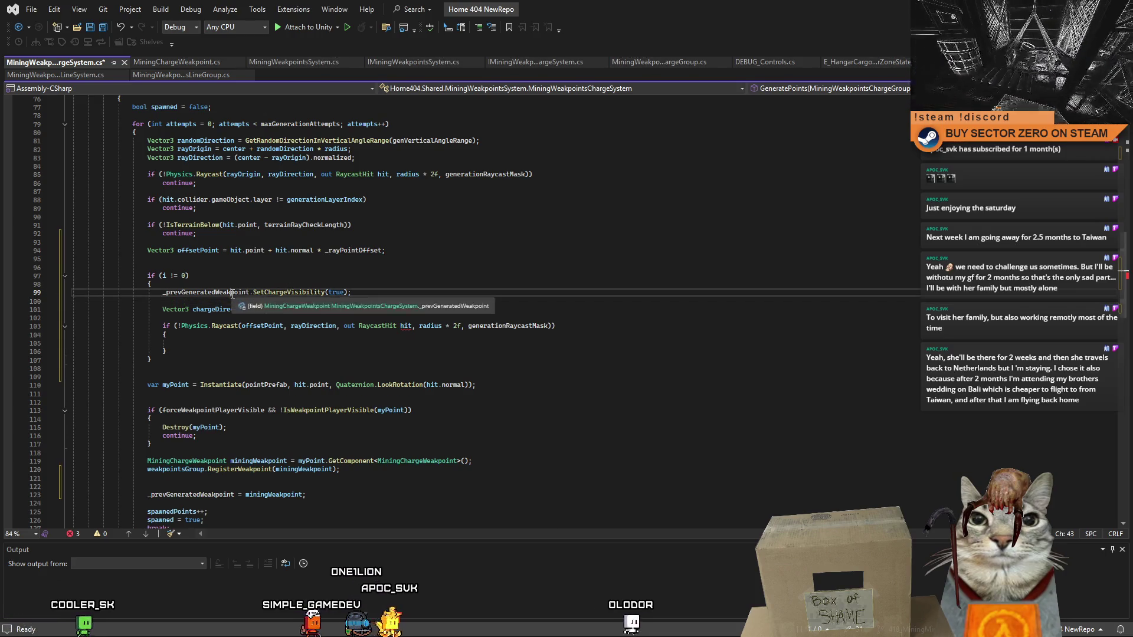
double_click(231, 293)
click(229, 302)
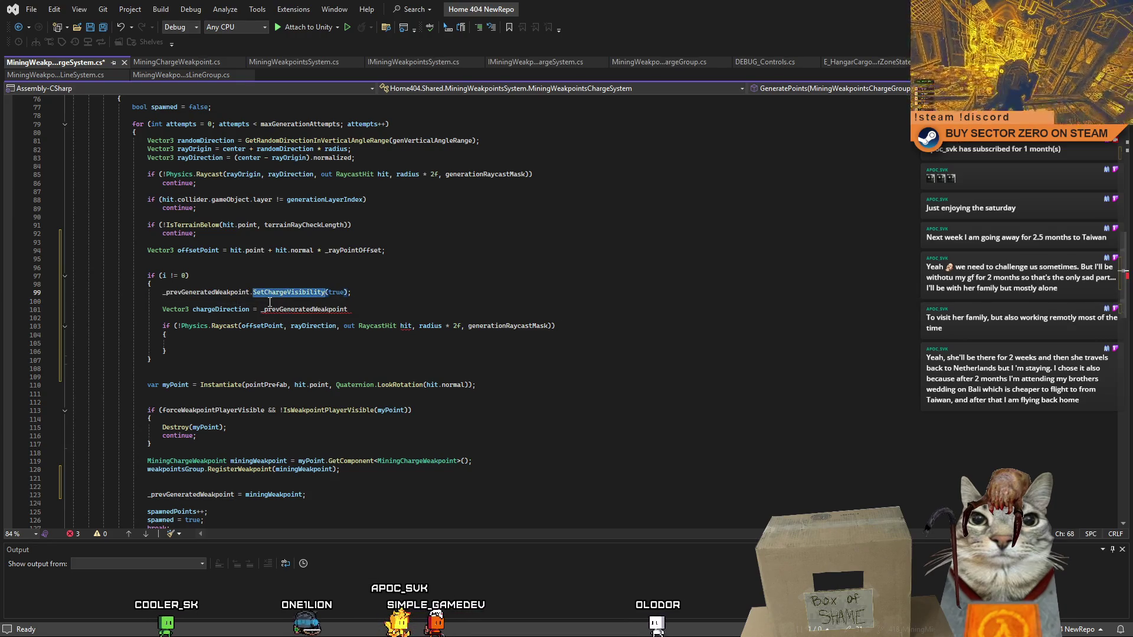
double_click(216, 292)
- In MiningChargeWeakpoint.cs, examine SetChargeVisibility and the chargeRayObjectRef field
click(183, 63)
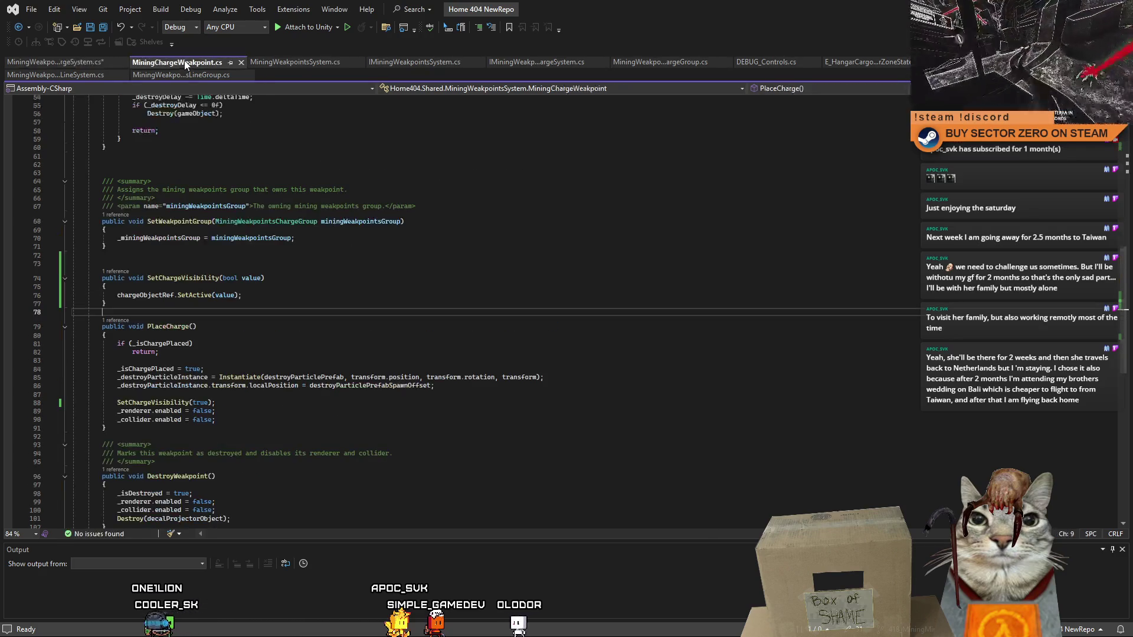
click(356, 229)
click(377, 255)
scroll(261, 268, up, 18)
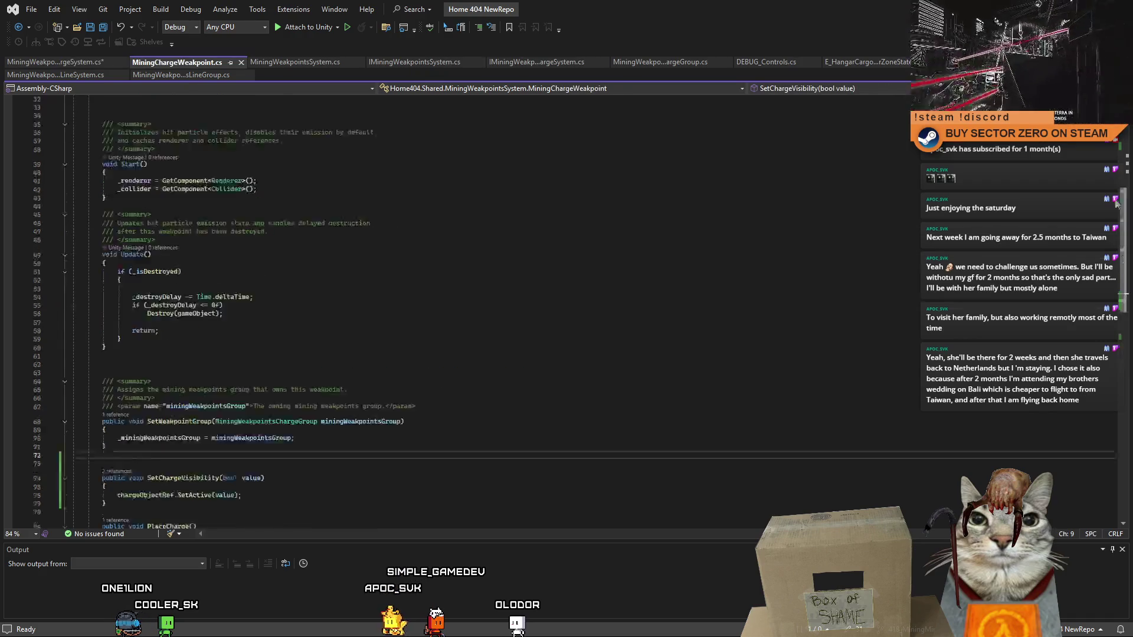
double_click(246, 241)
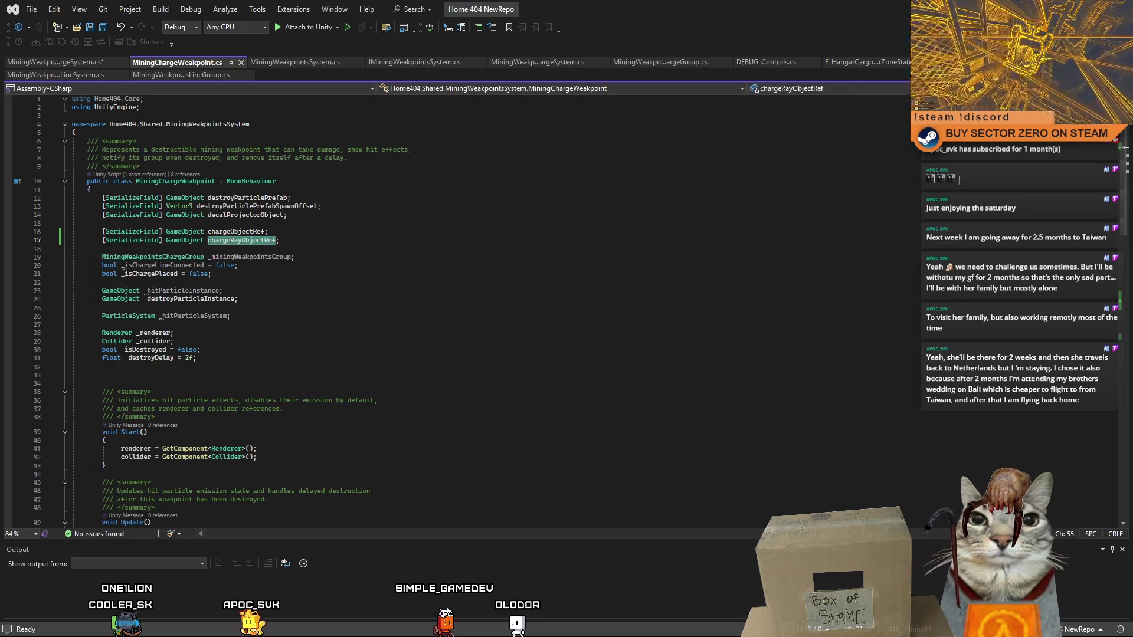
scroll(1124, 149, down, 12)
scroll(1124, 149, up, 12)
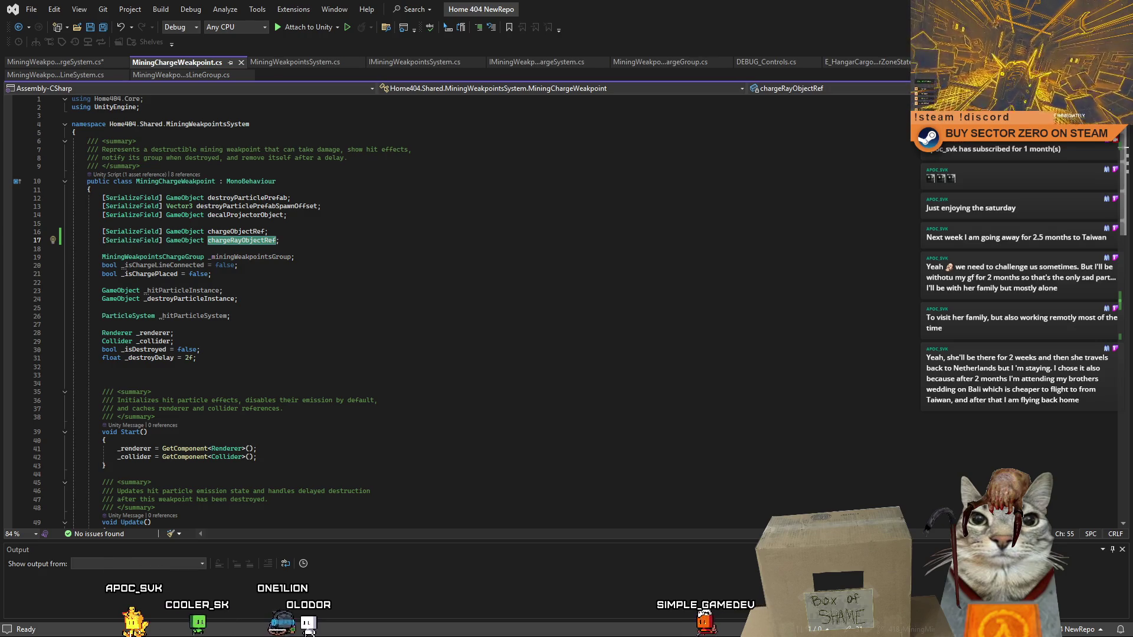
- Check the chargeObjectRef field, then go back to MiningWeakpointsChargeSystem.cs
right_click(1122, 118)
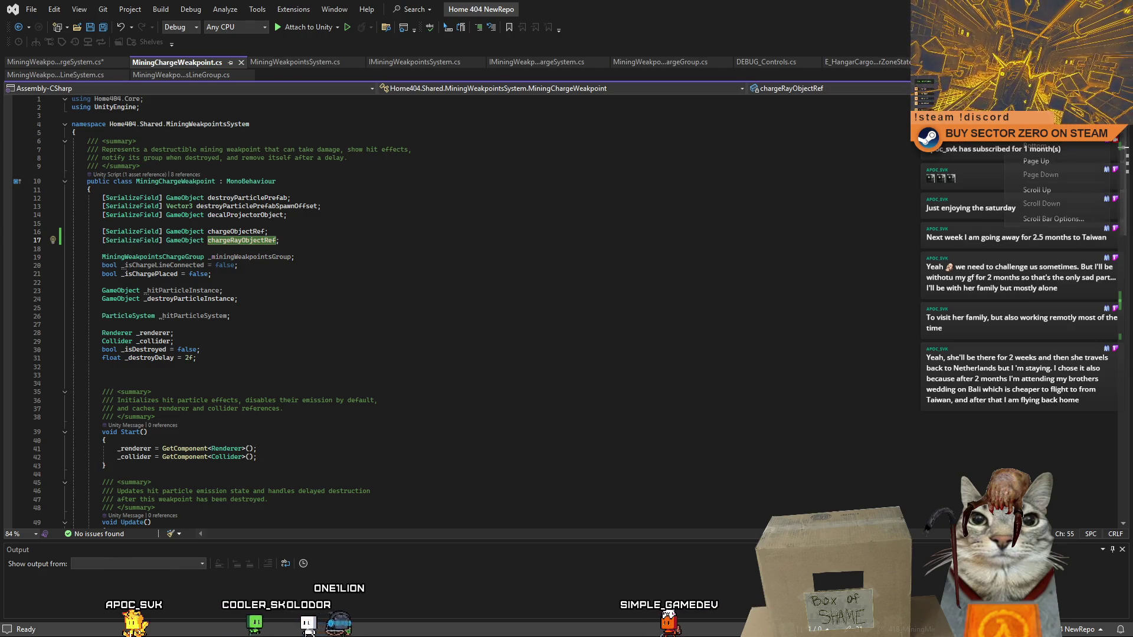
click(454, 195)
double_click(241, 232)
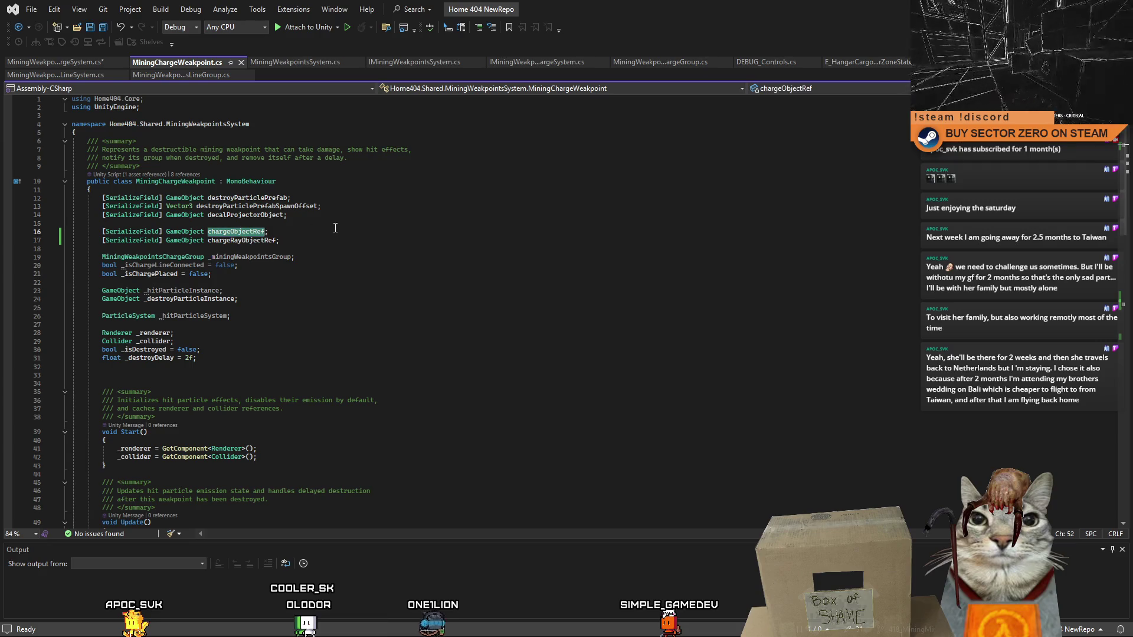
drag(236, 231, 236, 234)
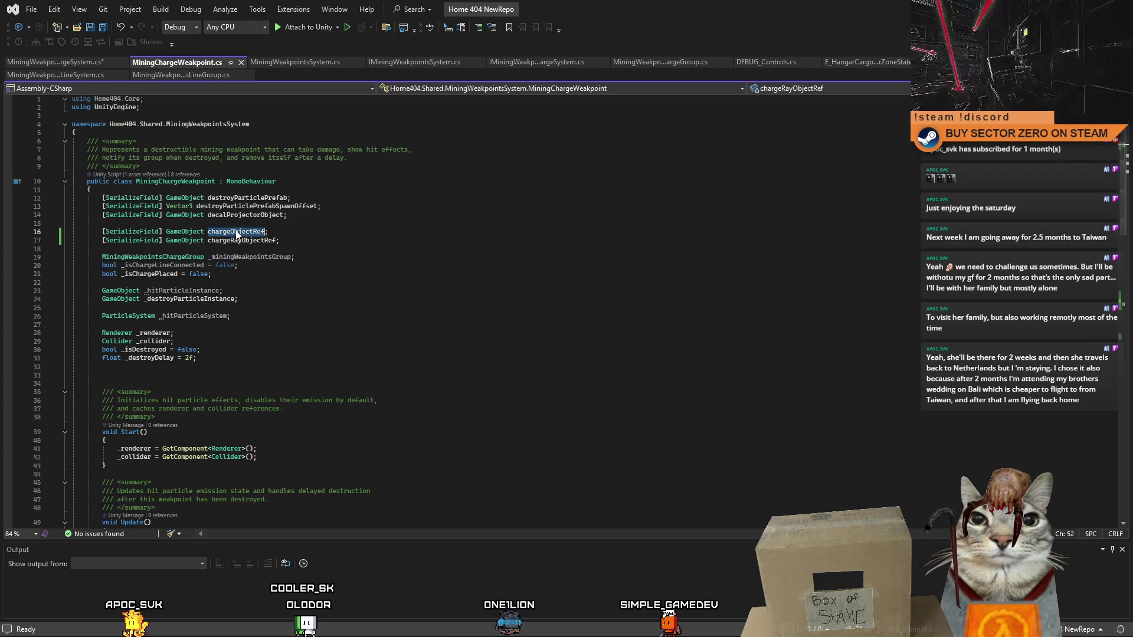
click(368, 258)
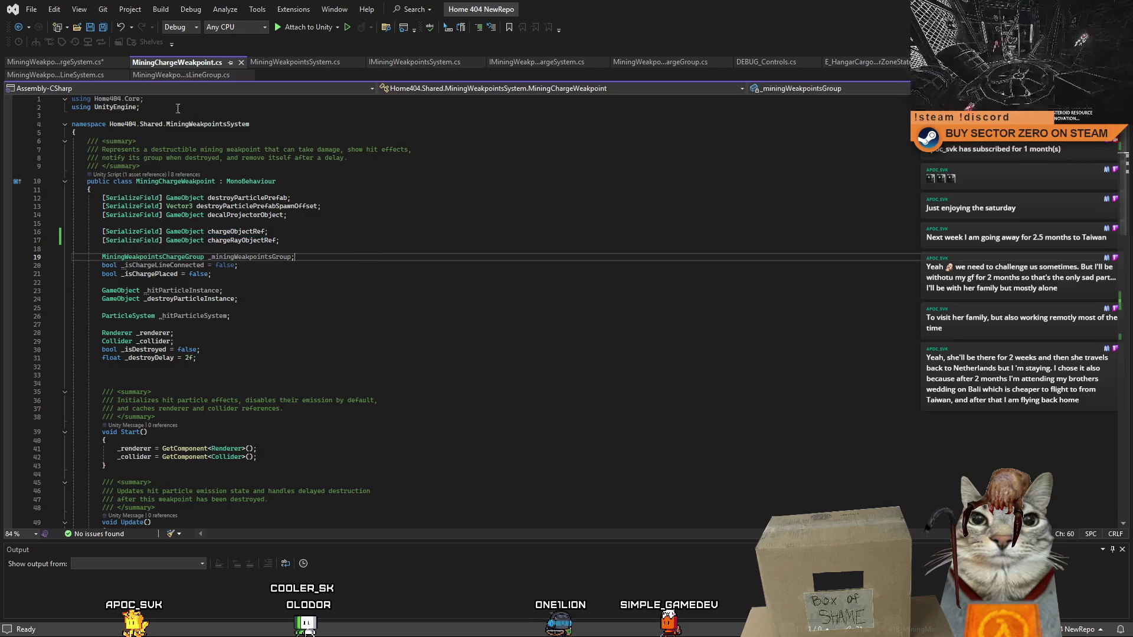
click(77, 62)
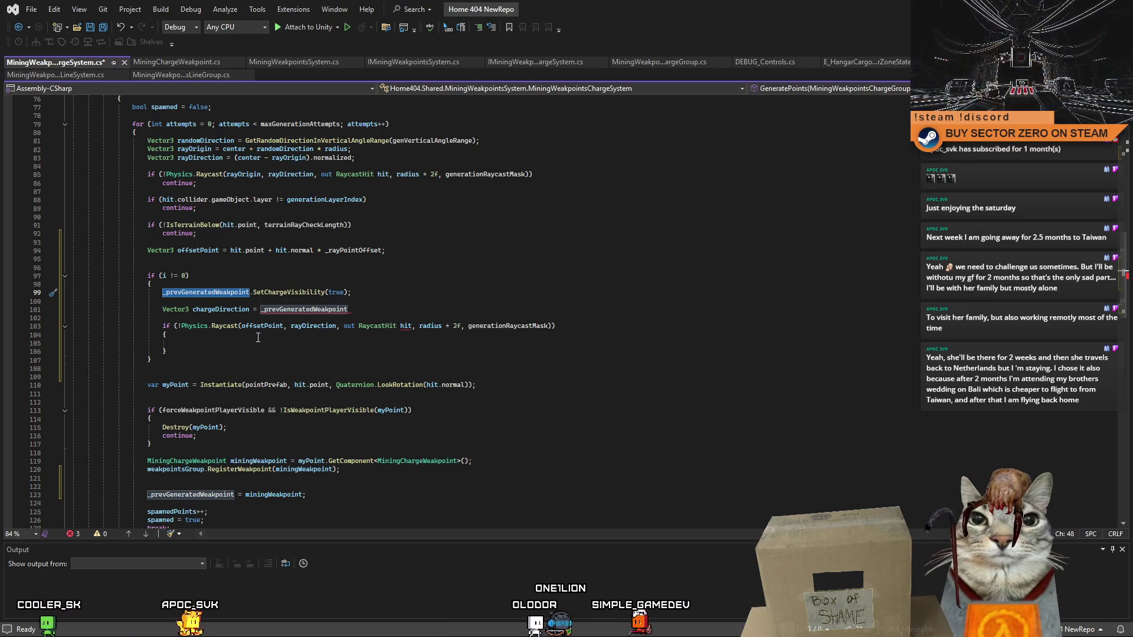
- Review the SetChargeVisibility and chargeDirection lines, then switch to MiningChargeWeakpoint.cs
click(255, 360)
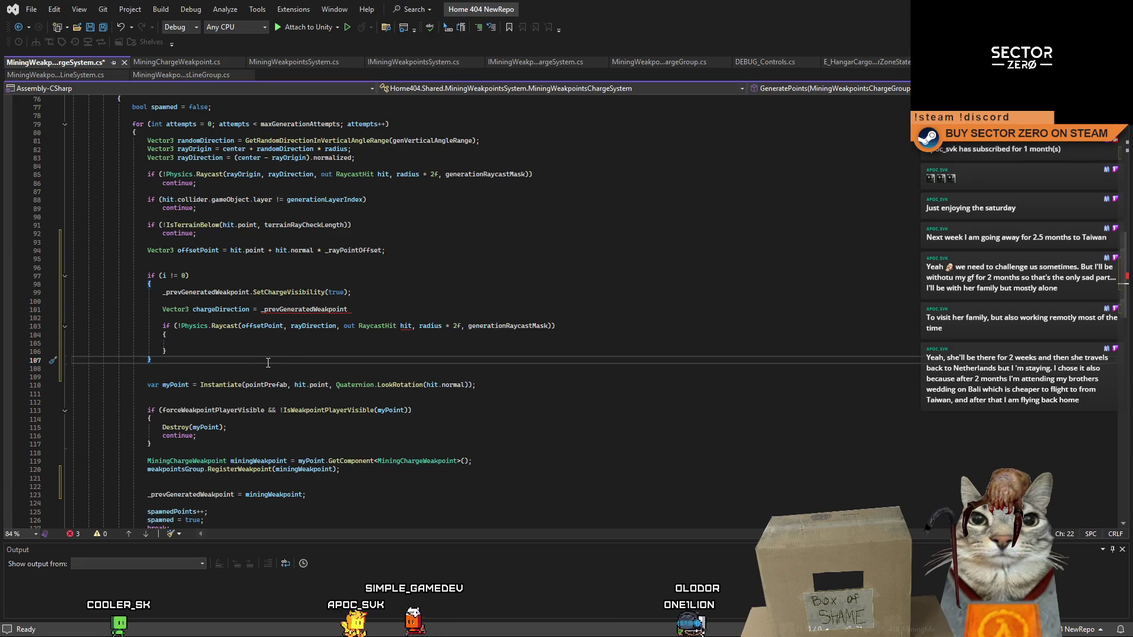
click(209, 292)
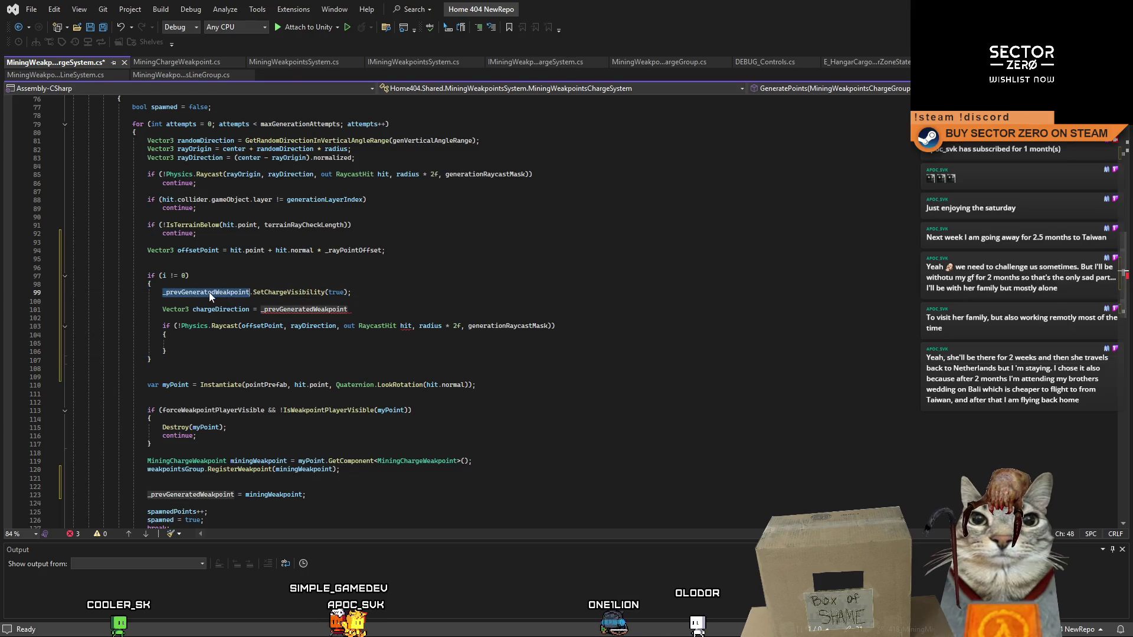
click(450, 294)
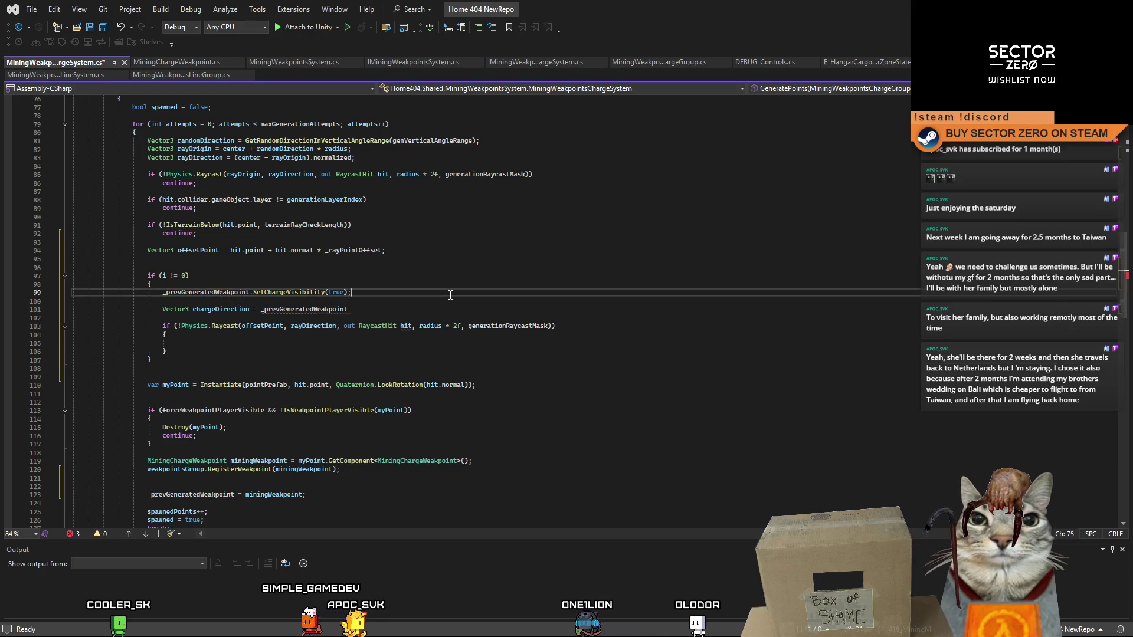
click(213, 308)
click(397, 311)
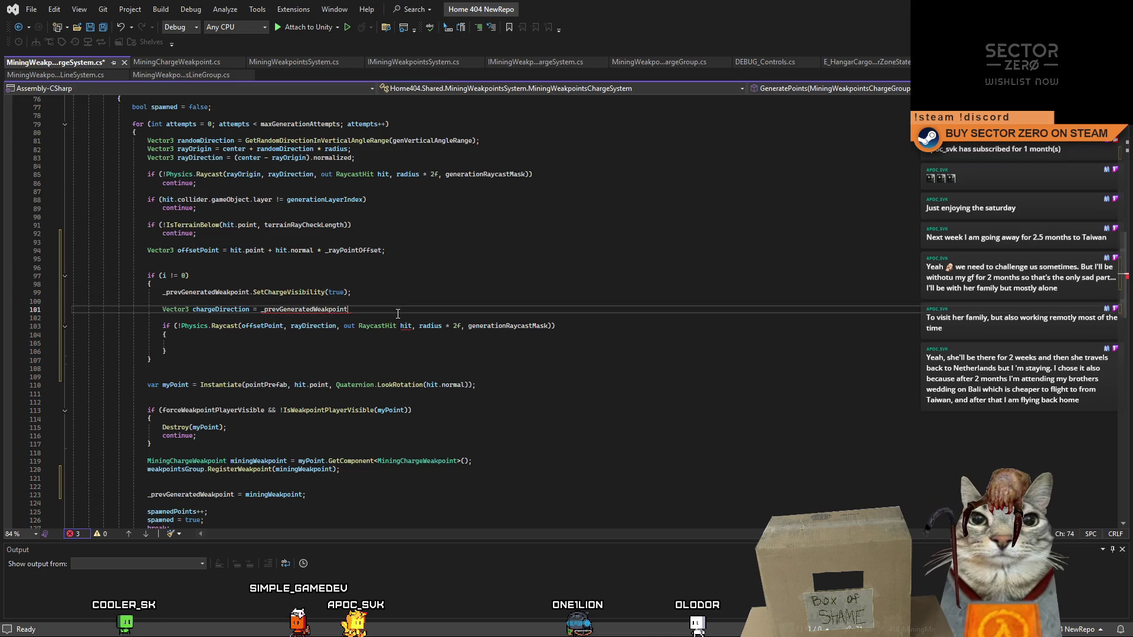
double_click(325, 312)
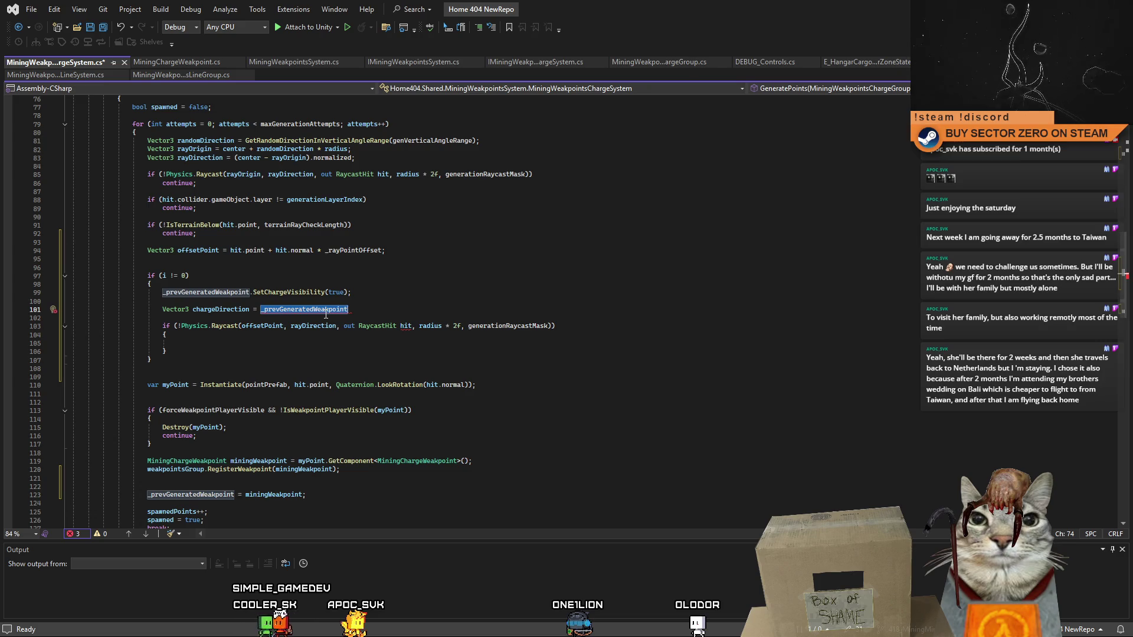
click(176, 61)
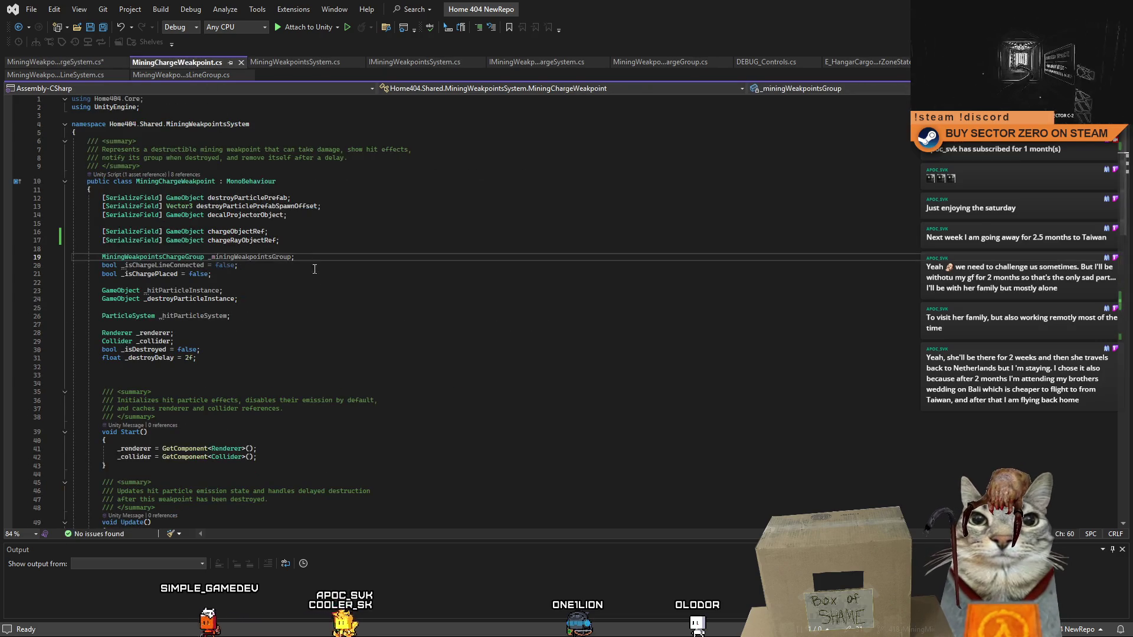
- Look over the chargeRayObjectRef field and scroll down to SetChargeVisibility
click(264, 274)
double_click(264, 240)
key(ctrl+c)
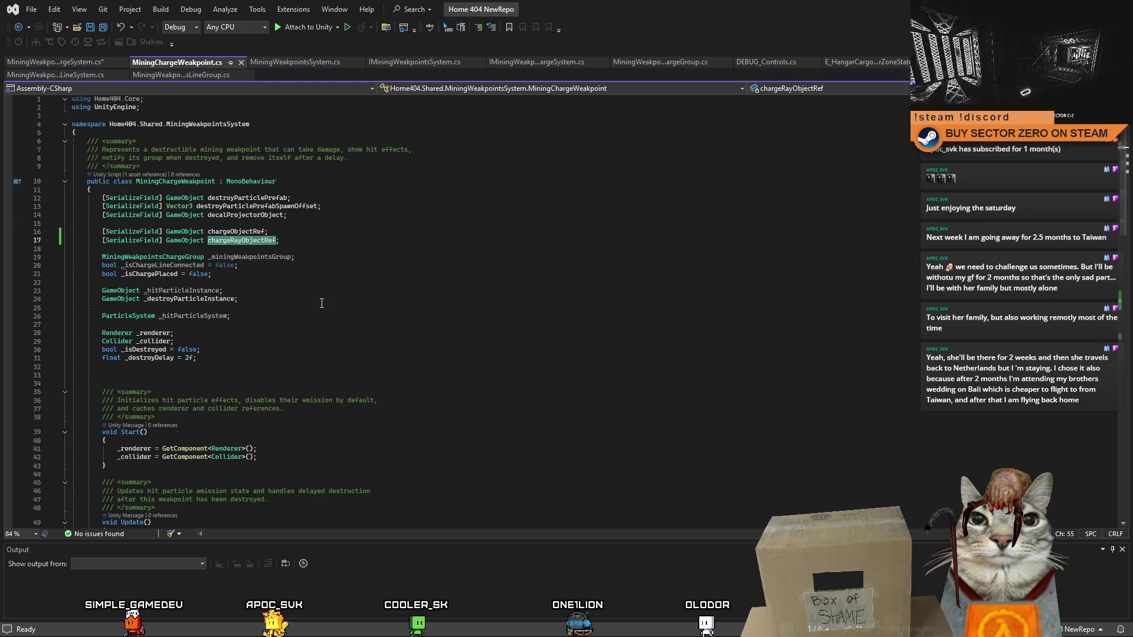
click(325, 315)
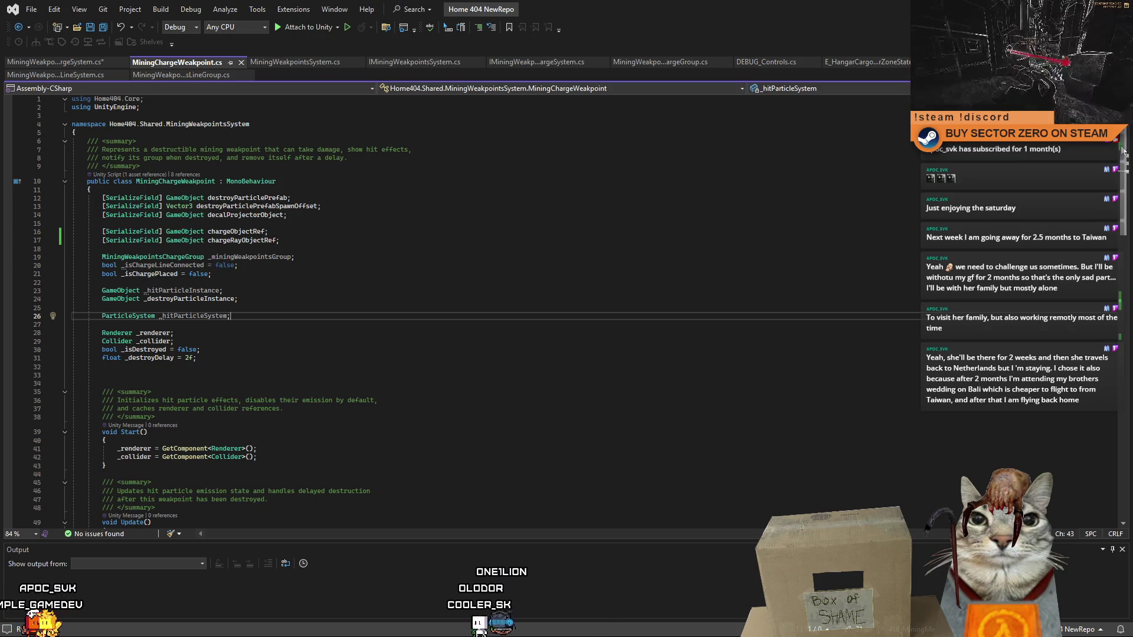
drag(1123, 151, 1123, 185)
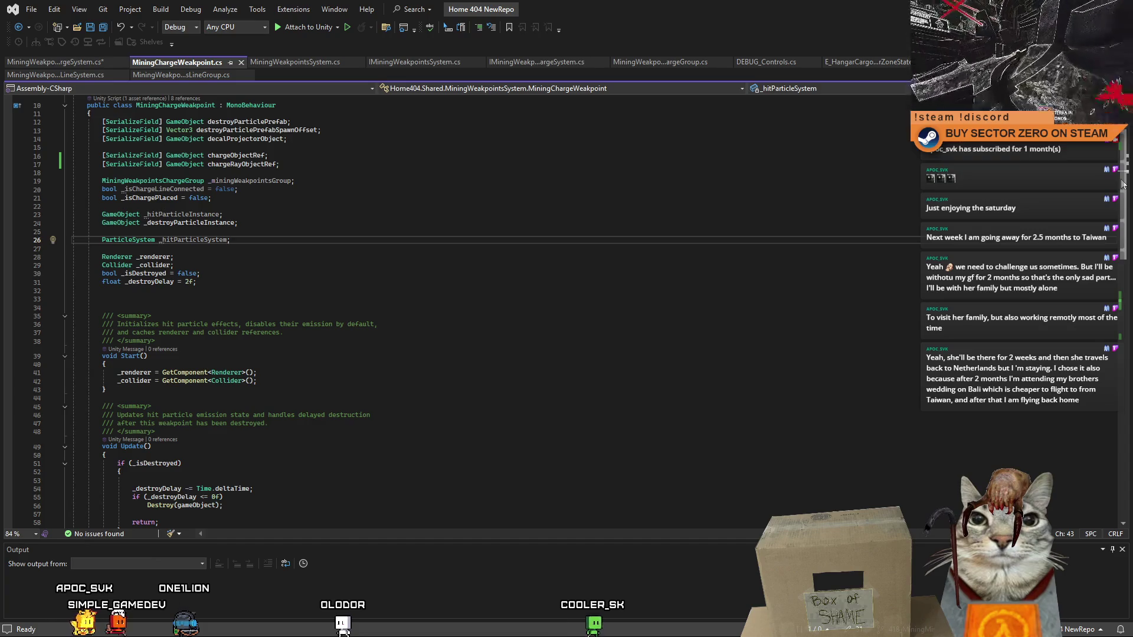
drag(1123, 184, 1126, 311)
- Add a public Vector3 GetChargeConnectionPoint() method returning chargeRayObjectRef below SetChargeVisibility
click(219, 276)
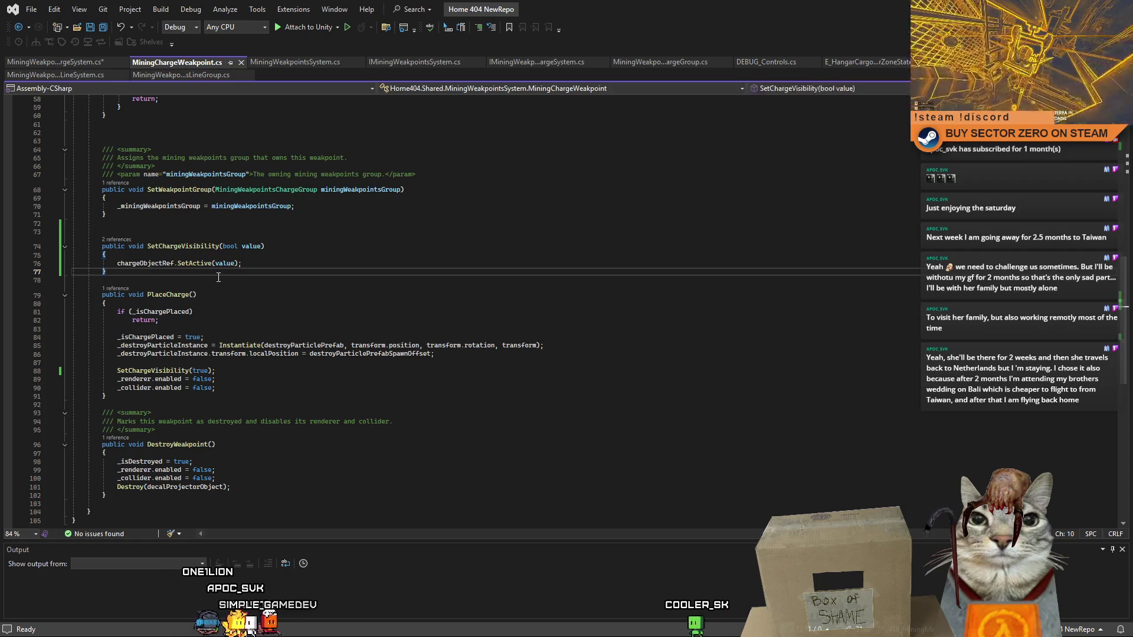
key(Return)
key(Return)
text(public Vector3)
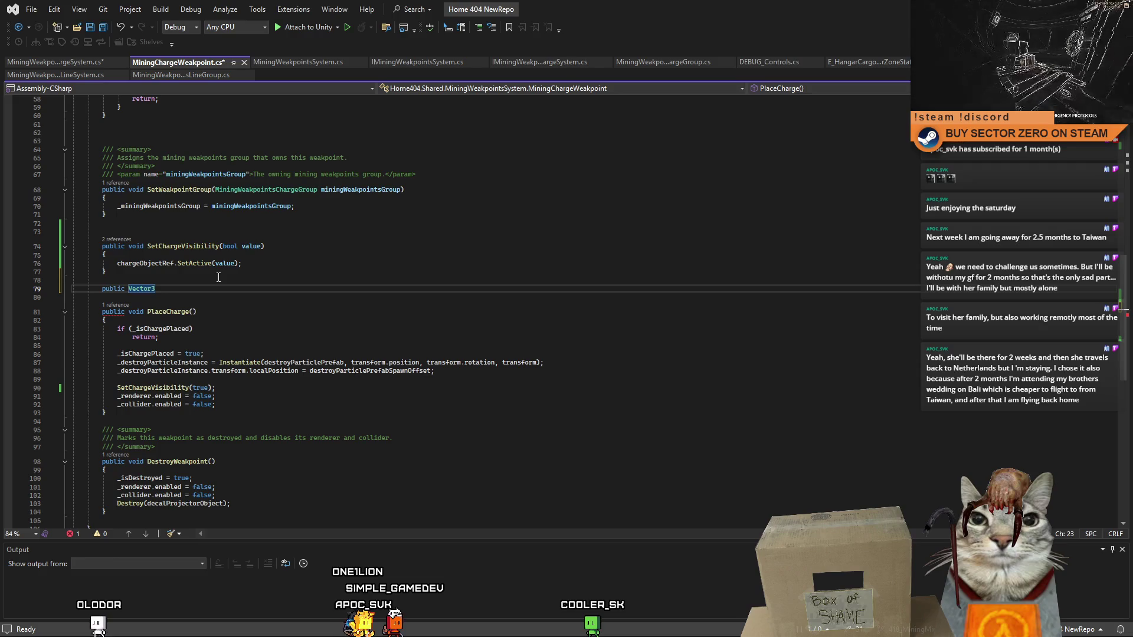
text( Get)
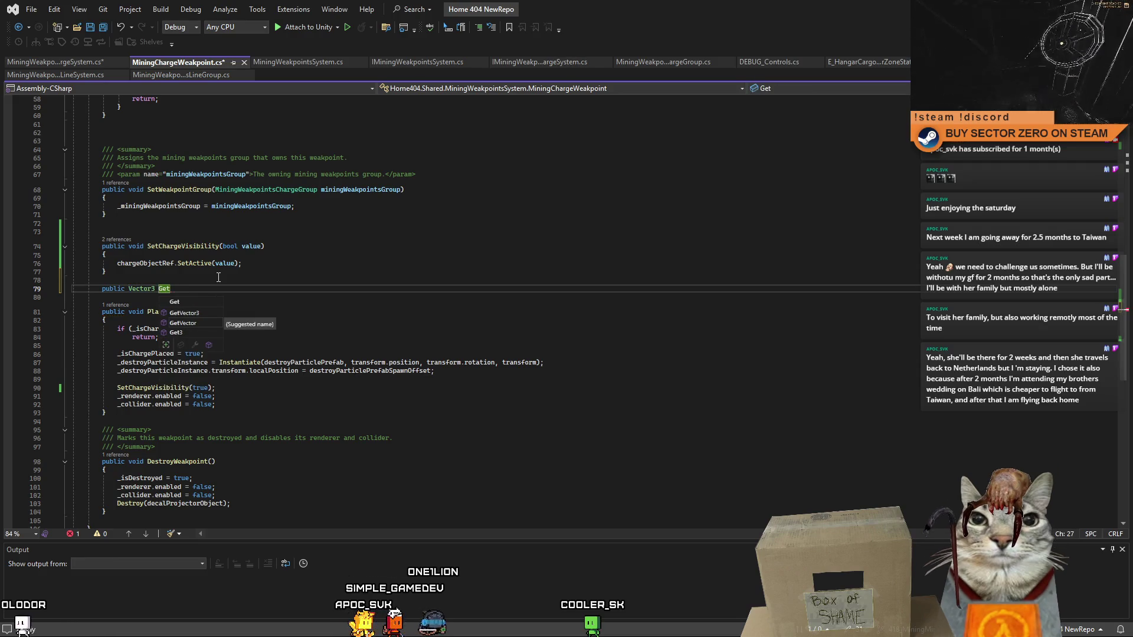
text(Ray)
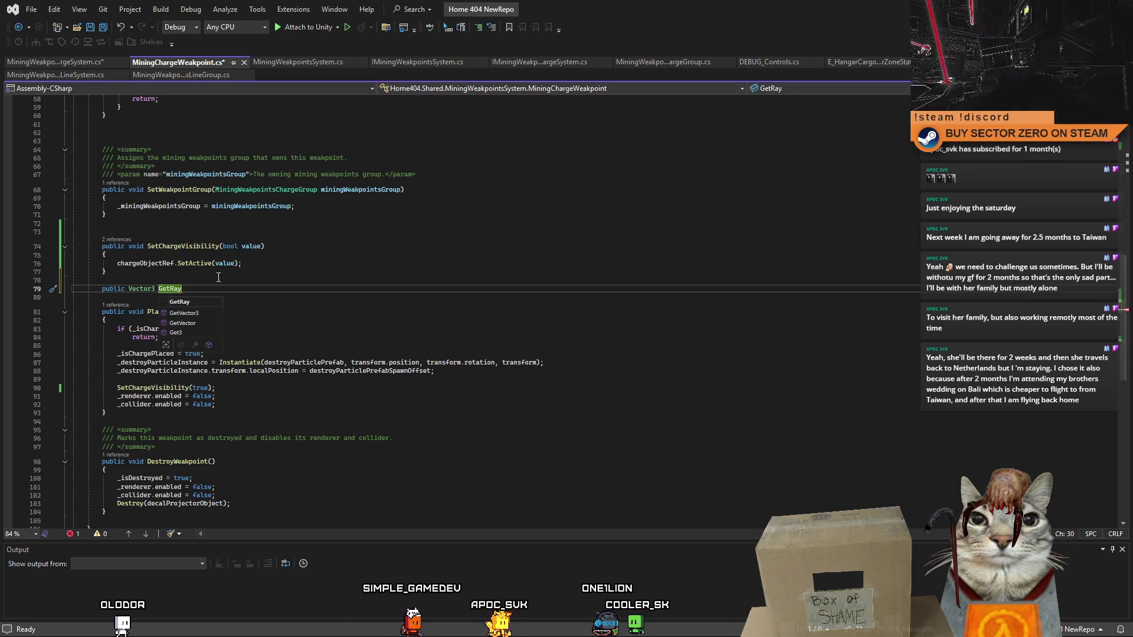
key(BackSpace)
key(BackSpace)
key(BackSpace)
text(C)
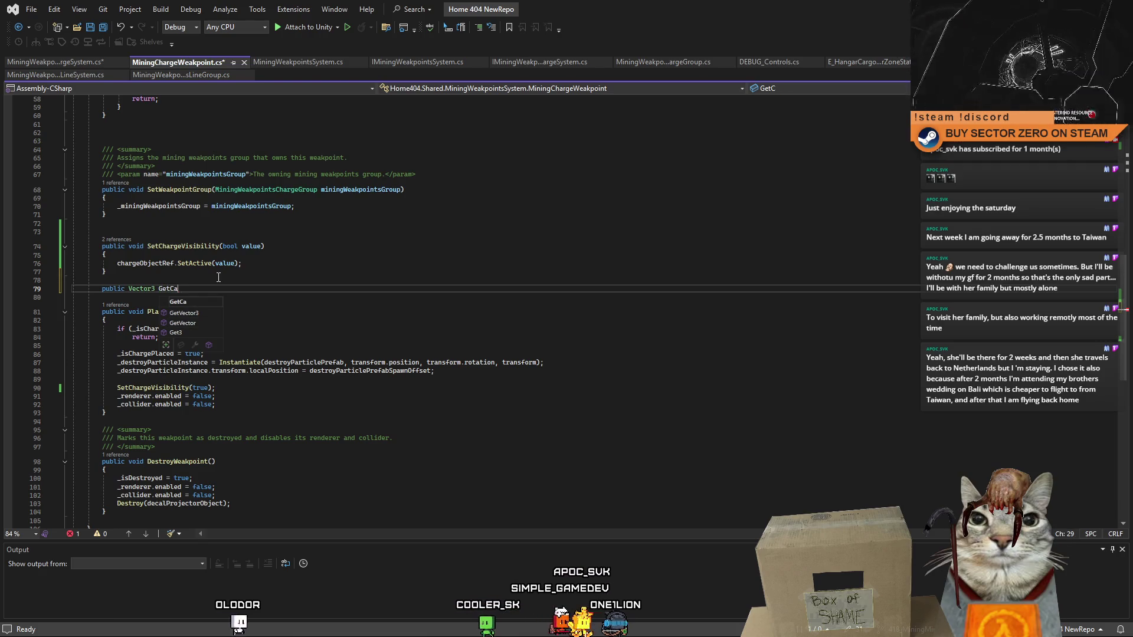
text(a)
key(BackSpace)
text(hargeConnectionPoint() {)
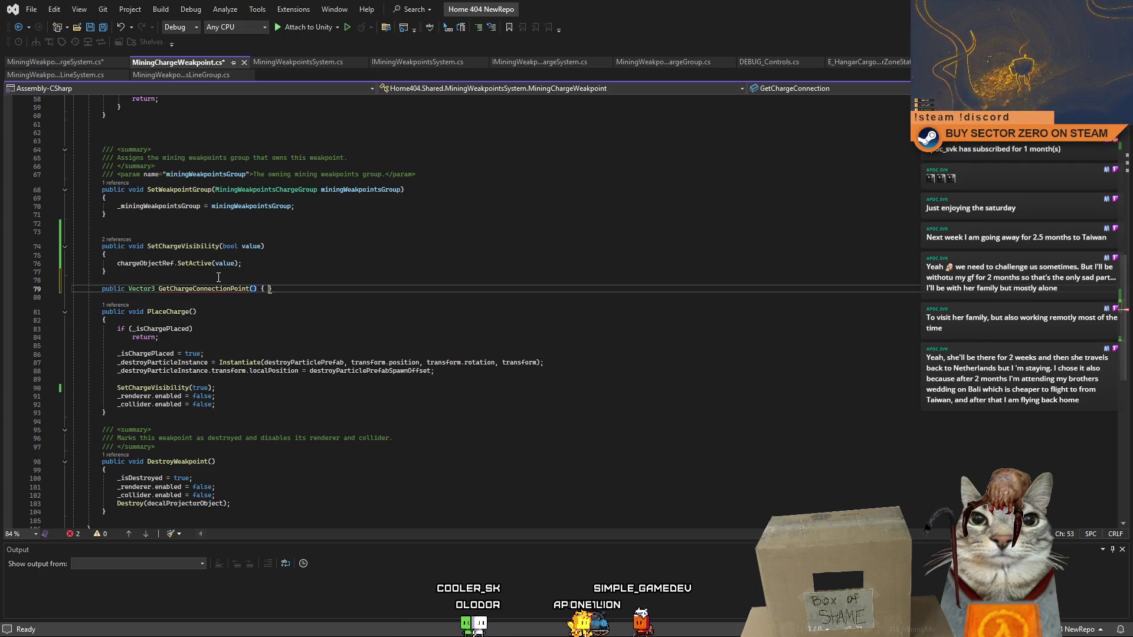
key(Return)
text(return chargeRayObjectRef;)
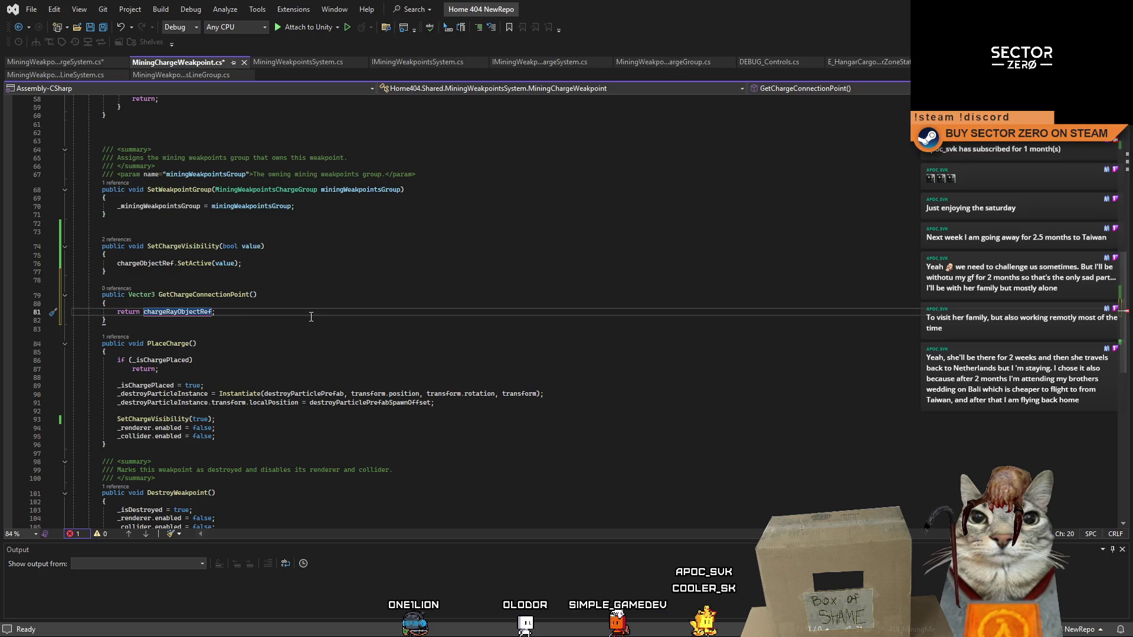
key(End)
- Make it return chargeRayObjectRef.transform.position and save MiningChargeWeakpoint.cs
drag(1124, 330, 1128, 170)
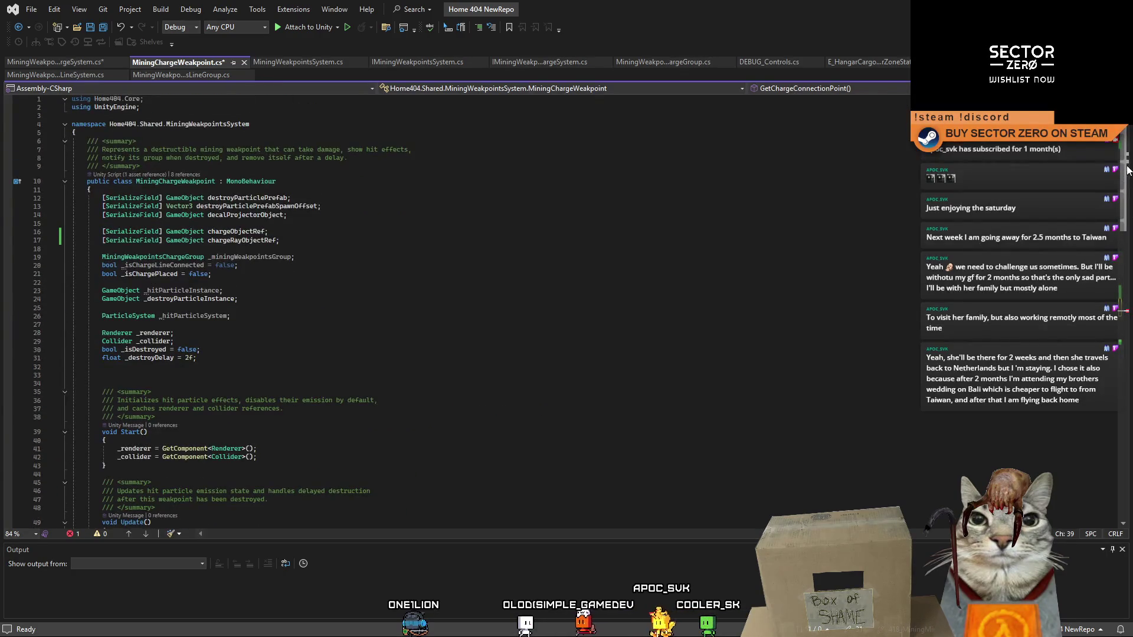
key(ctrl+minus)
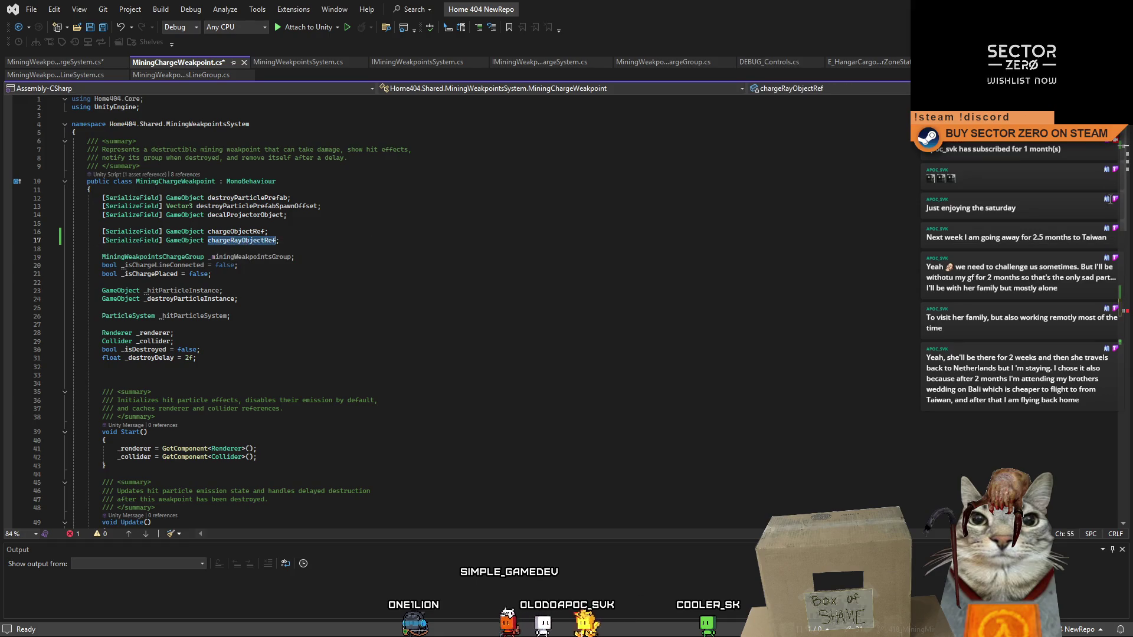
key(ctrl+minus)
key(ctrl+v)
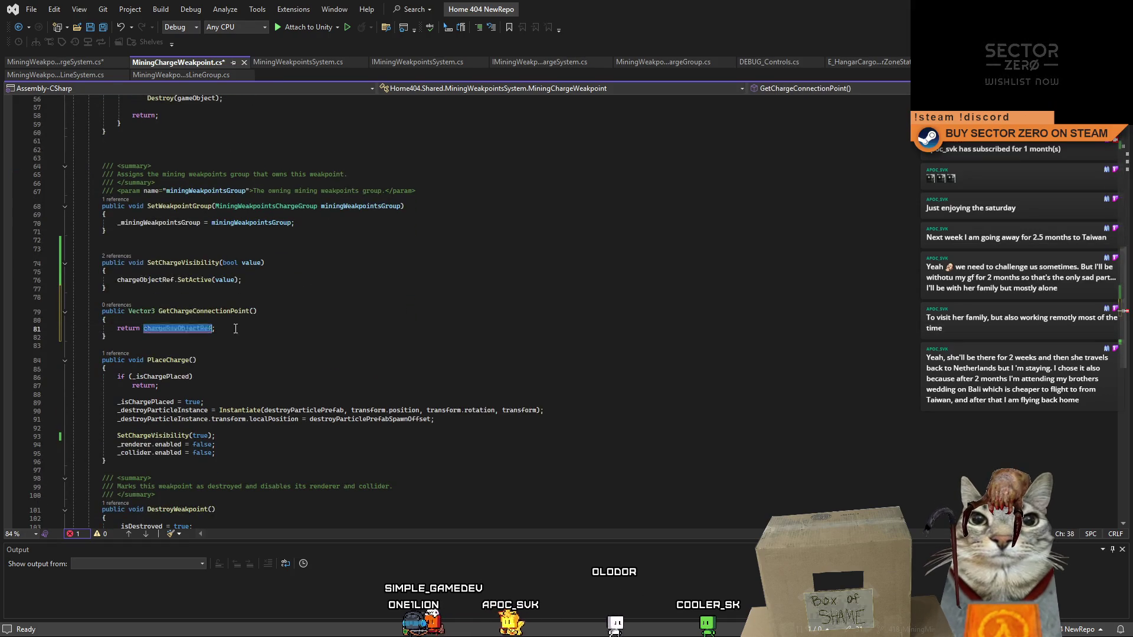
text(.)
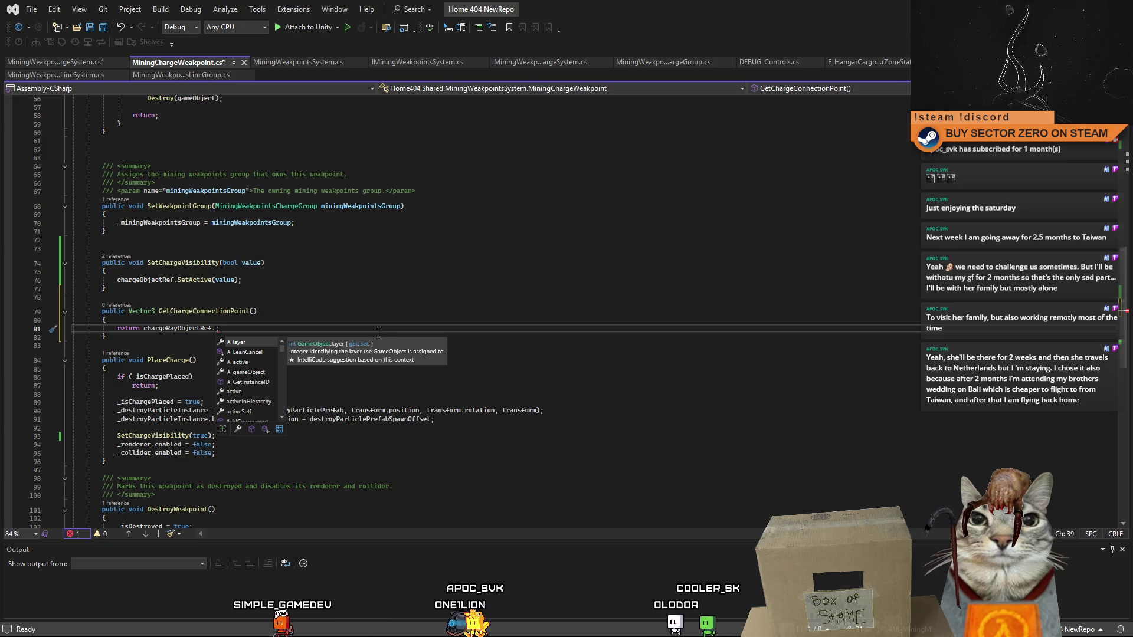
text(p)
key(BackSpace)
text(transform.position)
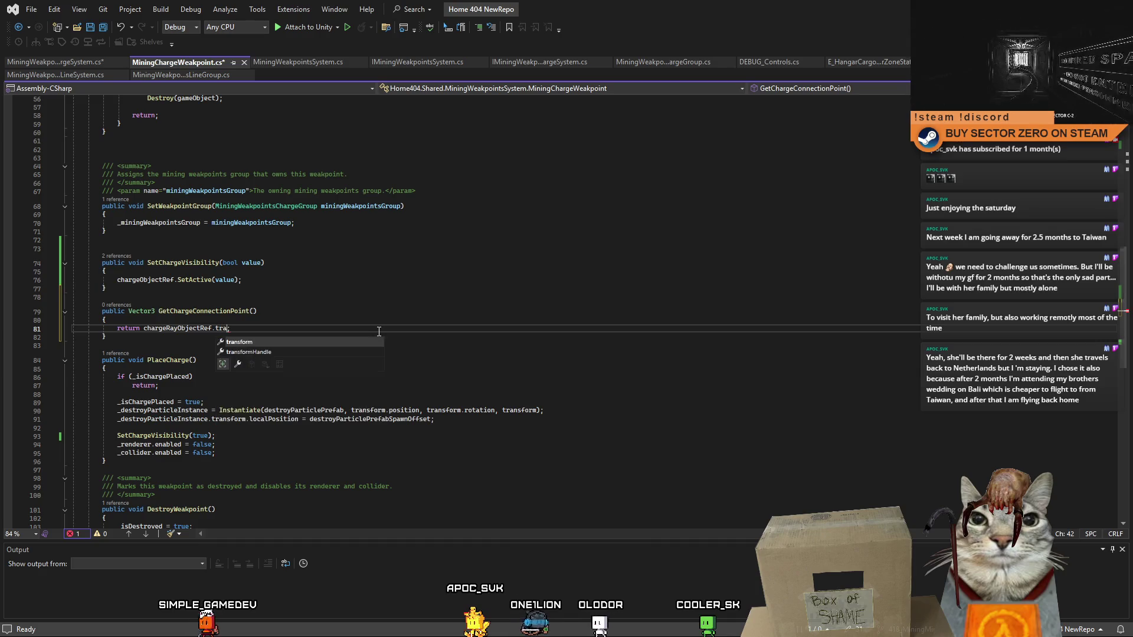
key(End)
key(ctrl+s)
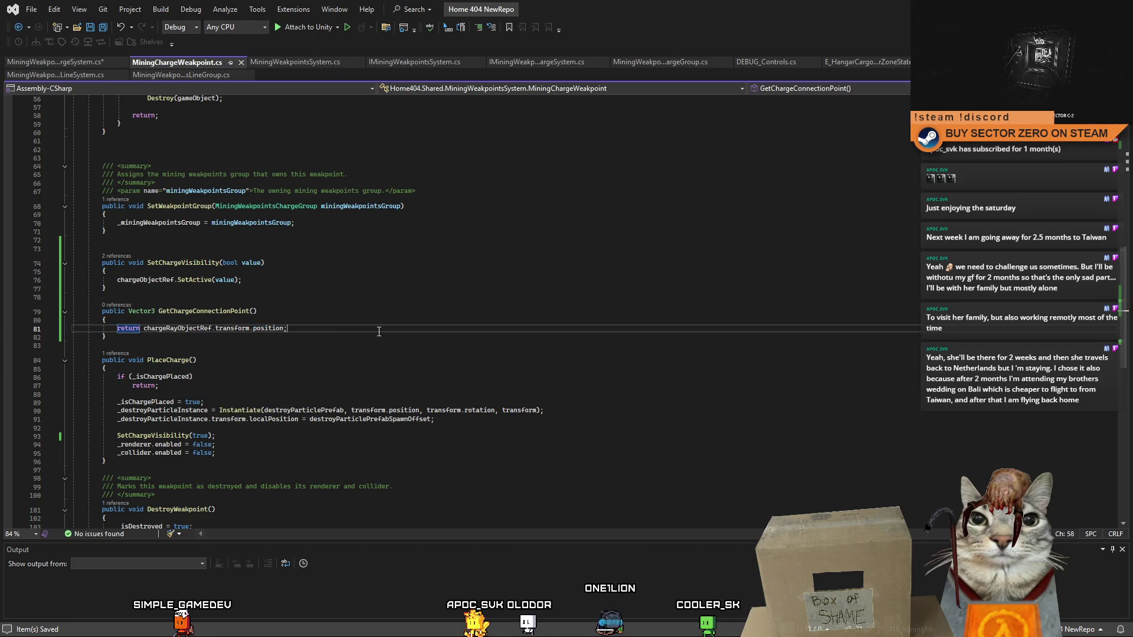
click(77, 62)
- Check the type error on the chargeDirection line 101 and the empty raycast block
click(499, 276)
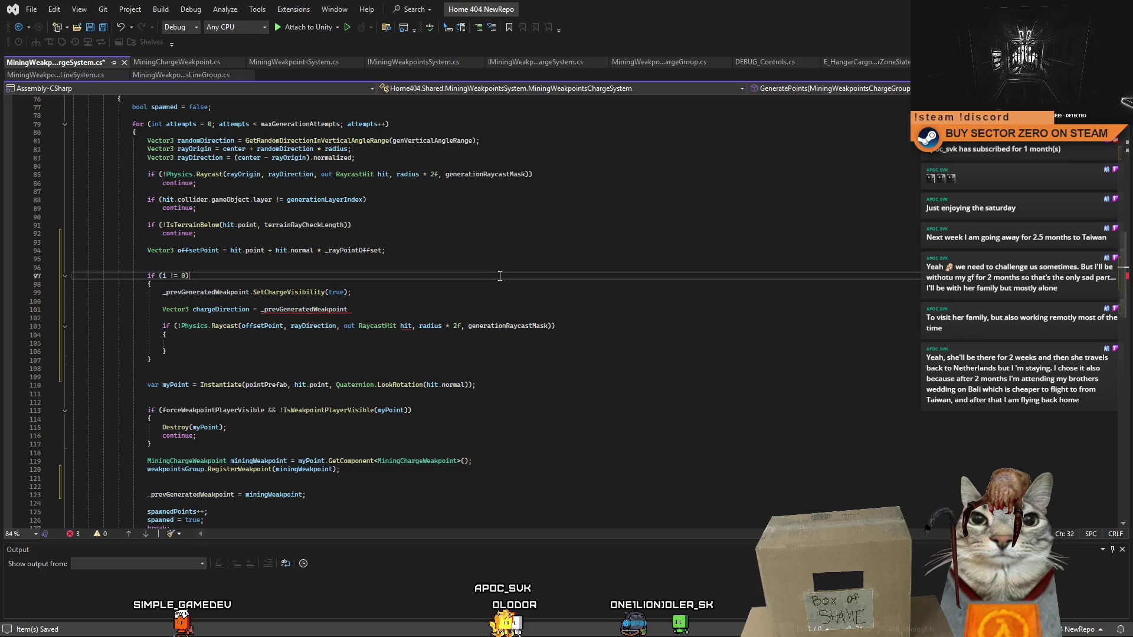
double_click(305, 309)
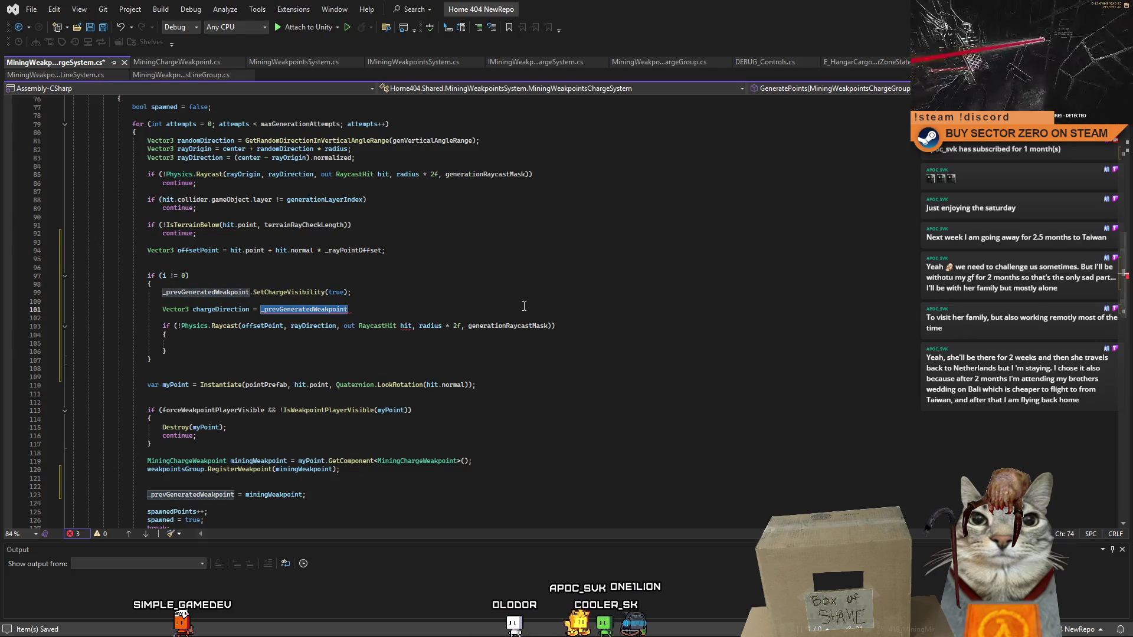
click(454, 303)
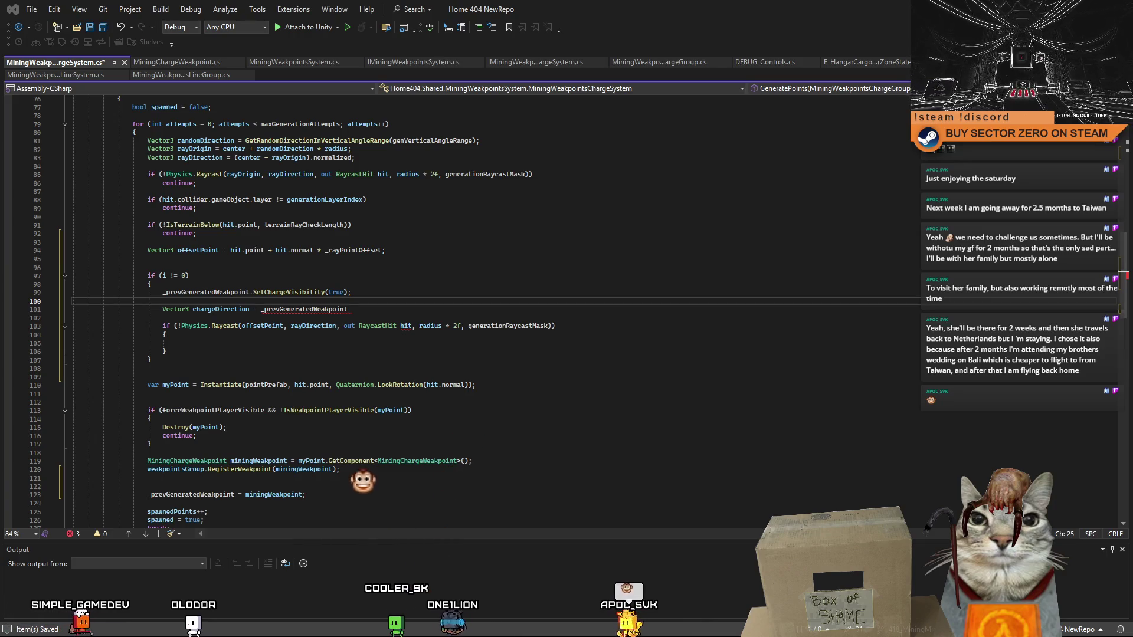
click(302, 308)
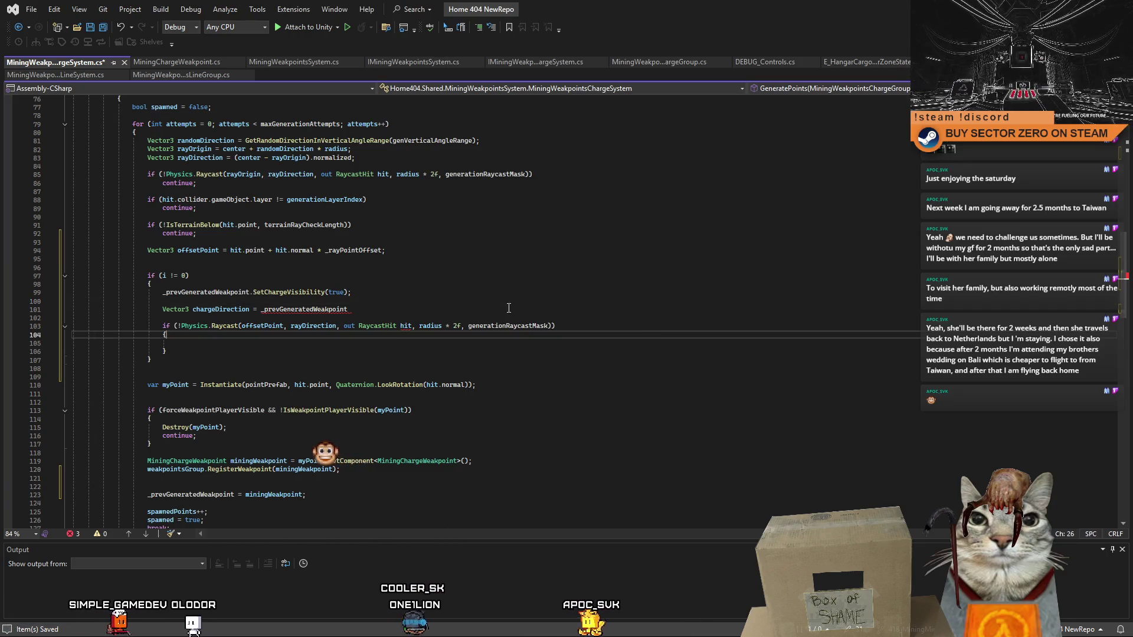
double_click(302, 308)
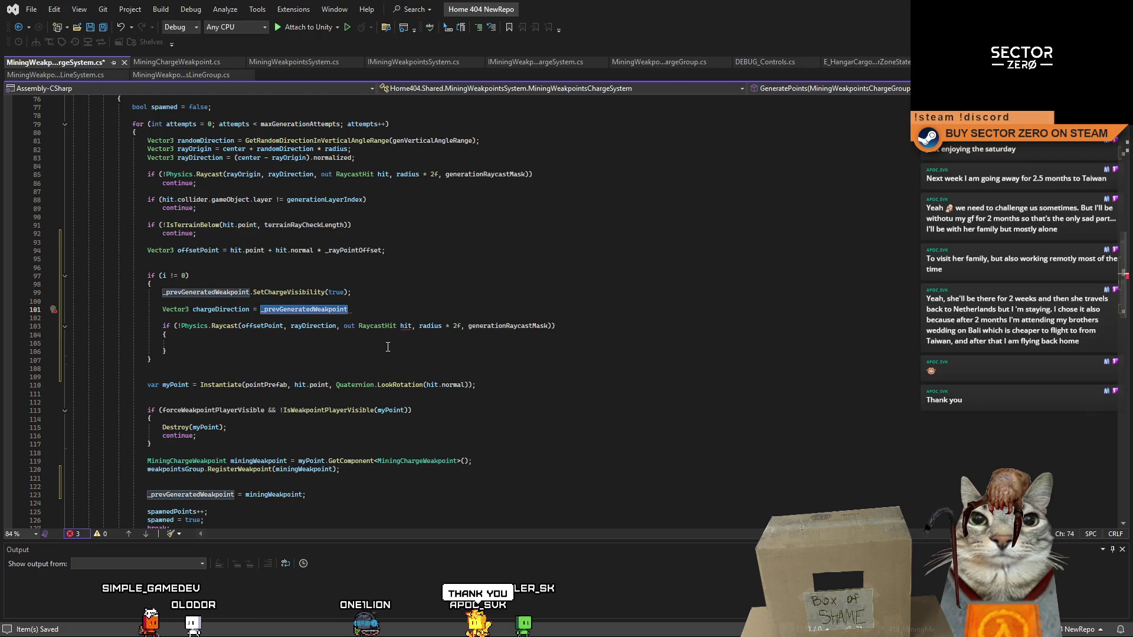
click(387, 345)
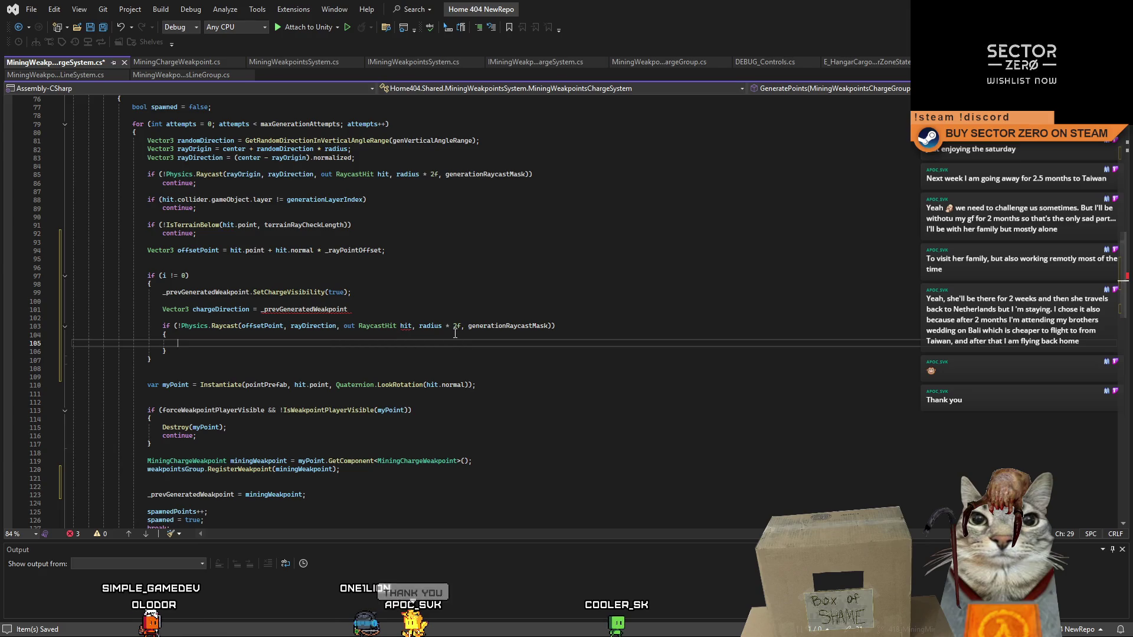
click(427, 317)
click(413, 301)
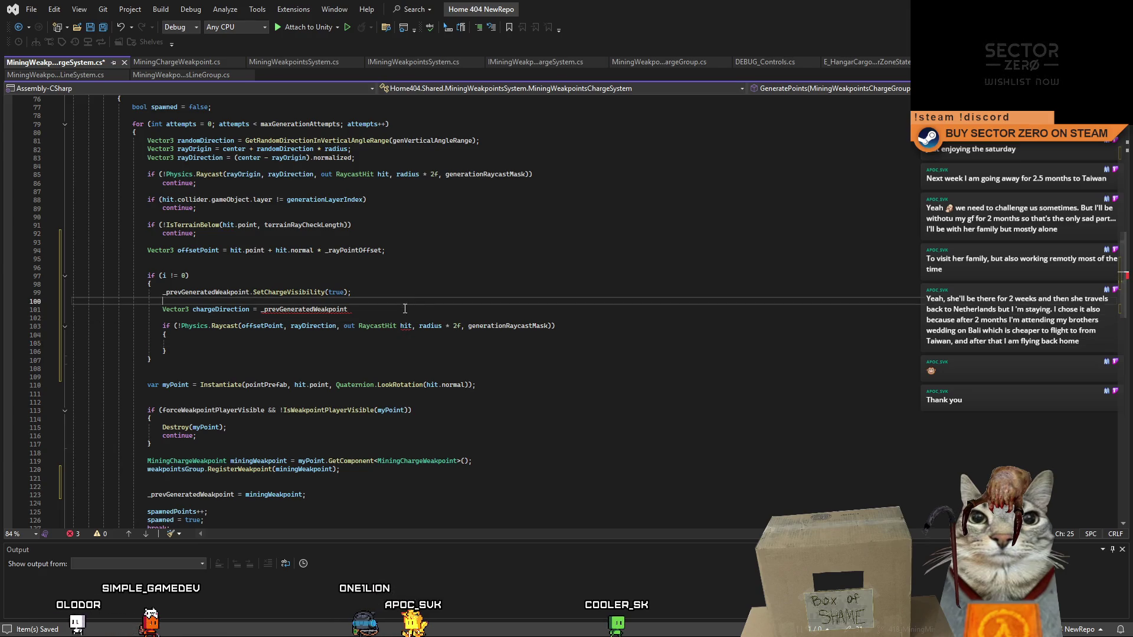
click(390, 341)
double_click(323, 310)
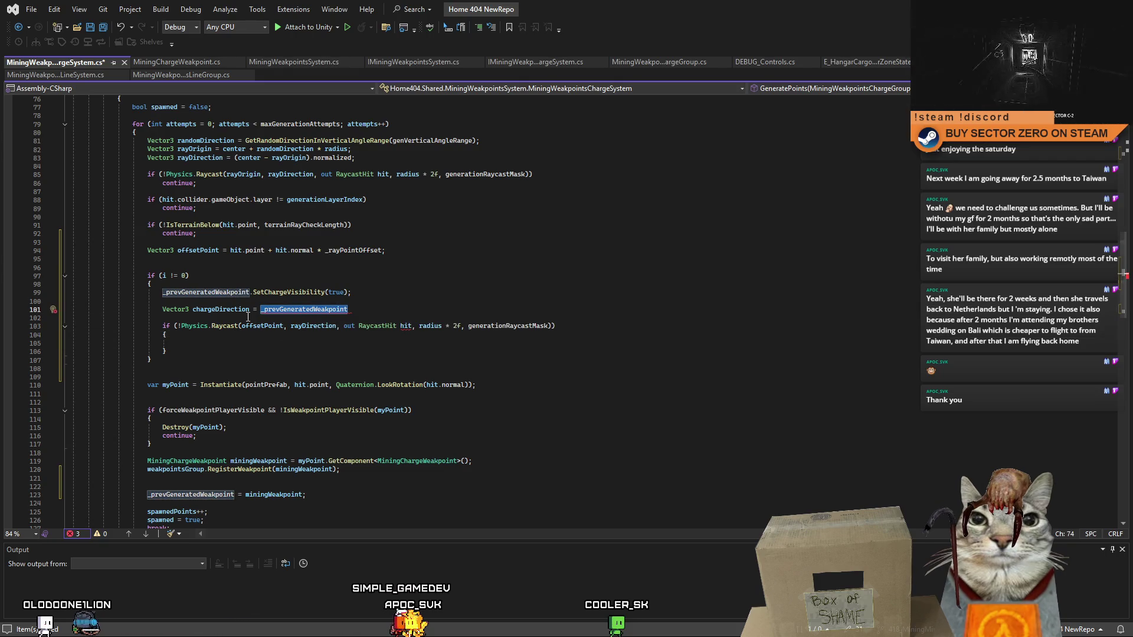
- Append .GetChargeConnectionPoint() to _prevGeneratedWeakpoint in the chargeDirection assignment
double_click(244, 293)
key(Right)
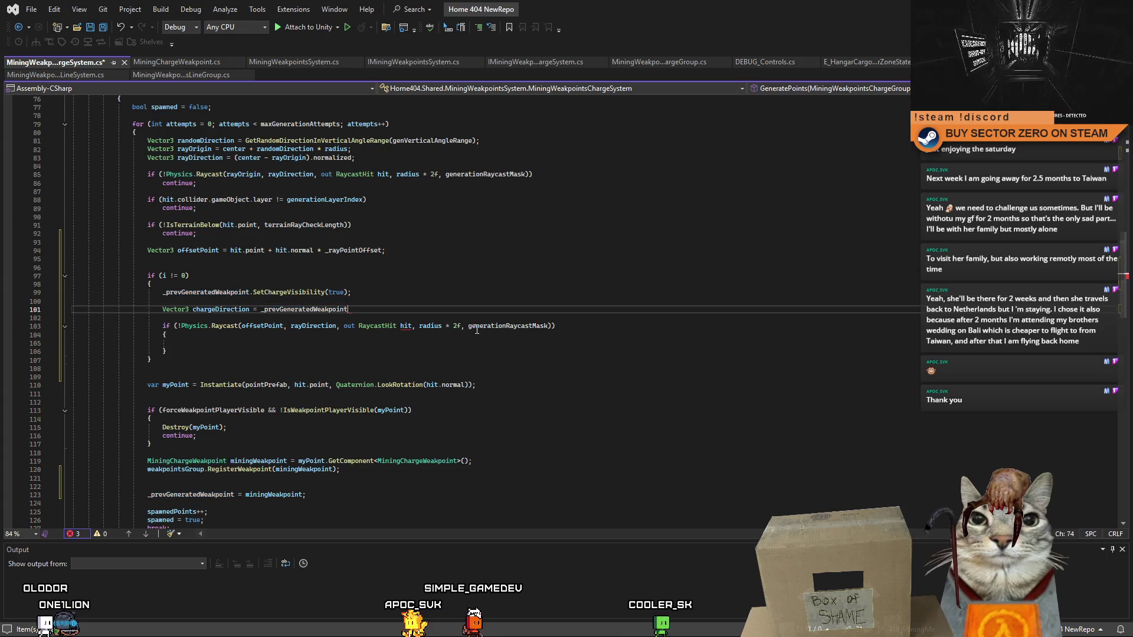
text(.)
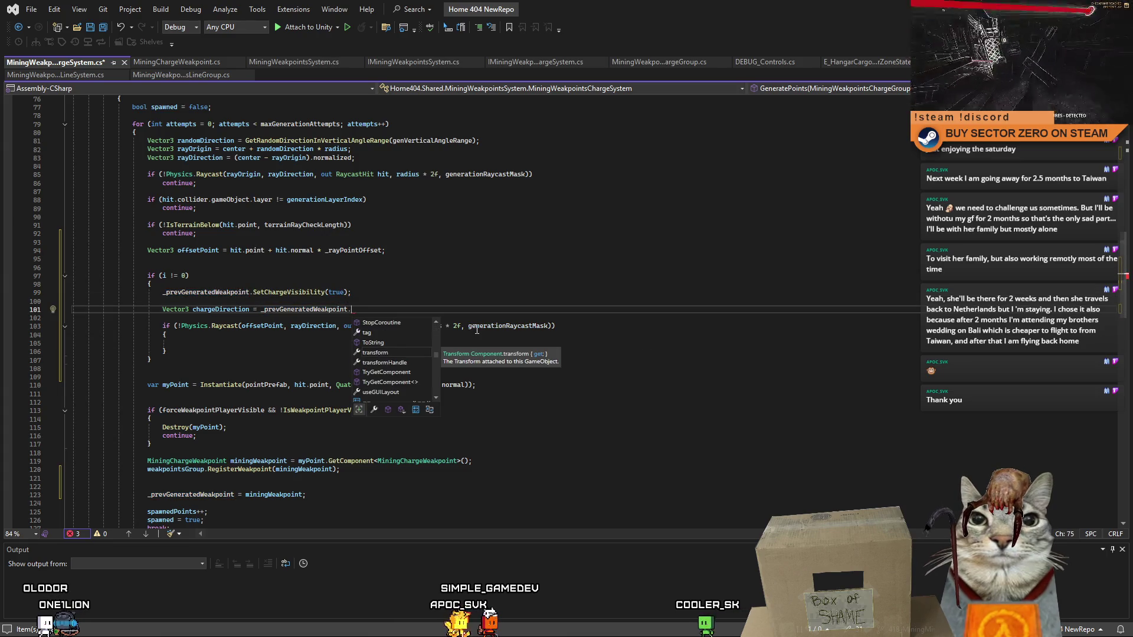
text(Get)
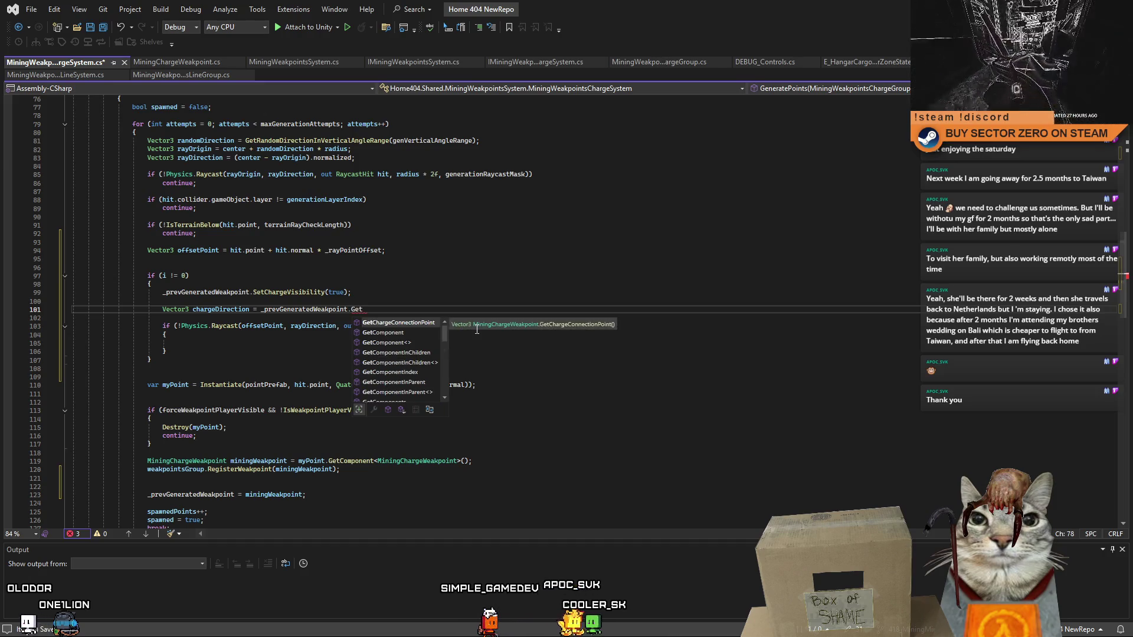
key(Tab)
text(())
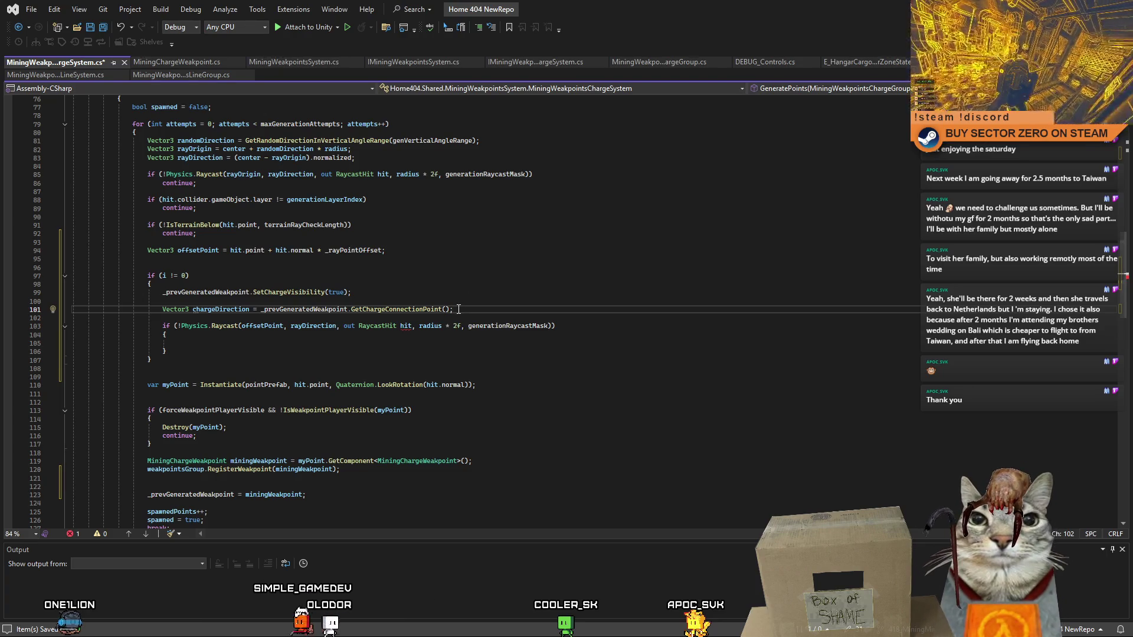
double_click(221, 309)
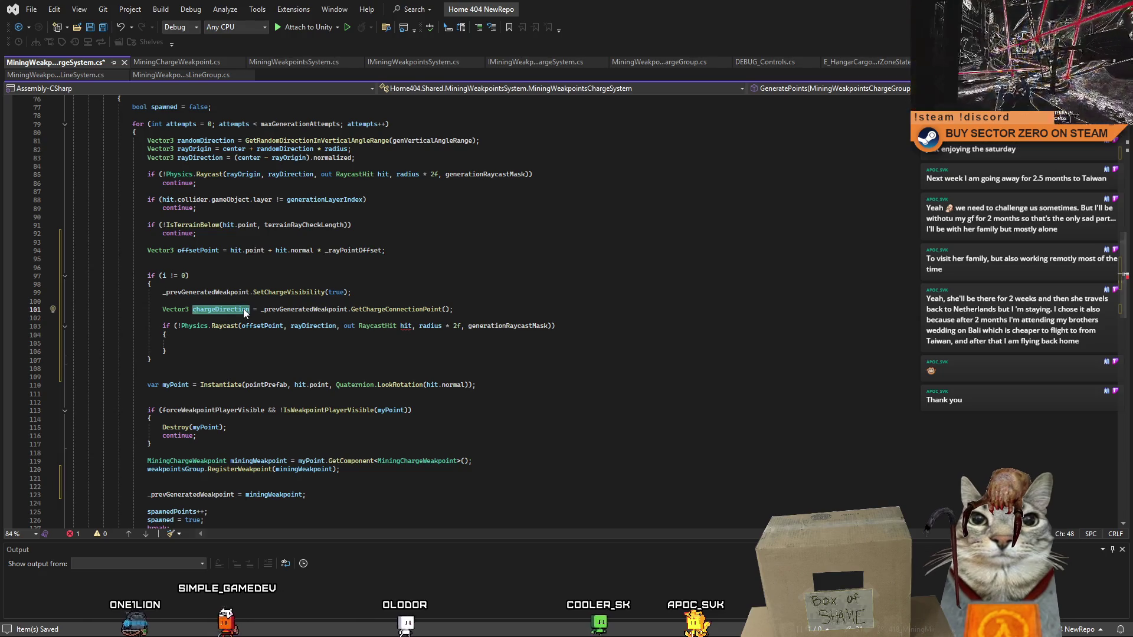
scroll(355, 326, up, 1)
scroll(355, 326, up, 2)
click(263, 384)
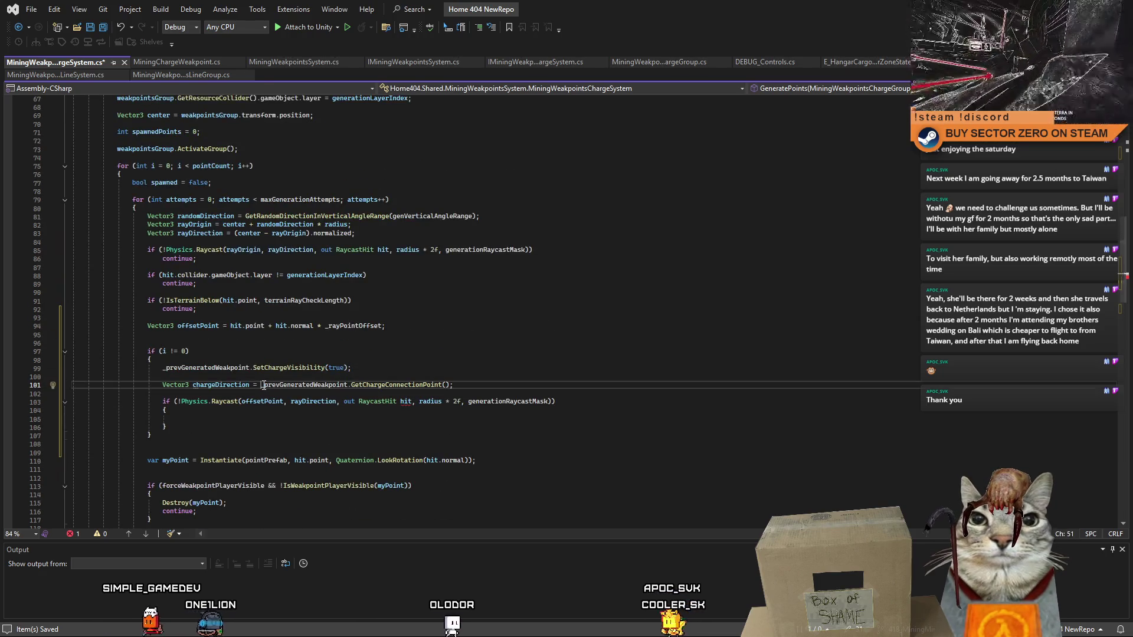
drag(263, 385, 472, 385)
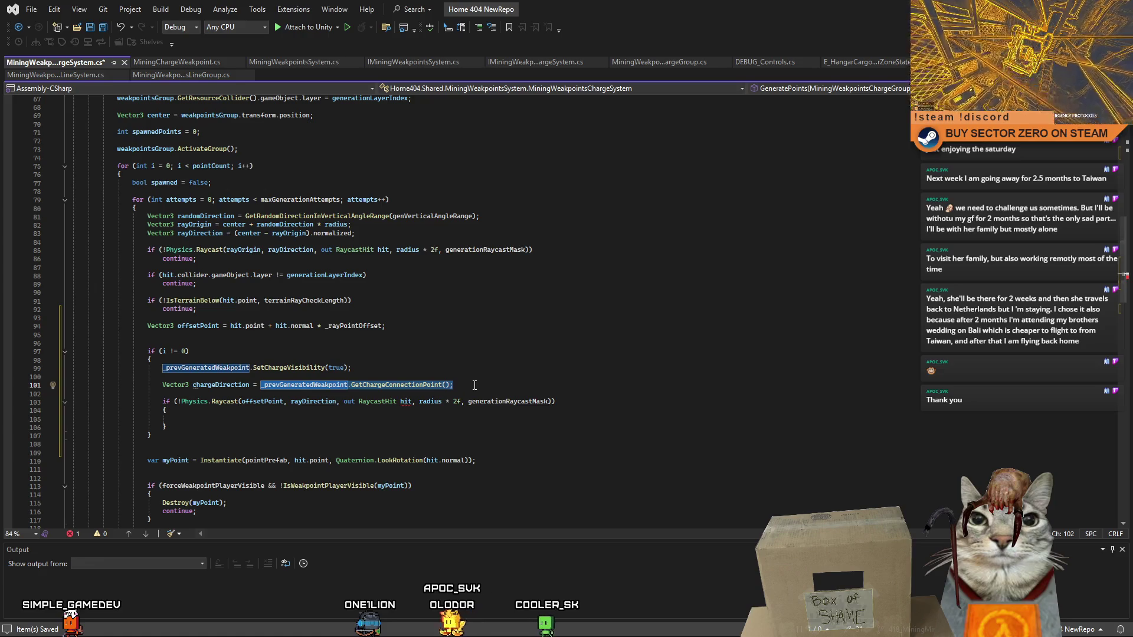
click(475, 385)
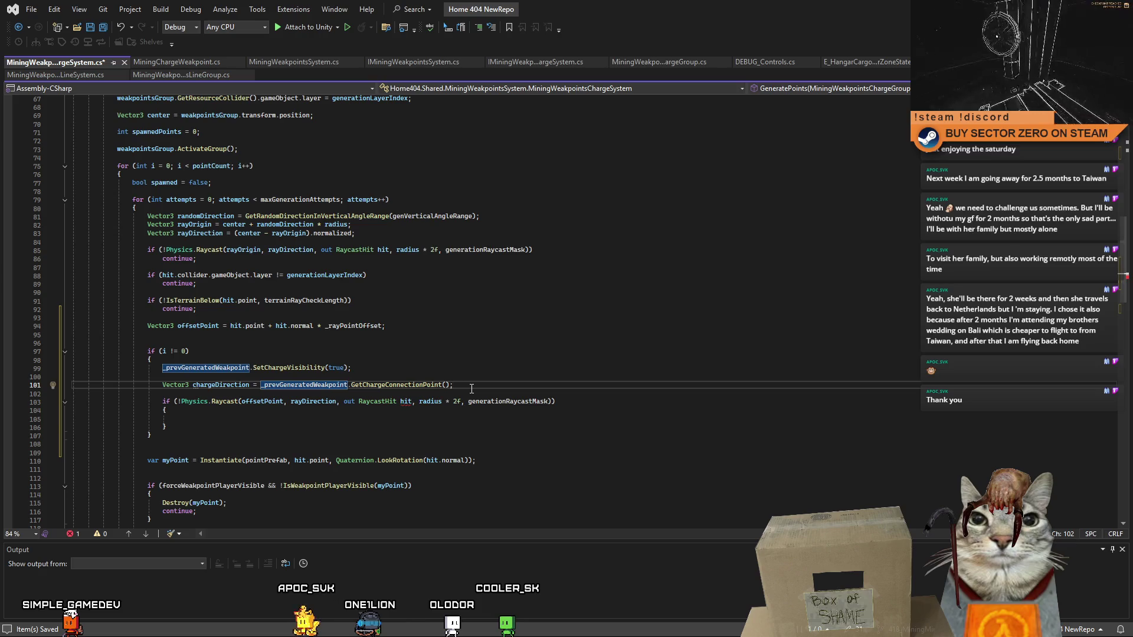
double_click(198, 326)
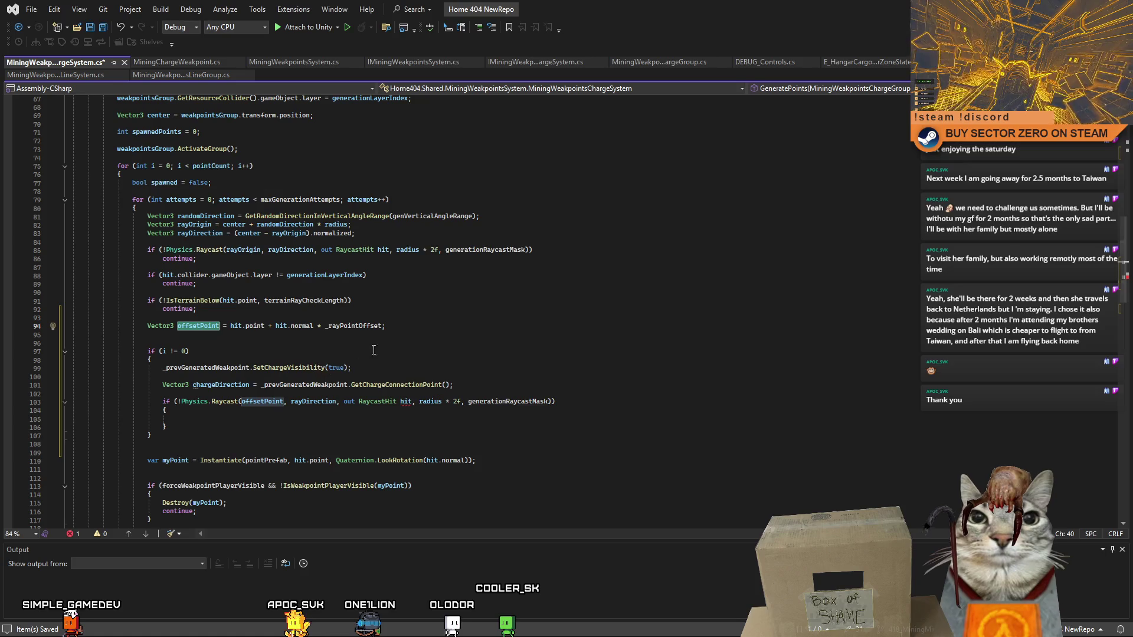
double_click(309, 401)
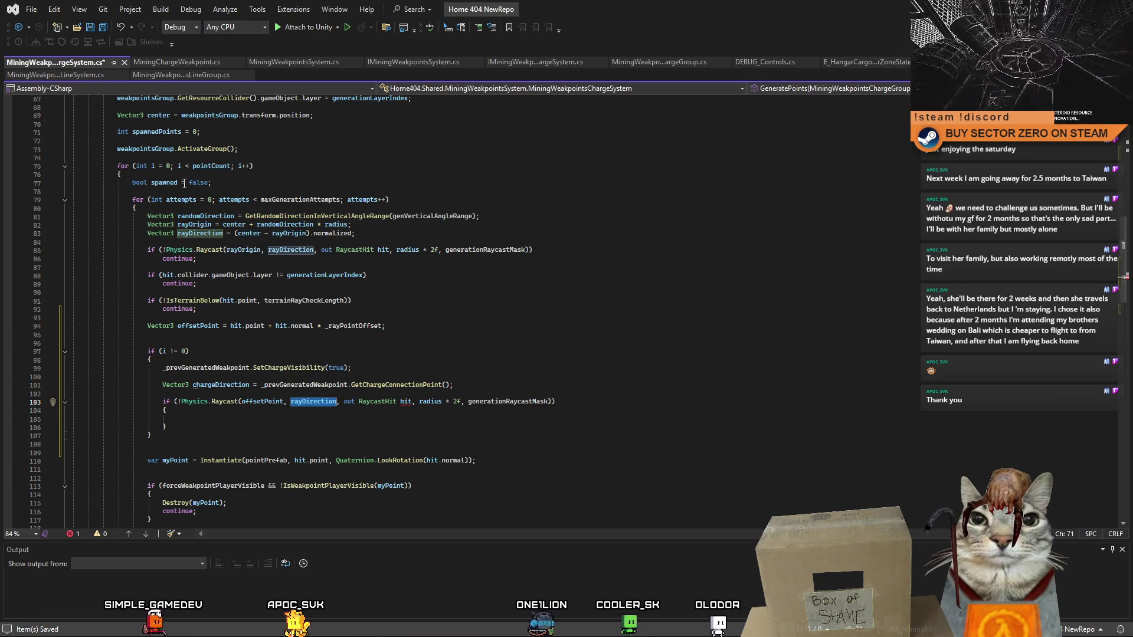
click(217, 225)
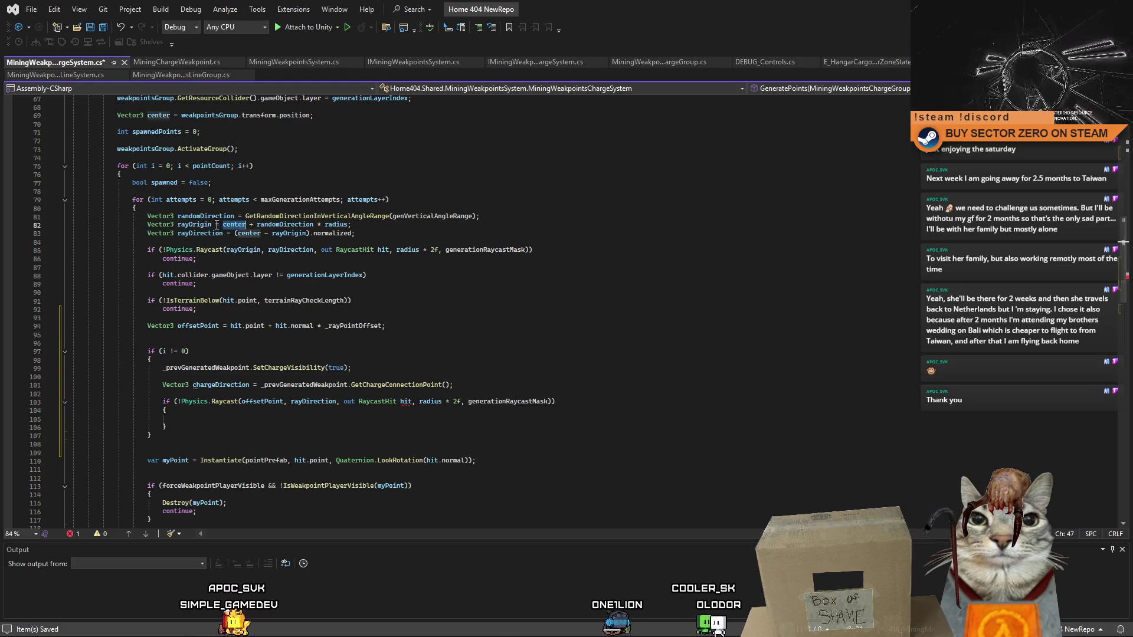
click(189, 224)
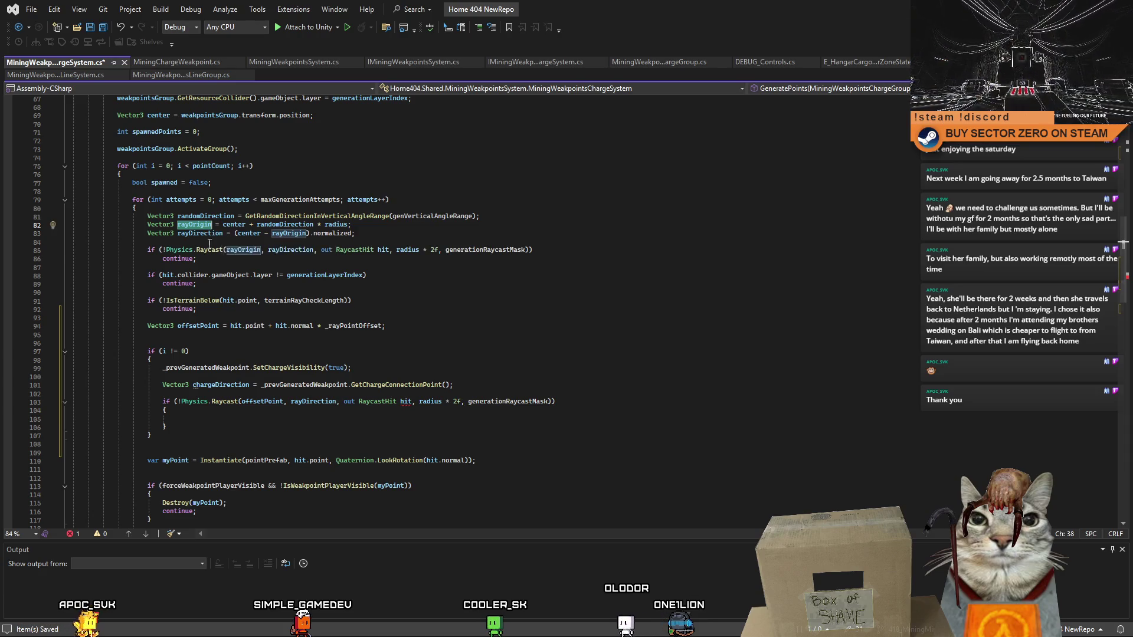
scroll(298, 293, up, 2)
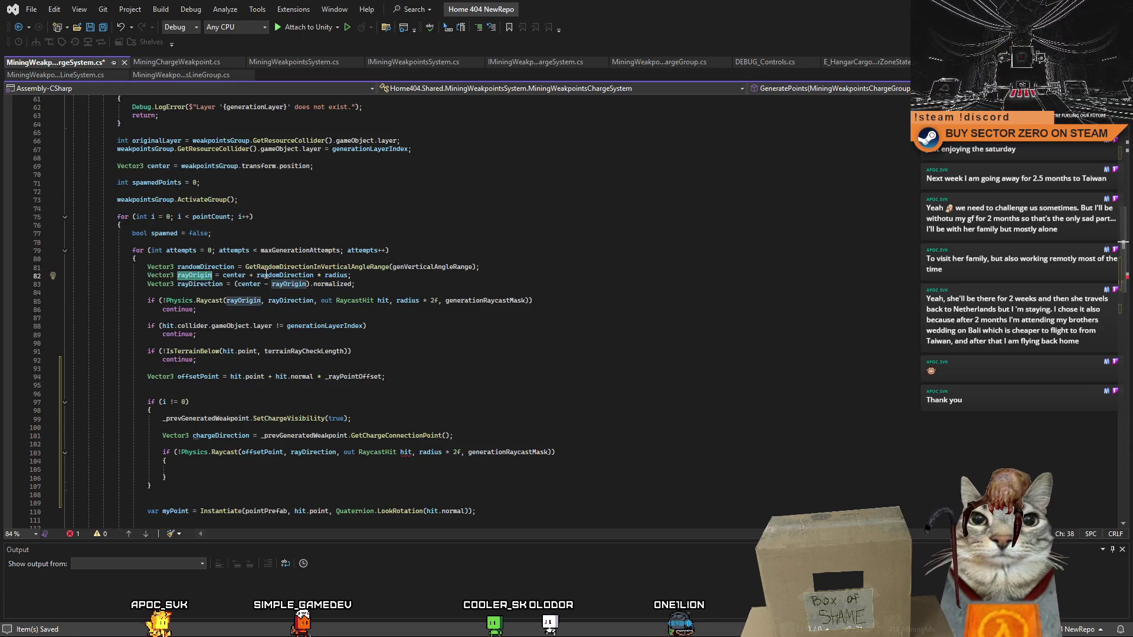
double_click(221, 269)
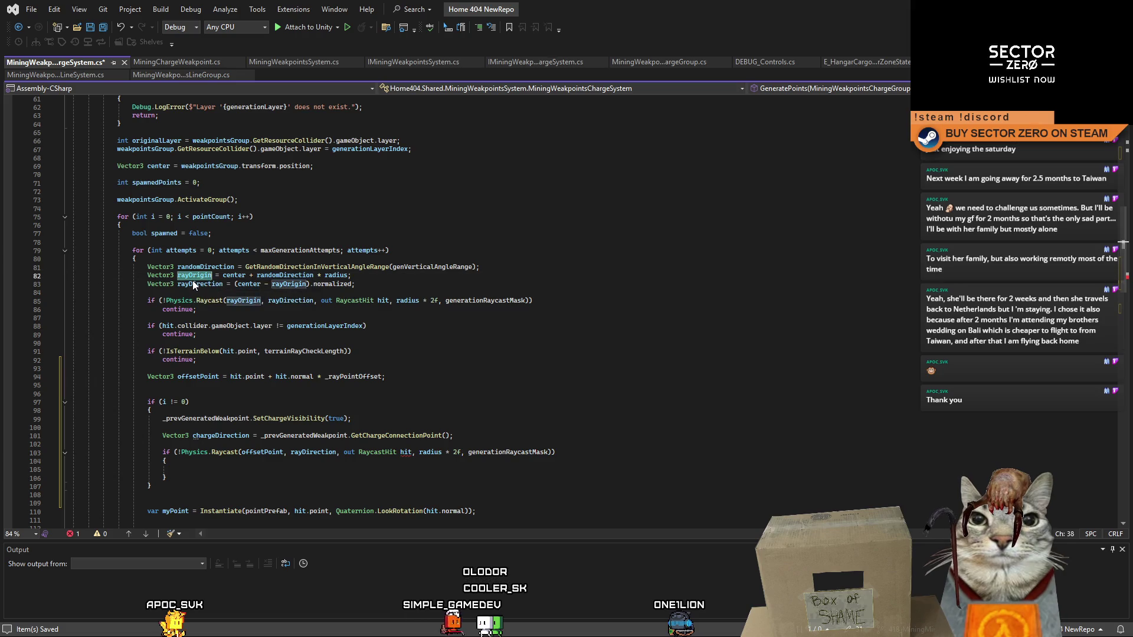
double_click(234, 275)
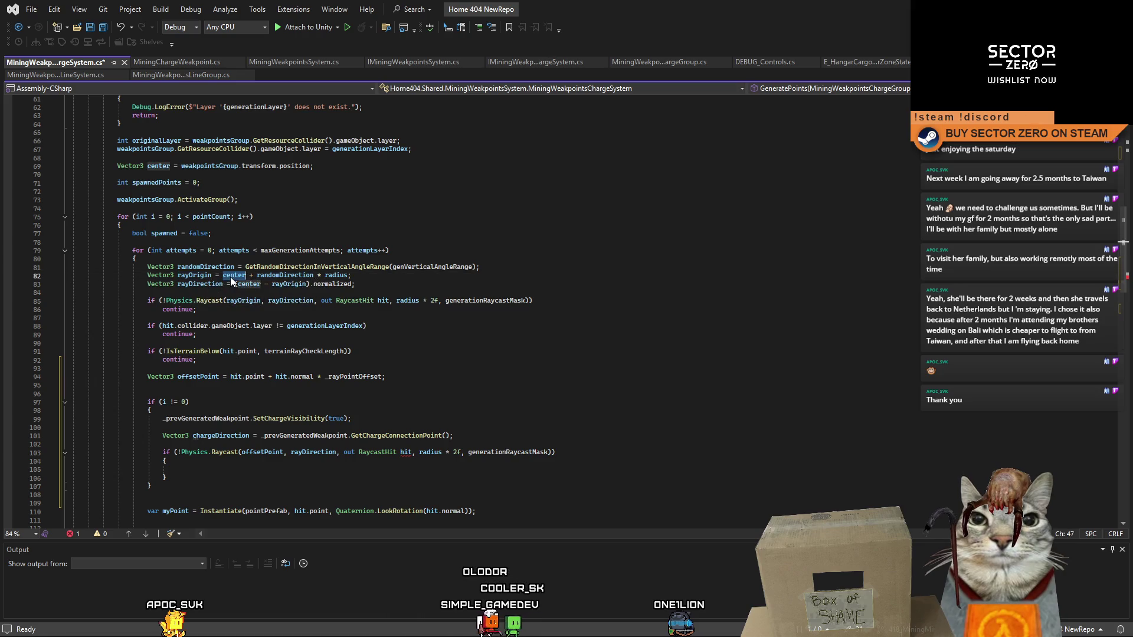
click(282, 276)
double_click(193, 275)
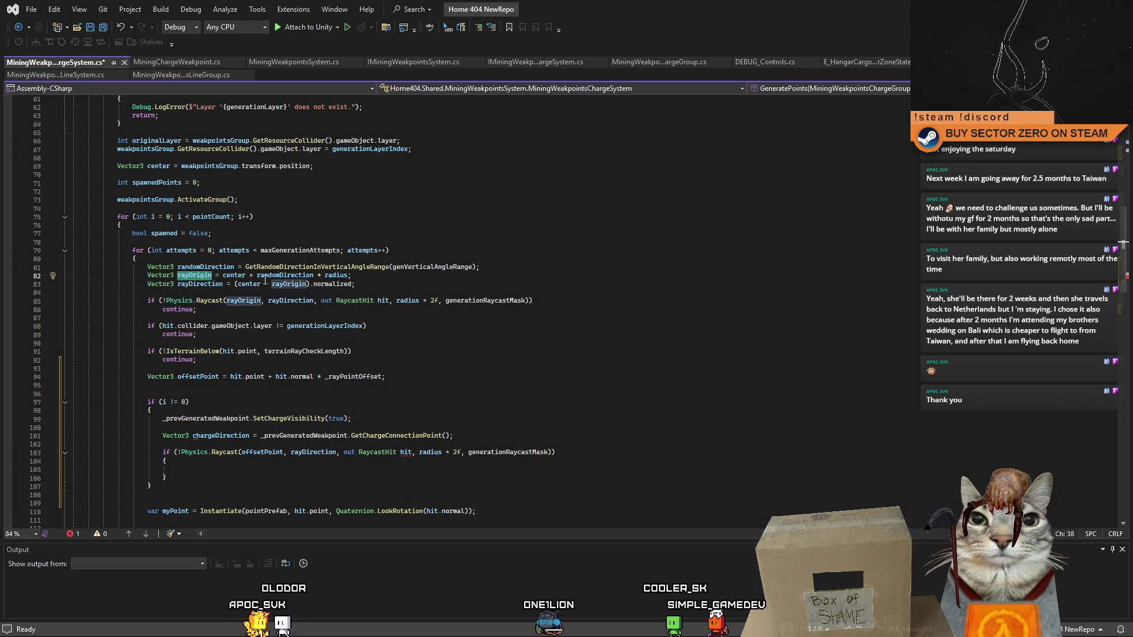
double_click(288, 278)
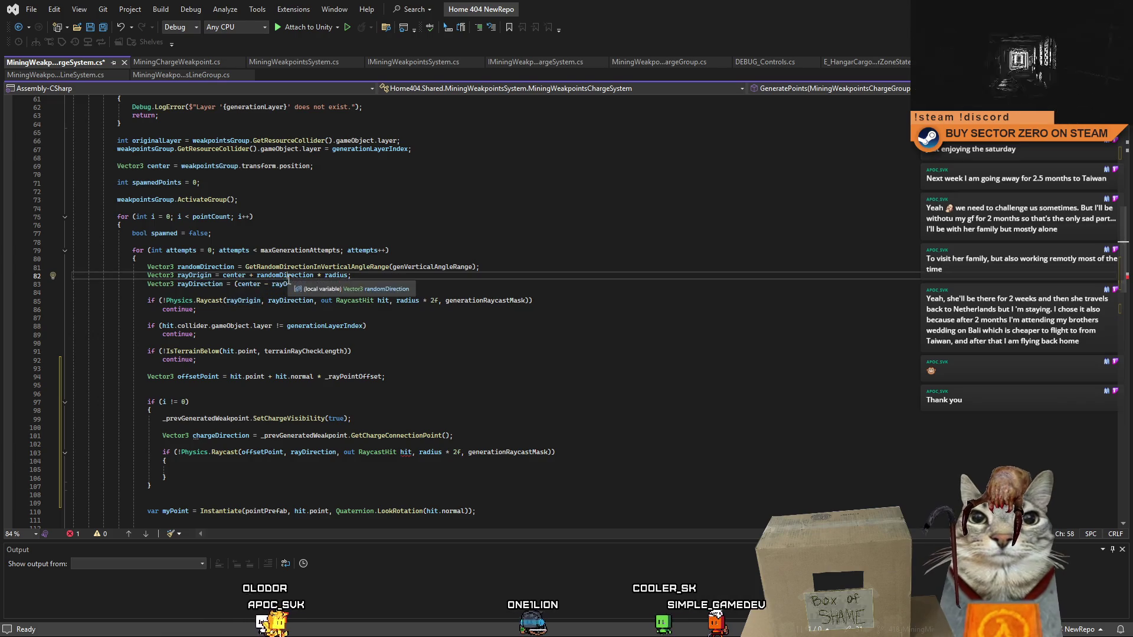
double_click(235, 277)
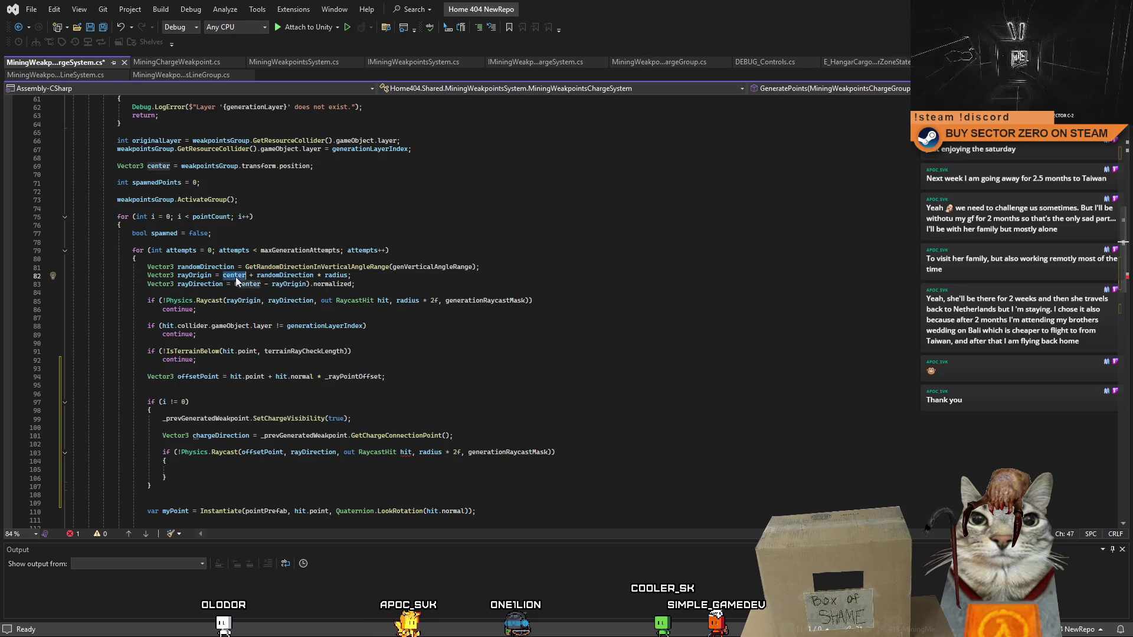
double_click(273, 276)
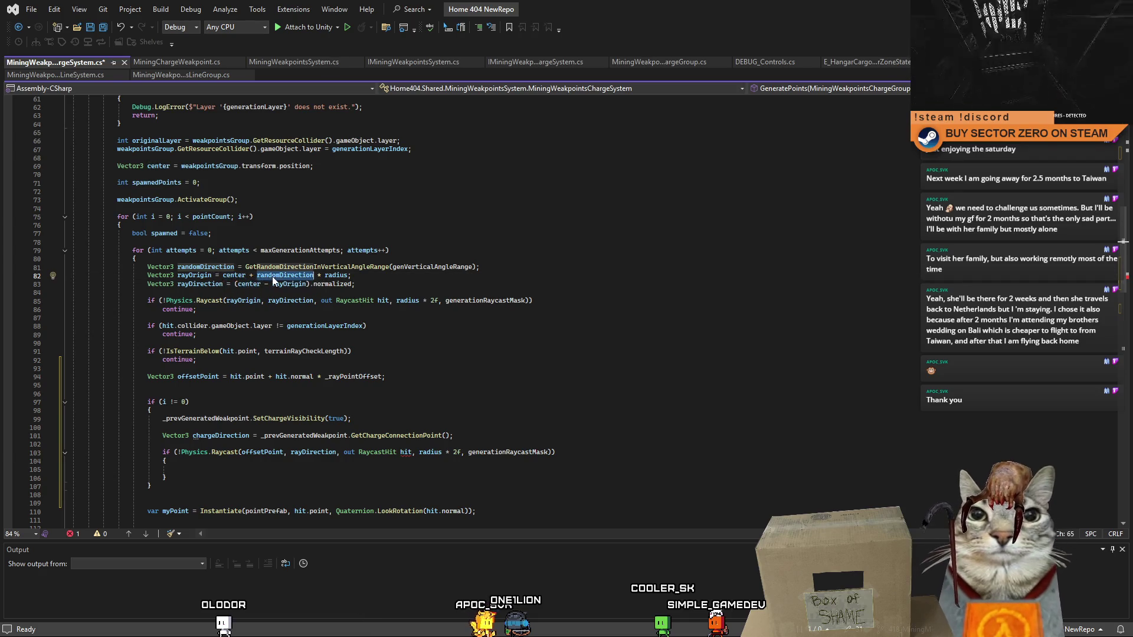
double_click(335, 276)
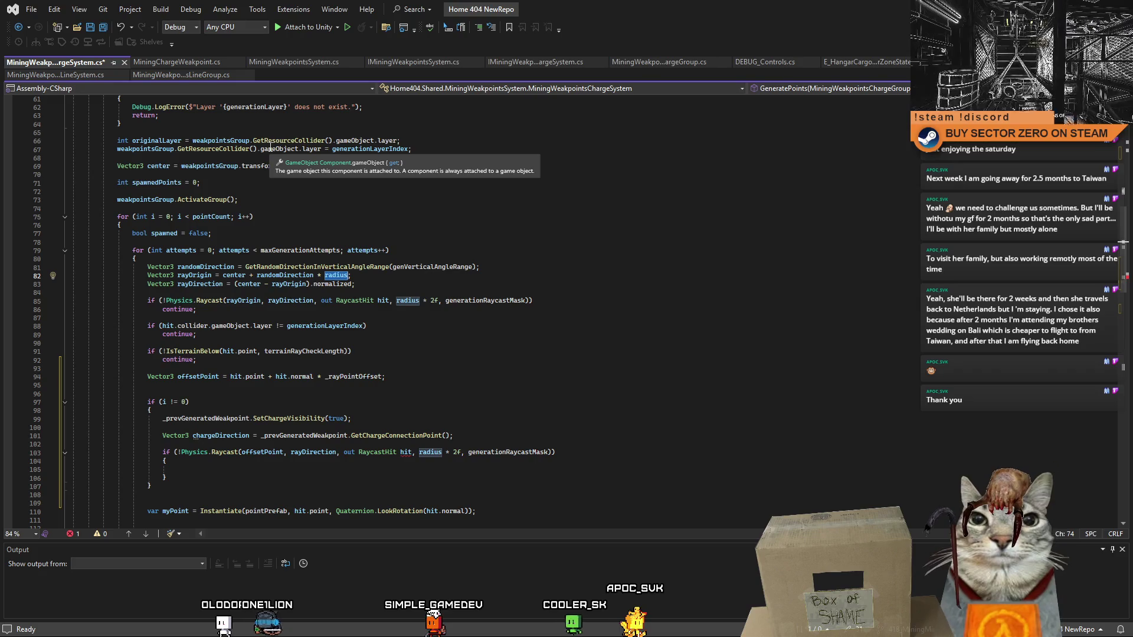
click(369, 283)
click(348, 274)
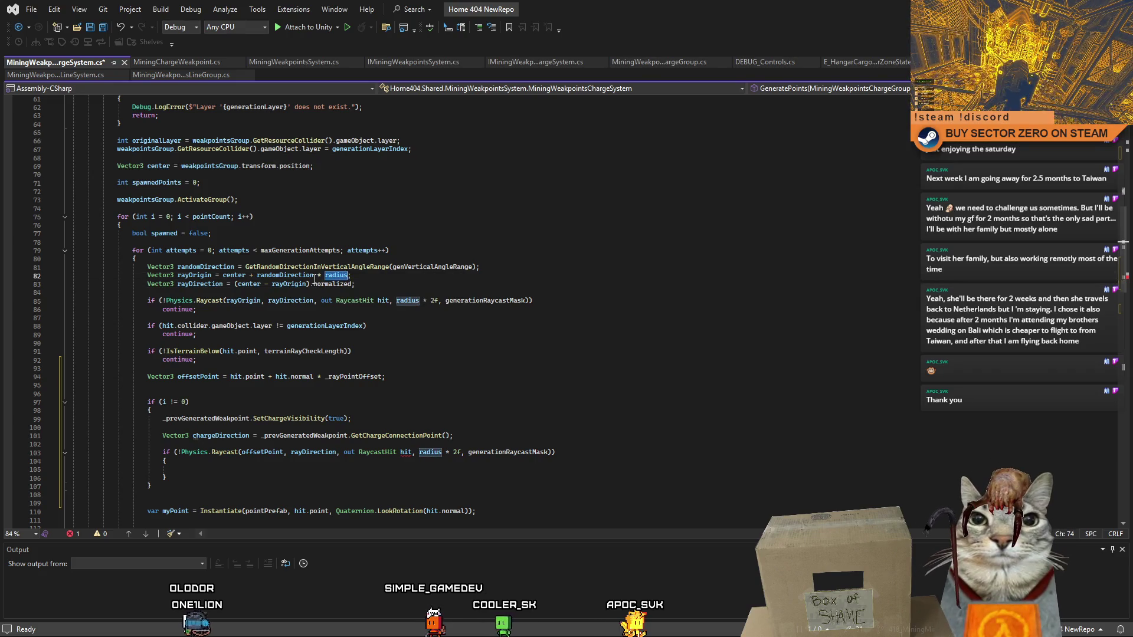
click(209, 274)
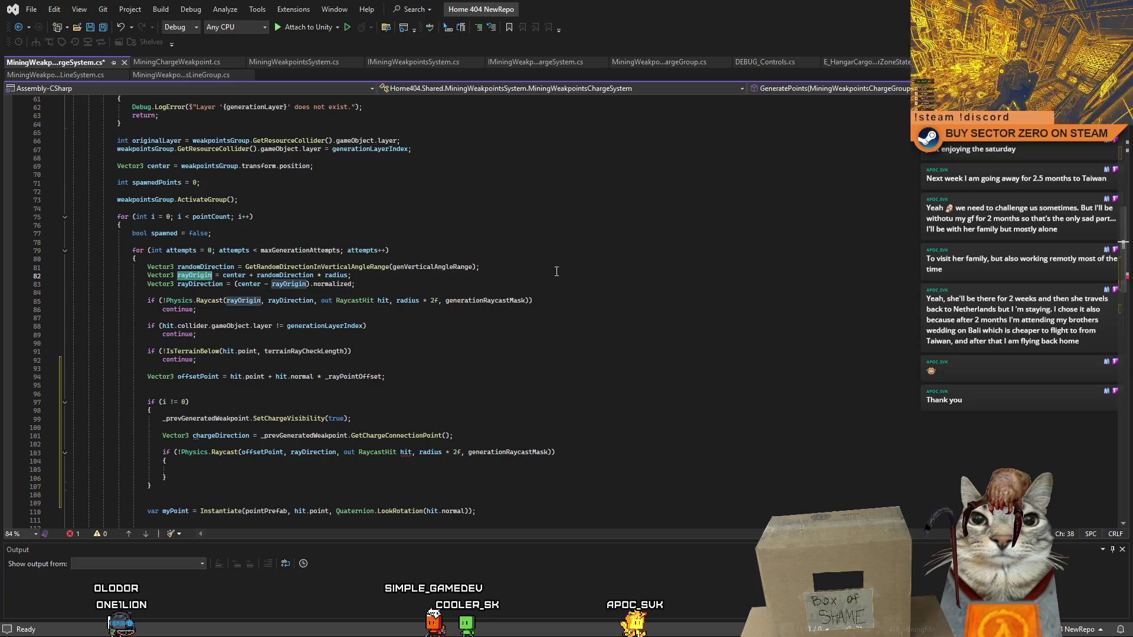
mouse_move(462, 267)
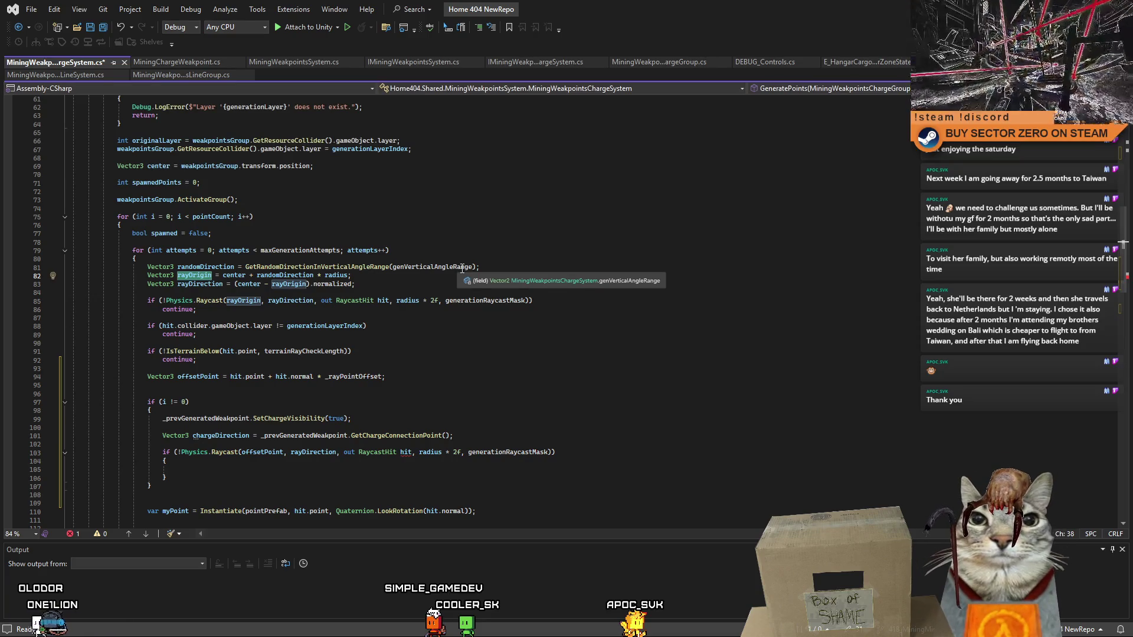
click(252, 285)
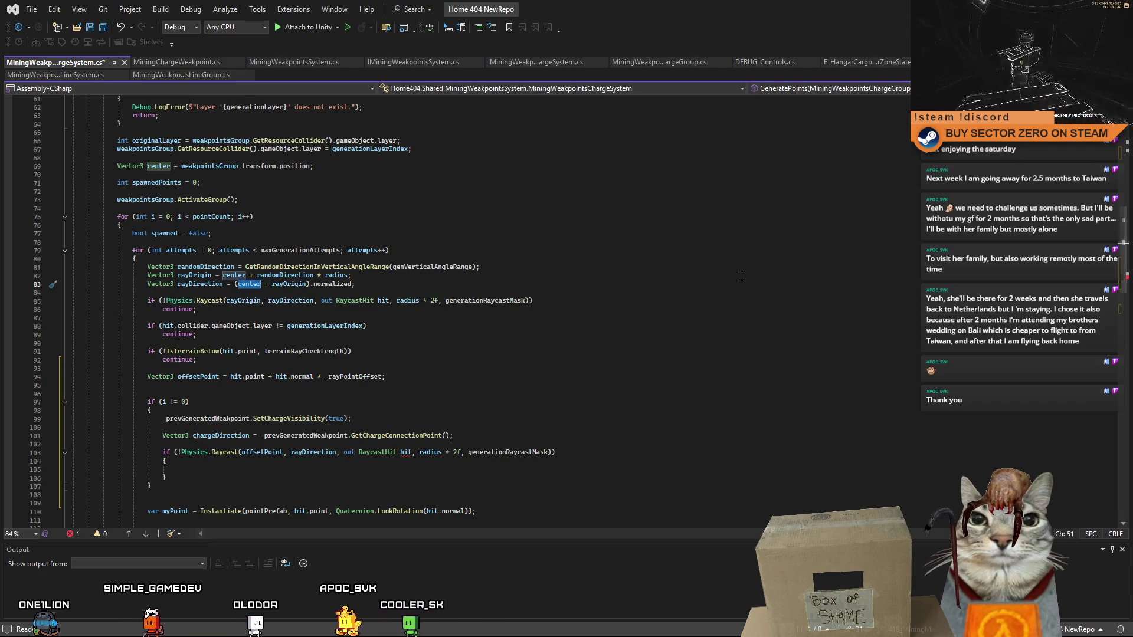
scroll(383, 316, down, 4)
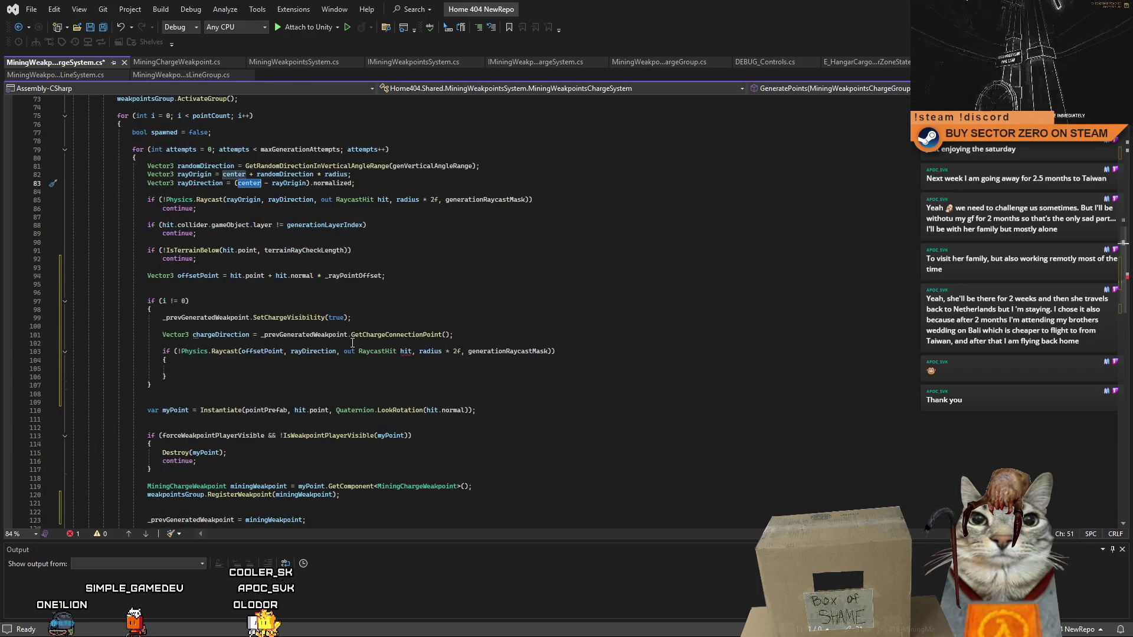
scroll(296, 344, down, 2)
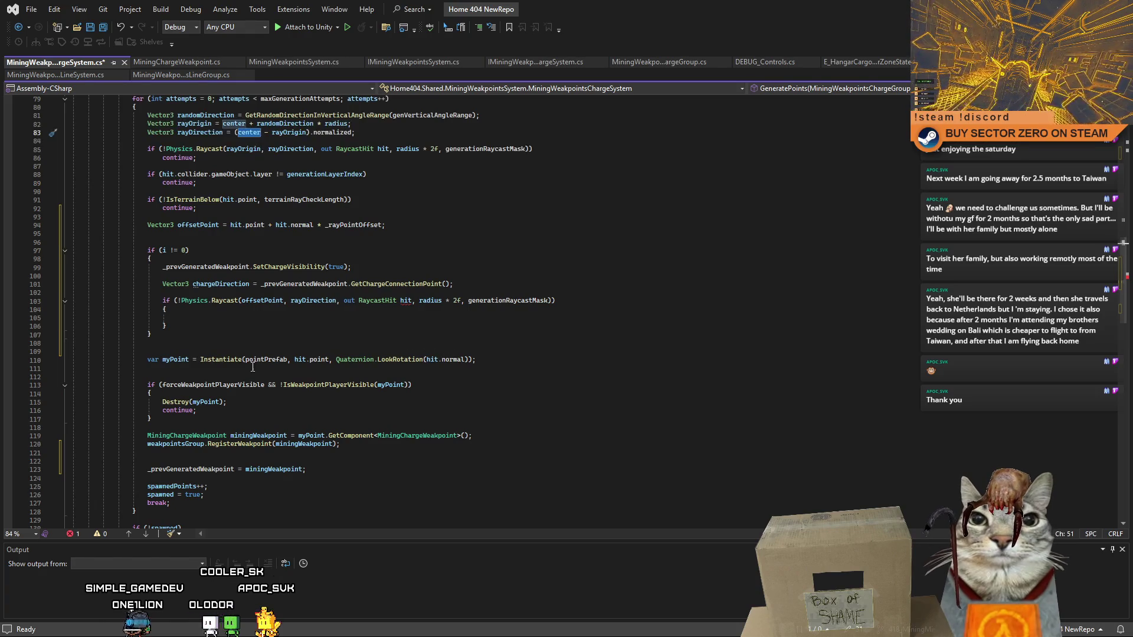
- Subtract offsetPoint from the GetChargeConnectionPoint() result on line 101
click(387, 268)
key(Down)
key(Down)
key(Down)
click(424, 276)
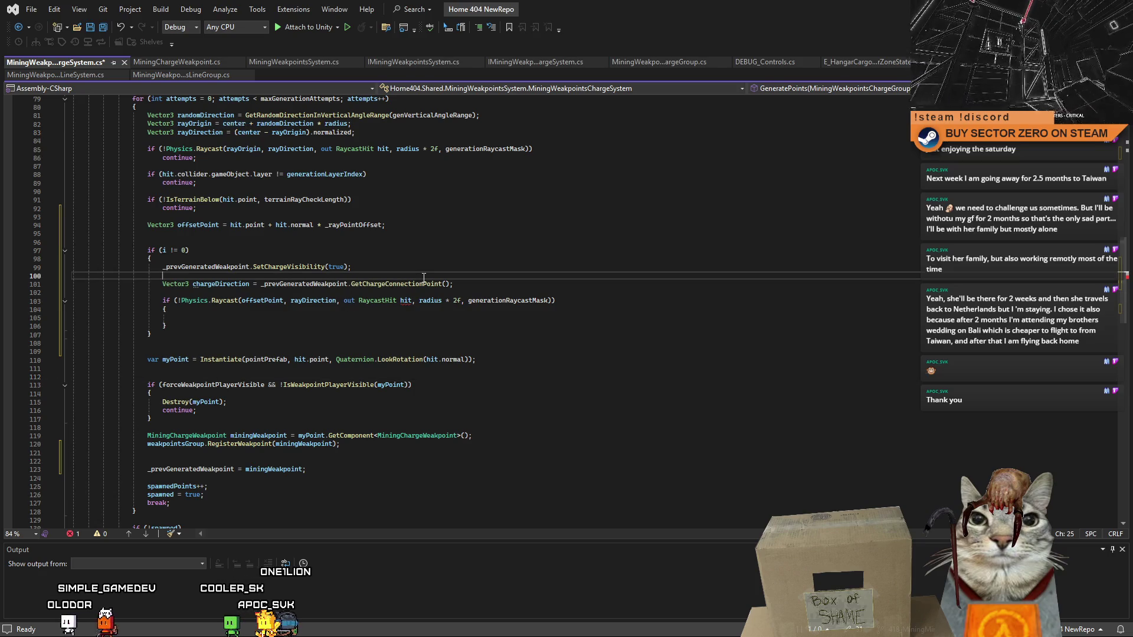
drag(261, 285, 414, 287)
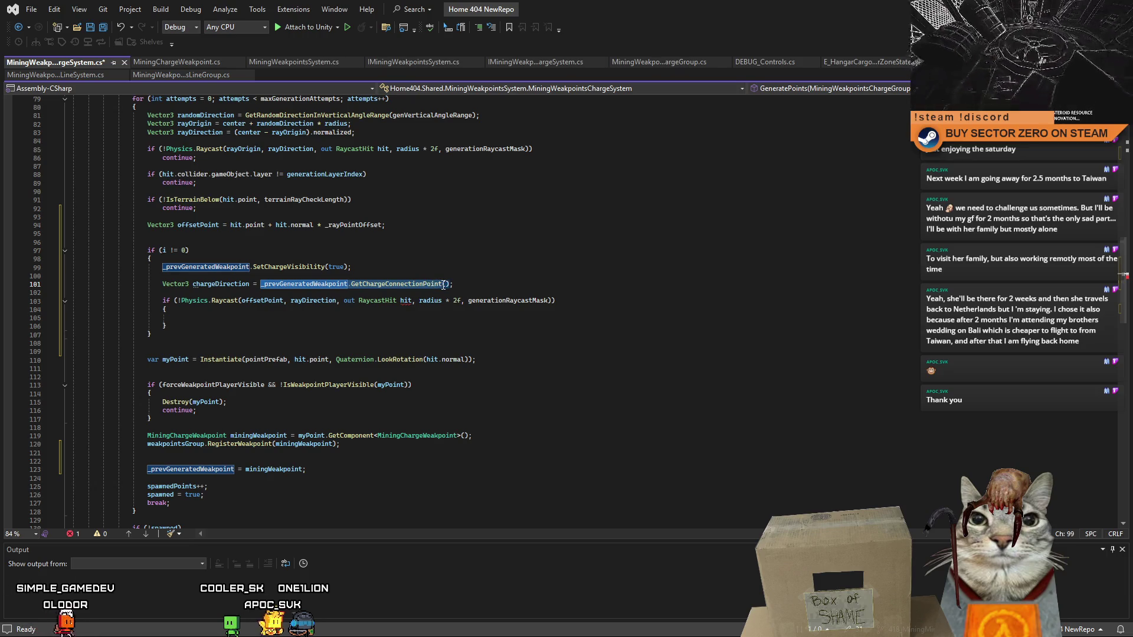
key(Up)
key(Up)
key(Up)
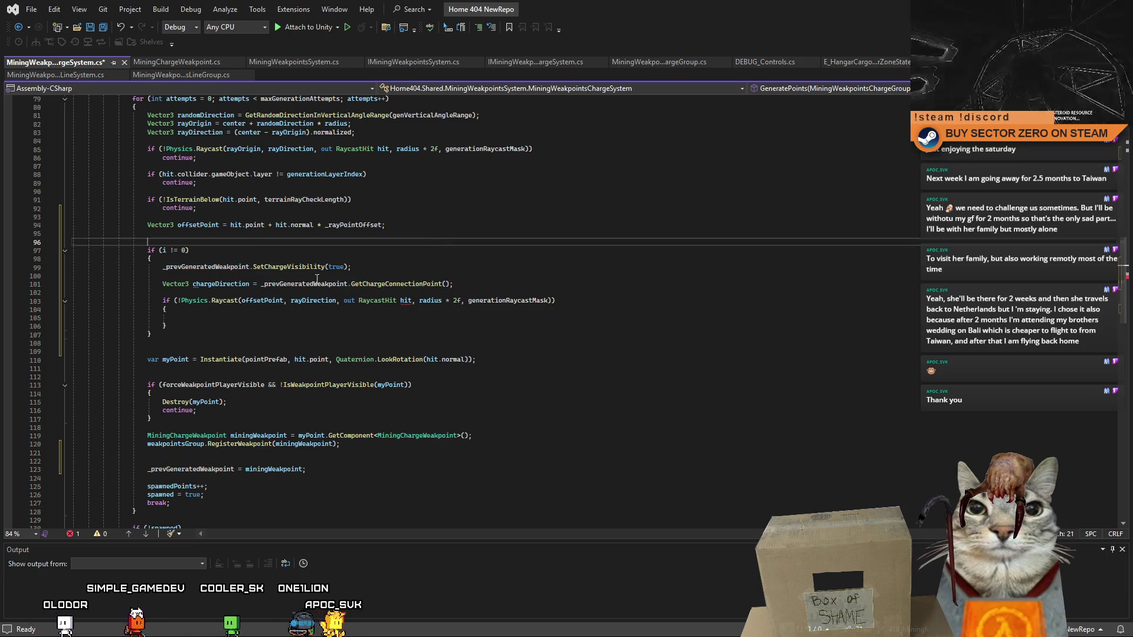
double_click(260, 285)
click(552, 285)
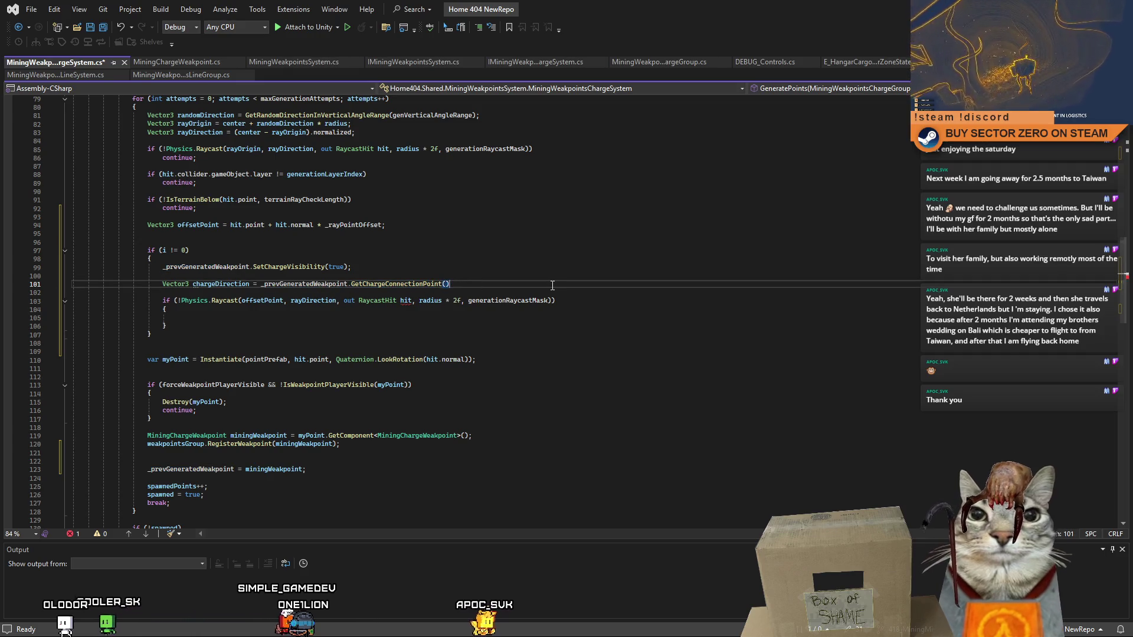
text( -)
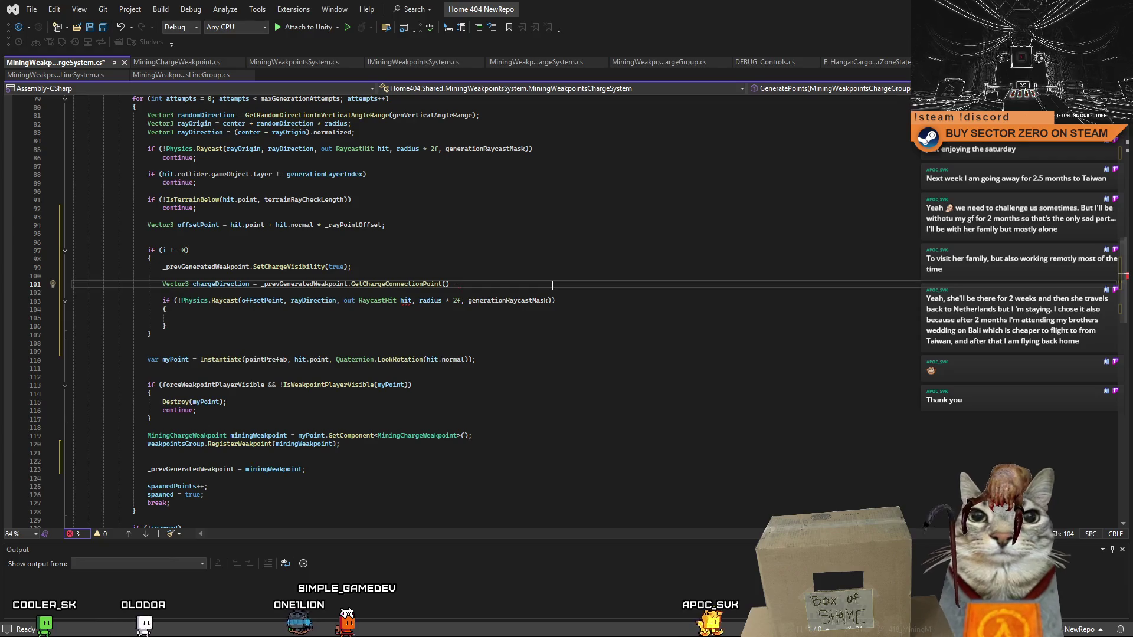
click(198, 218)
double_click(201, 225)
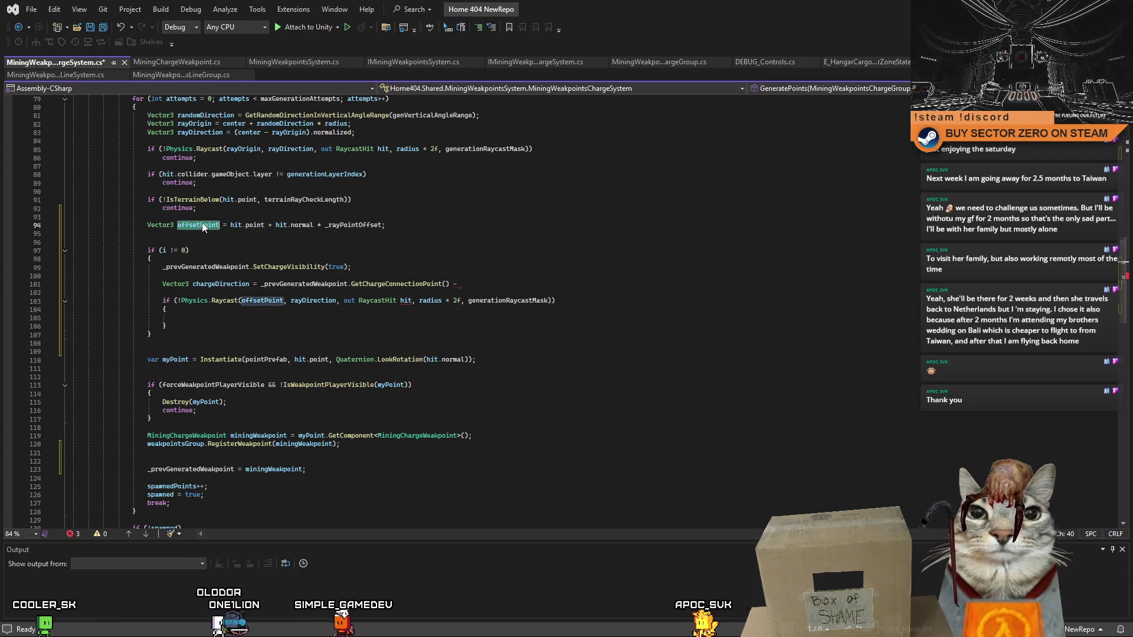
key(ctrl+c)
click(584, 284)
key(ctrl+v)
text())
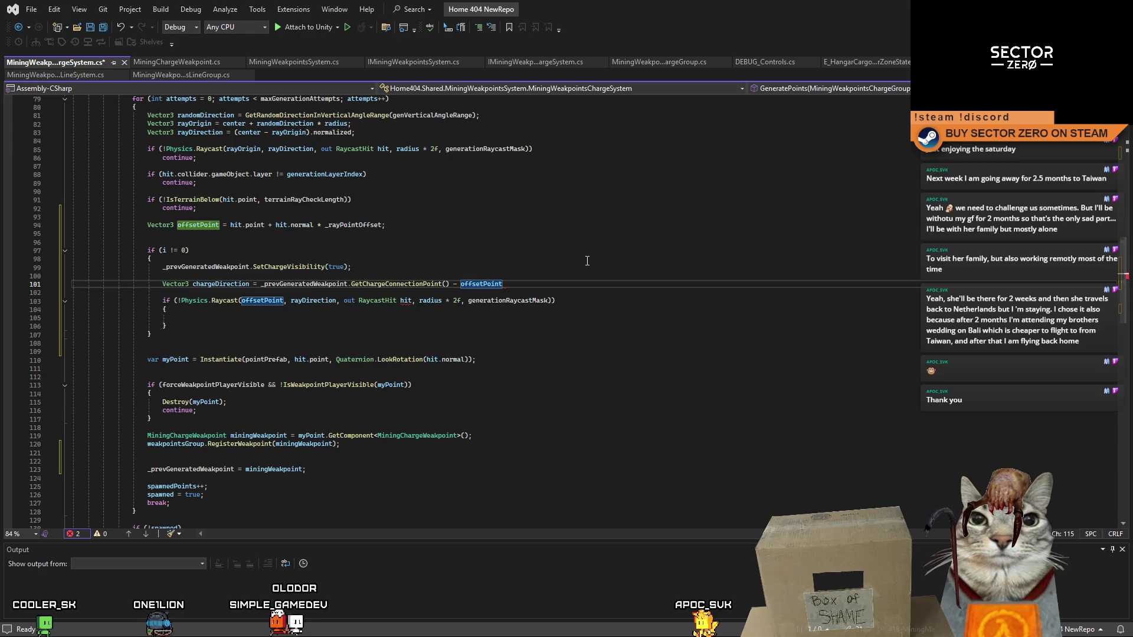
- Wrap the difference in parentheses and append .normalized to chargeDirection
click(261, 283)
text(()
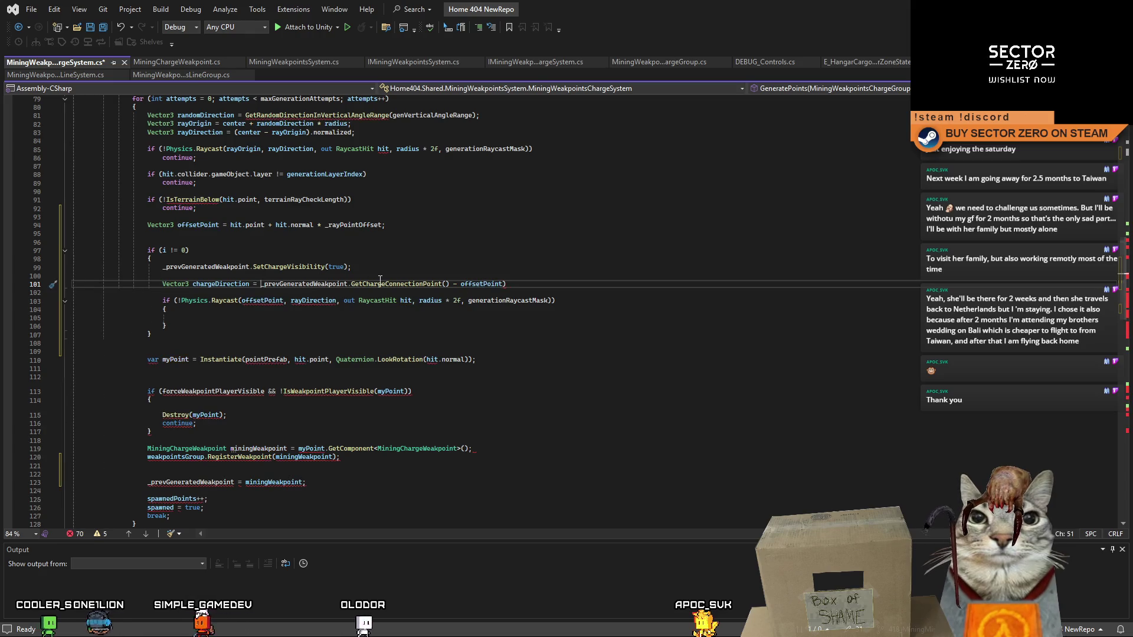
click(521, 287)
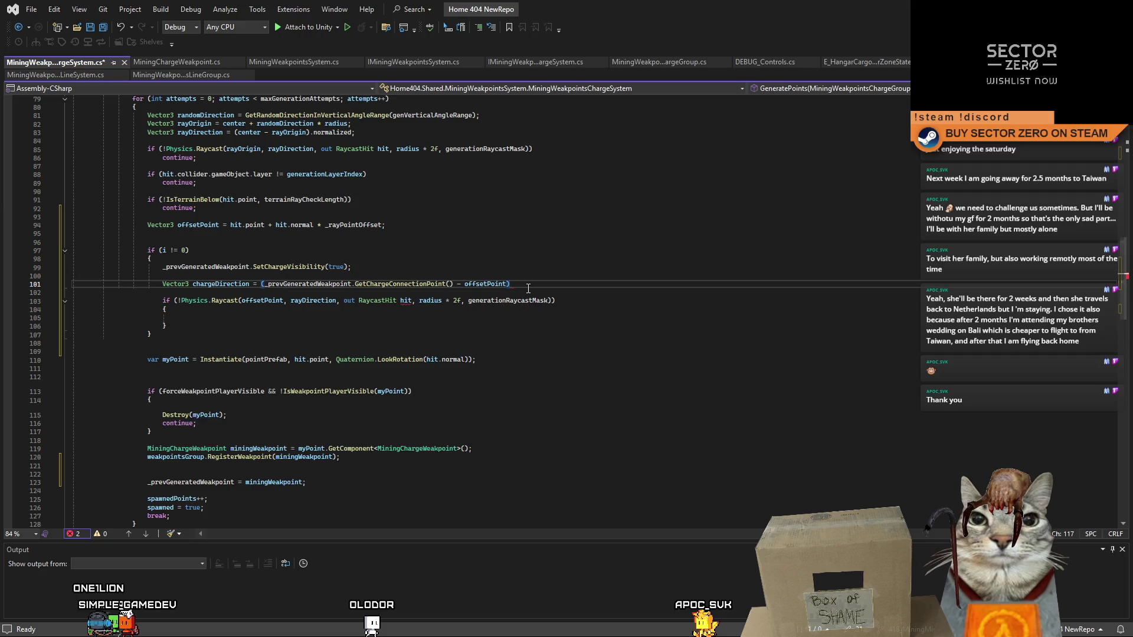
text(.norm)
key(Tab)
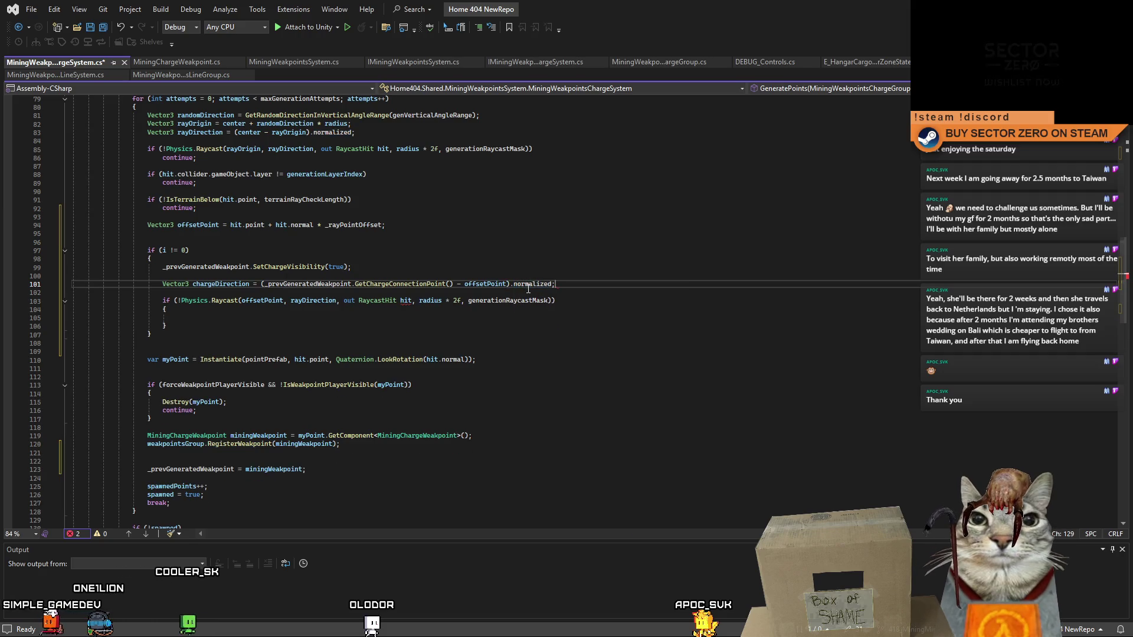
key(Up)
scroll(540, 379, up, 4)
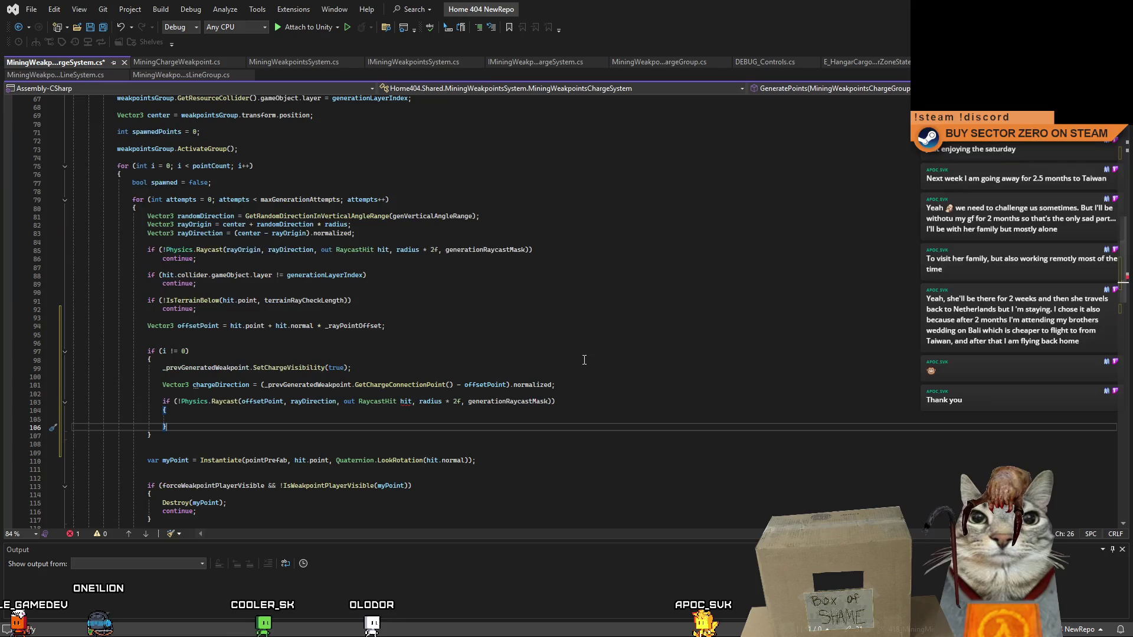
- Make the inner raycast on line 103 cast along chargeDirection instead of rayDirection
click(615, 370)
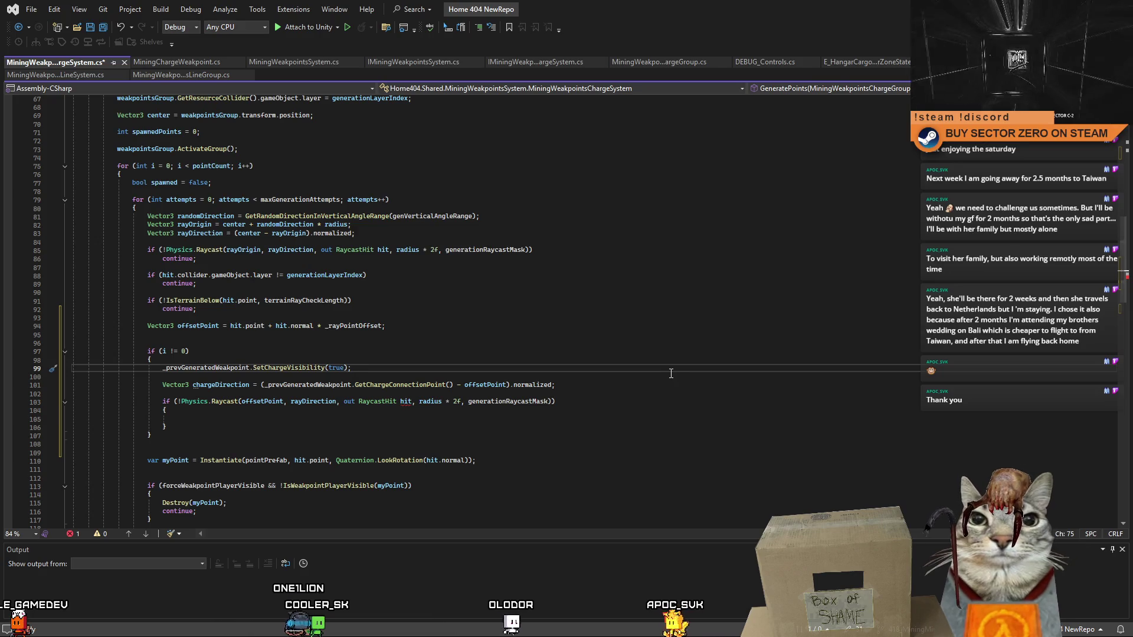
scroll(691, 384, down, 2)
double_click(220, 334)
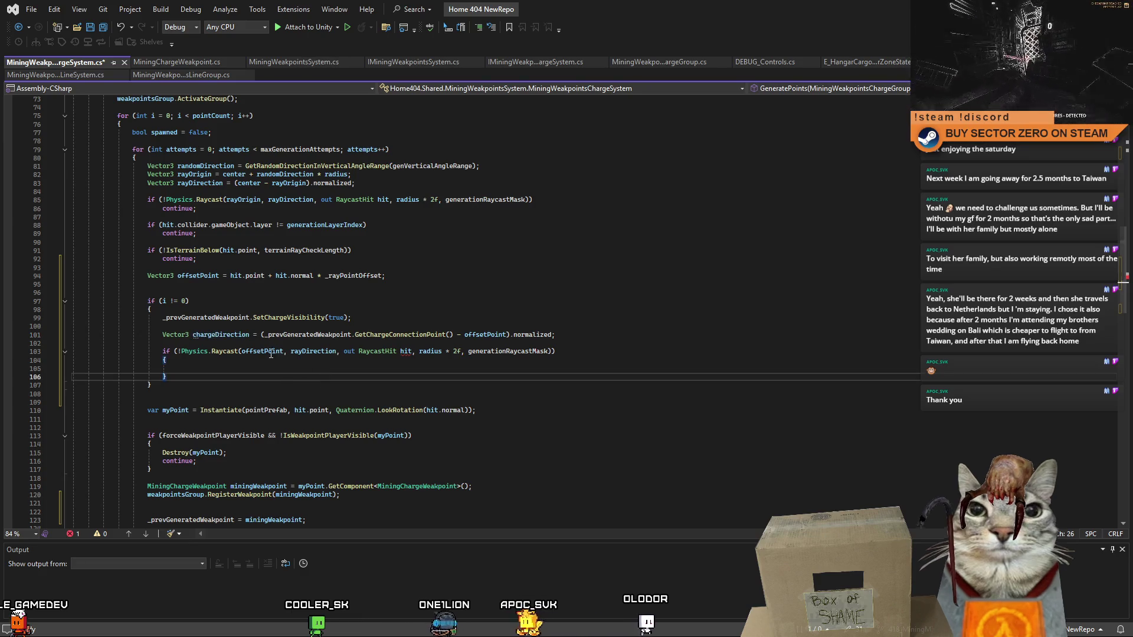
double_click(267, 352)
double_click(306, 353)
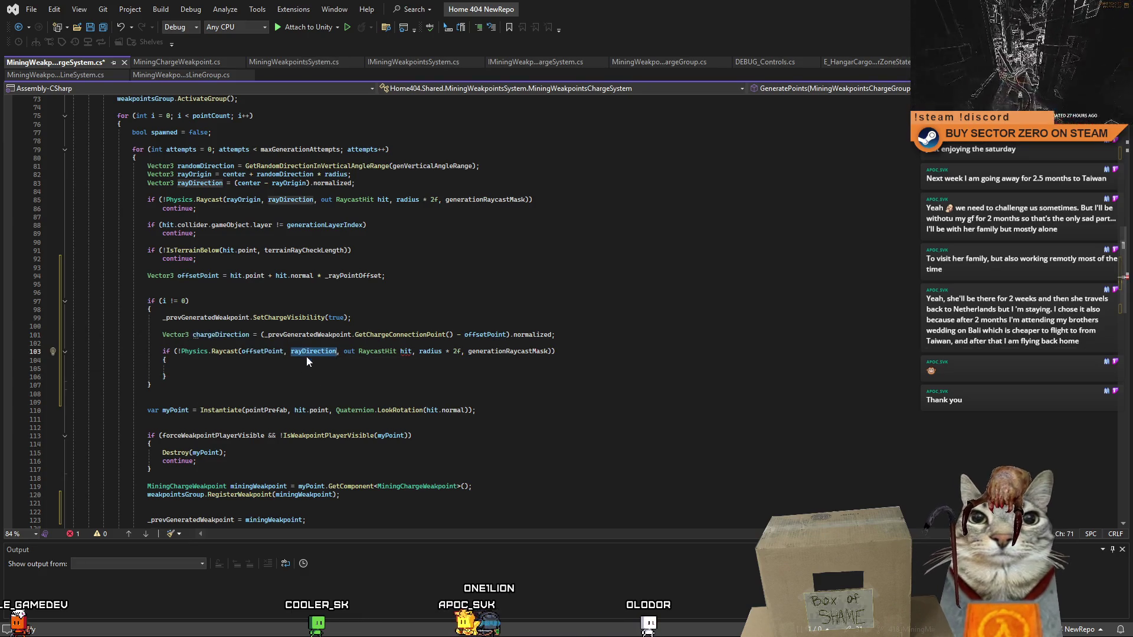
key(ctrl+v)
click(357, 386)
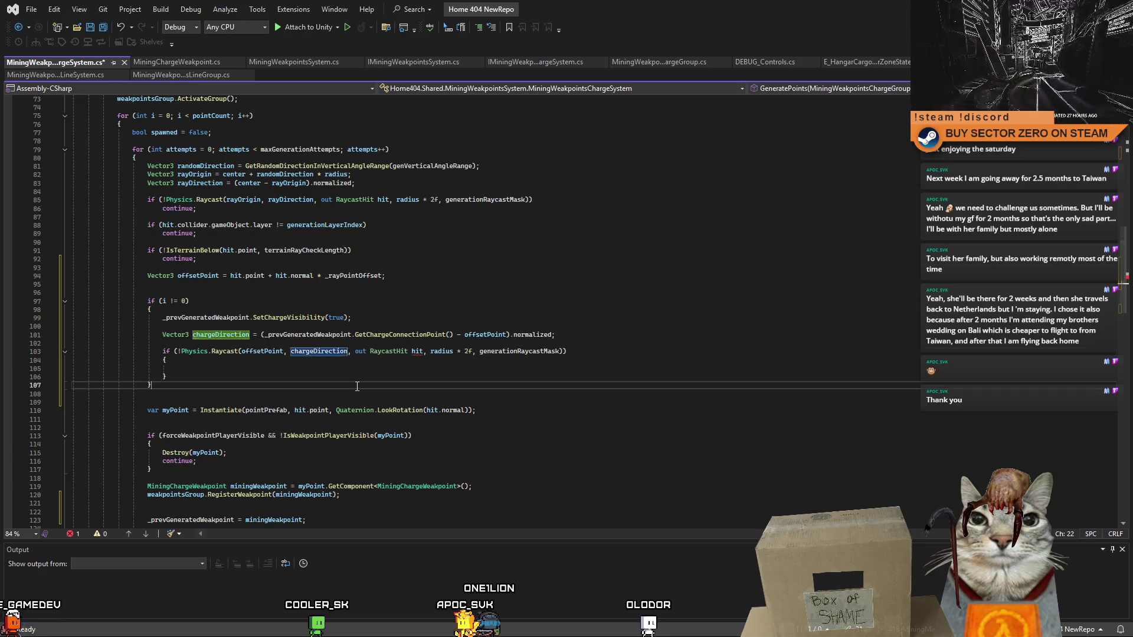
- Rename the inner raycast's out variable from hit to chargeHit
click(429, 352)
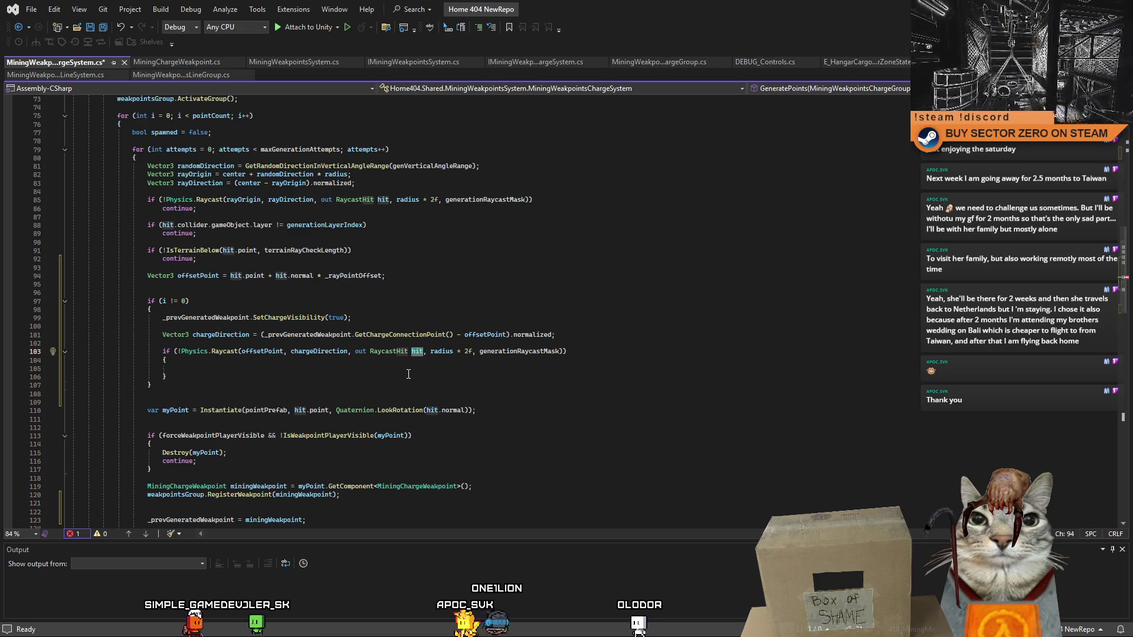
click(408, 375)
click(431, 353)
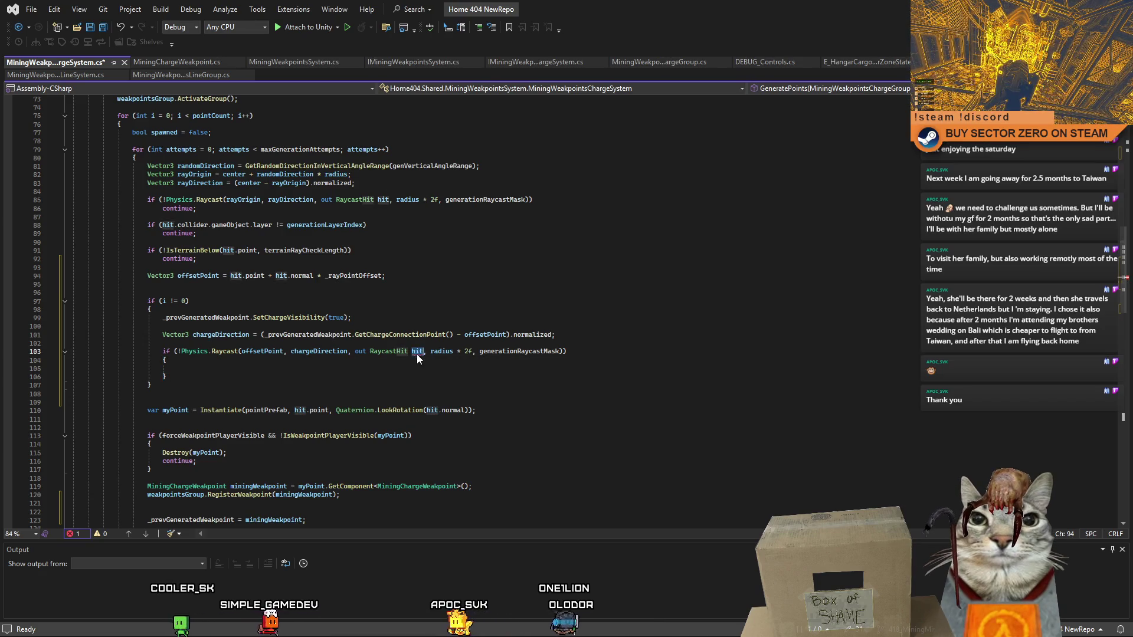
key(BackSpace)
key(BackSpace)
key(BackSpace)
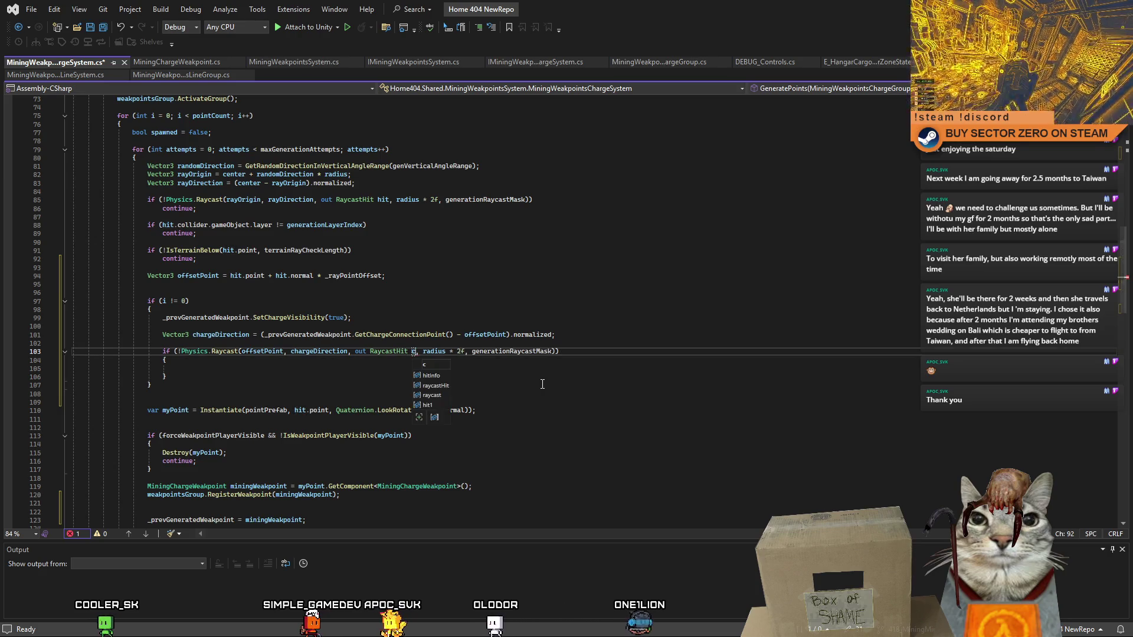
text(chargeH)
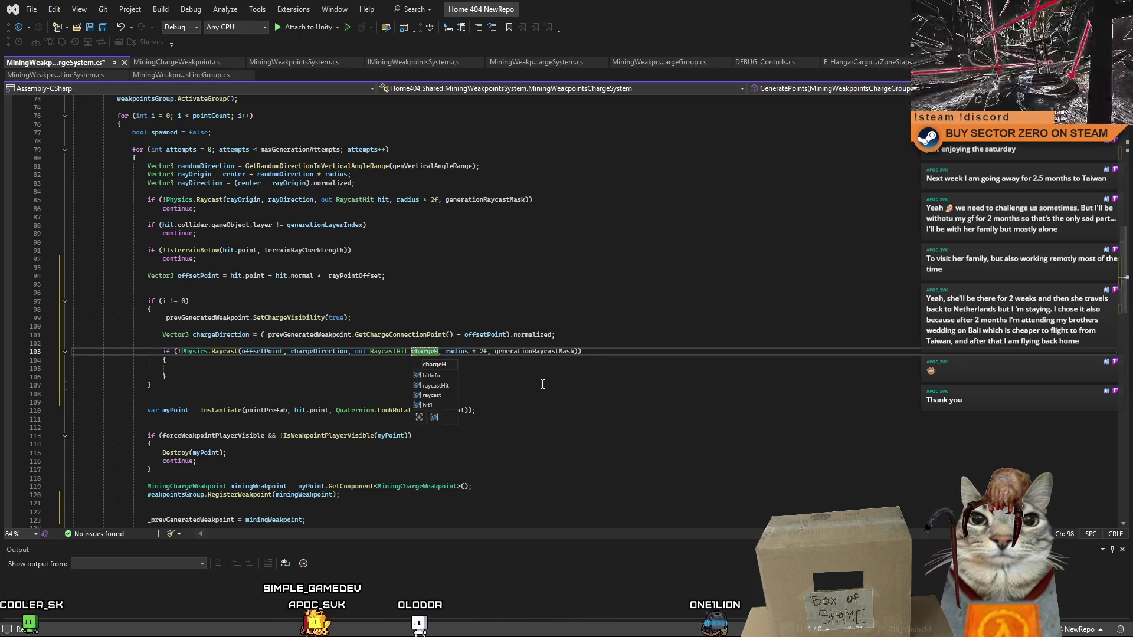
text(it)
click(542, 384)
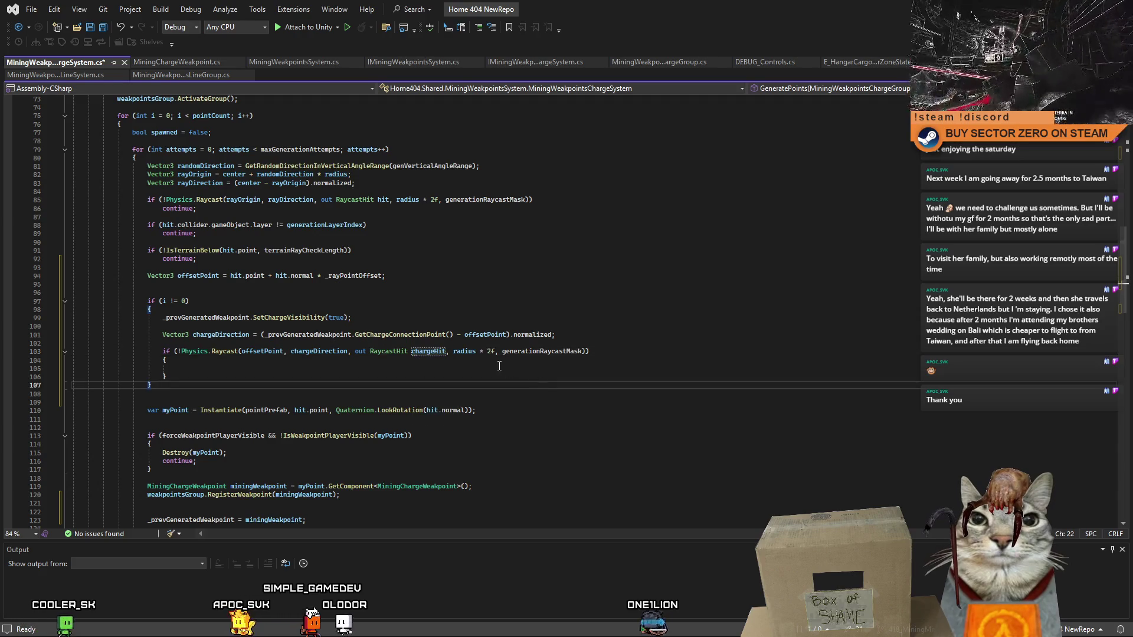
mouse_move(459, 354)
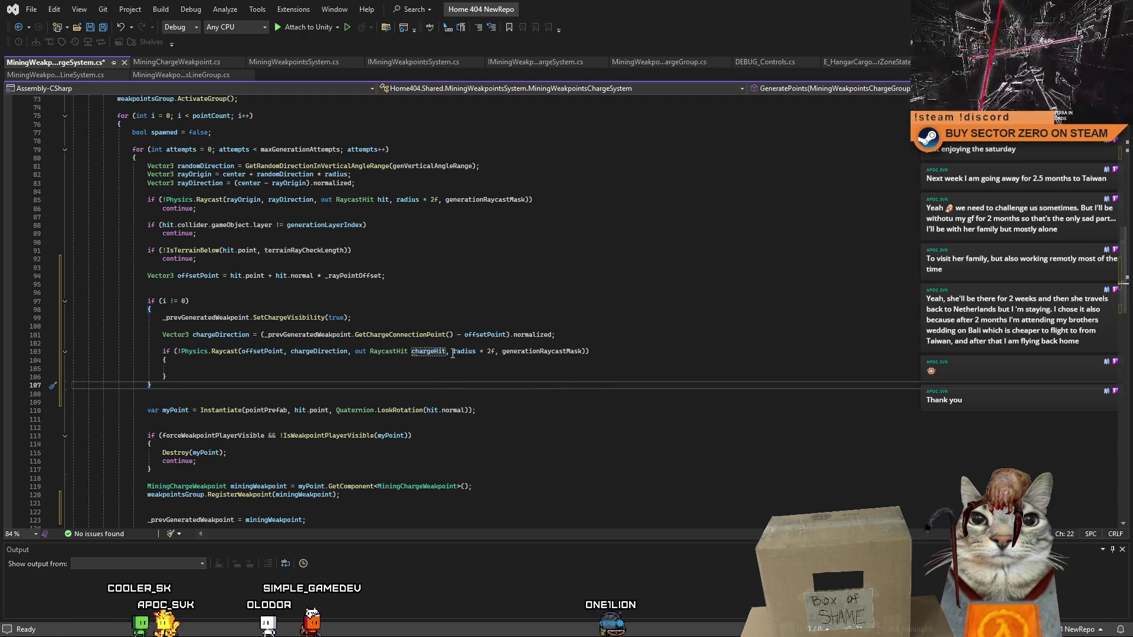
drag(452, 352, 588, 356)
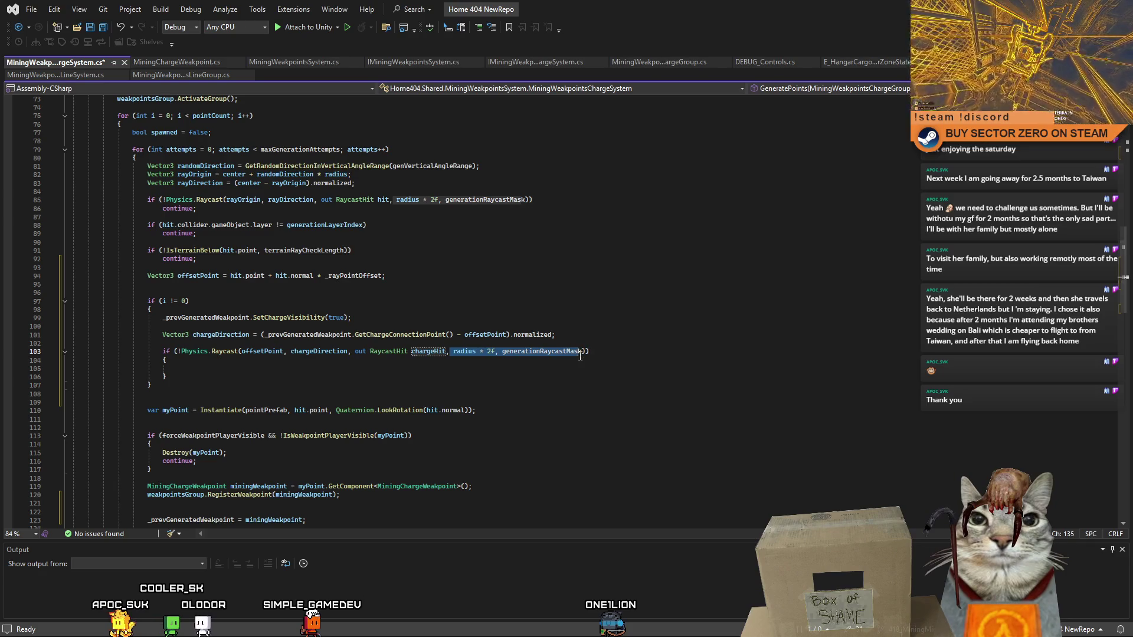
click(485, 377)
click(211, 336)
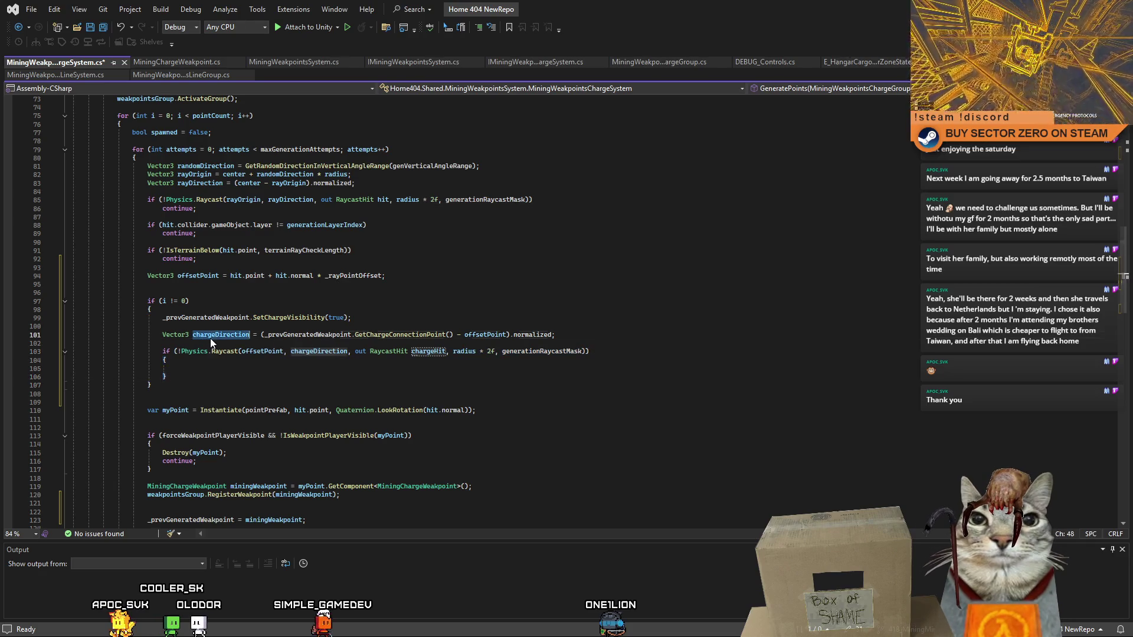
click(581, 337)
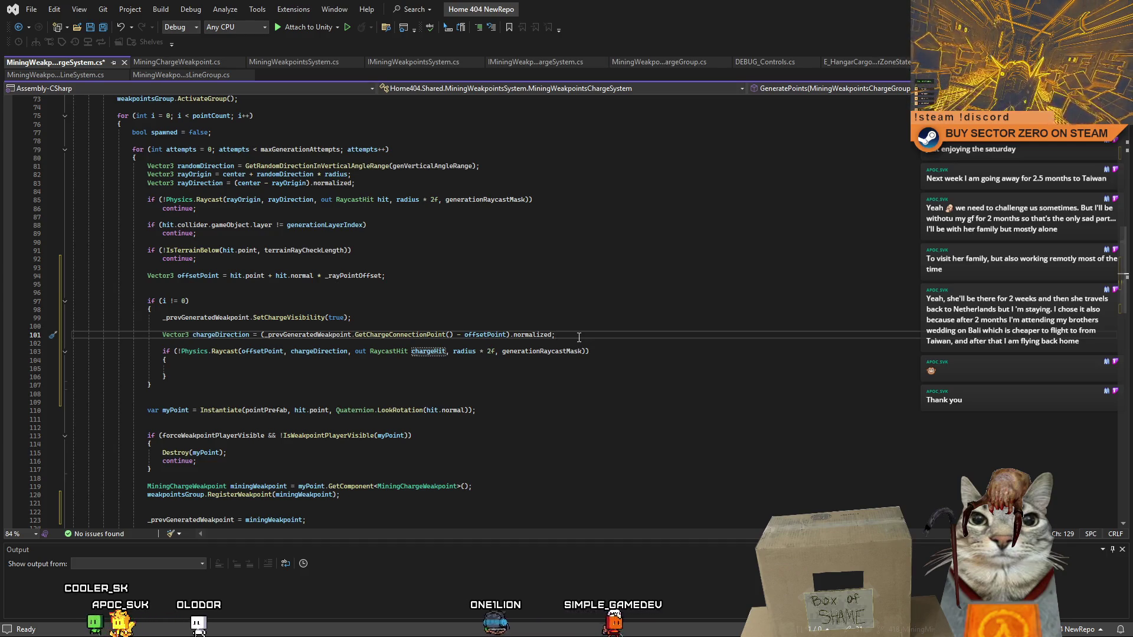
- Add 'Vector3 chargeRayDistance = Vector3.Distance(' on a new line below chargeDirection
key(Return)
text(Vec)
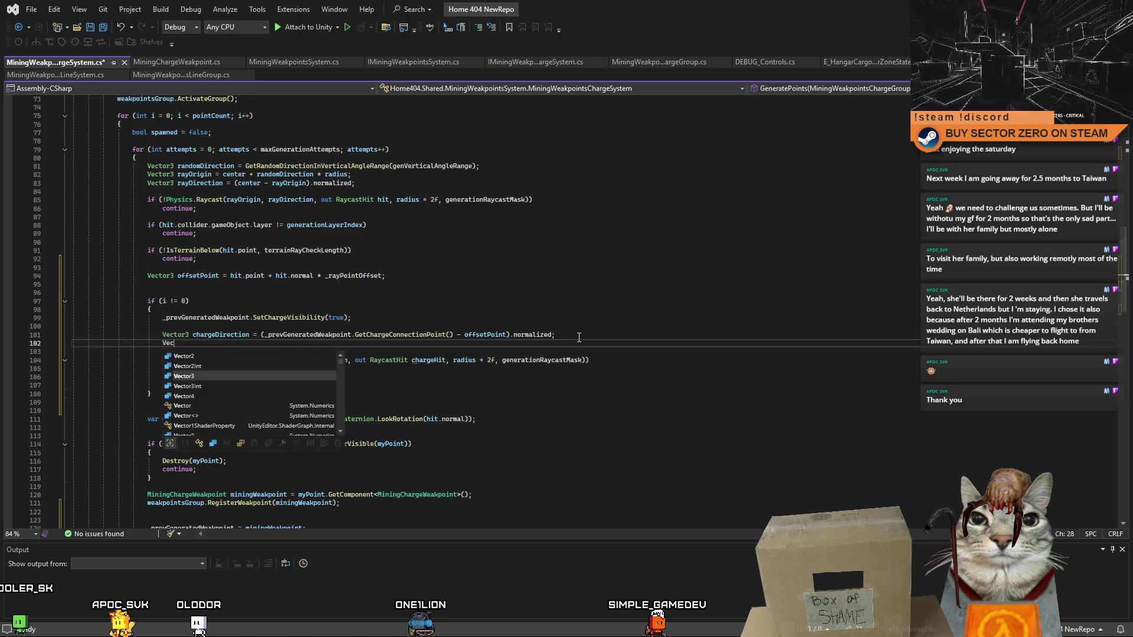
text(tor3)
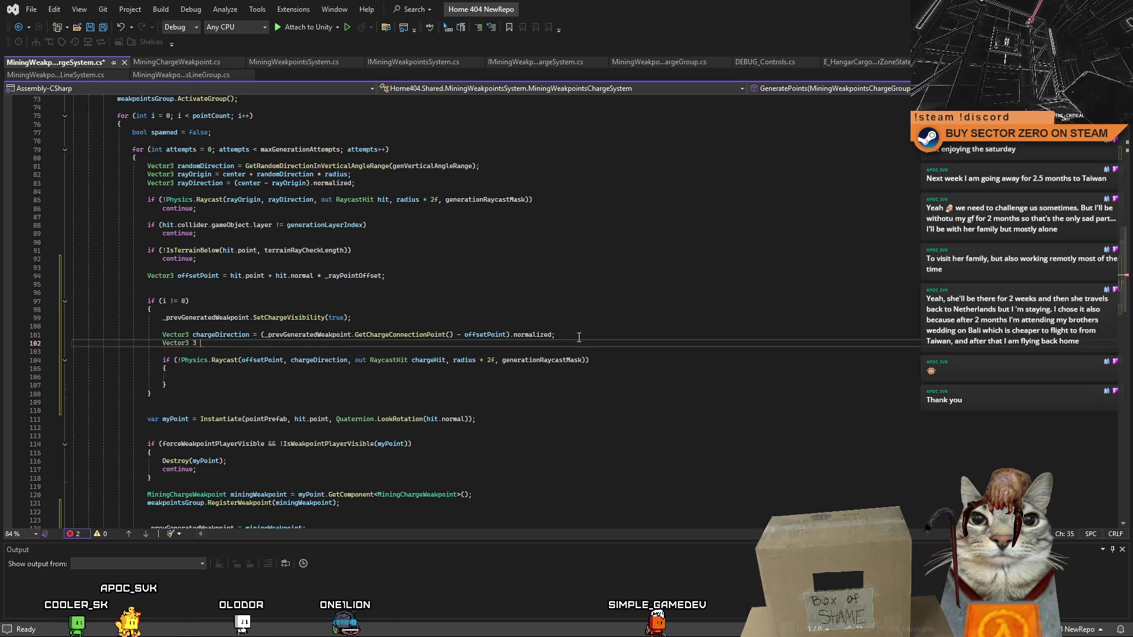
text( ch)
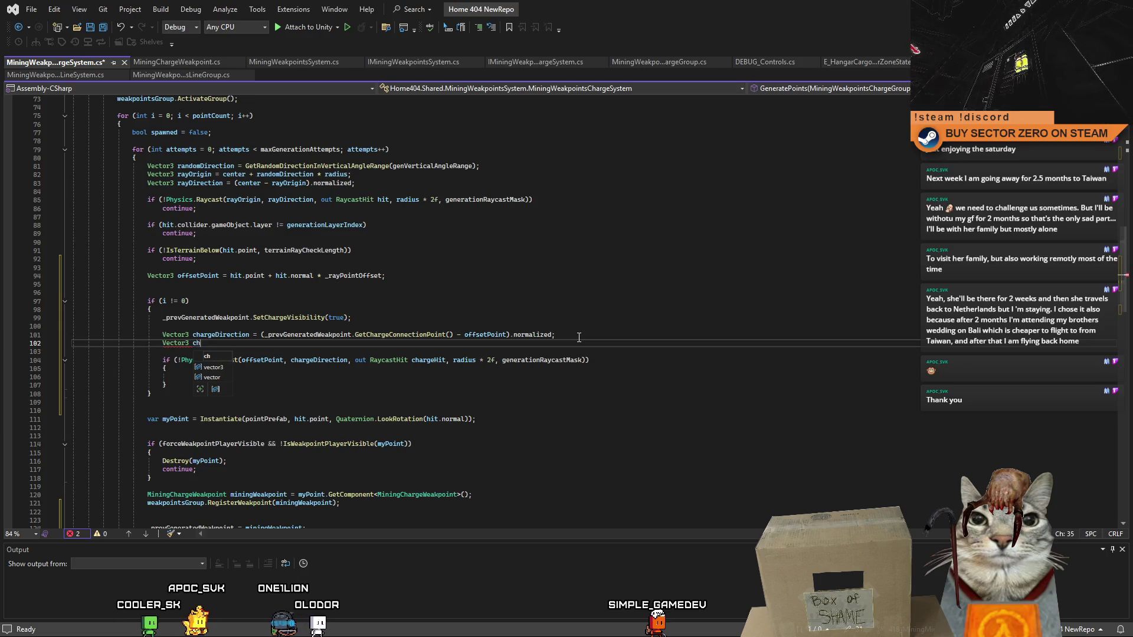
text(argeRay)
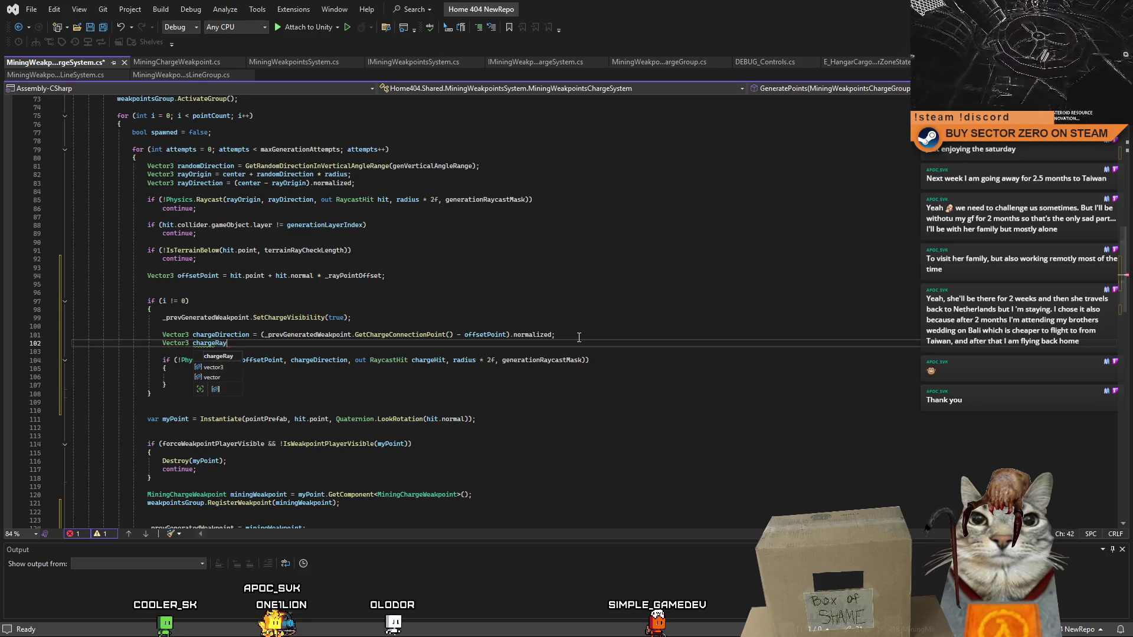
text(Distance = V)
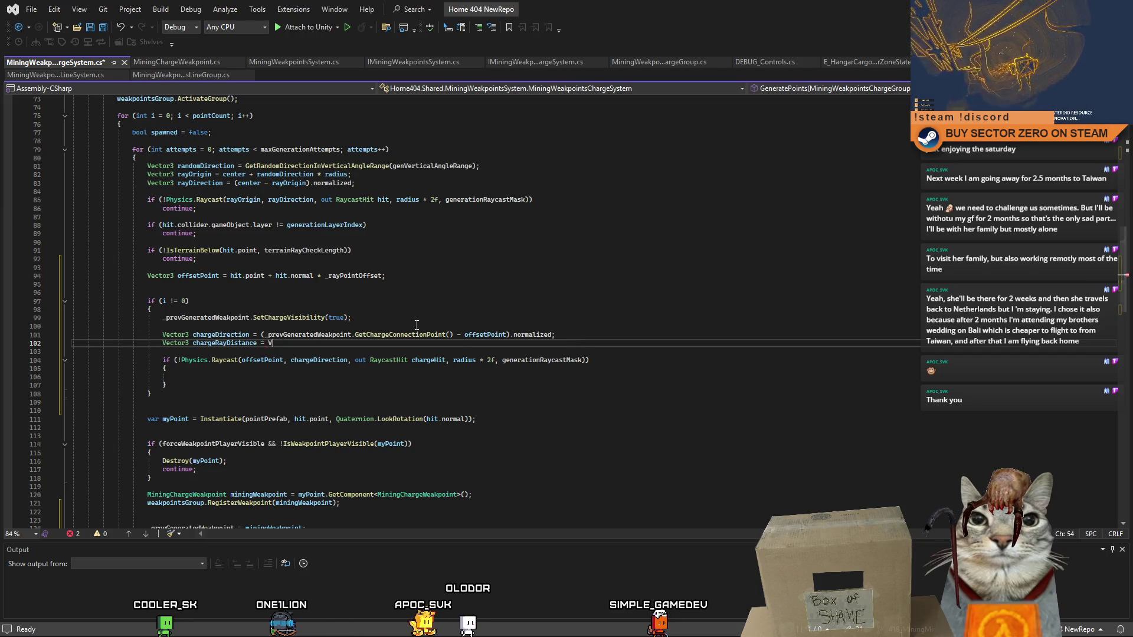
text(ector3.di)
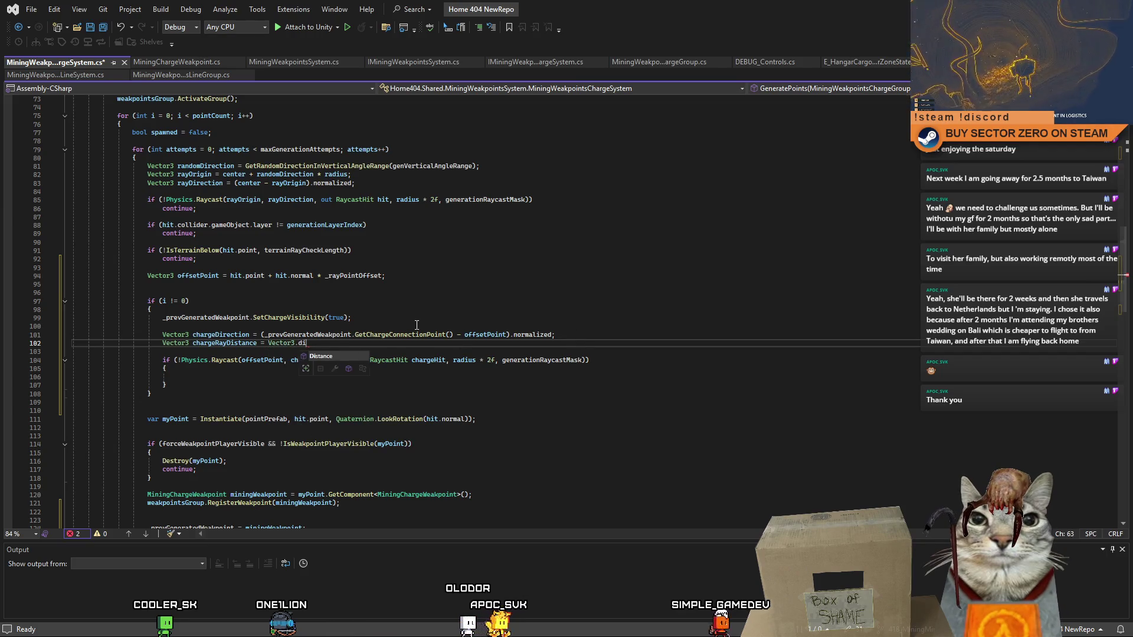
key(Tab)
text(()
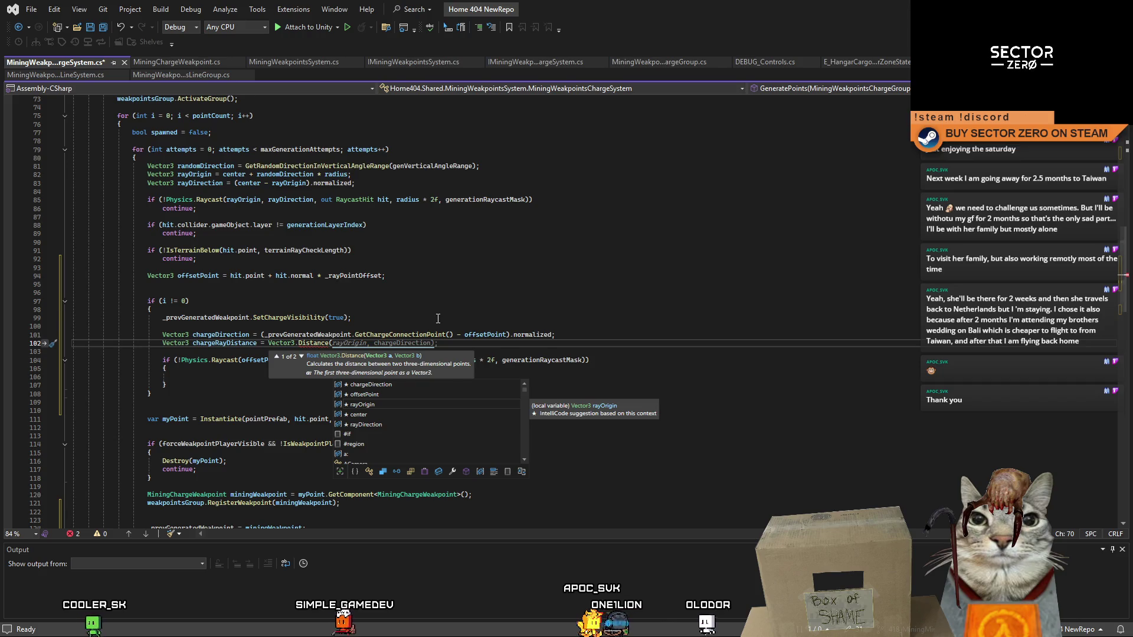
click(439, 320)
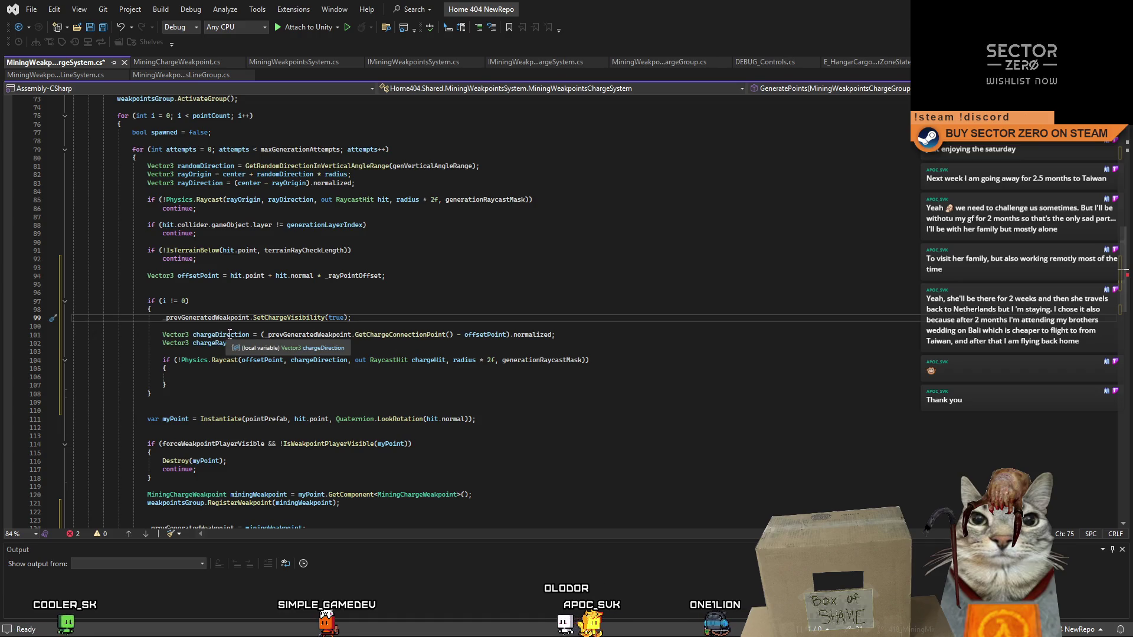
click(232, 335)
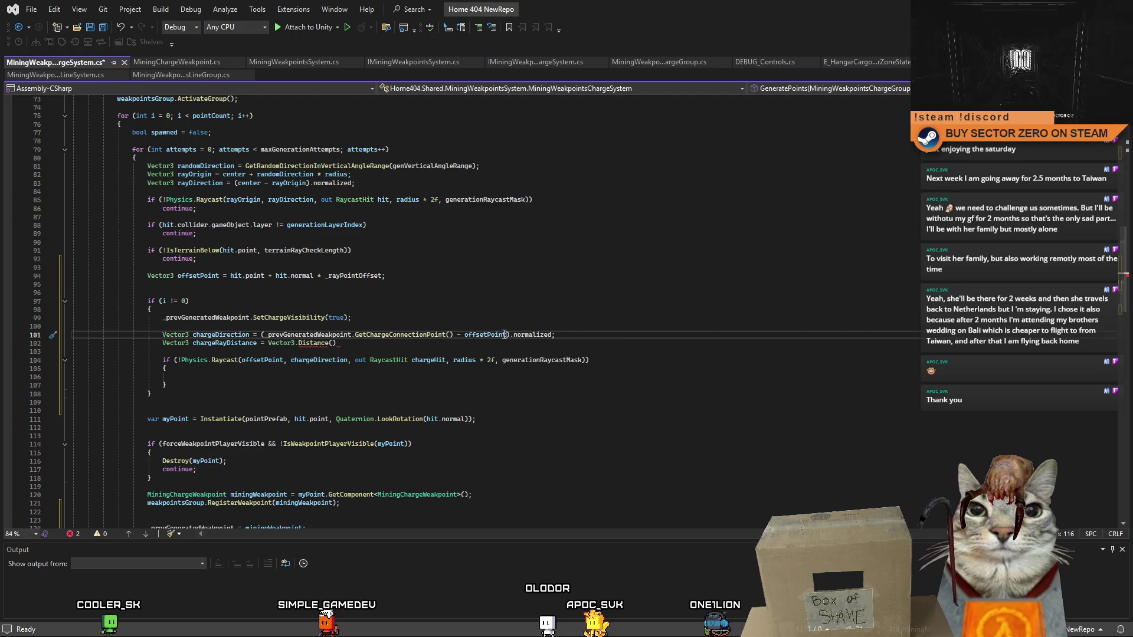
drag(508, 335, 268, 335)
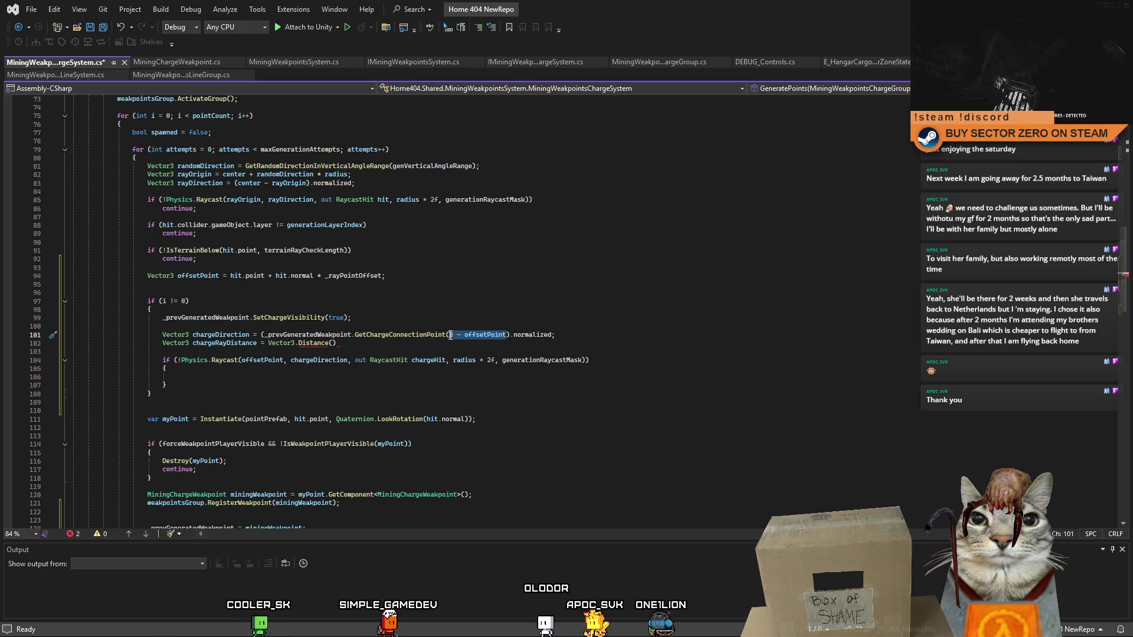
key(Down)
key(End)
drag(264, 334, 449, 334)
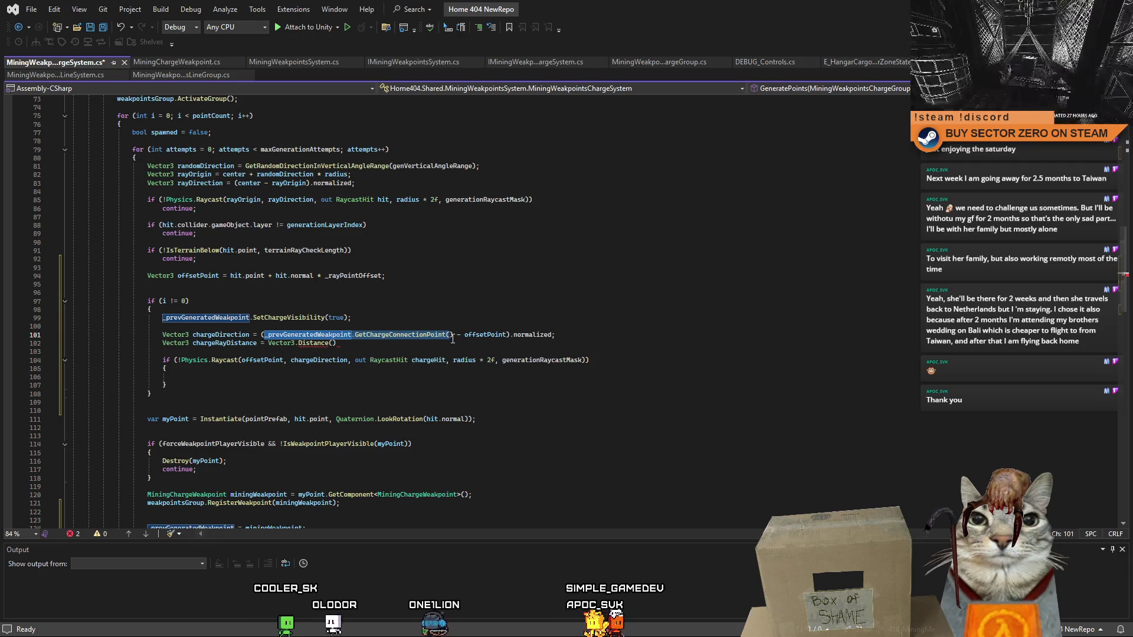
drag(453, 334, 263, 334)
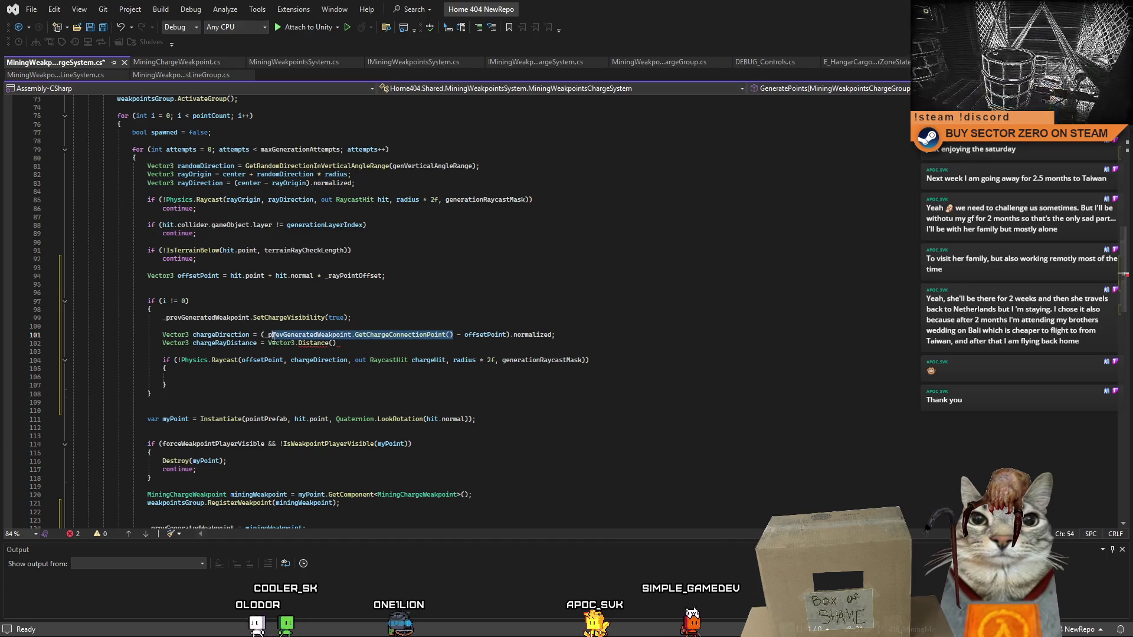
click(461, 340)
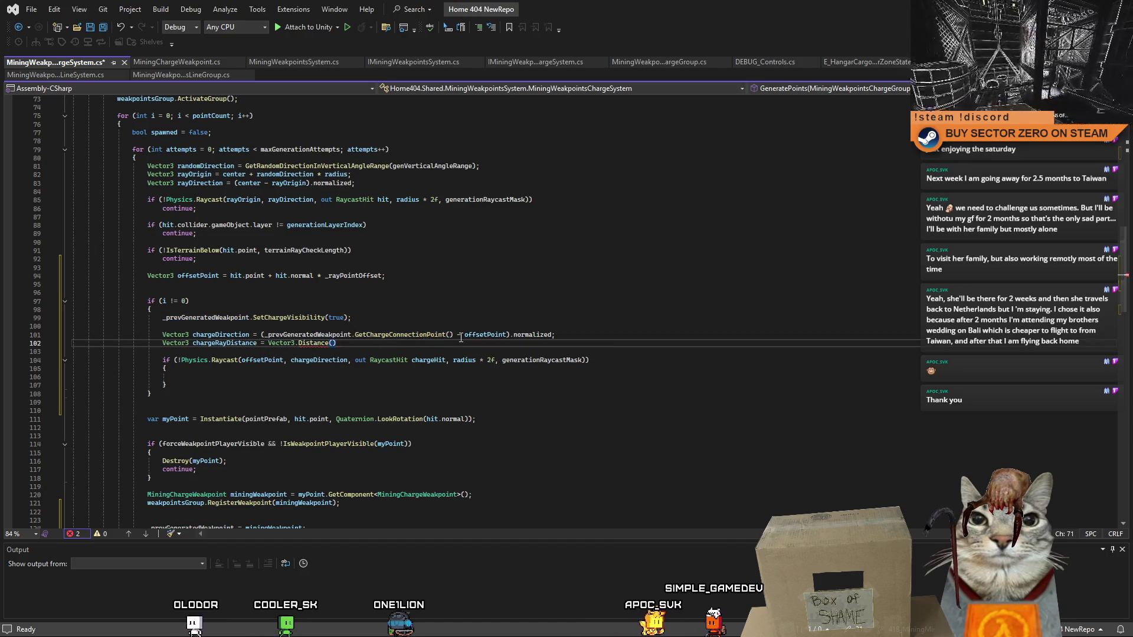
text(,)
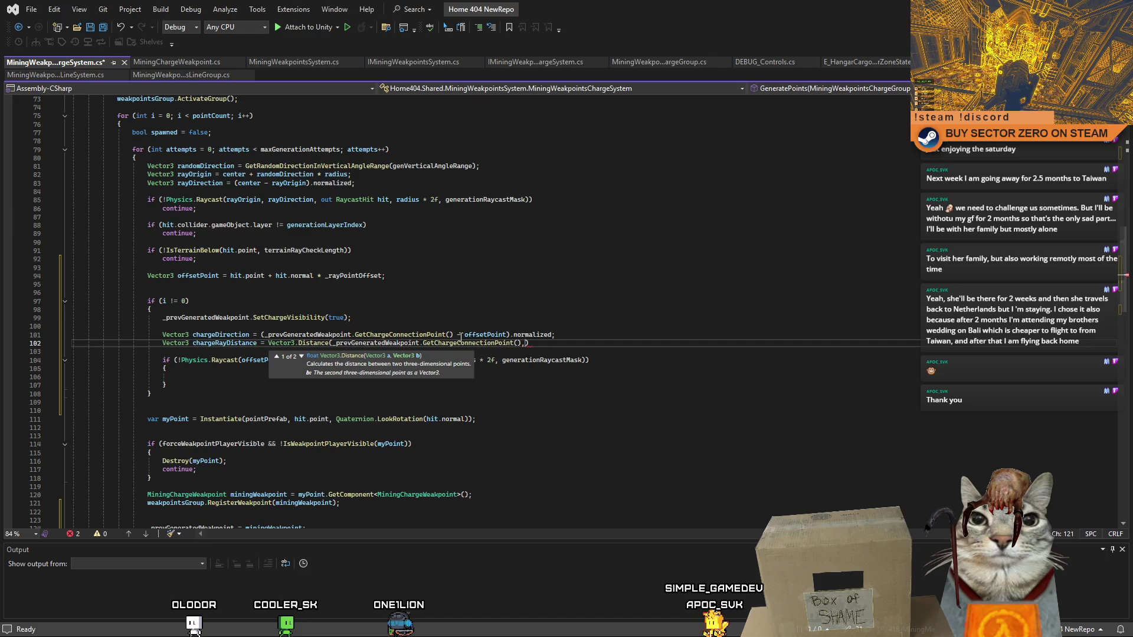
click(574, 346)
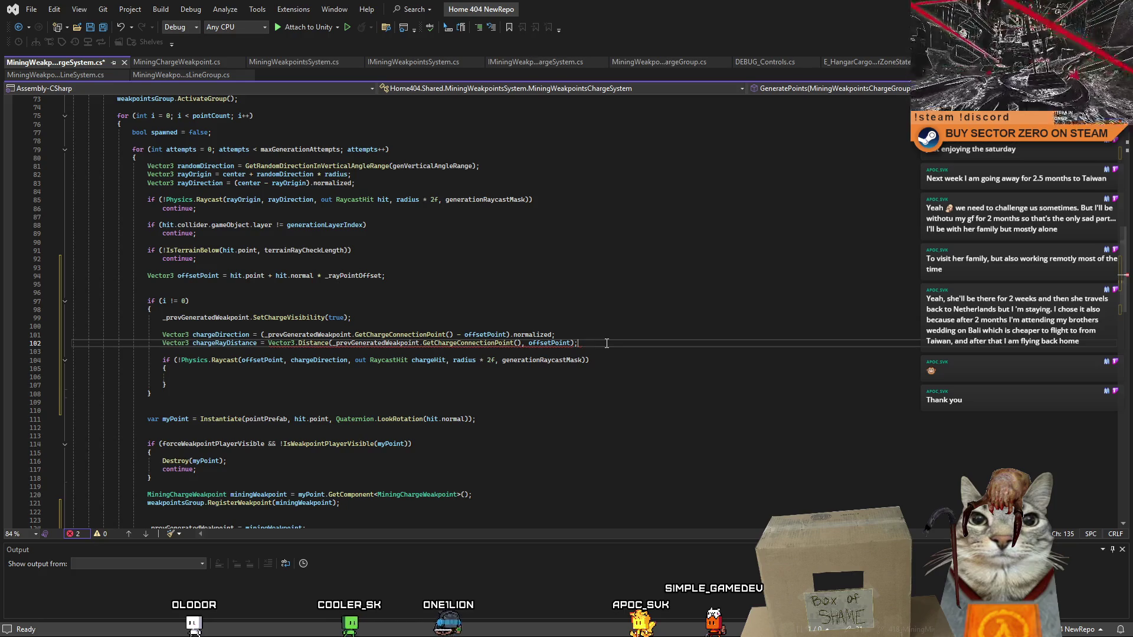
mouse_move(331, 344)
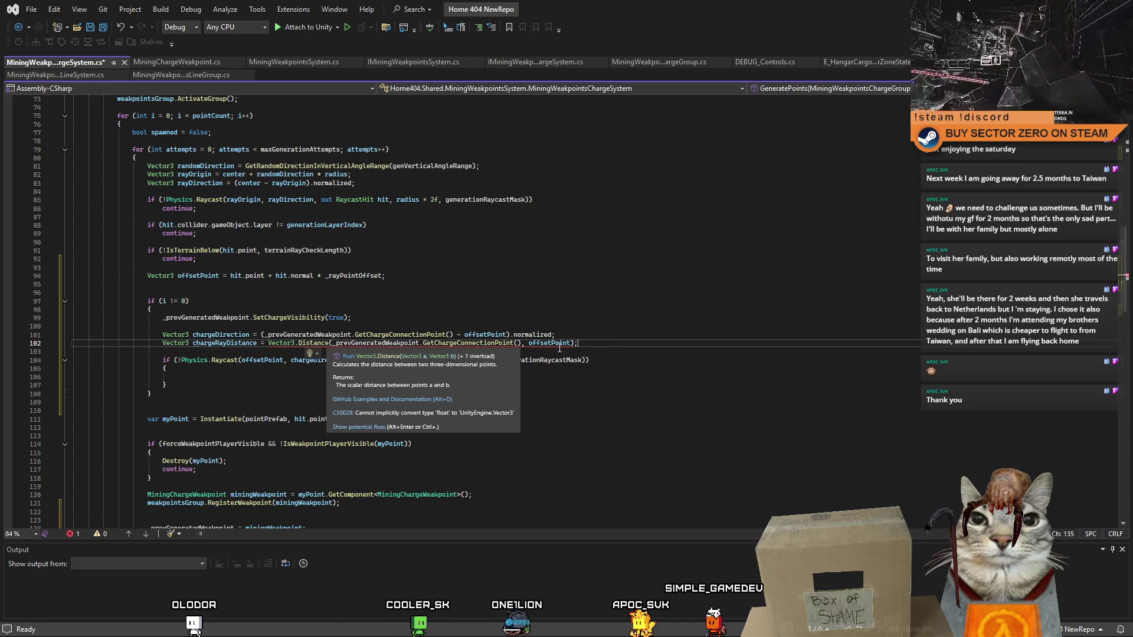
key(Up)
key(shift+Up)
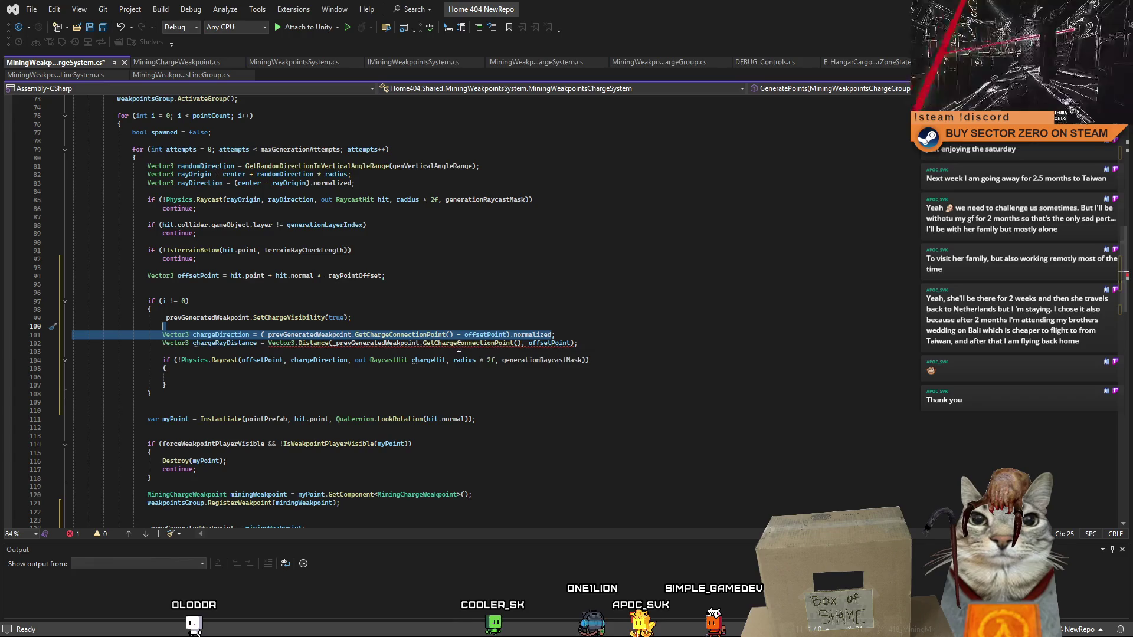
click(521, 343)
text(.)
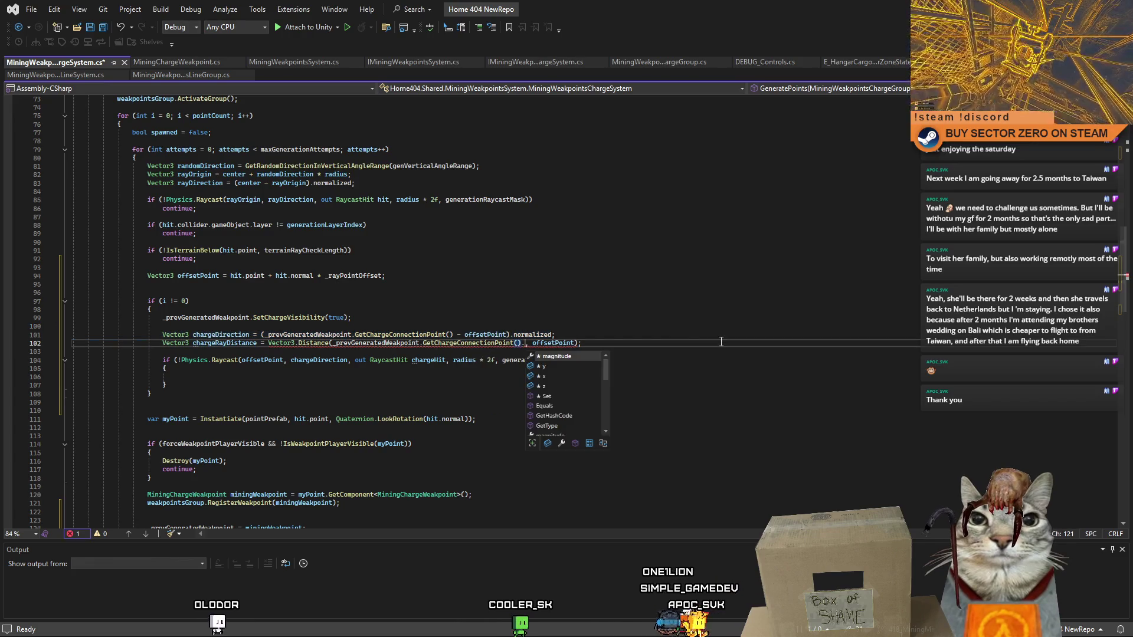
text(po)
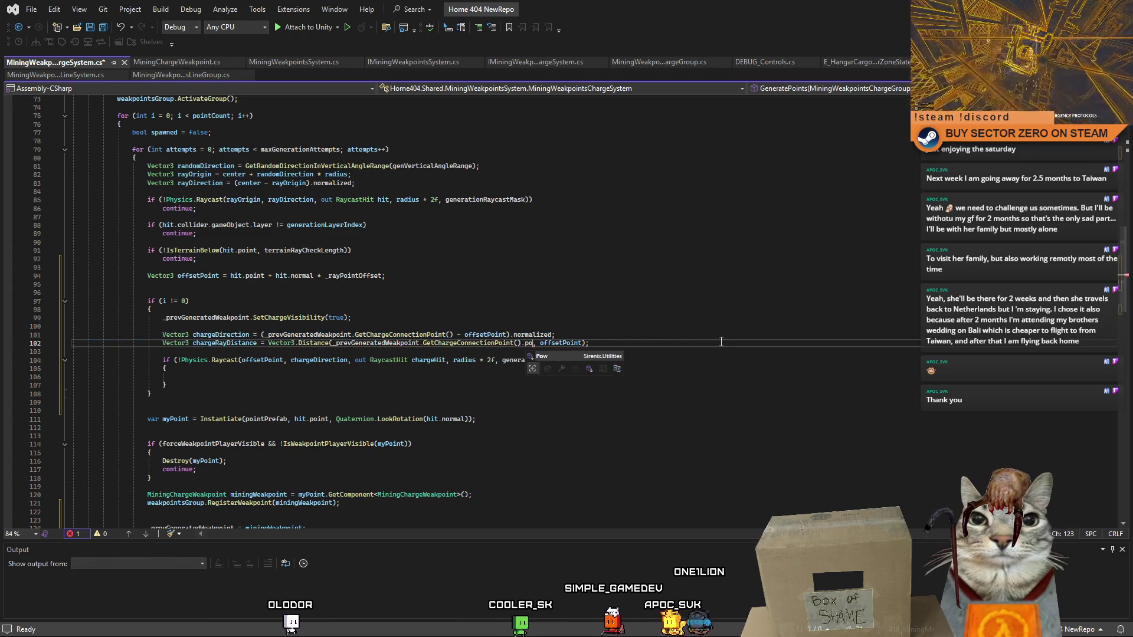
key(BackSpace)
key(BackSpace)
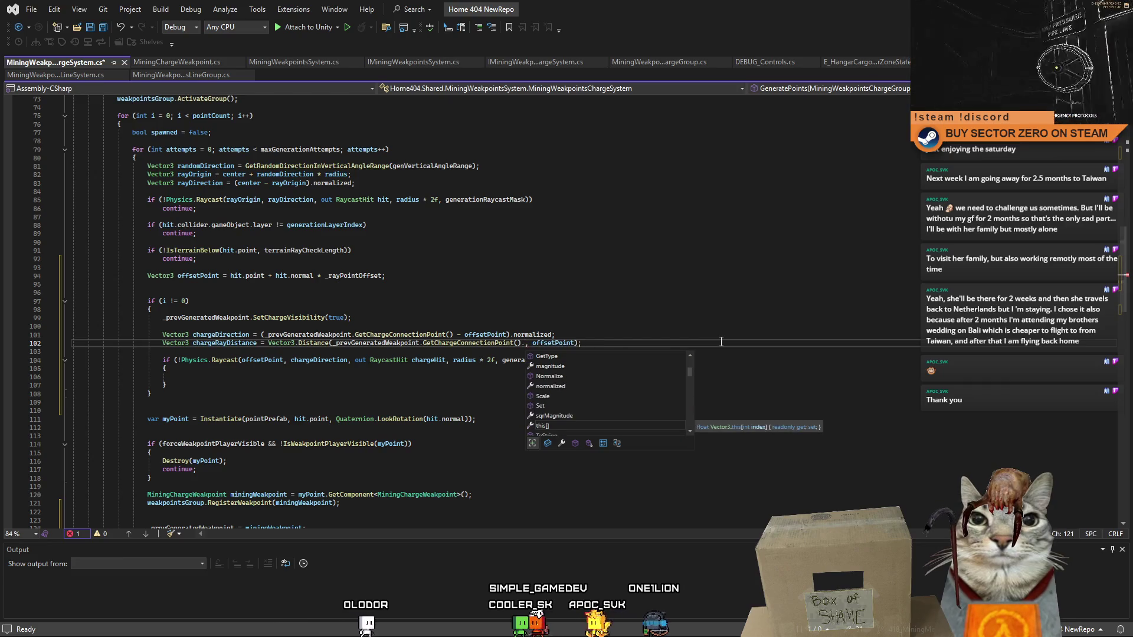
key(Escape)
key(Up)
key(Up)
key(Up)
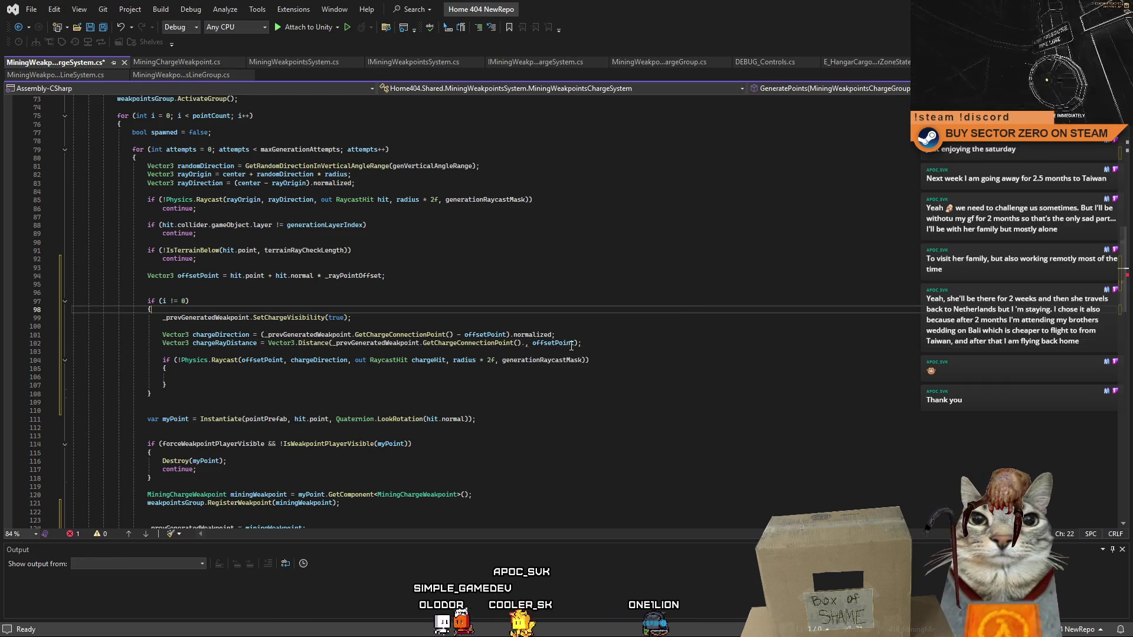
mouse_move(508, 342)
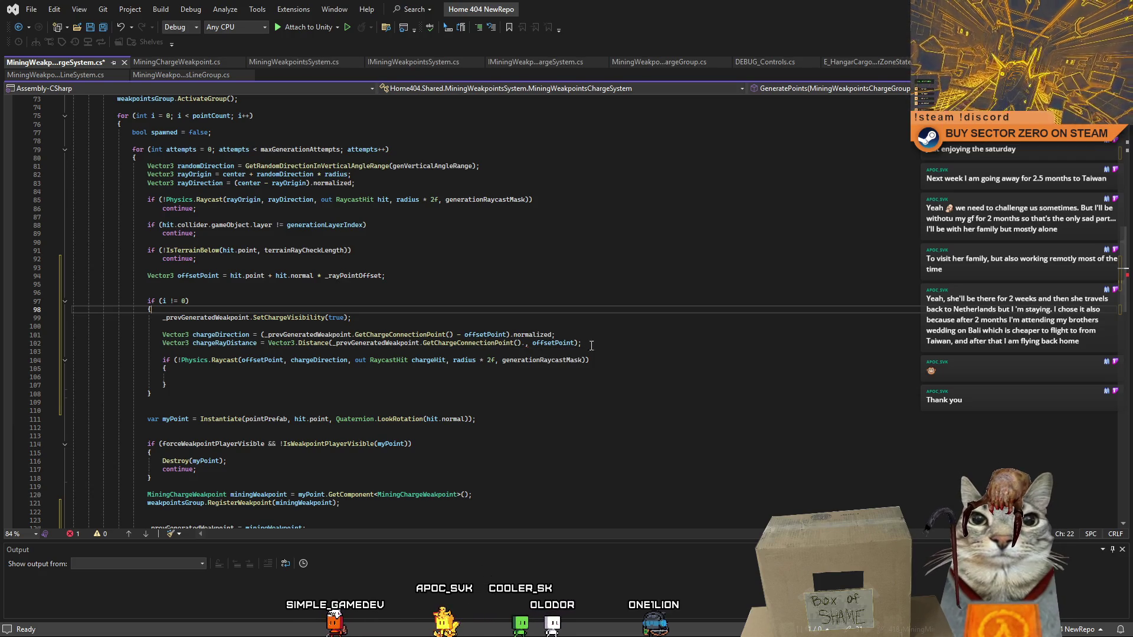
click(609, 345)
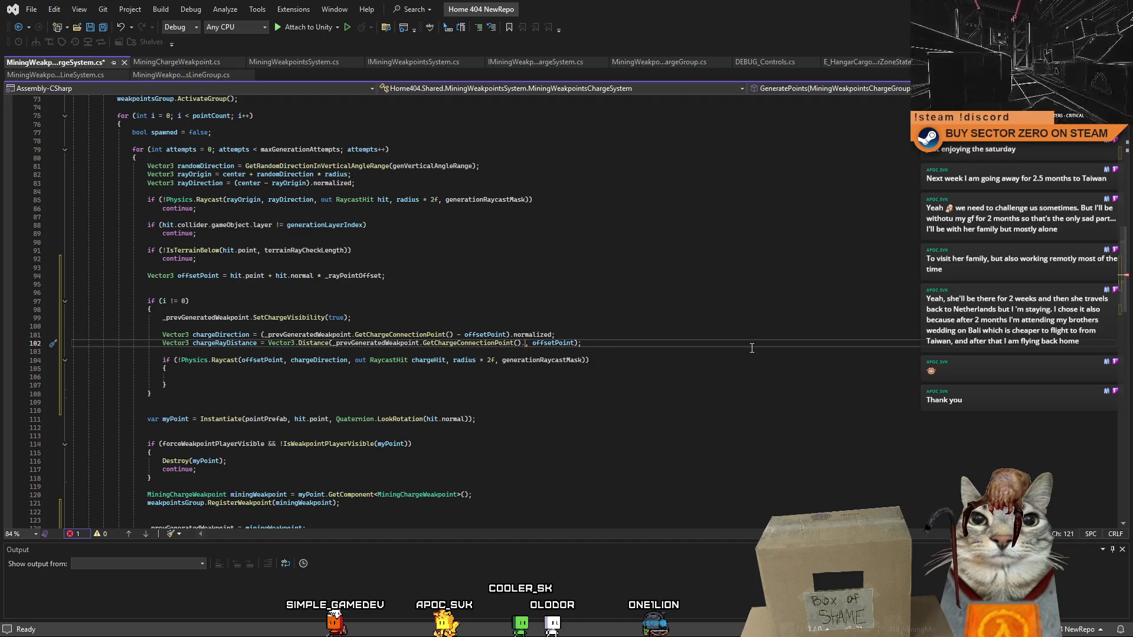
key(Right)
key(Right)
key(Right)
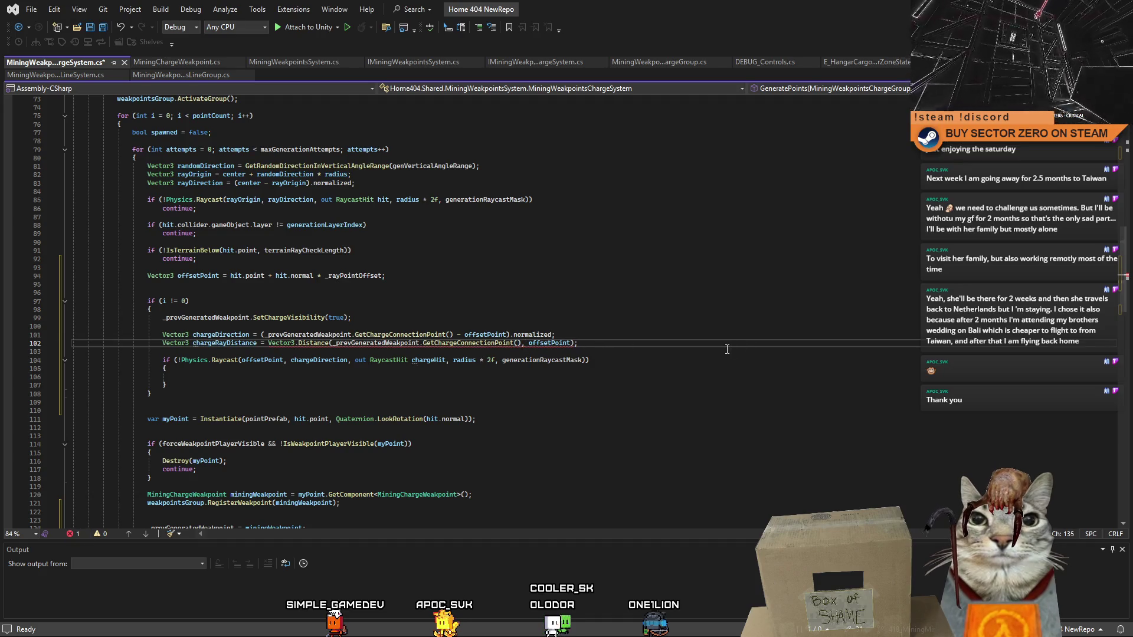
mouse_move(305, 346)
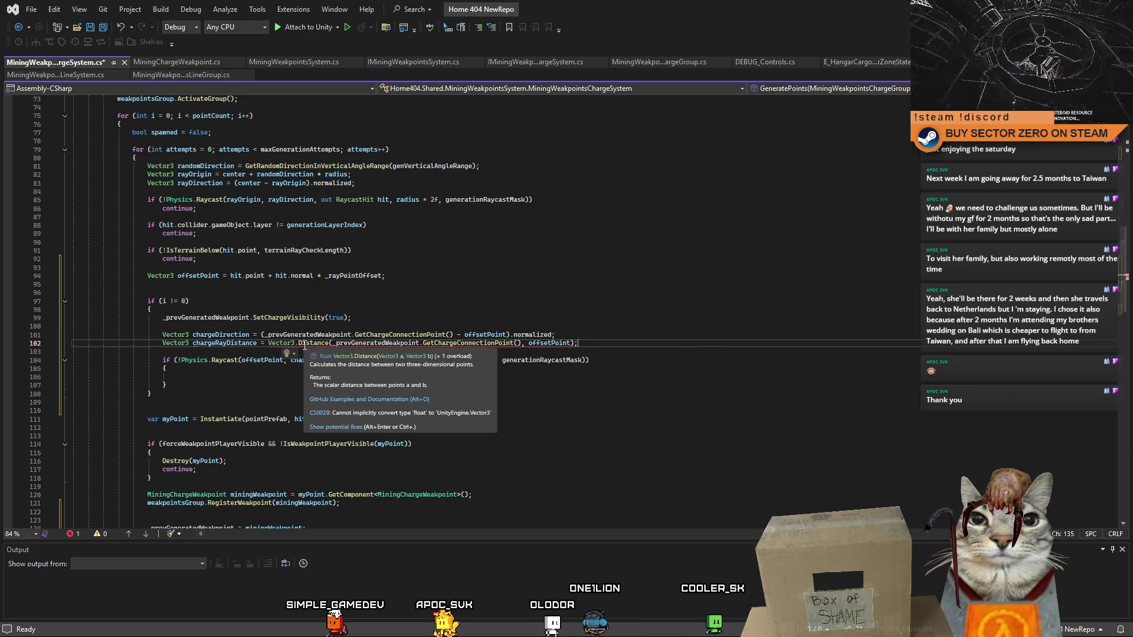
- Change chargeRayDistance's type from Vector3 to float to clear the conversion error
double_click(175, 343)
text(flaot)
key(BackSpace)
key(BackSpace)
key(BackSpace)
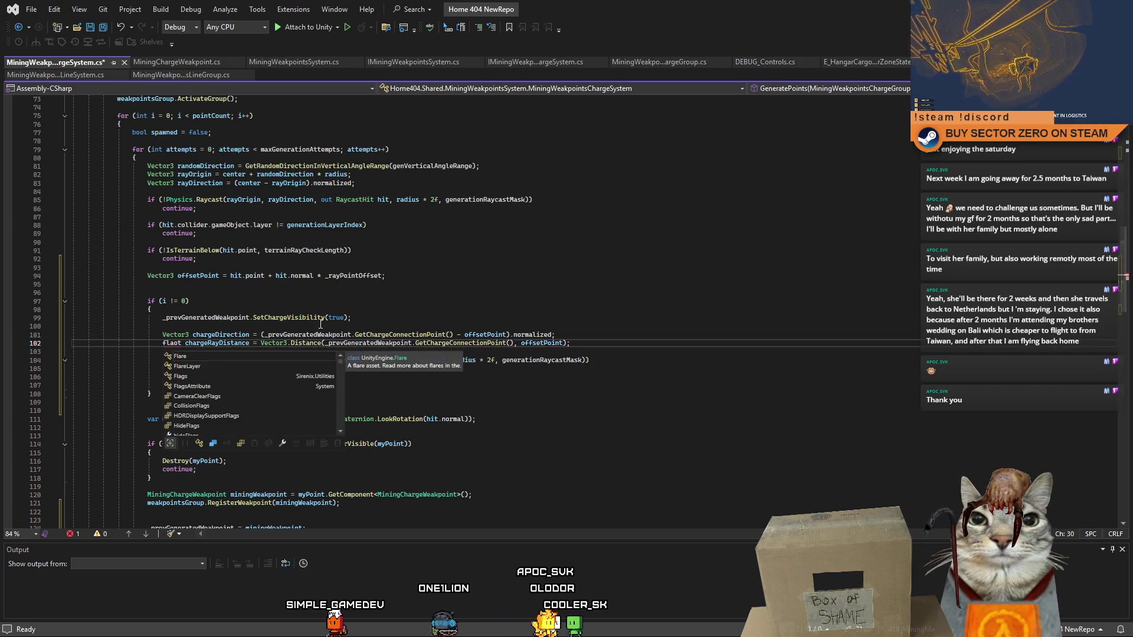
text(oat)
double_click(223, 343)
key(ctrl+c)
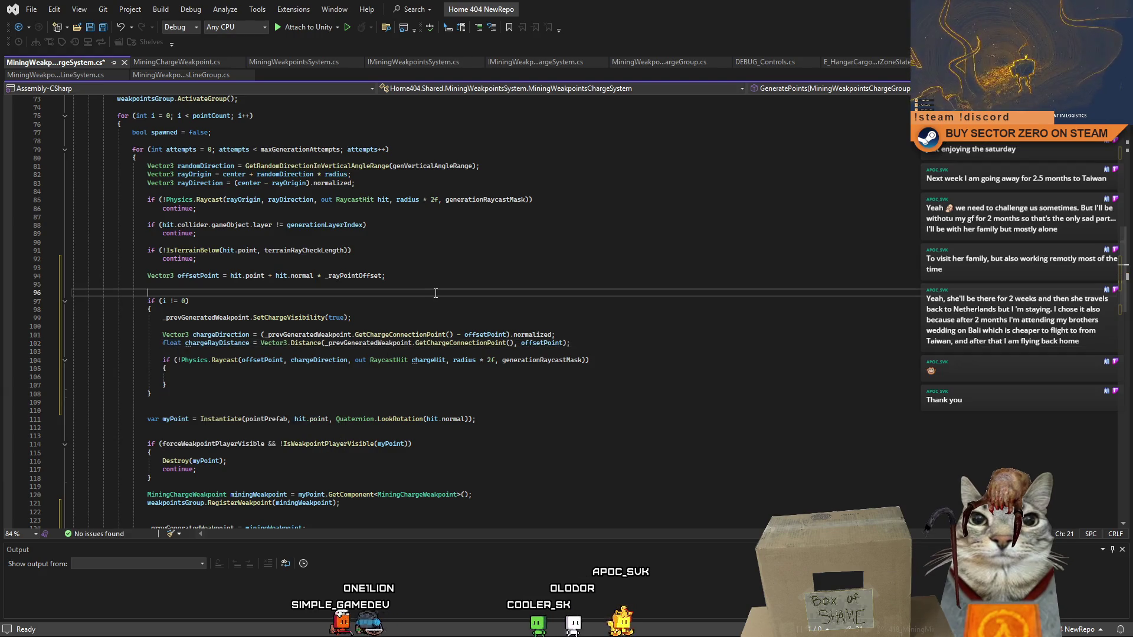
click(561, 309)
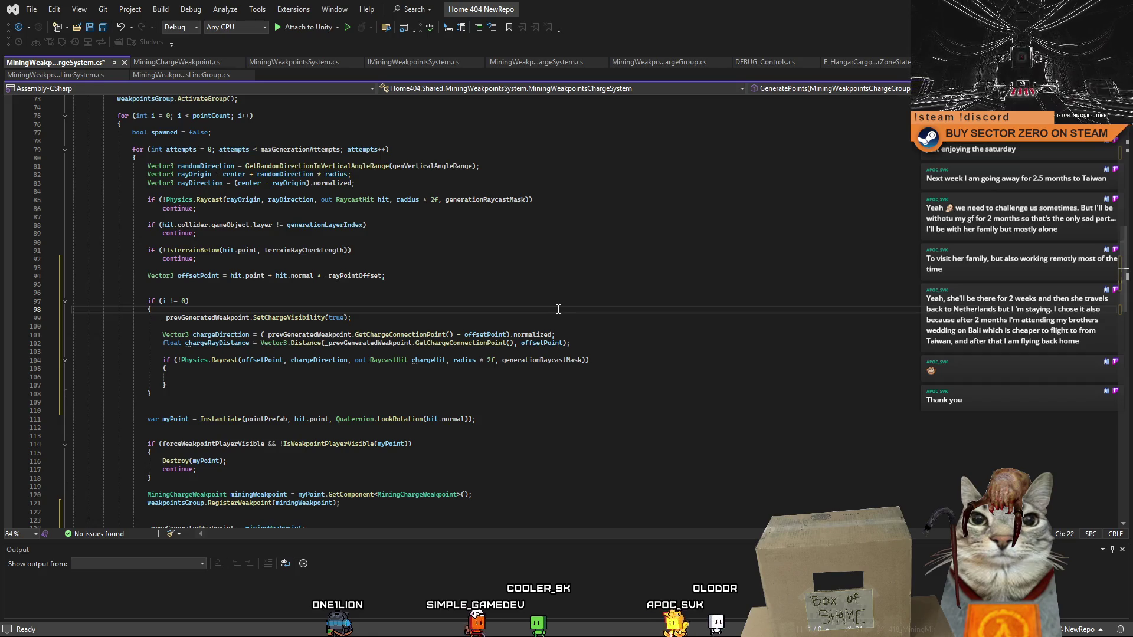
click(334, 385)
ctrl+click(336, 360)
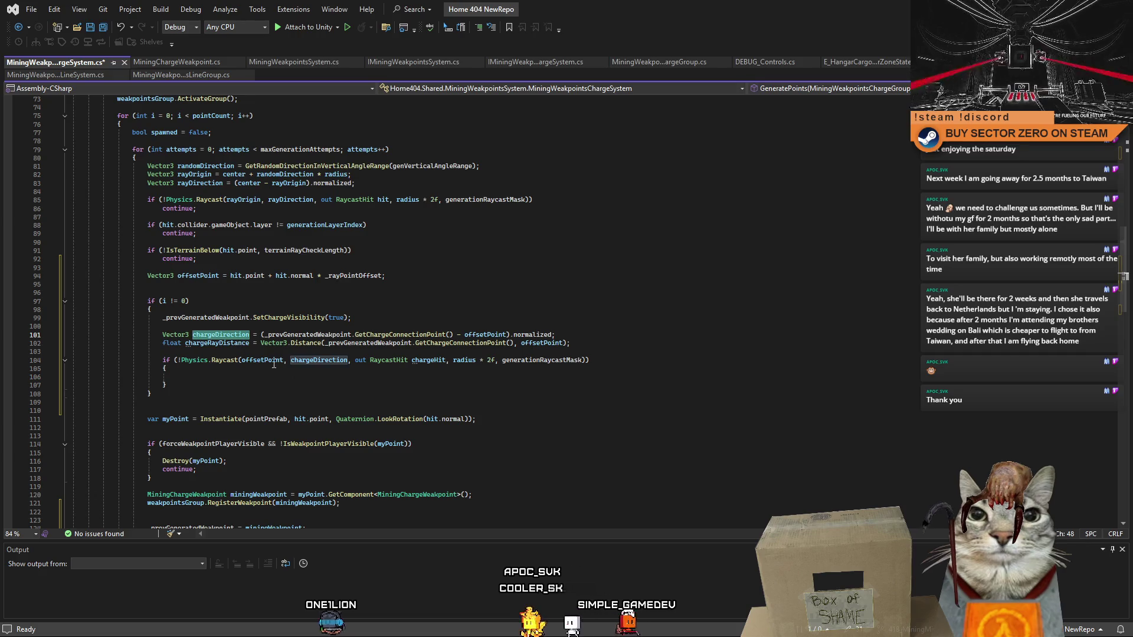
key(Down)
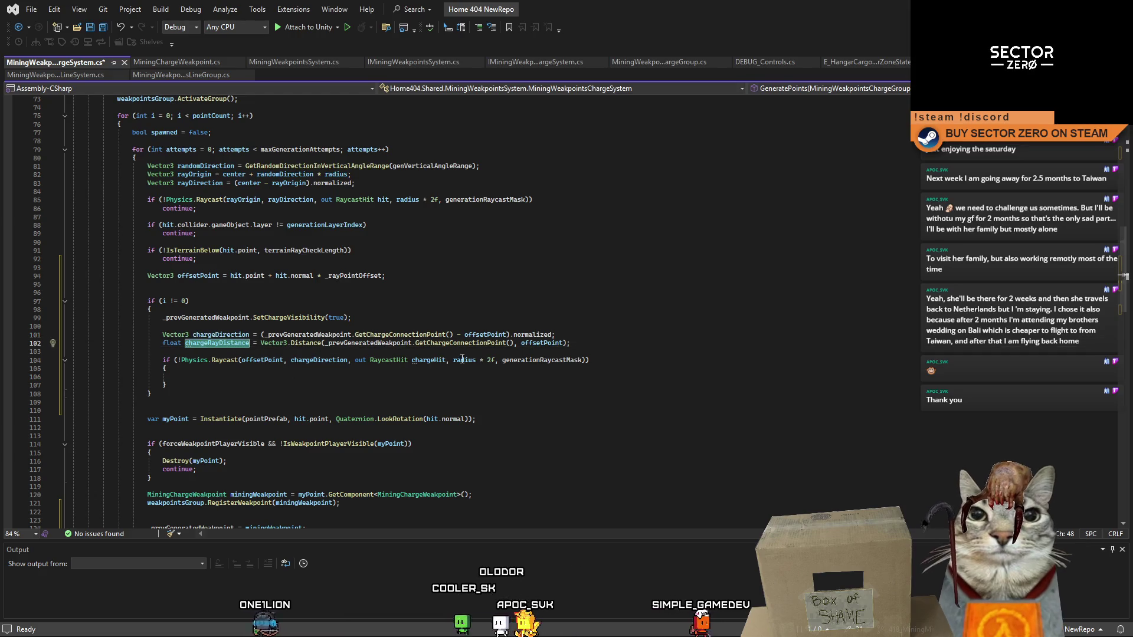
mouse_move(450, 360)
mouse_down()
mouse_move(563, 361)
mouse_move(478, 364)
mouse_up()
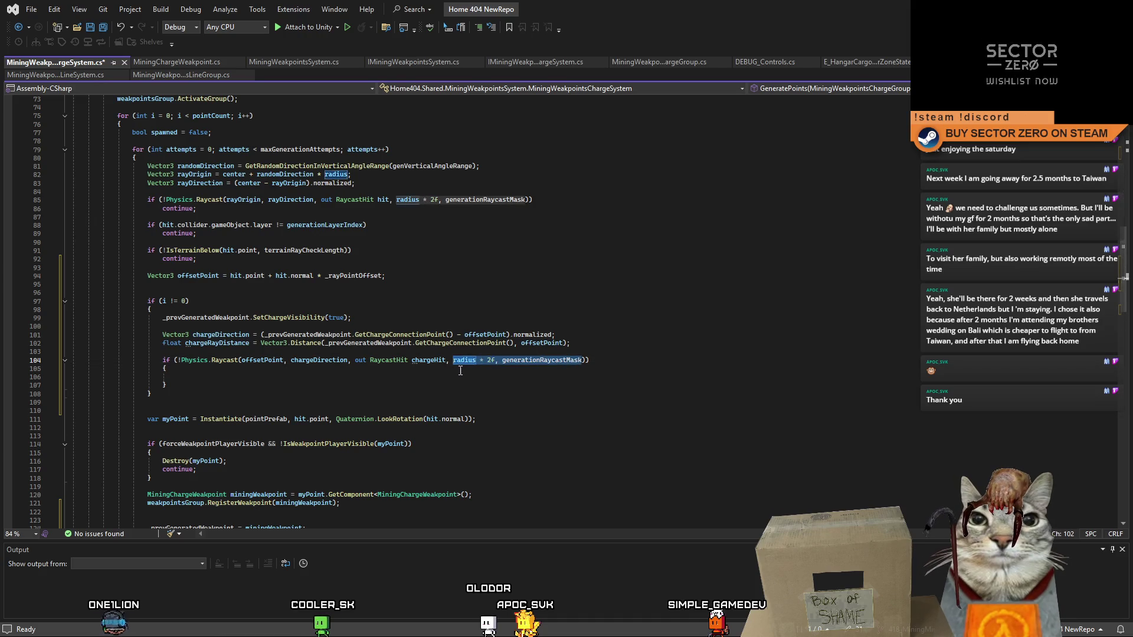
- Replace the charge raycast's radius and mask arguments with chargeRayDistance and add continue; on a miss
key(ctrl+v)
click(440, 377)
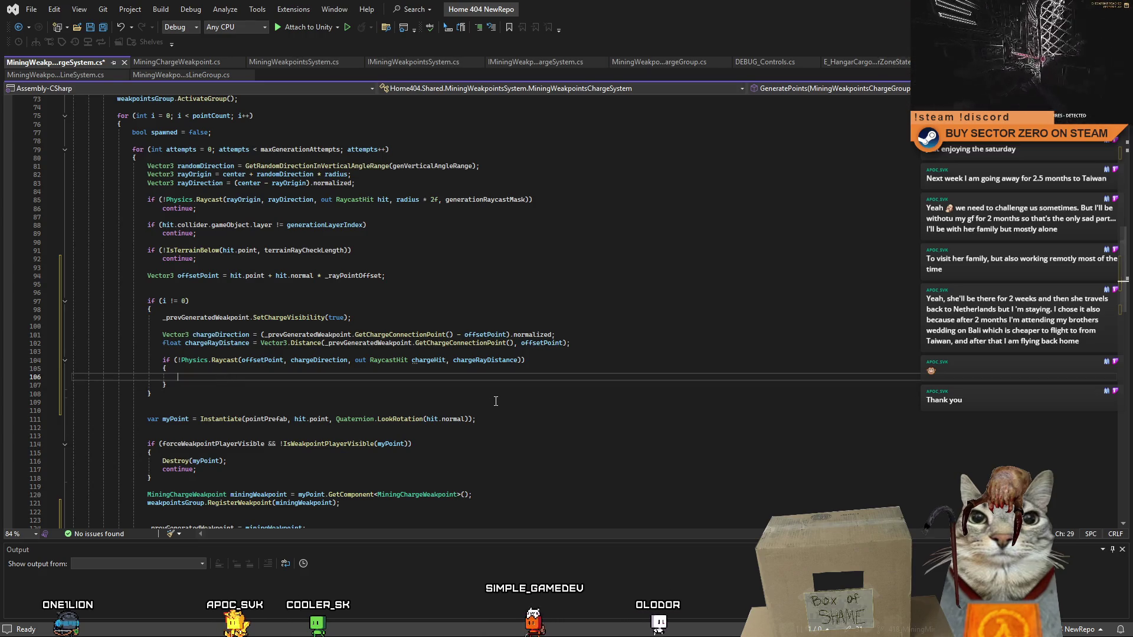
key(ctrl+space)
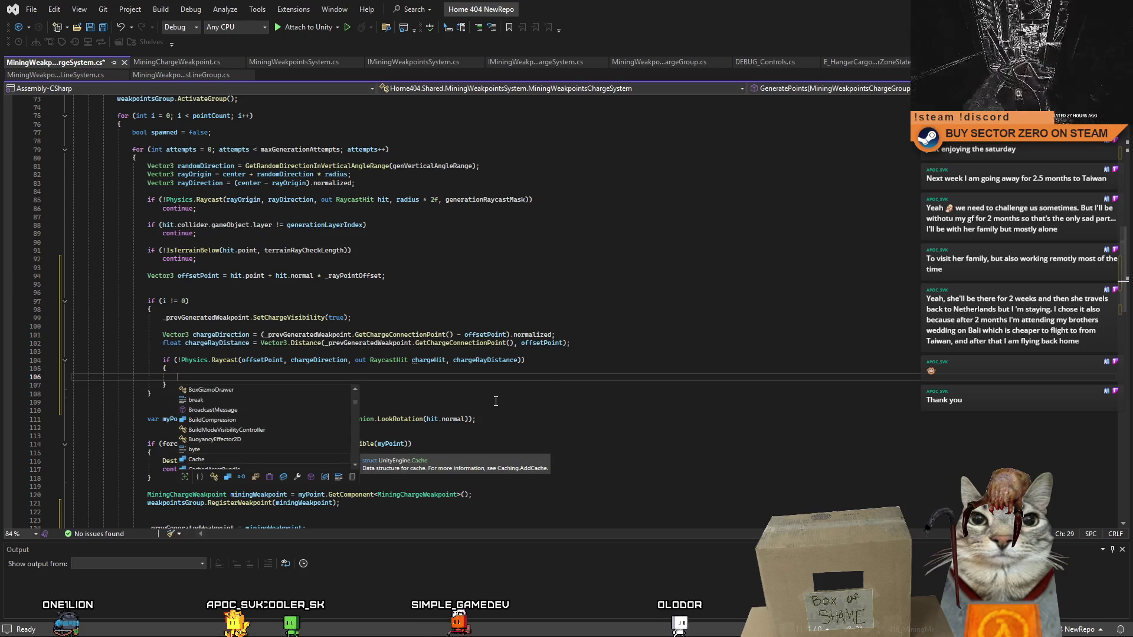
text(continue)
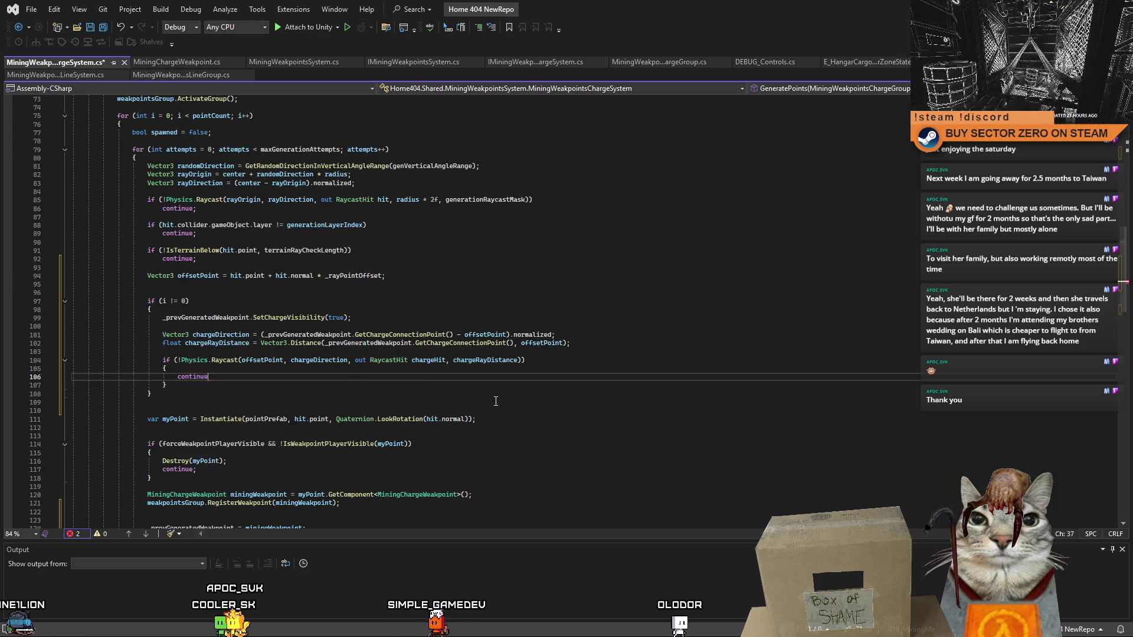
text(;)
click(300, 367)
key(Return)
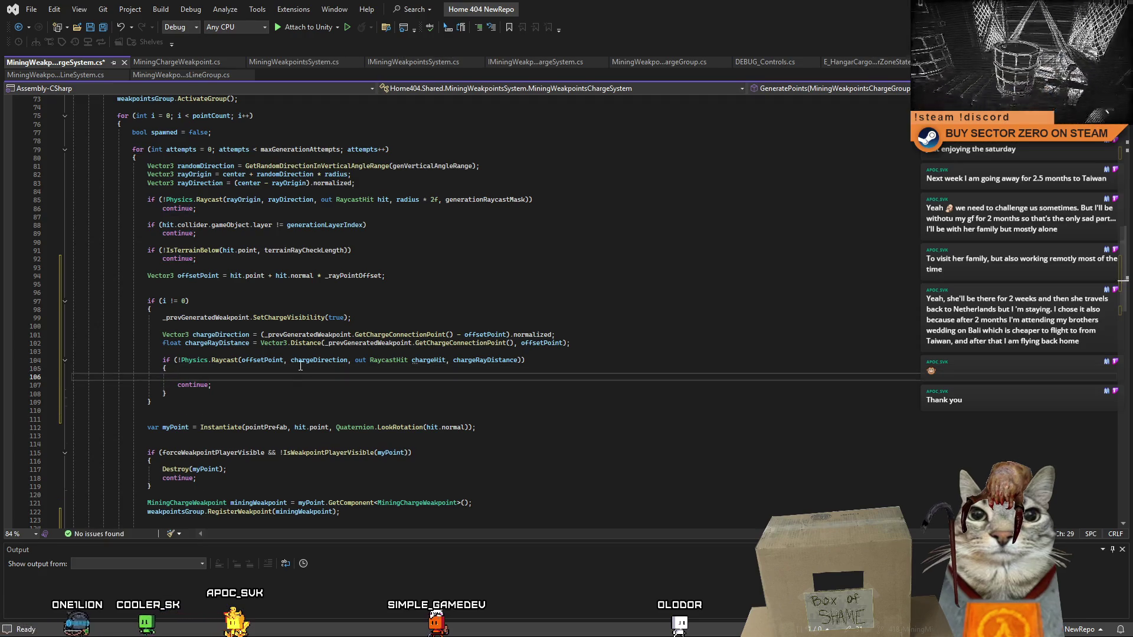
- Call _prevGeneratedWeakpoint.SetChargeVisibility(false) before the continue to hide the previous charge
drag(164, 318, 358, 318)
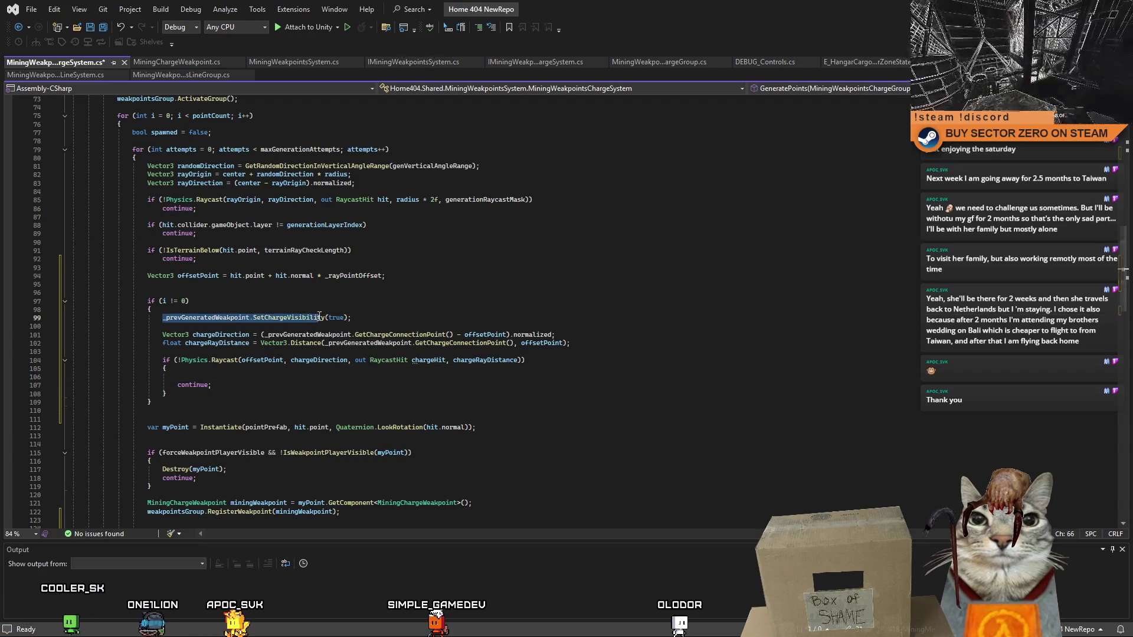
key(ctrl+c)
click(284, 375)
key(ctrl+v)
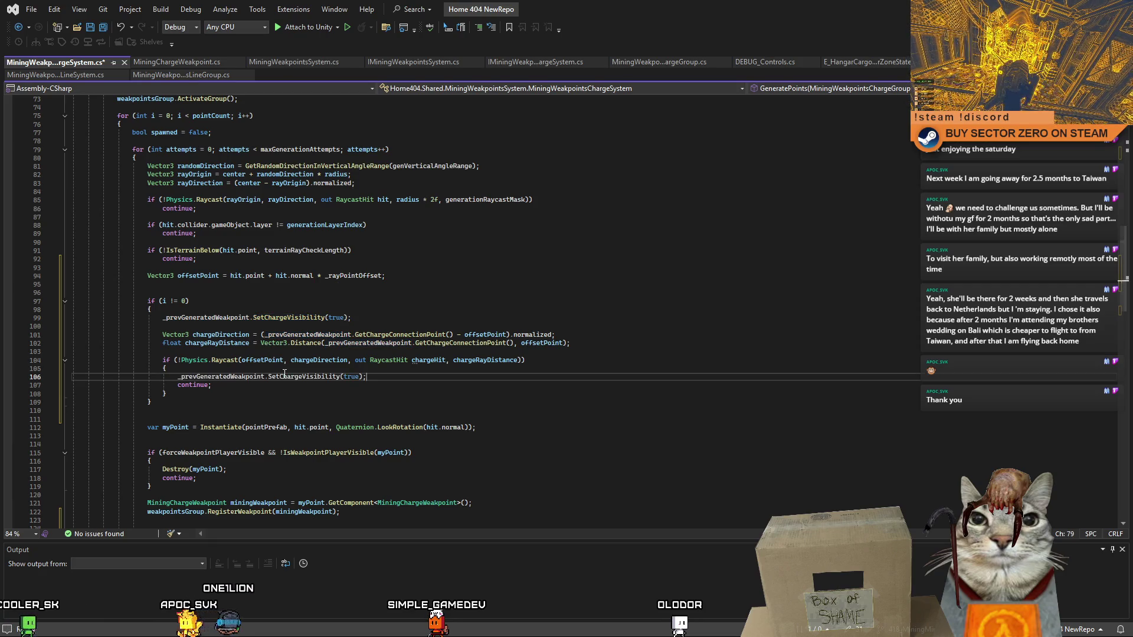
key(BackSpace)
key(BackSpace)
key(BackSpace)
text(false)
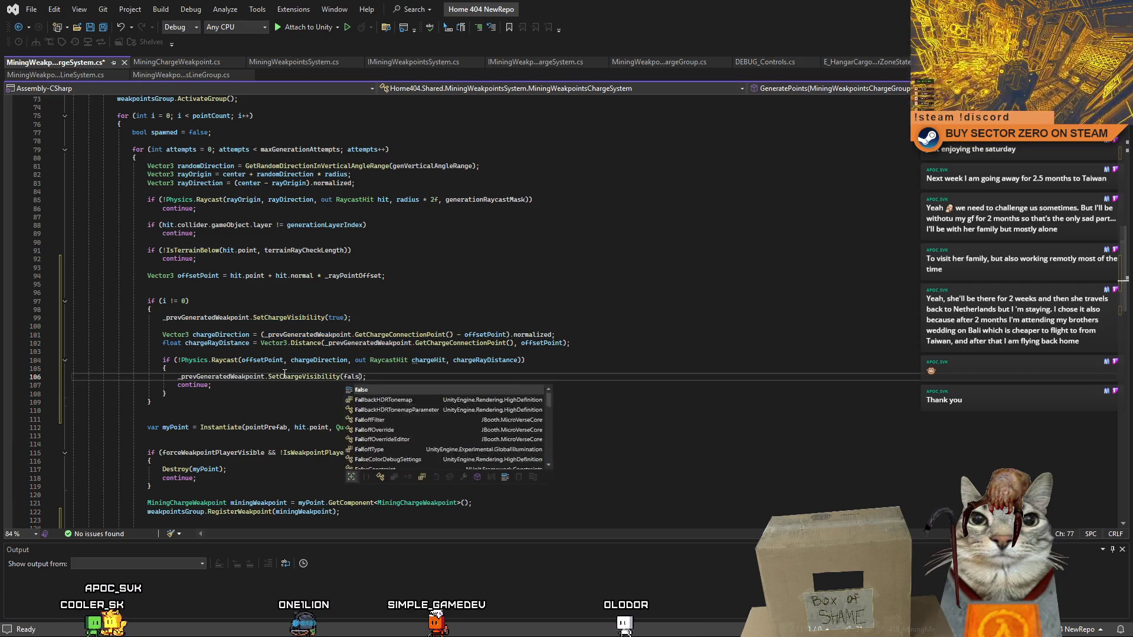
click(448, 305)
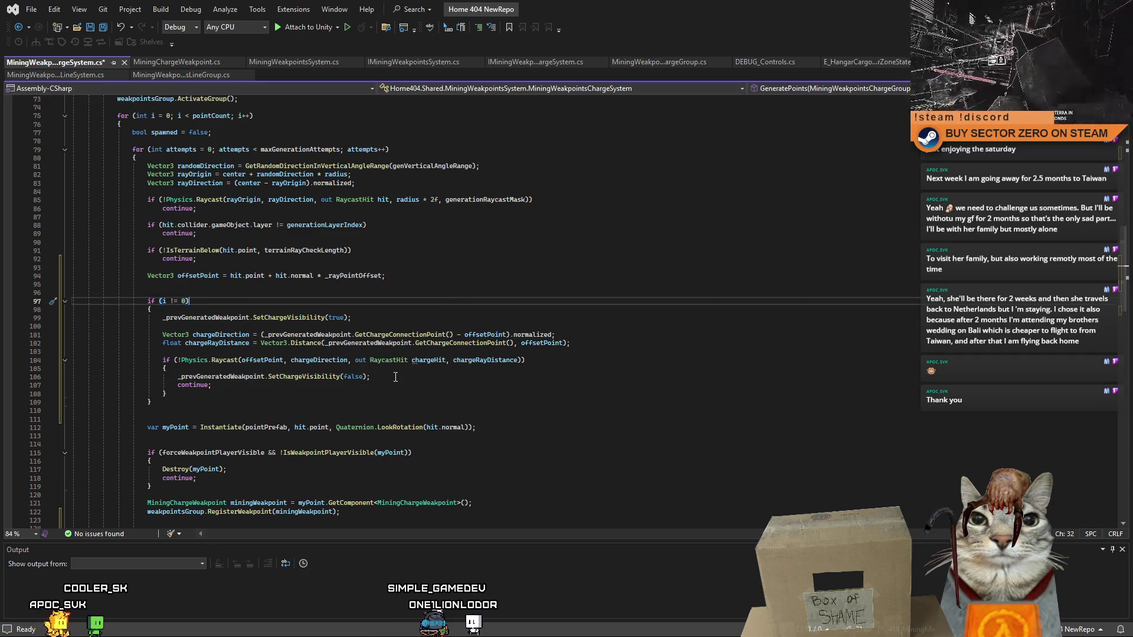
mouse_move(395, 376)
mouse_down()
mouse_move(76, 377)
mouse_move(177, 378)
mouse_up()
click(300, 402)
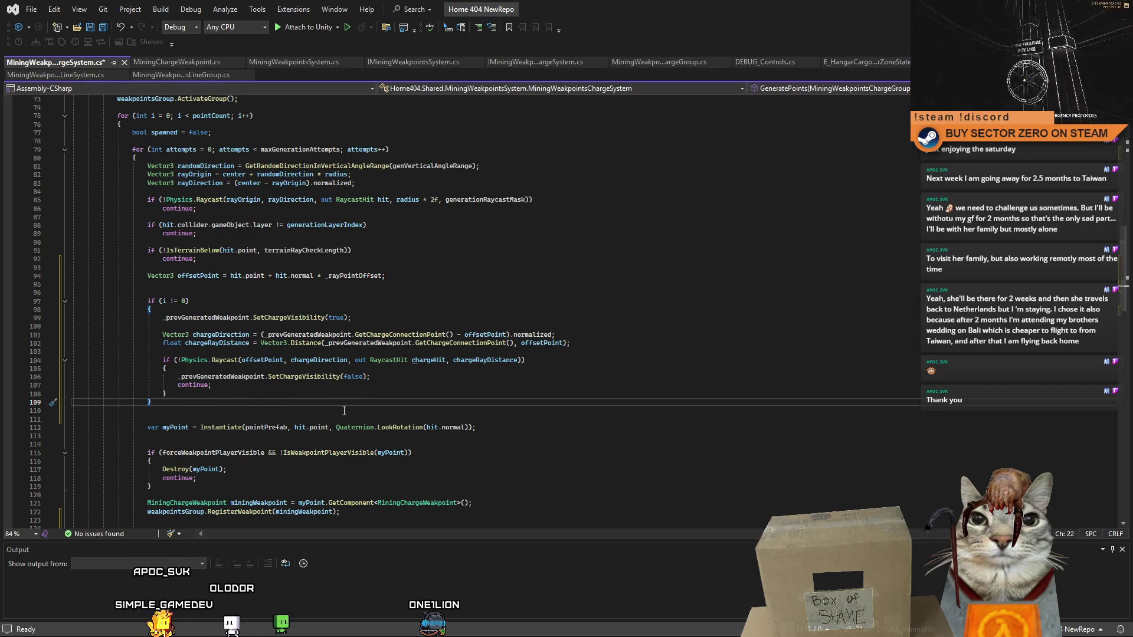
click(410, 379)
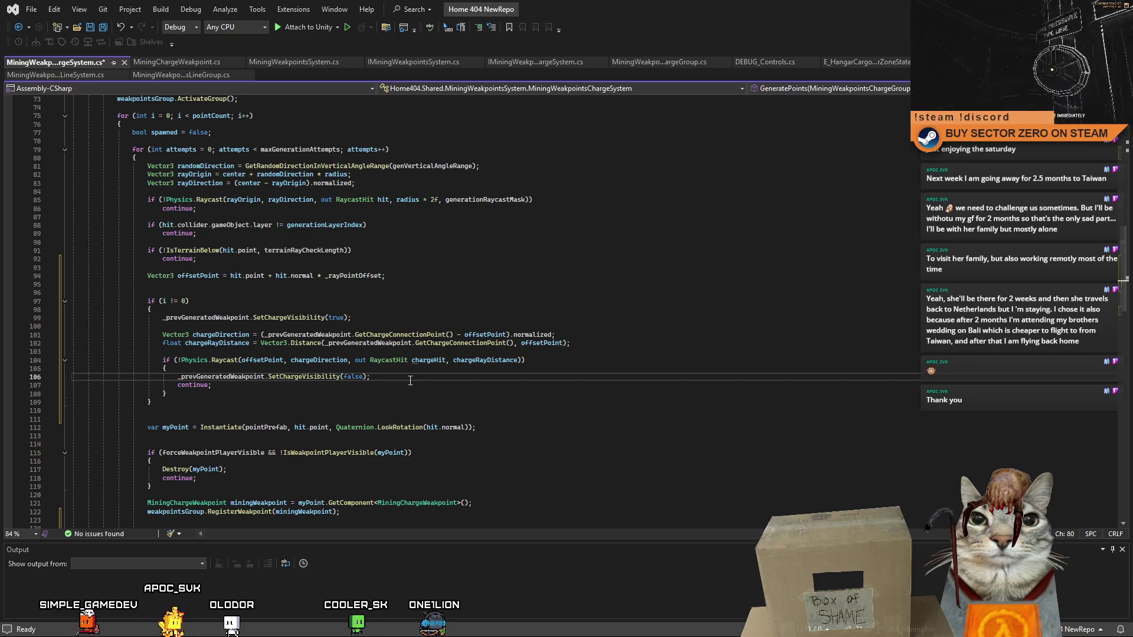
scroll(401, 382, down, 4)
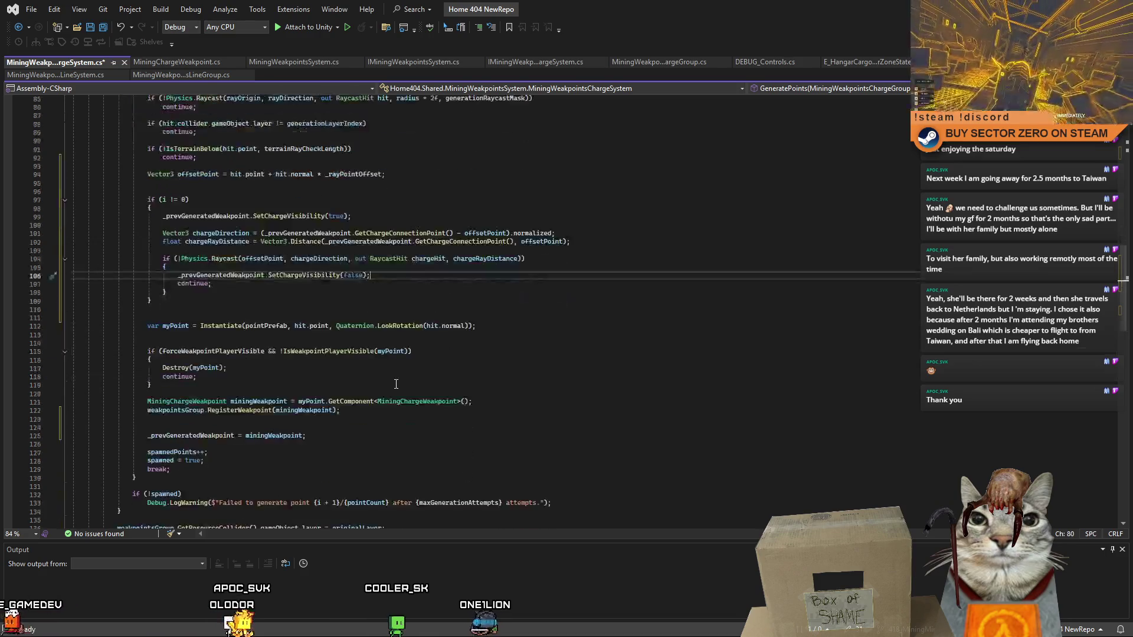
scroll(396, 384, up, 2)
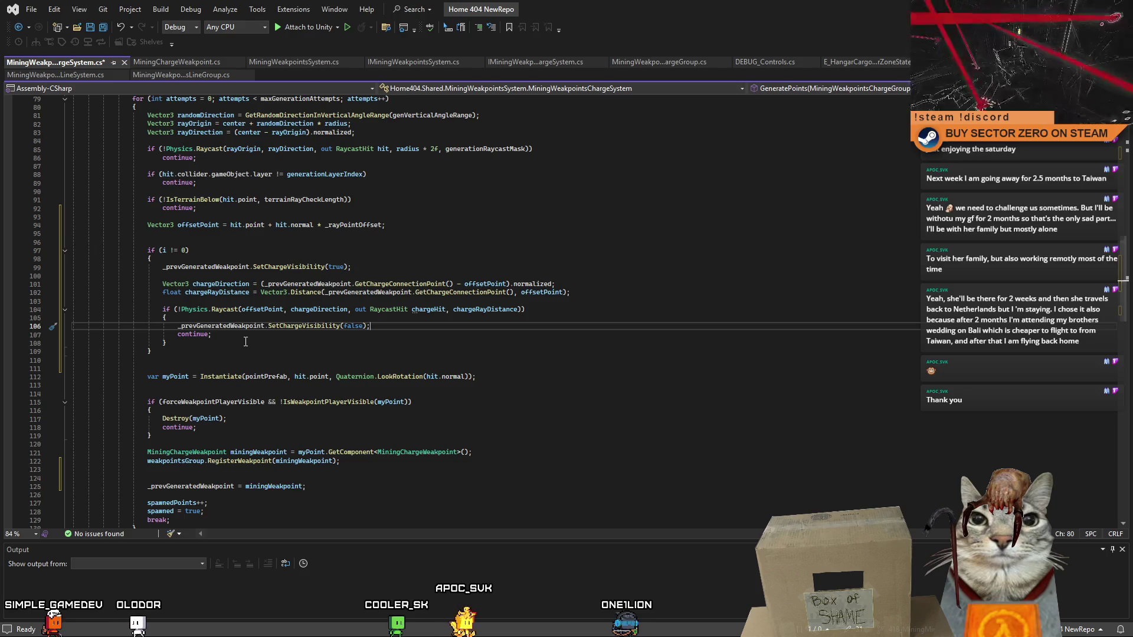
scroll(246, 342, up, 4)
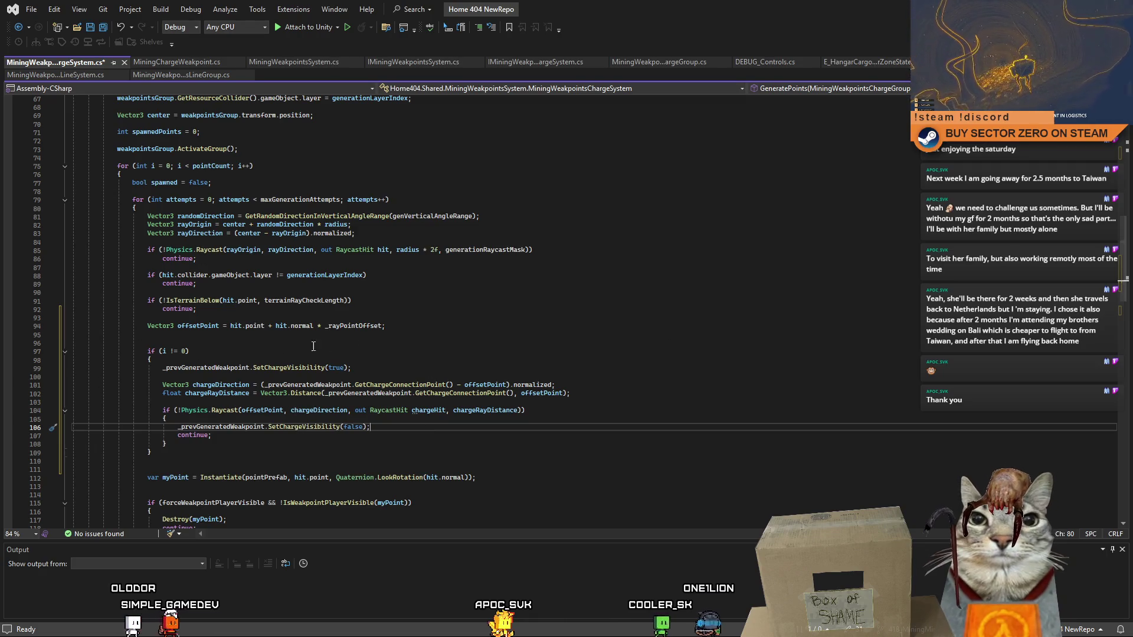
scroll(283, 357, down, 1)
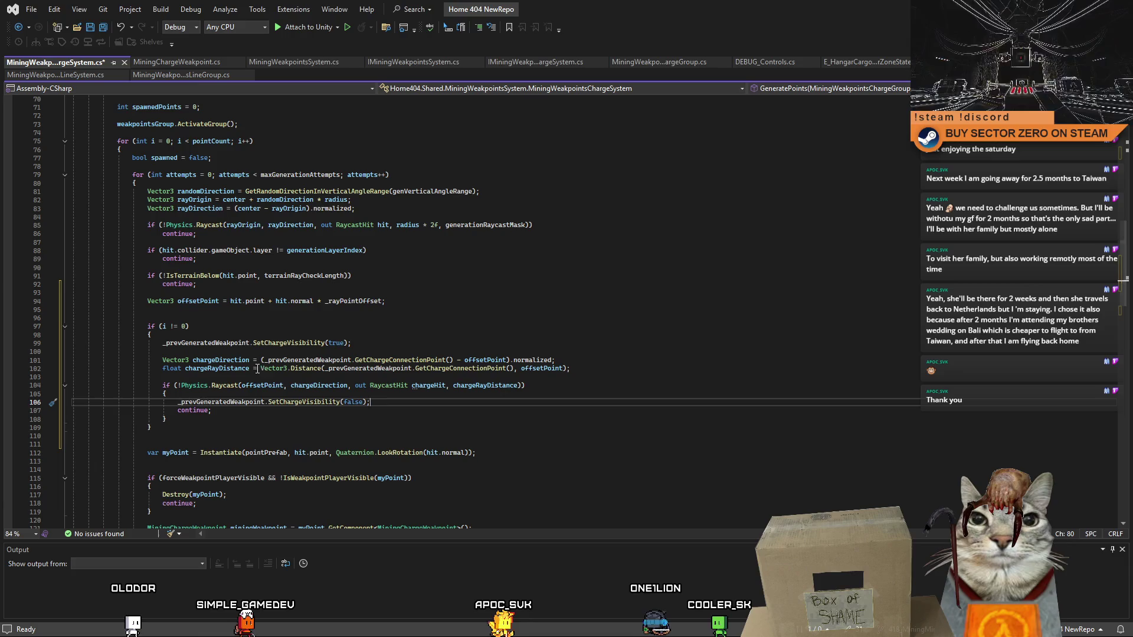
click(307, 428)
click(310, 419)
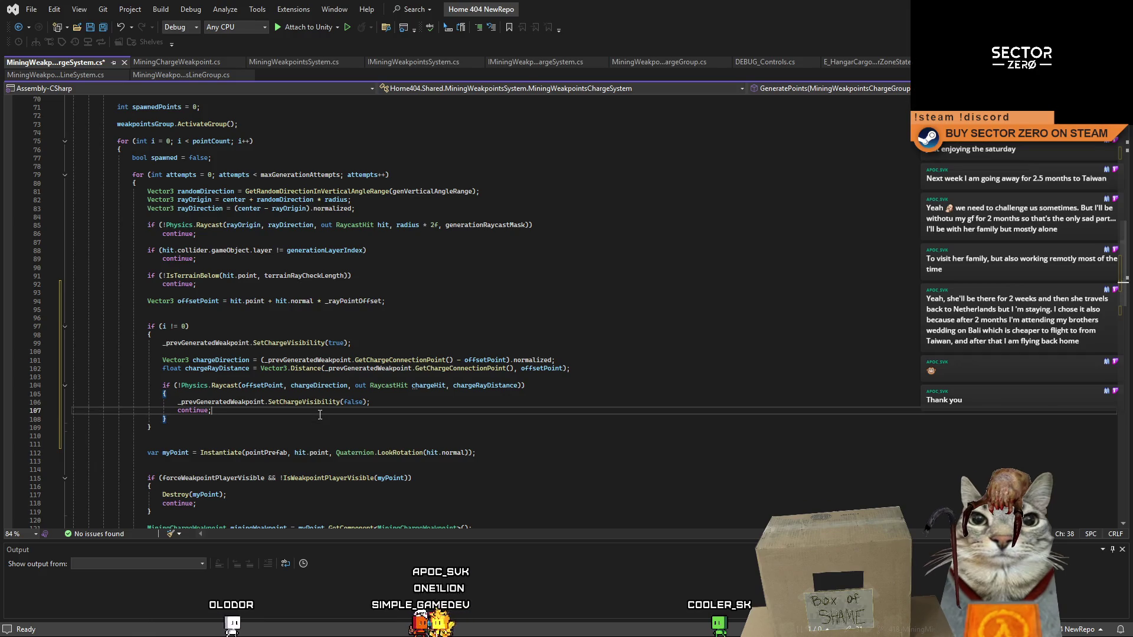
click(303, 426)
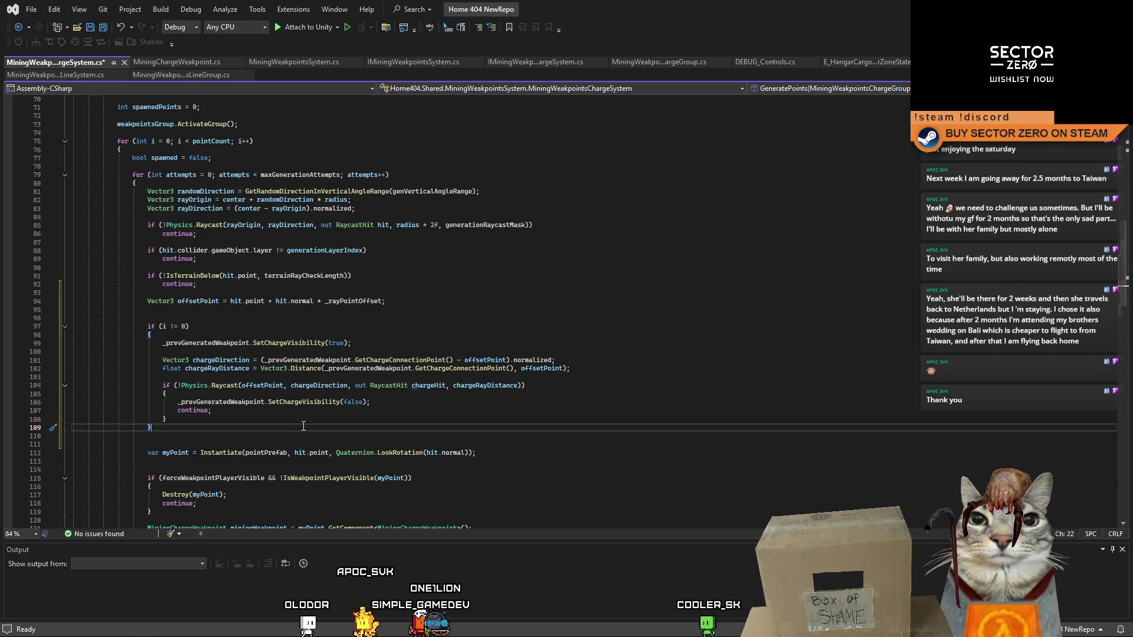
scroll(304, 426, down, 3)
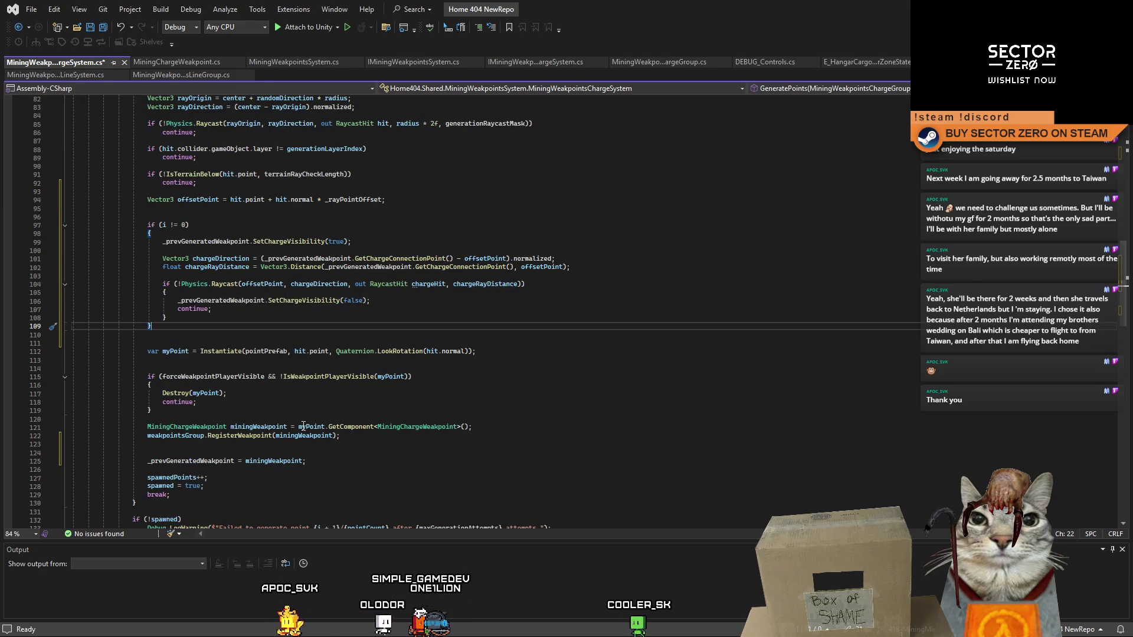
scroll(304, 425, up, 2)
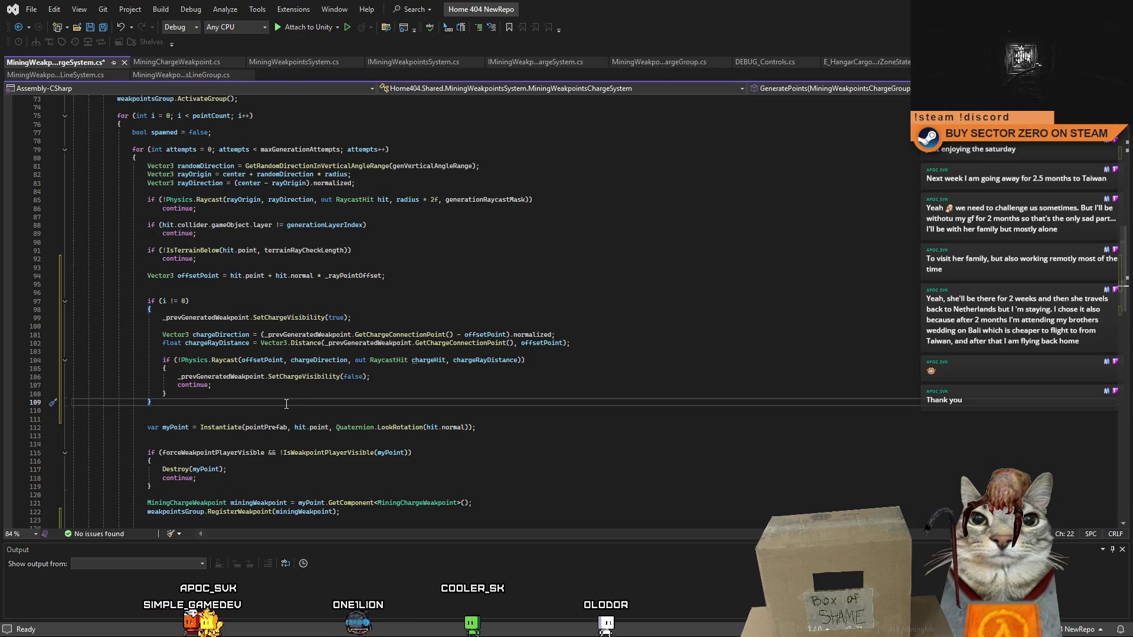
click(261, 396)
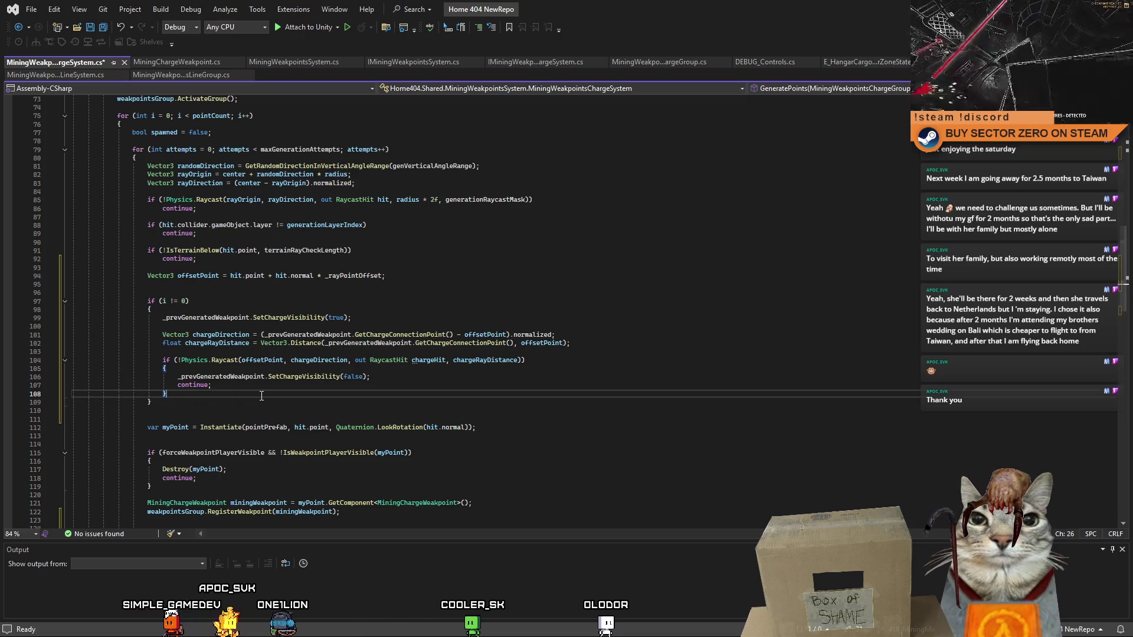
- Begin an if on line 110 testing chargeHit.collider.attachedRigidbody with !=
key(Return)
key(Return)
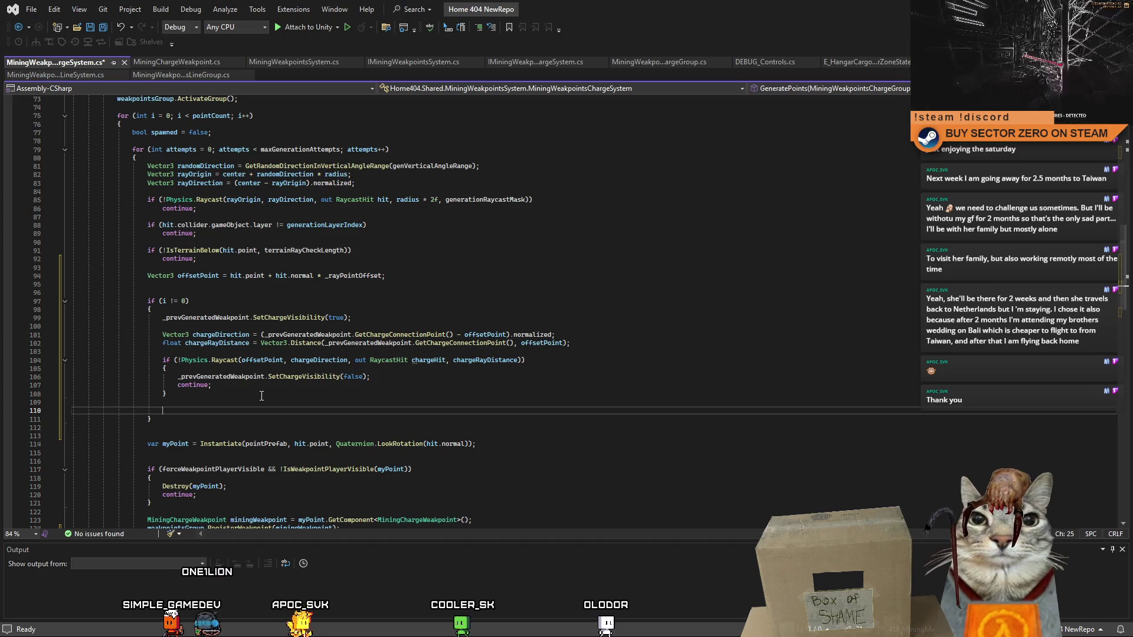
click(444, 360)
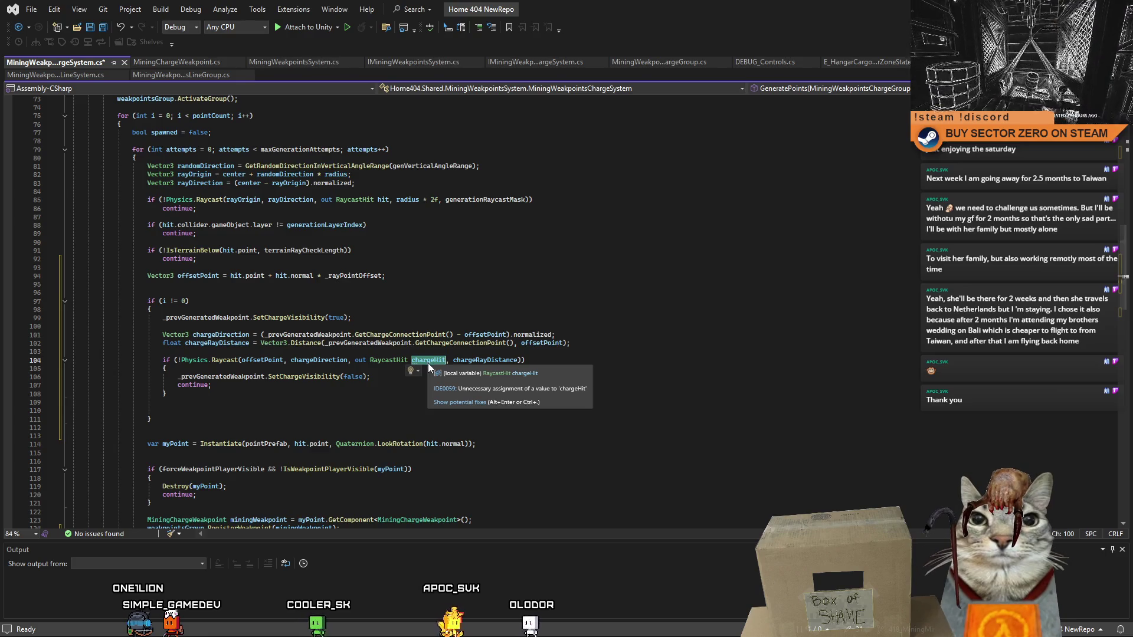
click(254, 412)
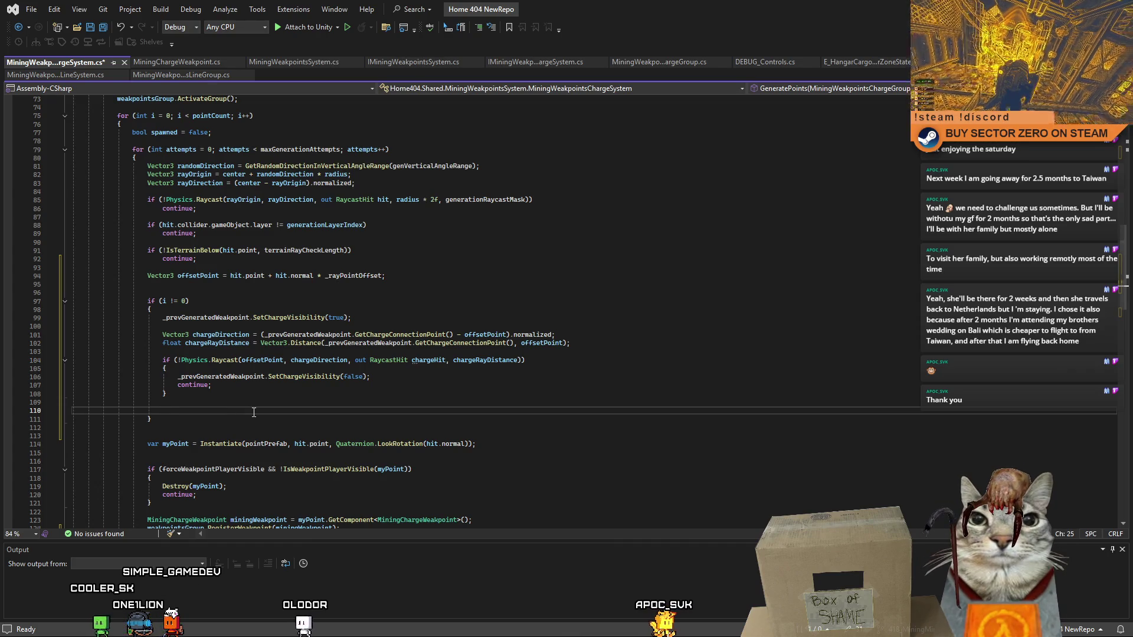
text(if(chargeHit)
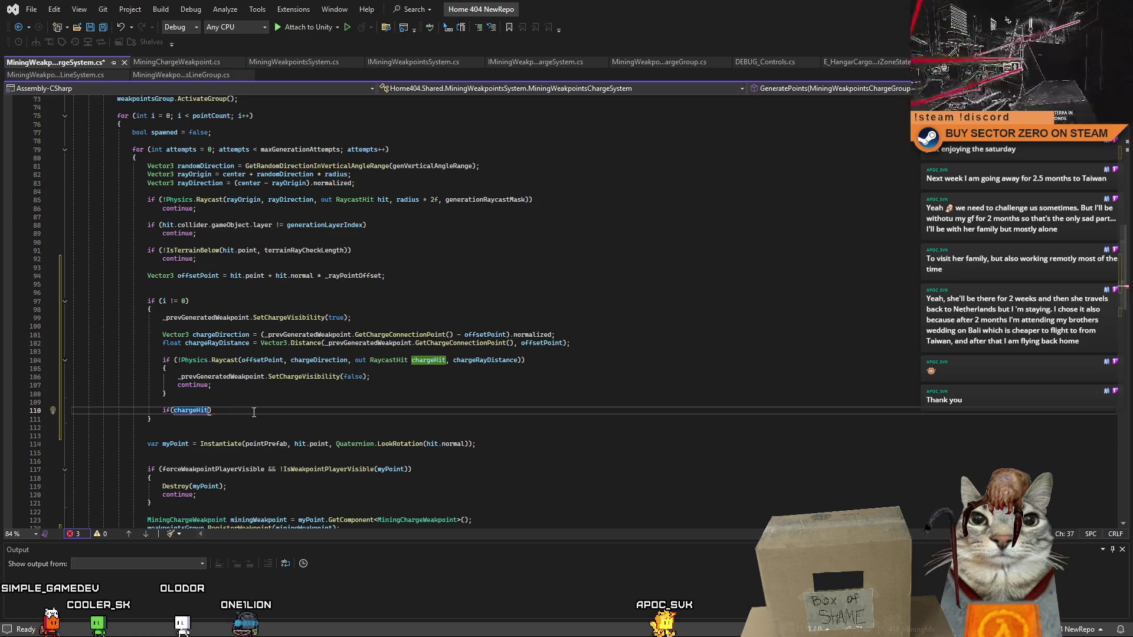
text(.collider.)
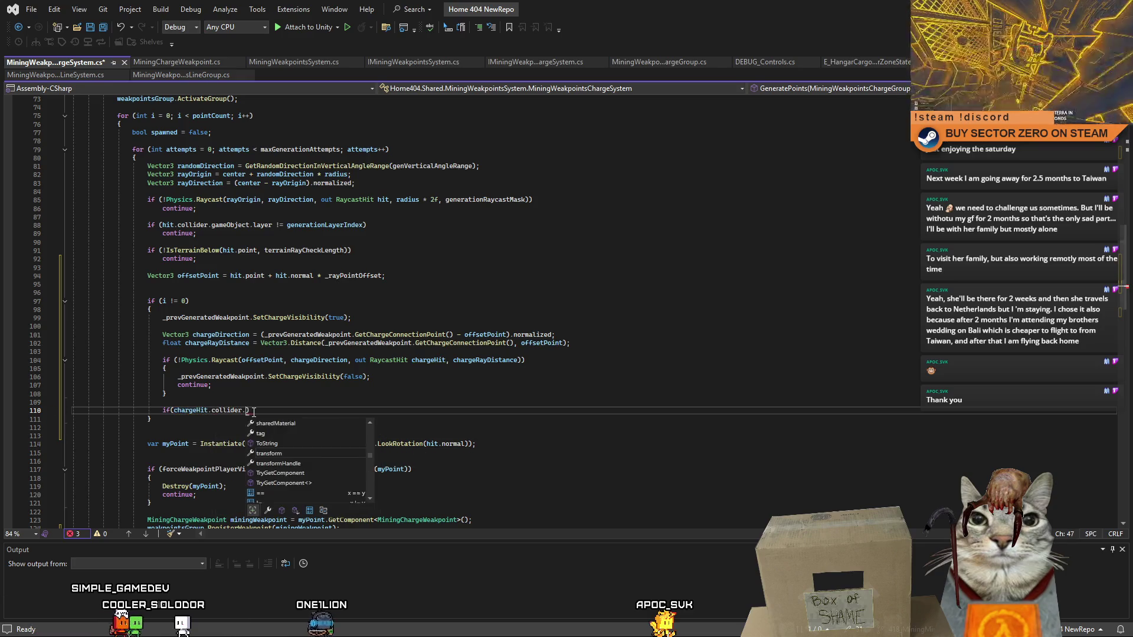
text(ri =)
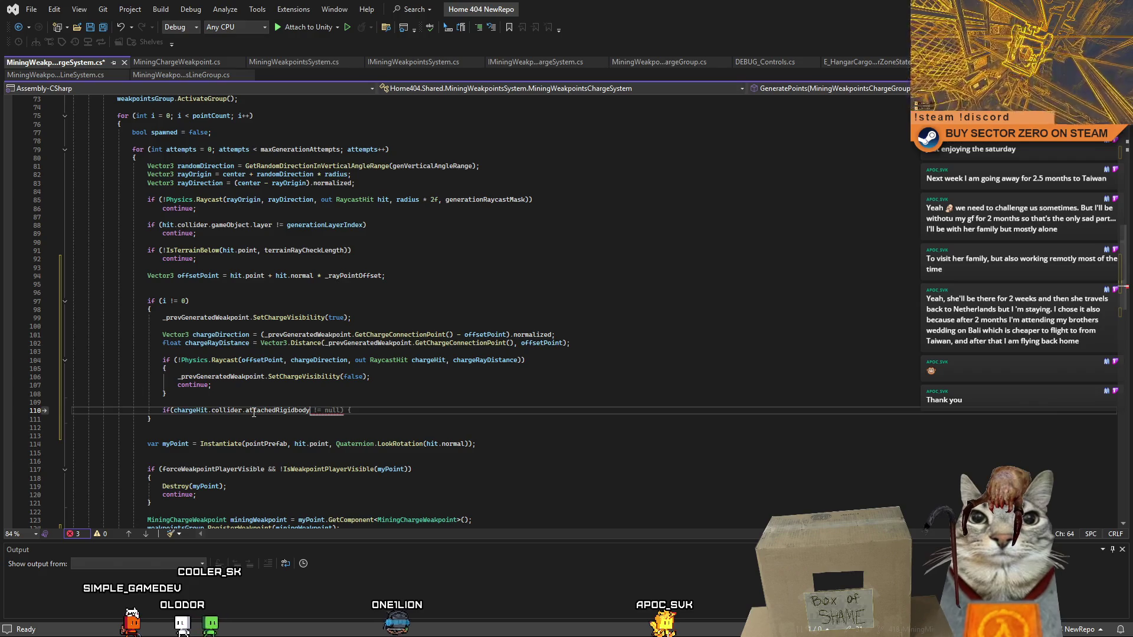
text(=)
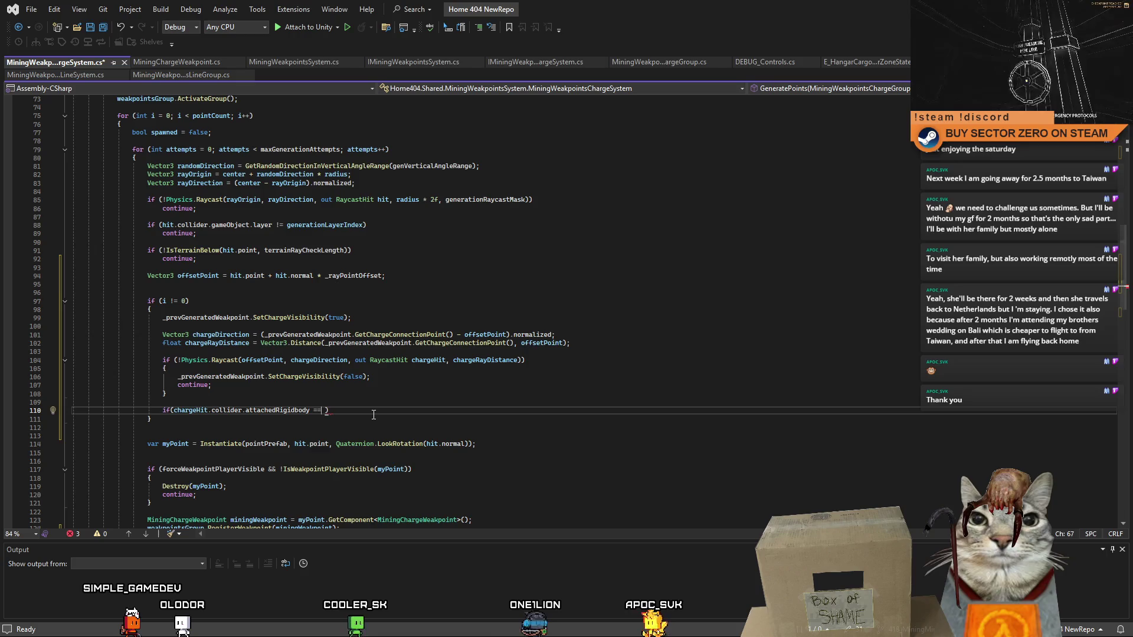
key(BackSpace)
key(BackSpace)
text(!=)
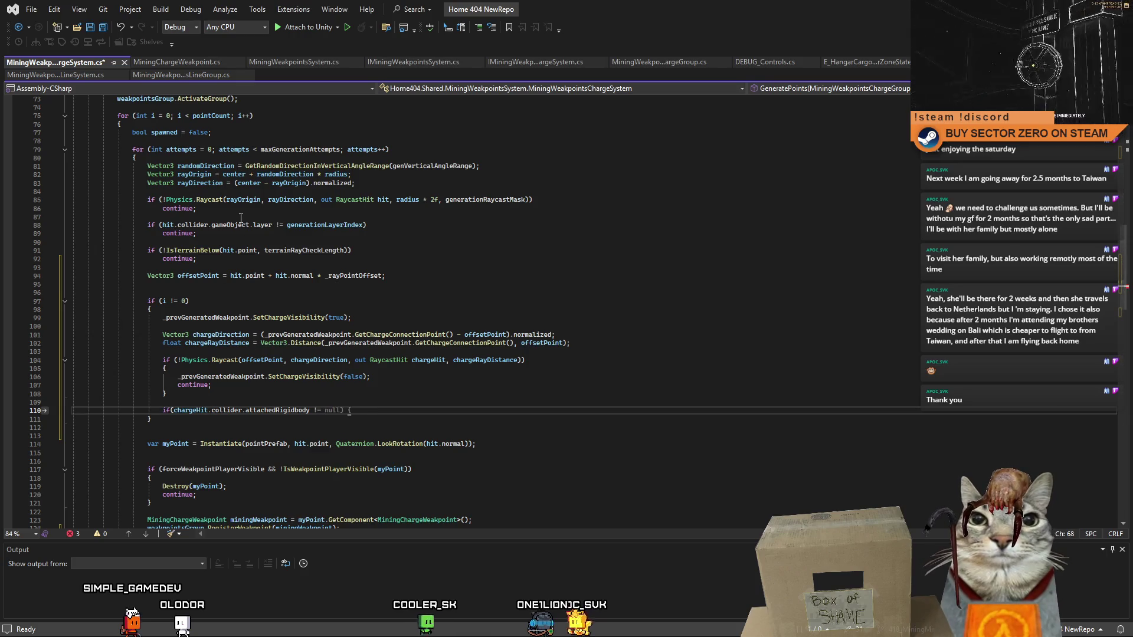
click(204, 318)
- Compare it against _prevGeneratedWeakpoint, leaving the member access unfinished
click(394, 408)
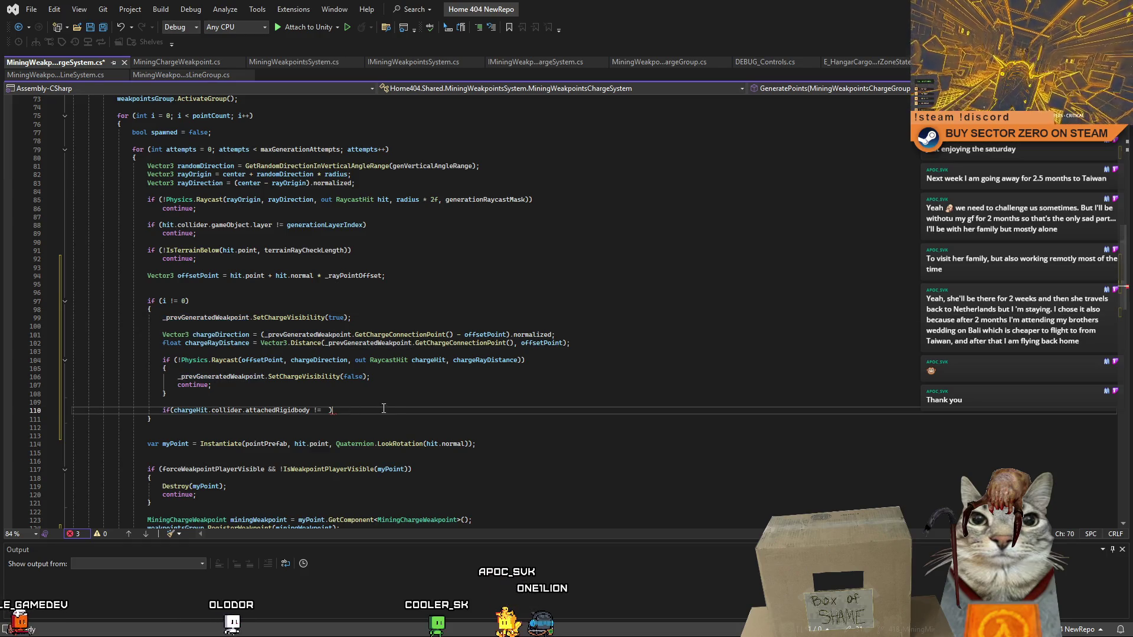
key(BackSpace)
key(BackSpace)
key(BackSpace)
text(_prevGeneratedWeakpoint)
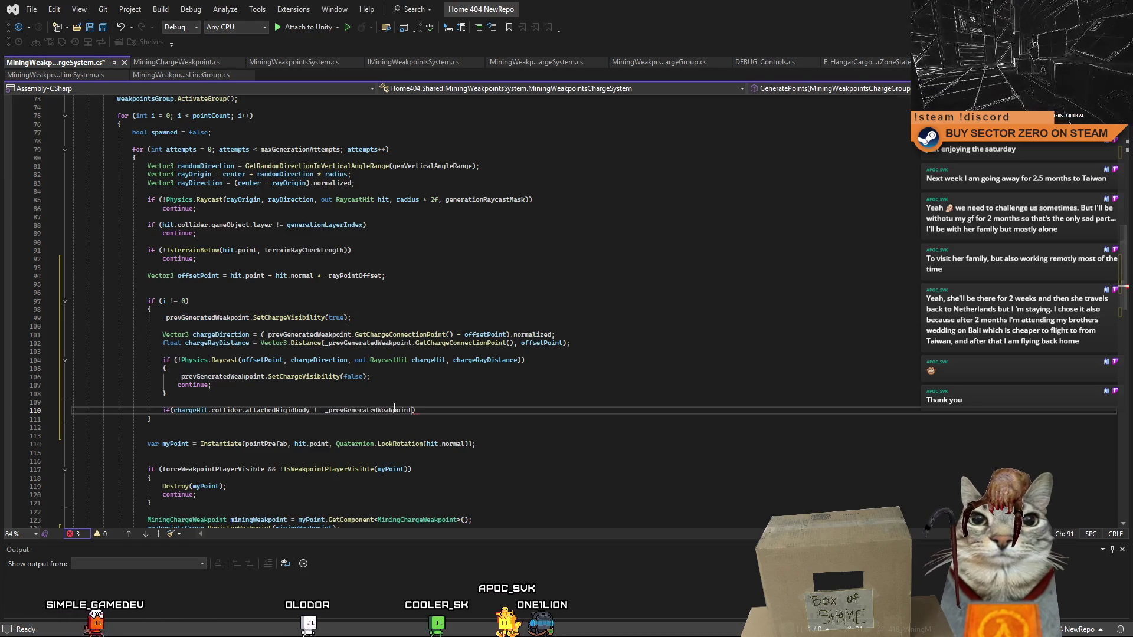
text(.)
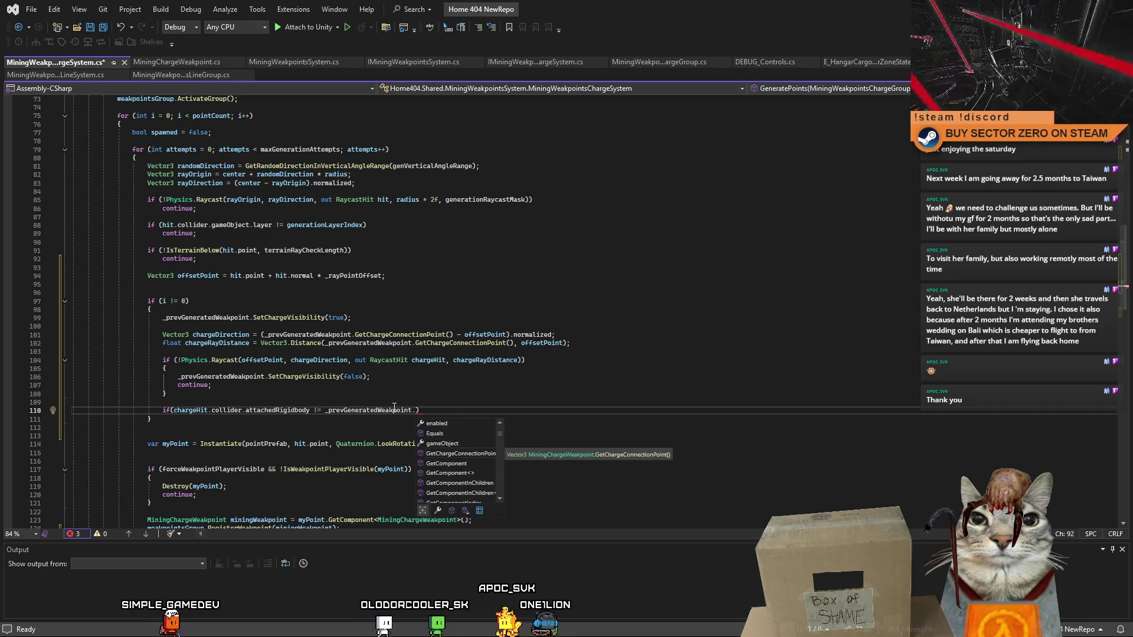
key(BackSpace)
text(.)
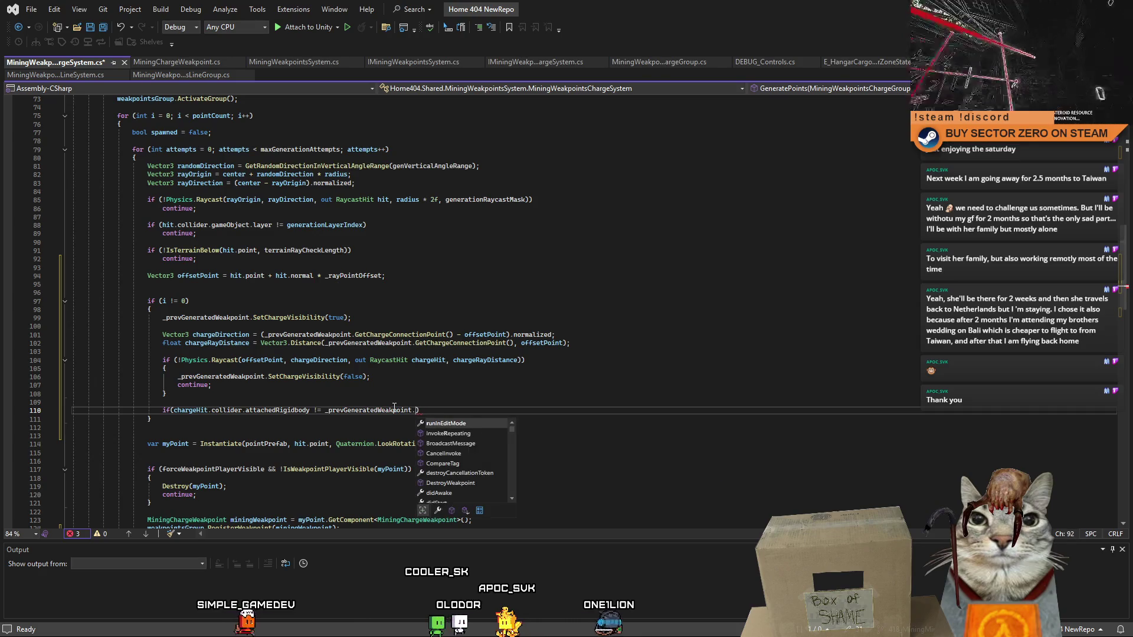
key(Down)
key(Down)
key(Down)
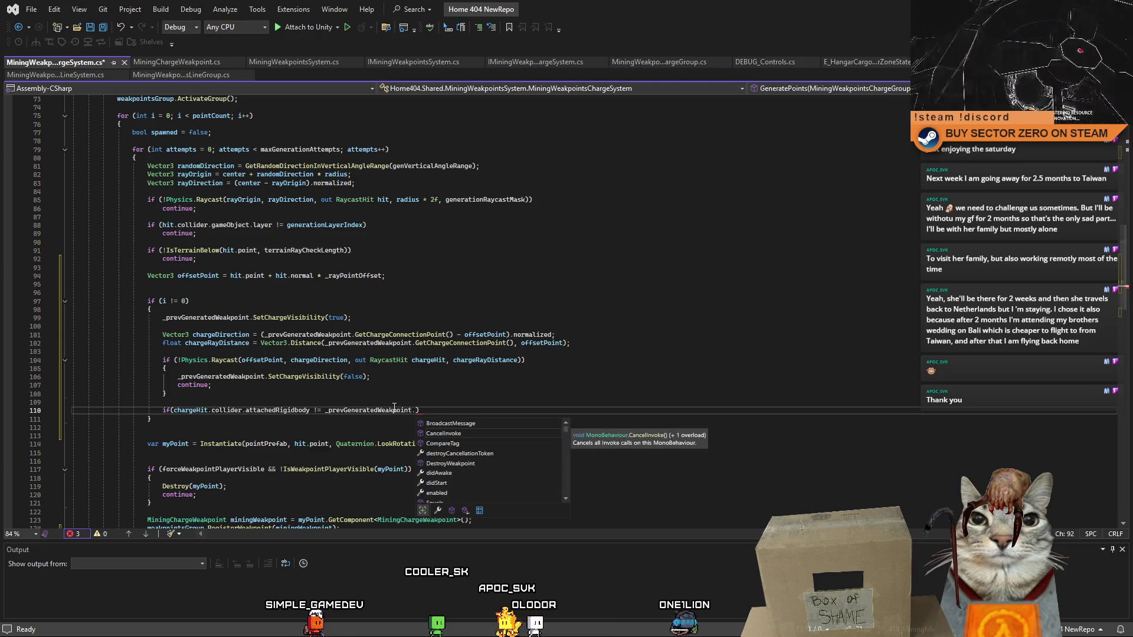
text(gameObject.ri)
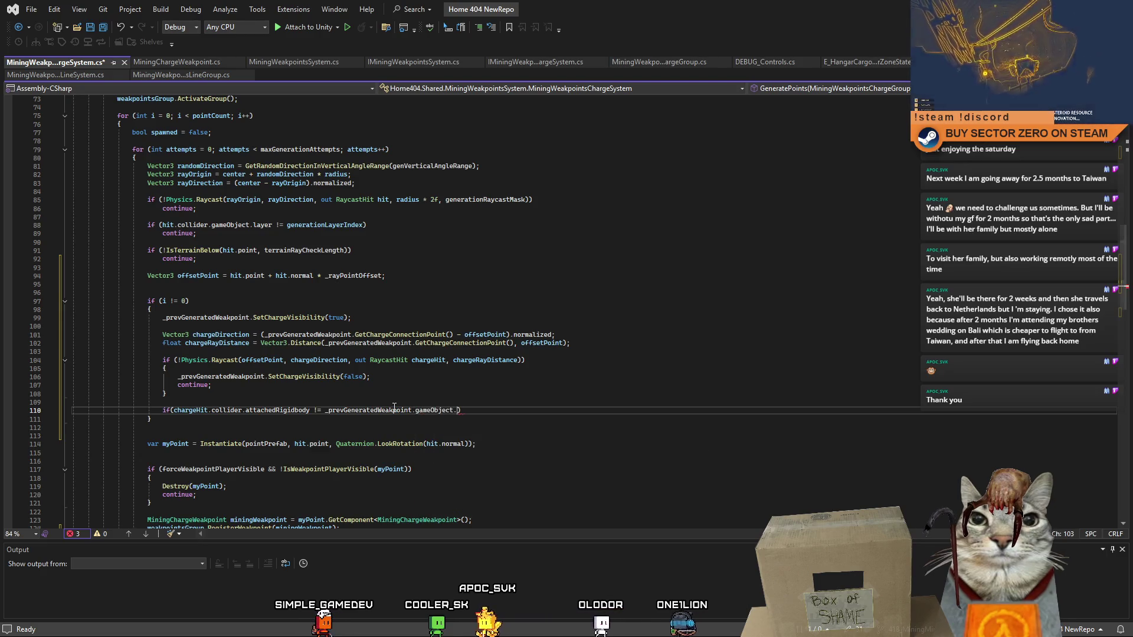
key(BackSpace)
key(BackSpace)
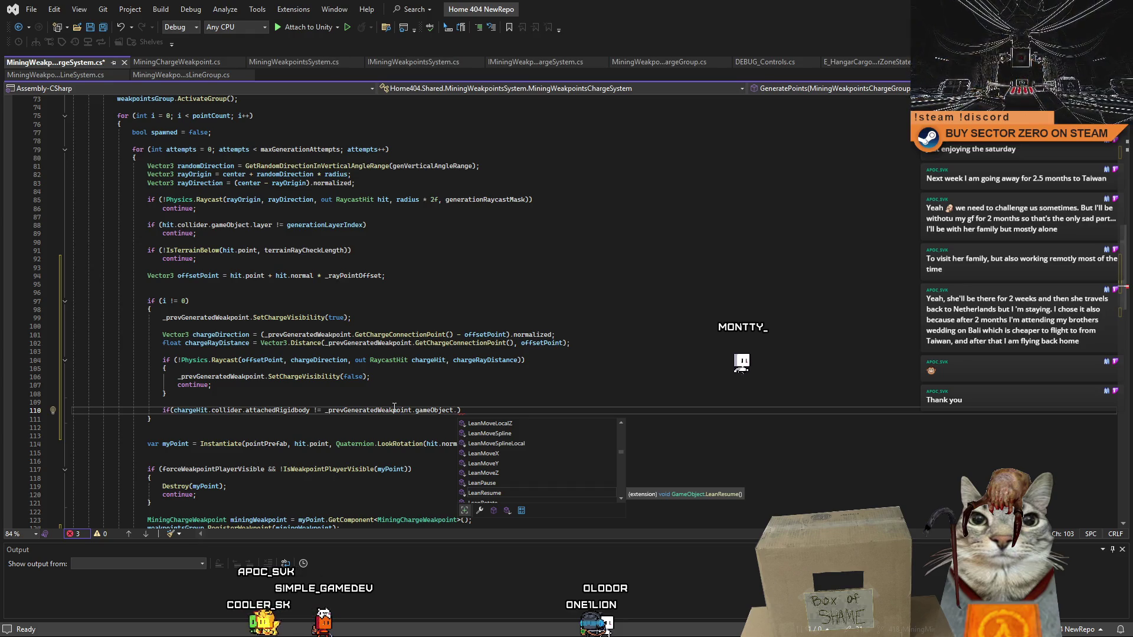
key(ctrl+BackSpace)
key(ctrl+BackSpace)
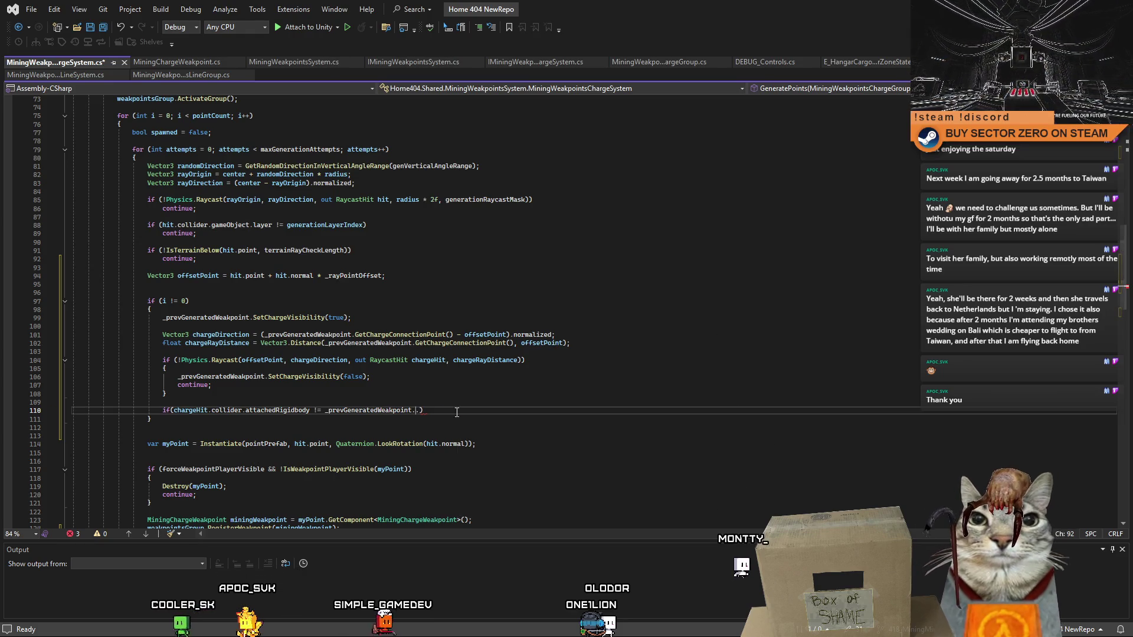
click(384, 335)
- Jump to GetChargeConnectionPoint's definition and scroll up to MiningChargeWeakpoint's field declarations
key(F12)
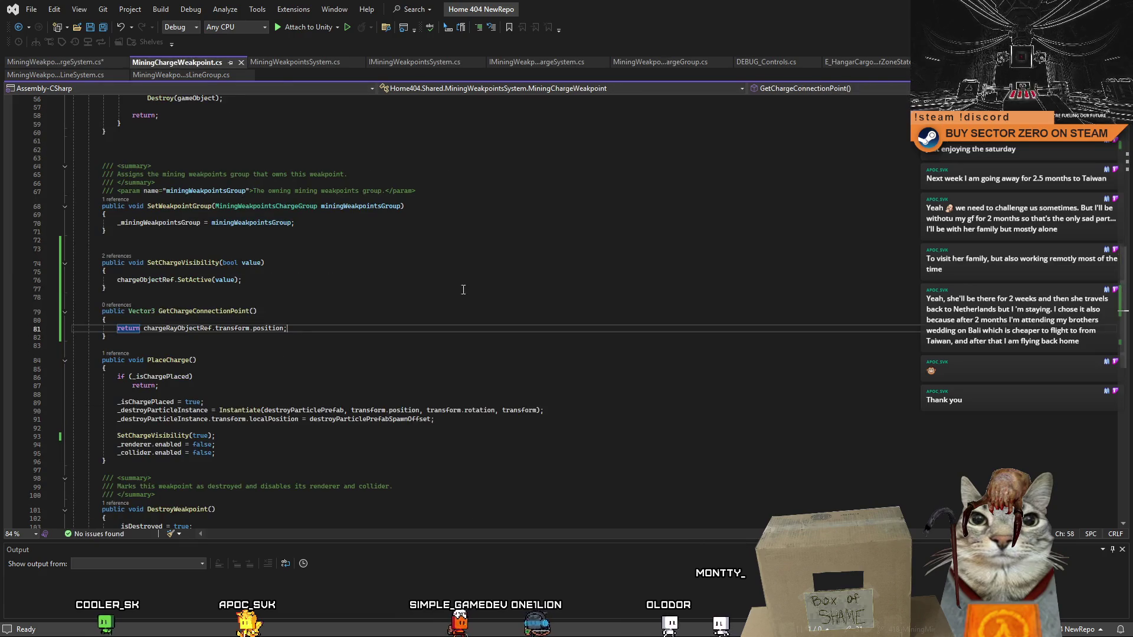
scroll(668, 246, up, 18)
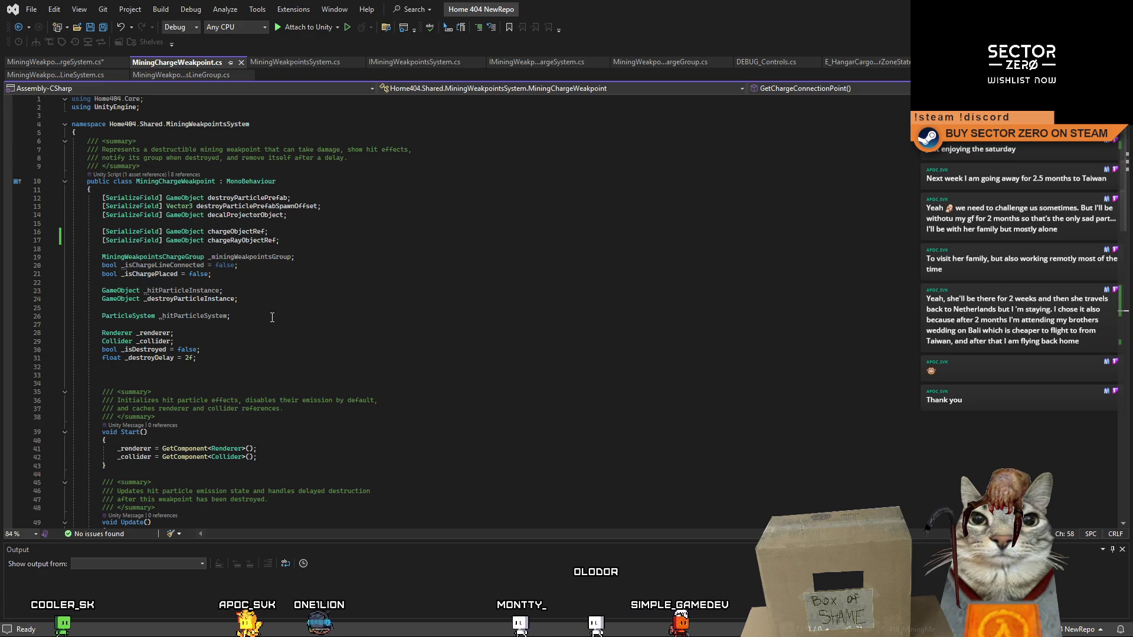
- Add a private Rigidbody _chargeRigidbody field below the existing fields
click(280, 367)
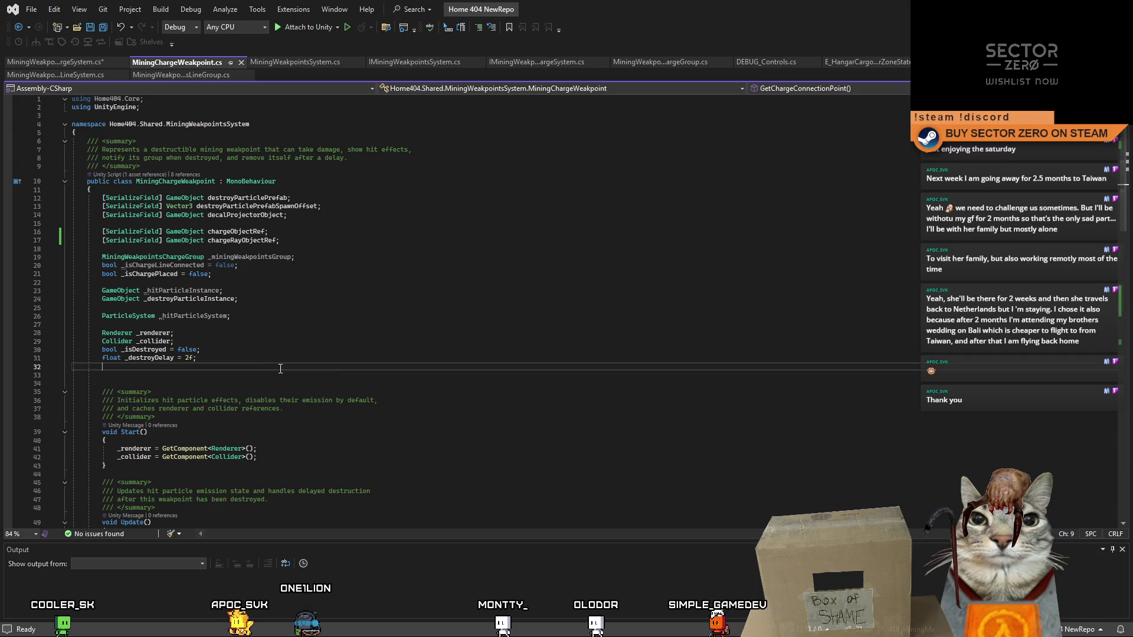
key(Return)
text(private )
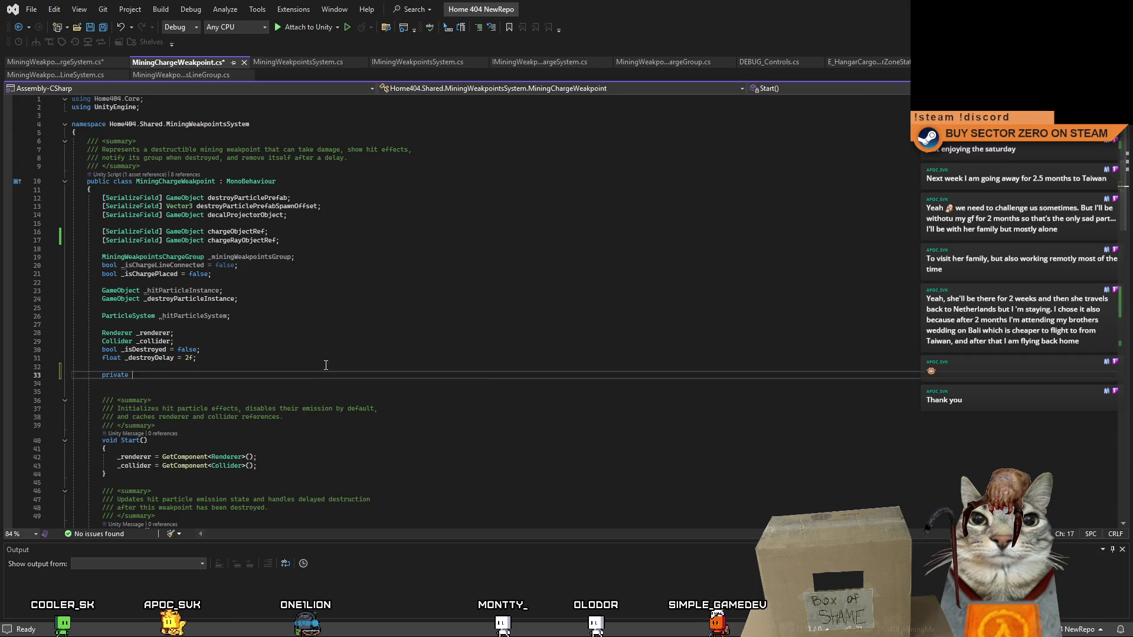
text(Rigidbody)
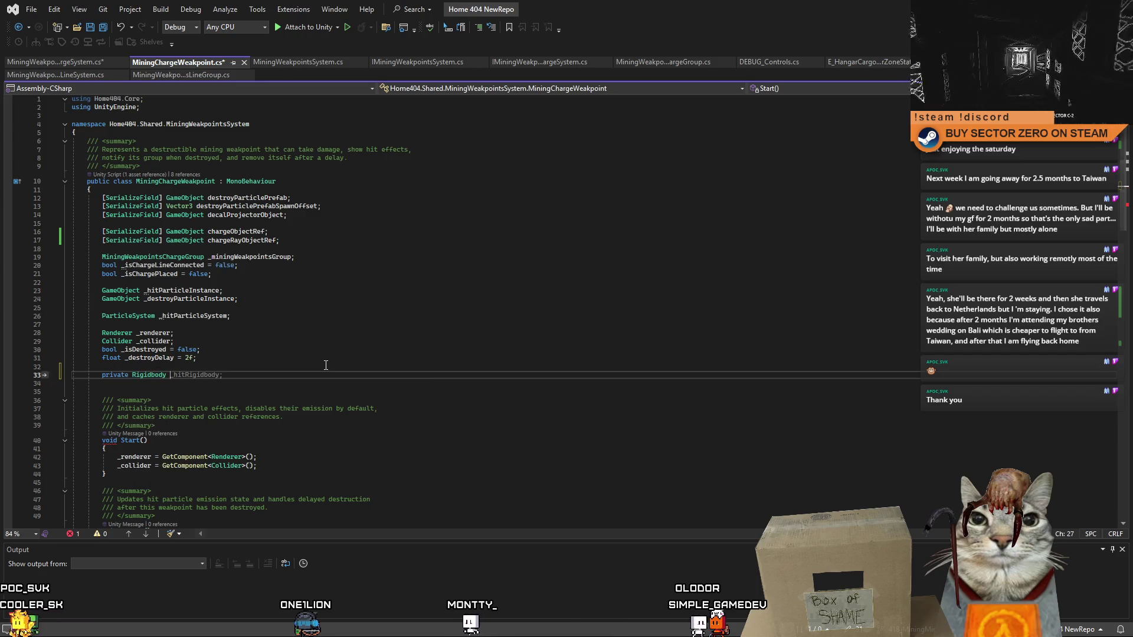
text( _rigidbody)
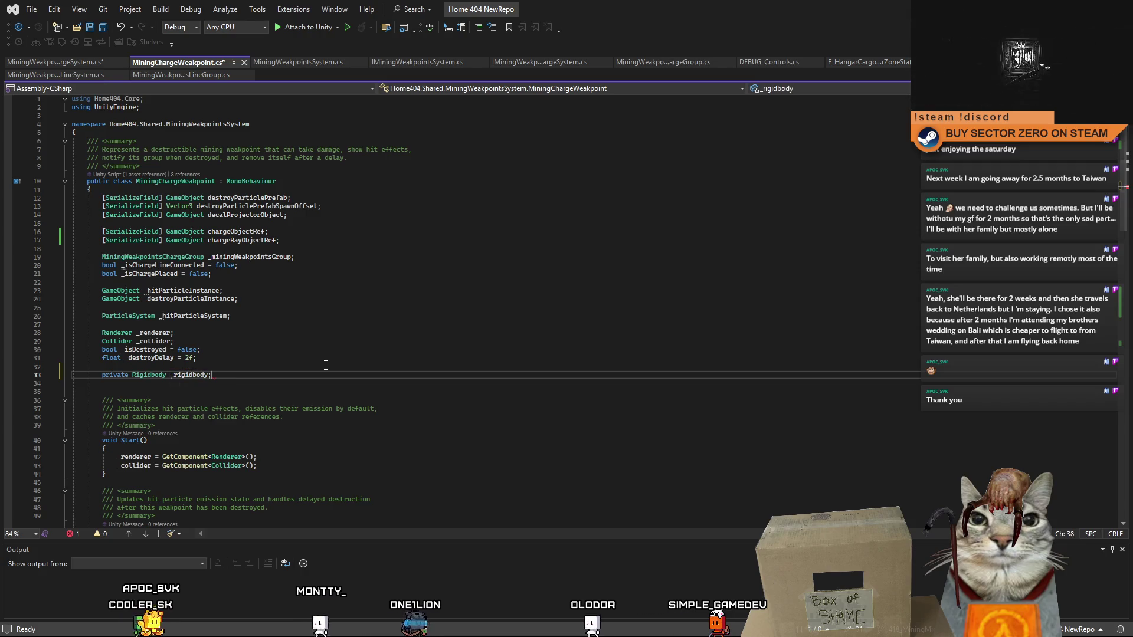
text(;)
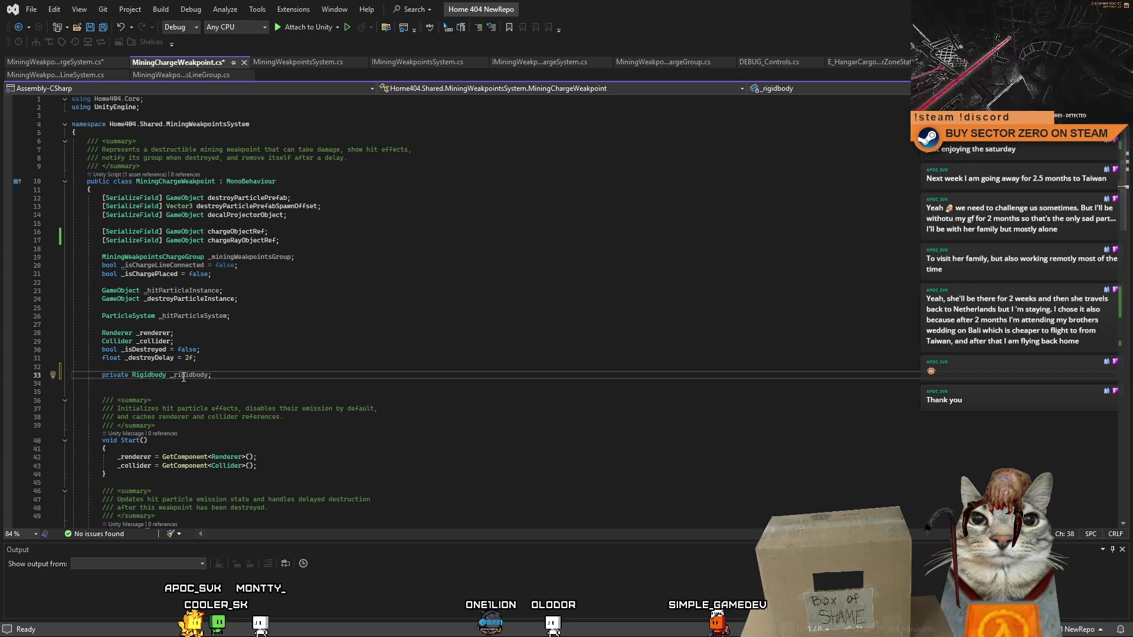
double_click(183, 376)
text(_charge)
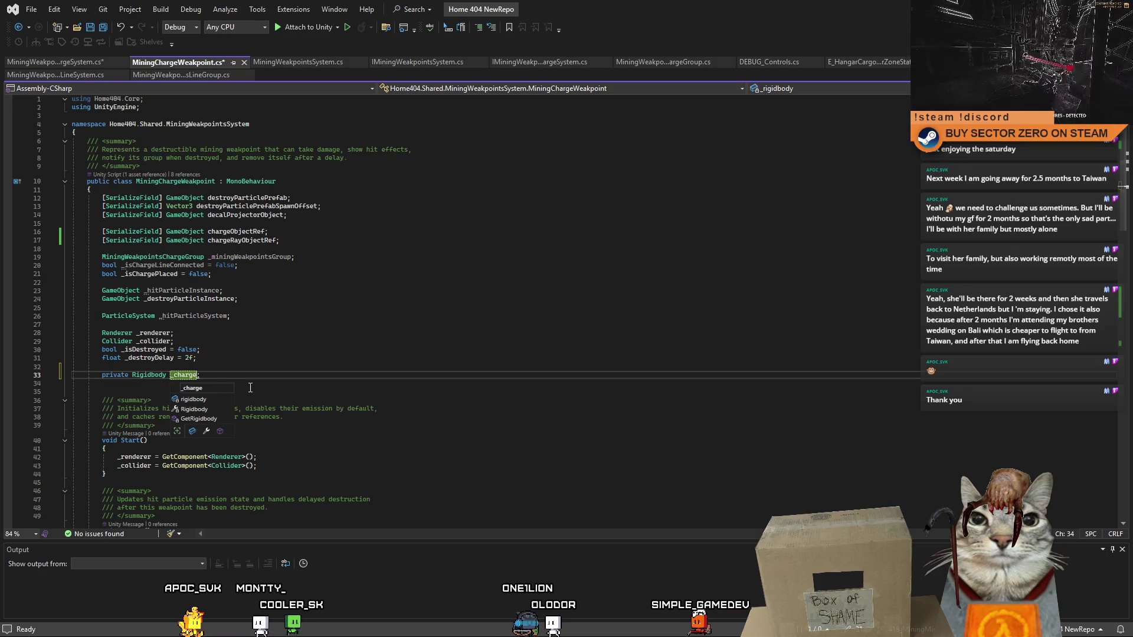
text(Rigidbody)
key(Escape)
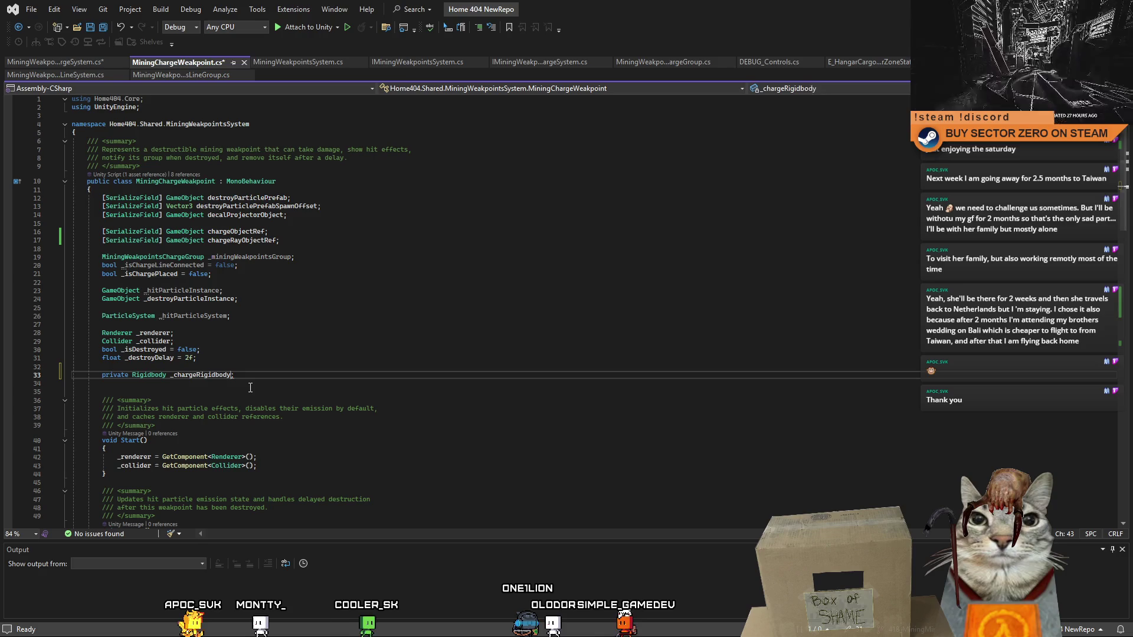
click(290, 384)
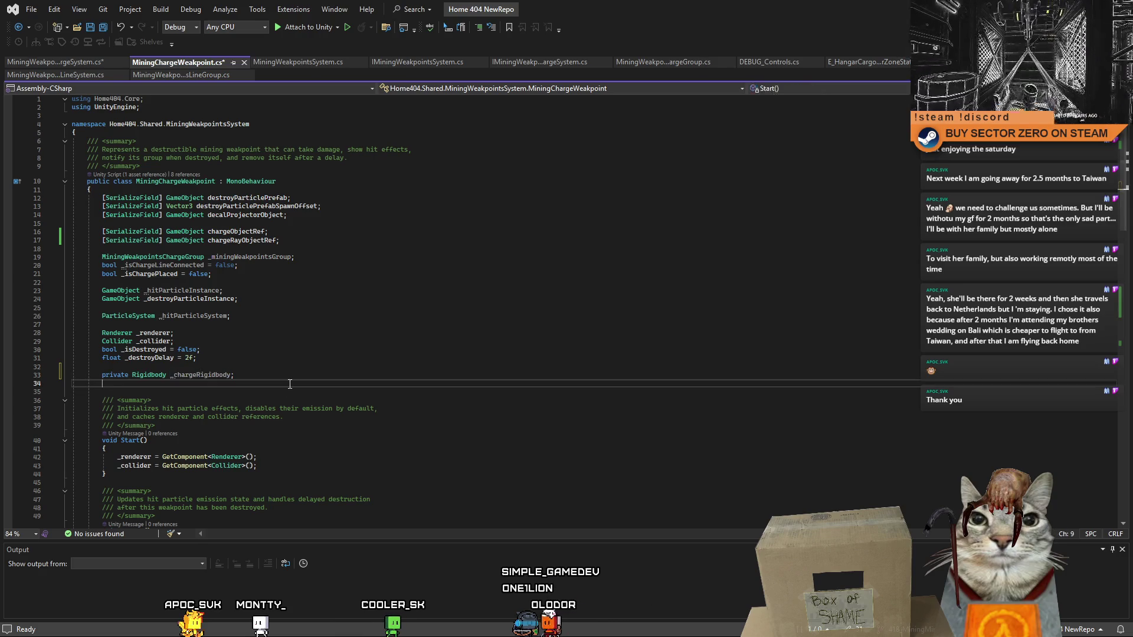
- Duplicate the chargeRayObjectRef declaration on a new line below it
scroll(1099, 191, down, 9)
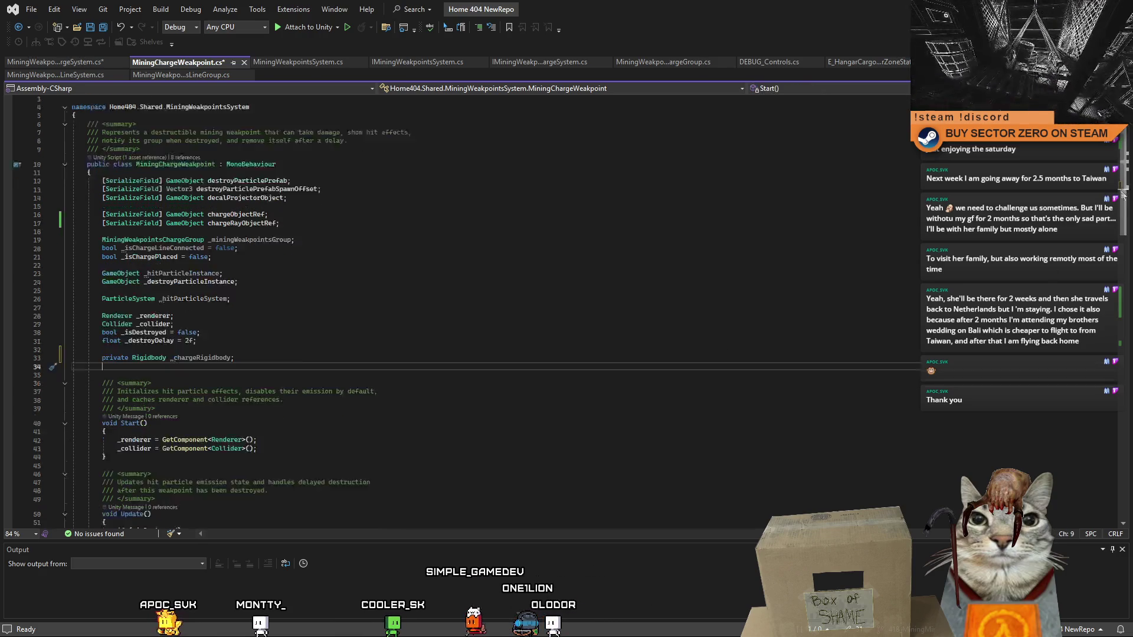
mouse_move(1119, 262)
mouse_down()
mouse_move(1123, 310)
mouse_move(1123, 198)
mouse_up()
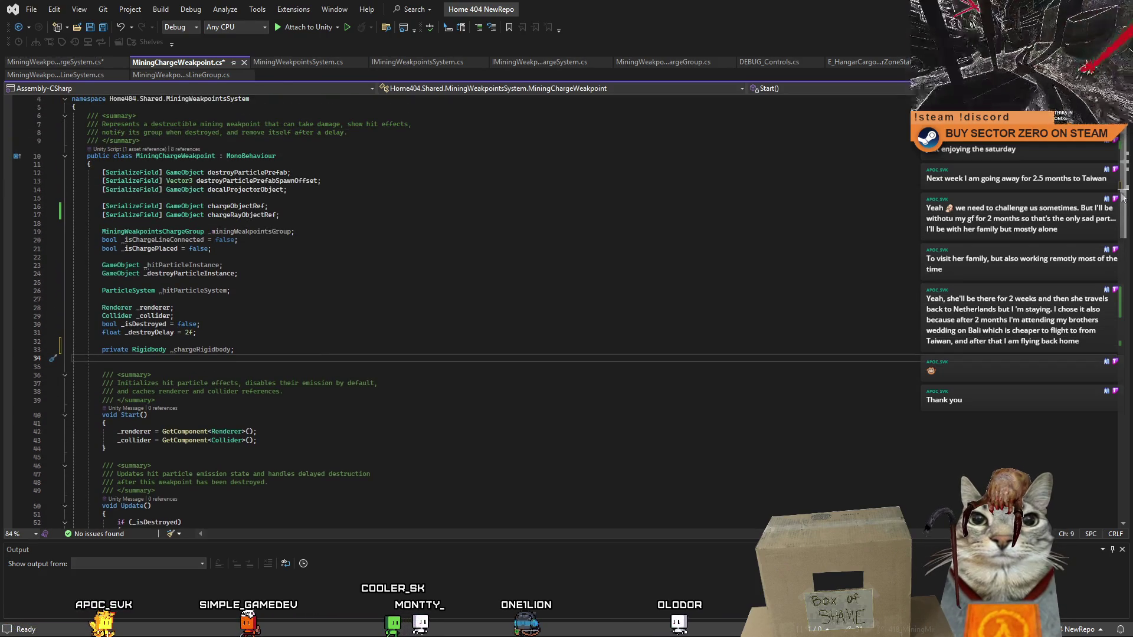
mouse_move(1123, 198)
mouse_down()
mouse_move(1123, 236)
mouse_move(1123, 200)
mouse_up()
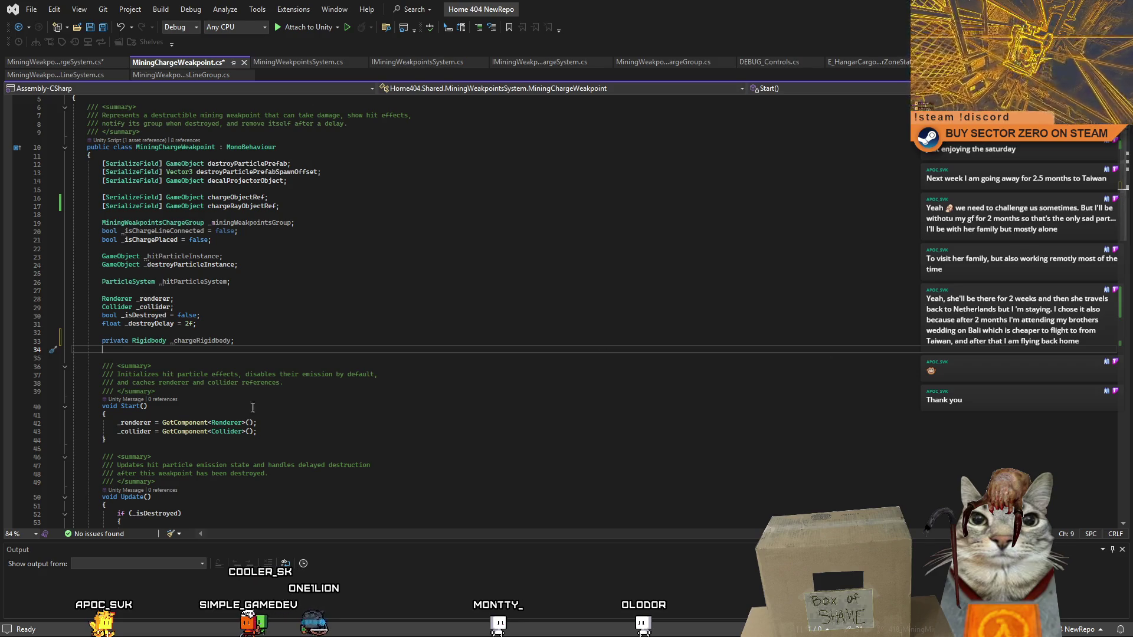
double_click(201, 342)
click(312, 344)
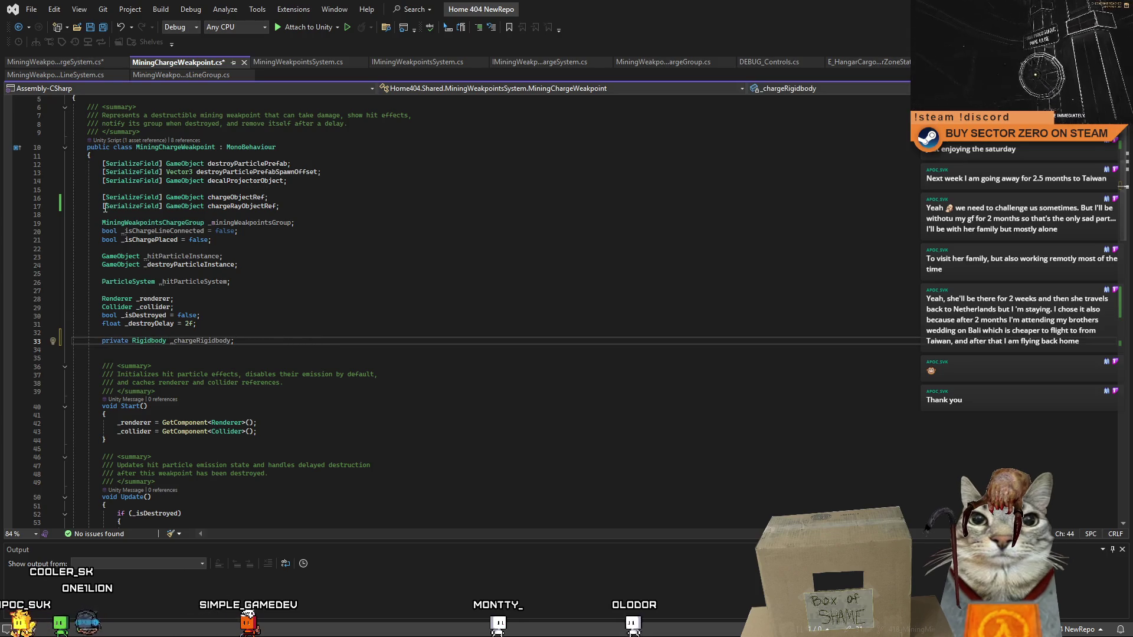
click(318, 208)
key(Return)
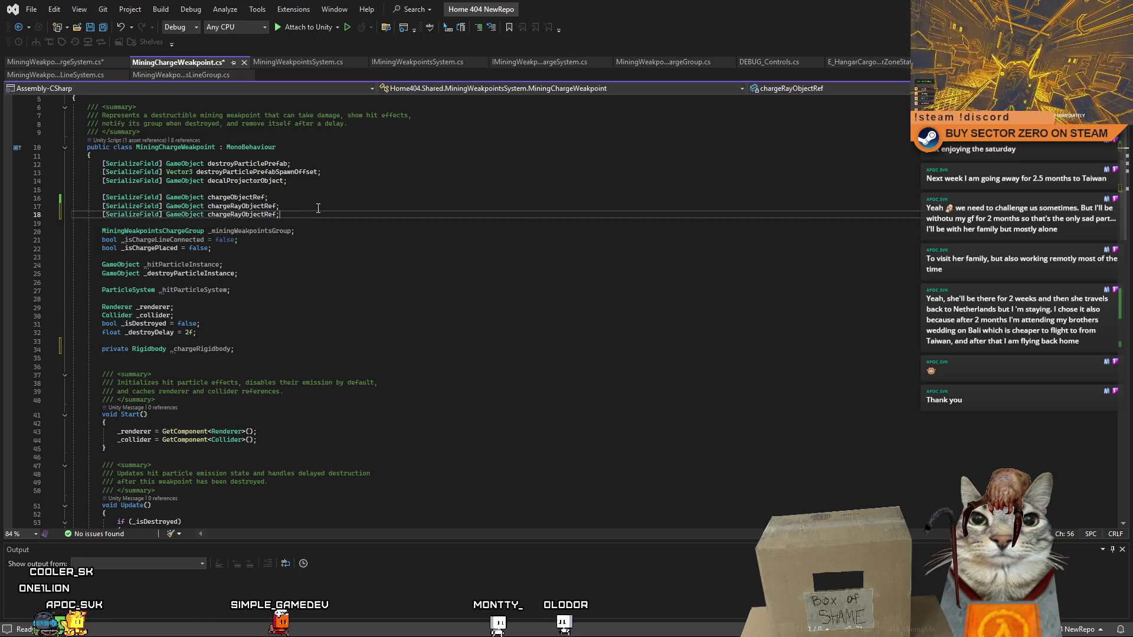
key(ctrl+v)
- Change the copied field's type to Rigidbody and its name to chargeRigidbody
double_click(182, 214)
text(R)
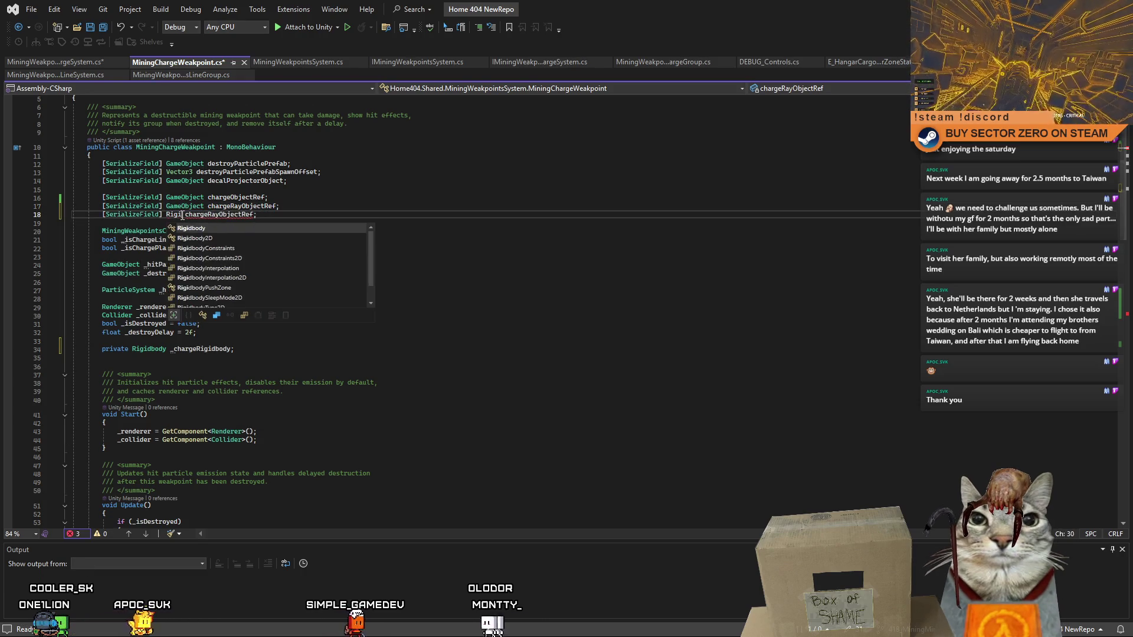
key(Tab)
click(205, 349)
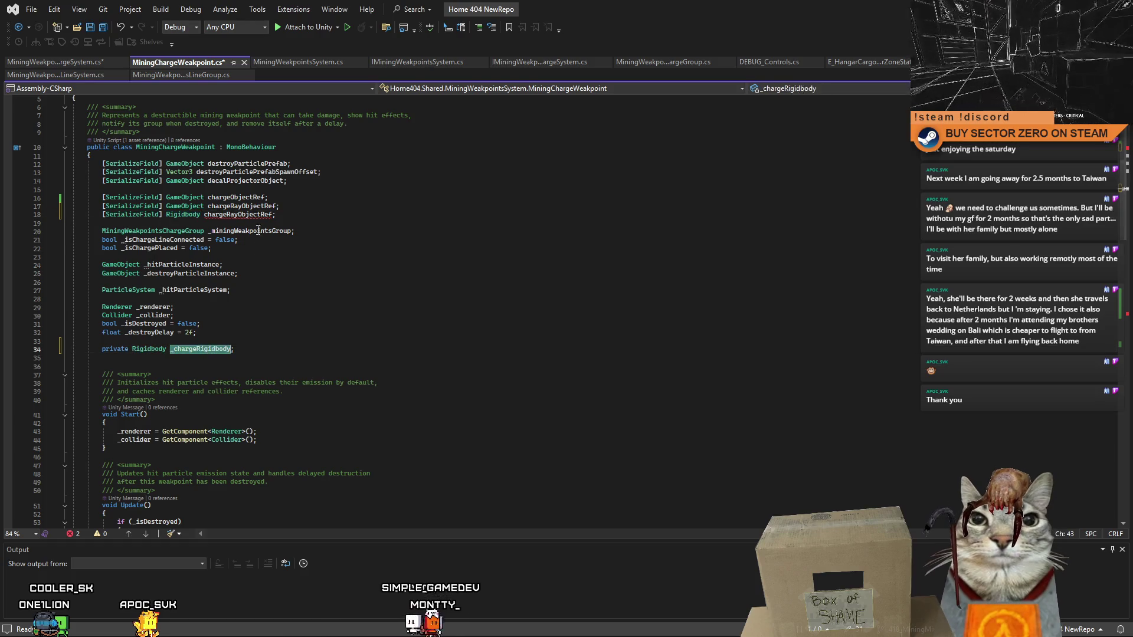
double_click(239, 214)
text(charge)
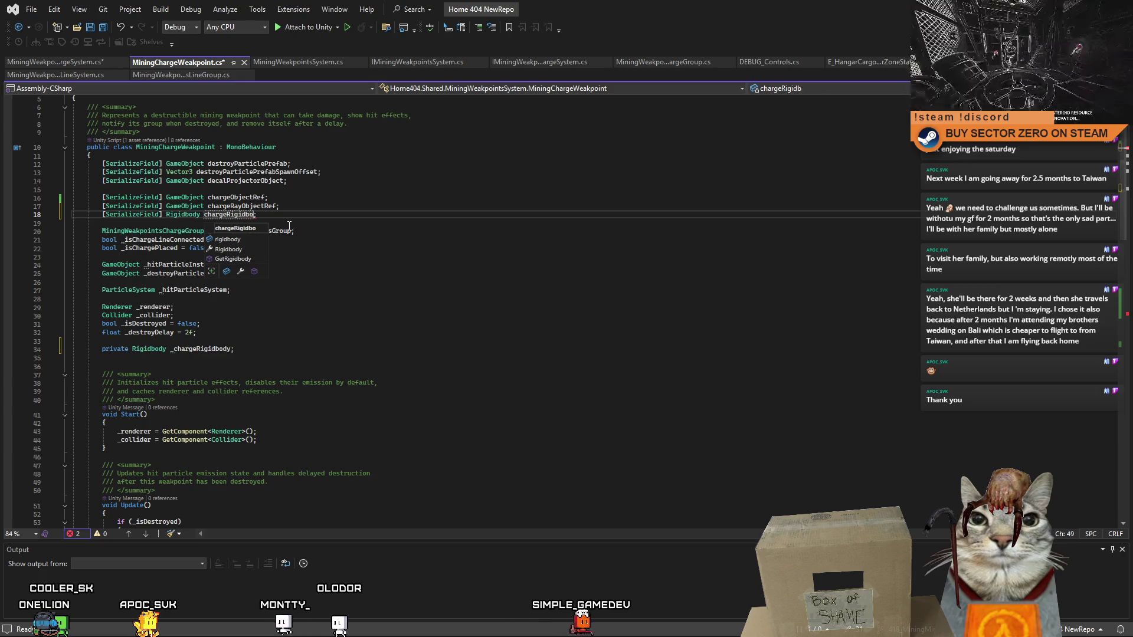
text(dy)
key(Escape)
- Delete the old private _chargeRigidbody declaration and its leftover empty line
drag(73, 349, 277, 349)
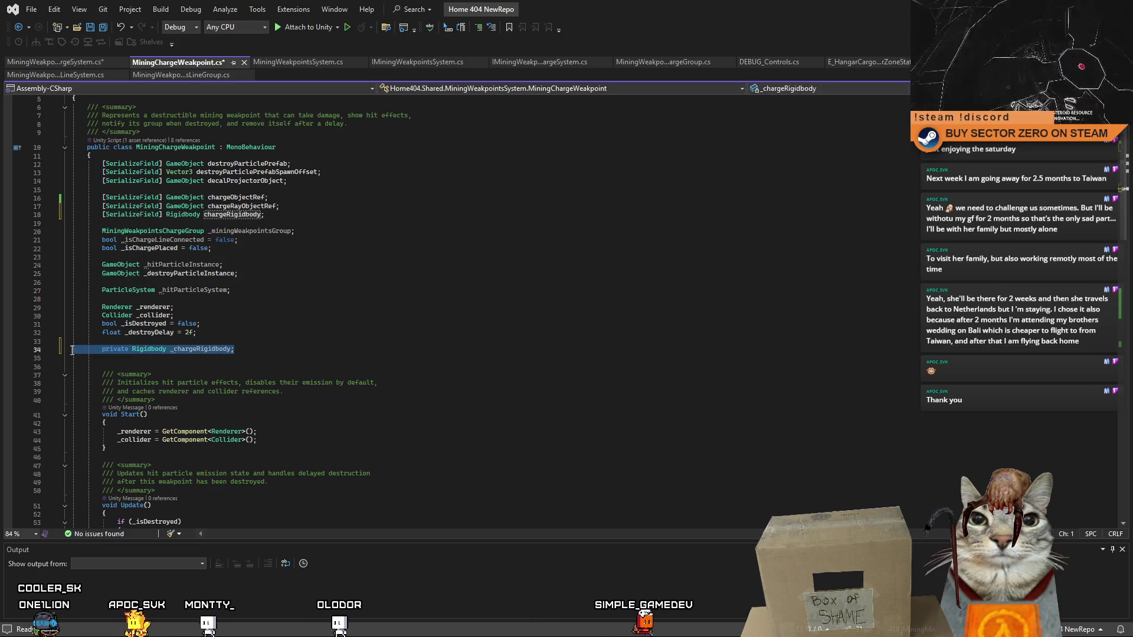
key(Delete)
key(BackSpace)
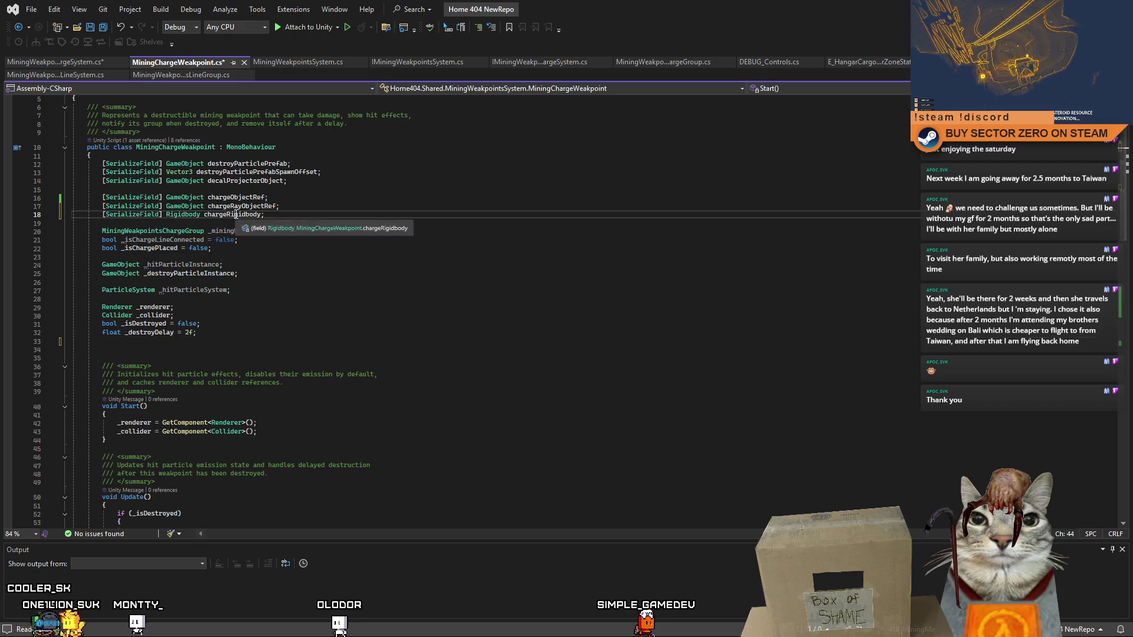
click(283, 290)
scroll(362, 311, down, 6)
scroll(361, 311, down, 3)
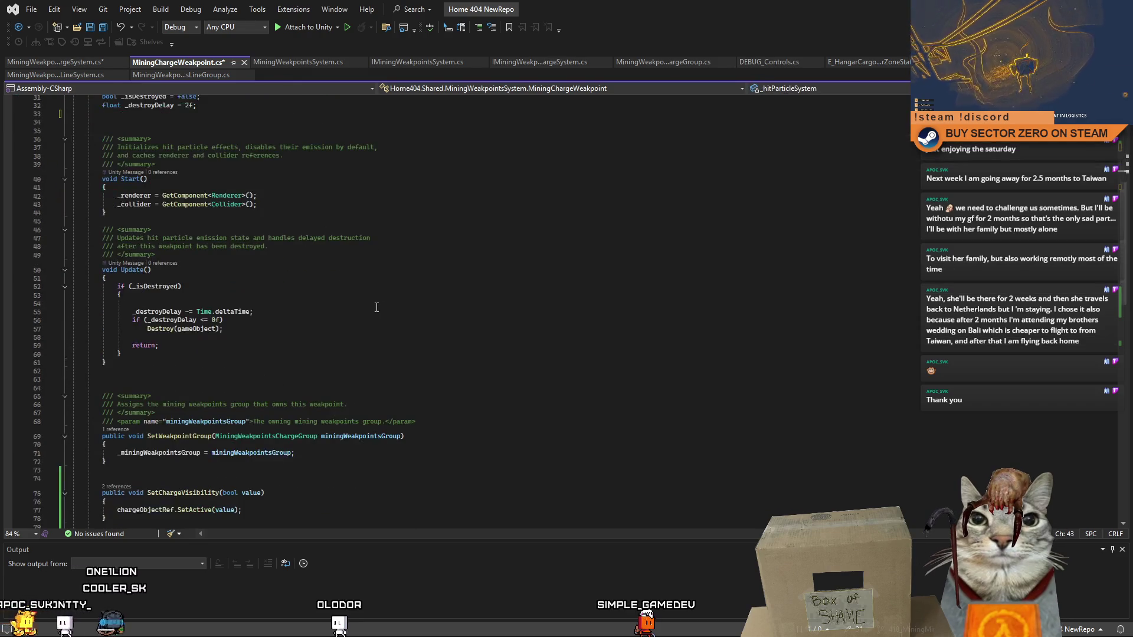
scroll(1127, 276, down, 3)
scroll(1127, 276, down, 4)
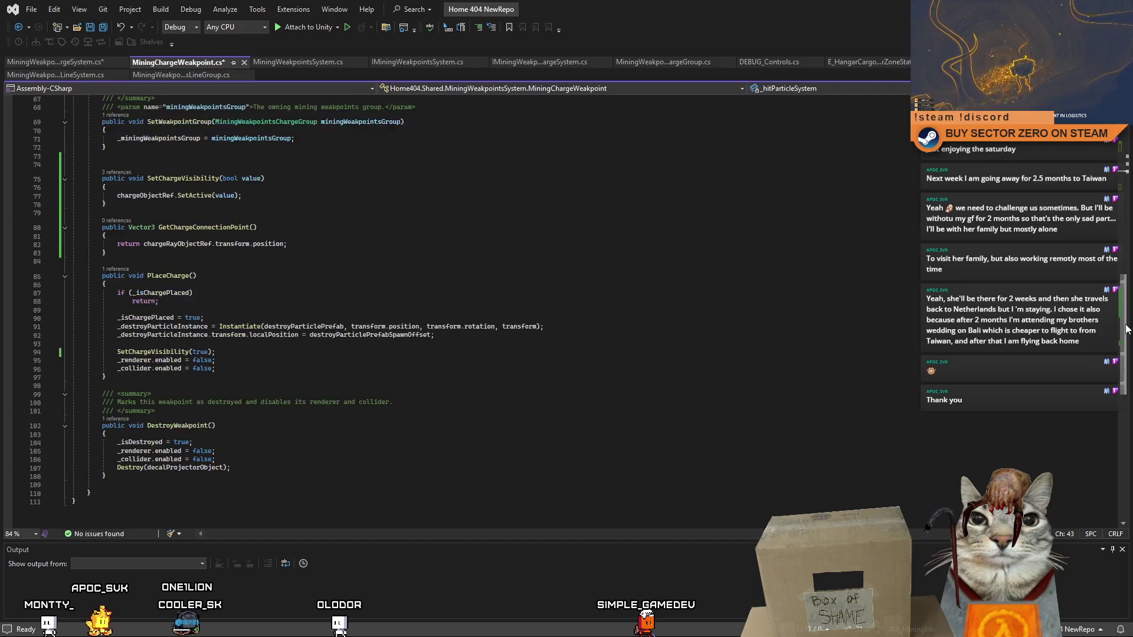
- Add public Rigidbody GetChargeRigidbody() returning chargeRigidbody below GetChargeConnectionPoint, then save
click(162, 341)
key(Return)
key(Return)
key(Up)
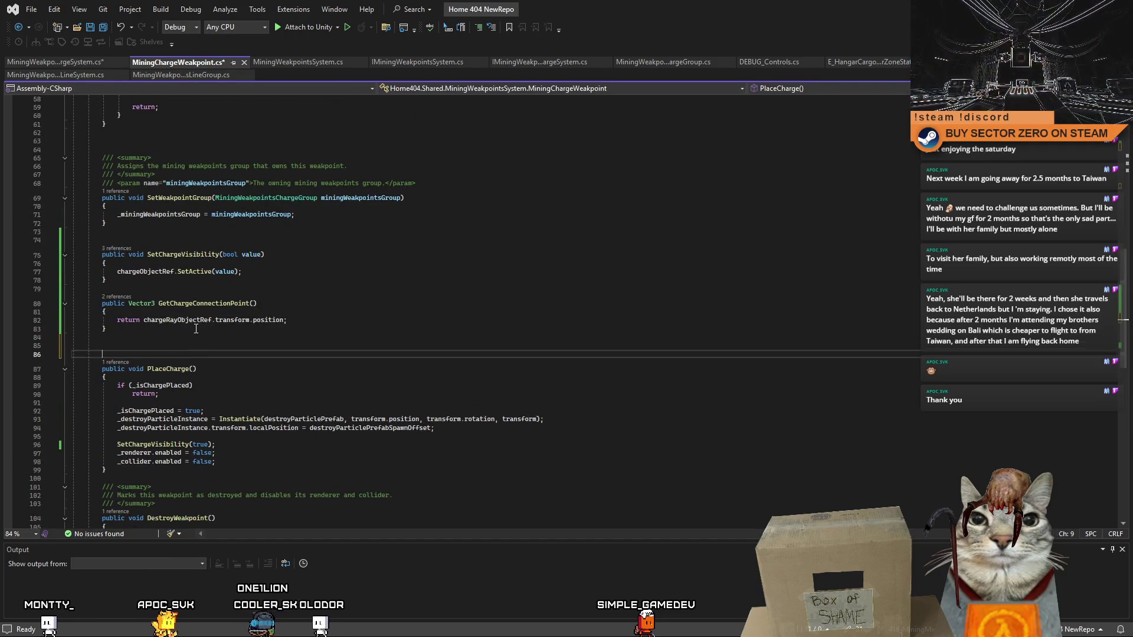
text(publ)
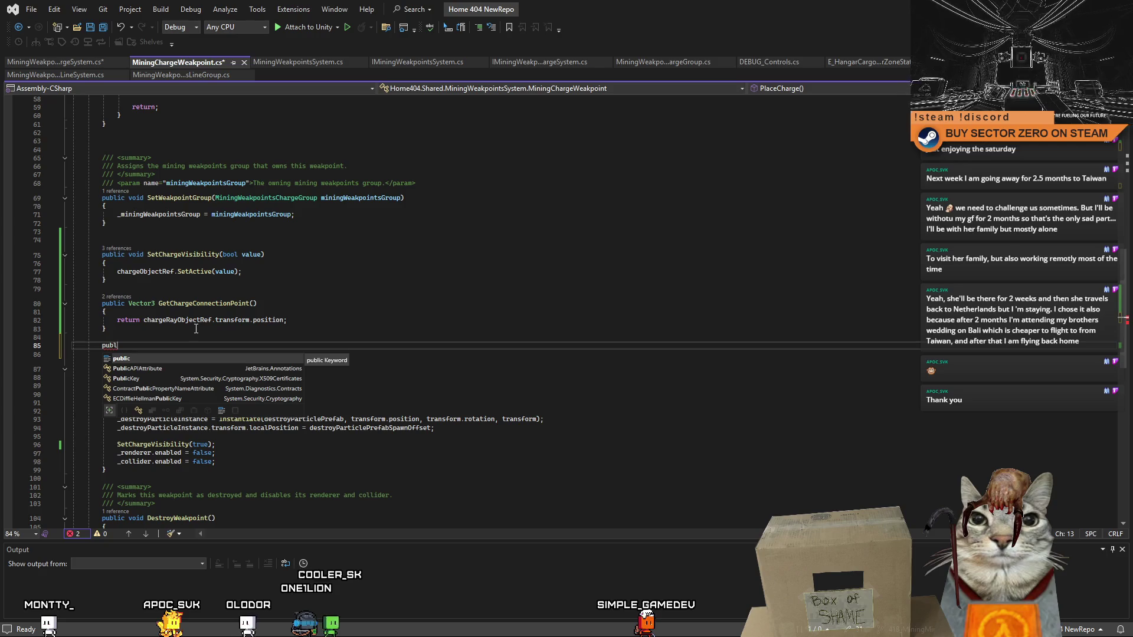
text(ic Rigidbody GetCharg)
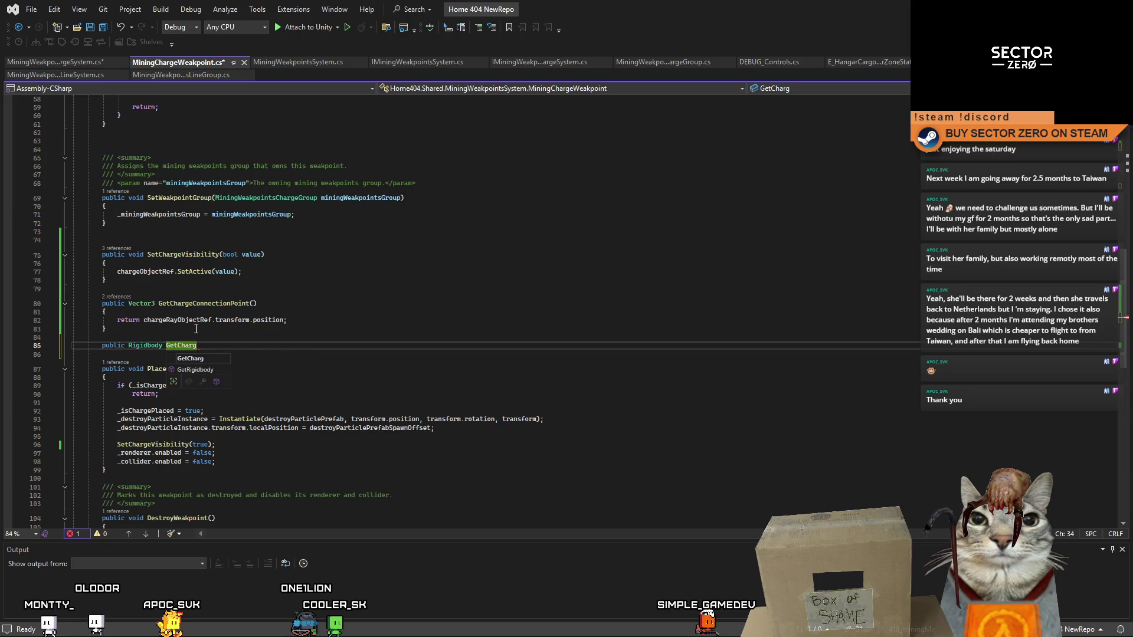
text(eRigidbody()
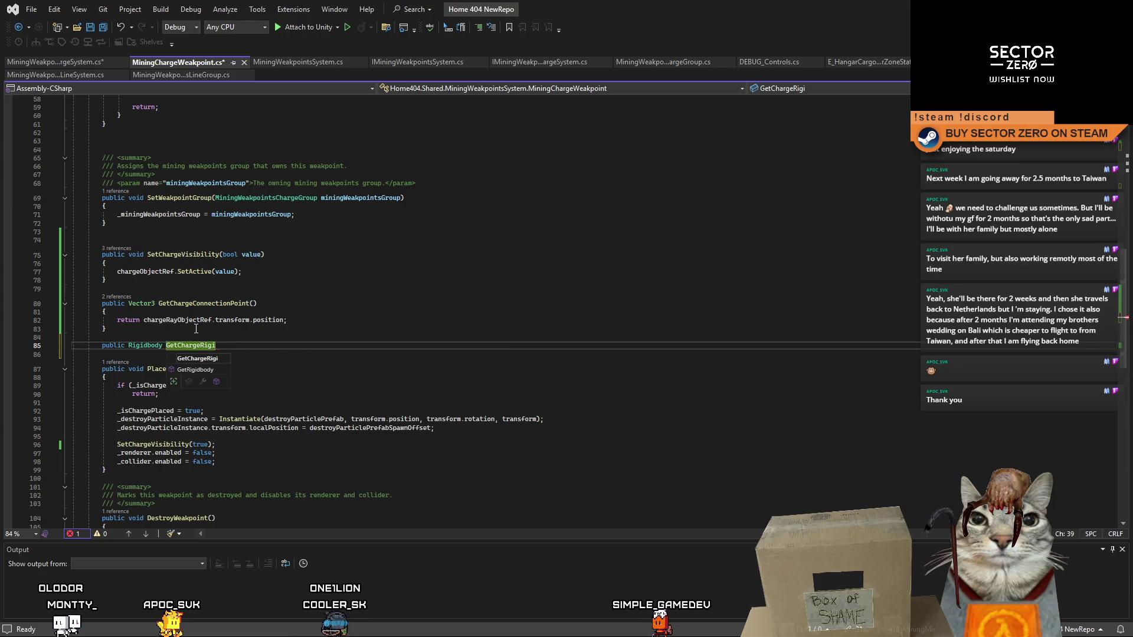
key(End)
key(Return)
text({)
key(Return)
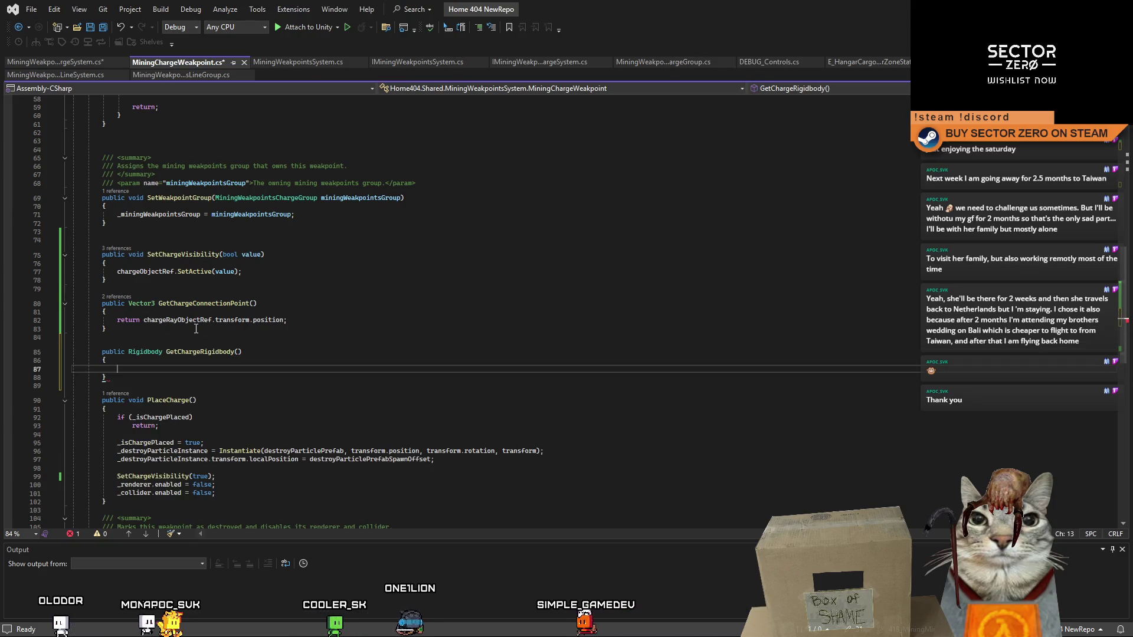
text(return chargeRigidbody;)
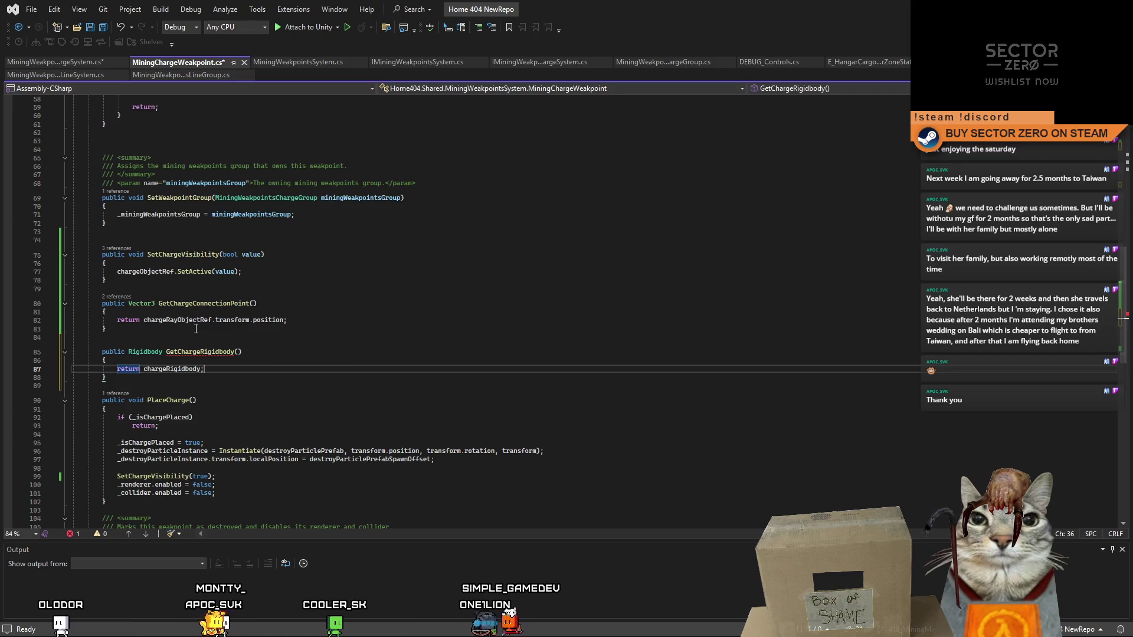
key(ctrl+s)
- Complete the line-110 condition with _prevGeneratedWeakpoint.GetChargeRigidbody() and open its block
click(426, 399)
click(71, 65)
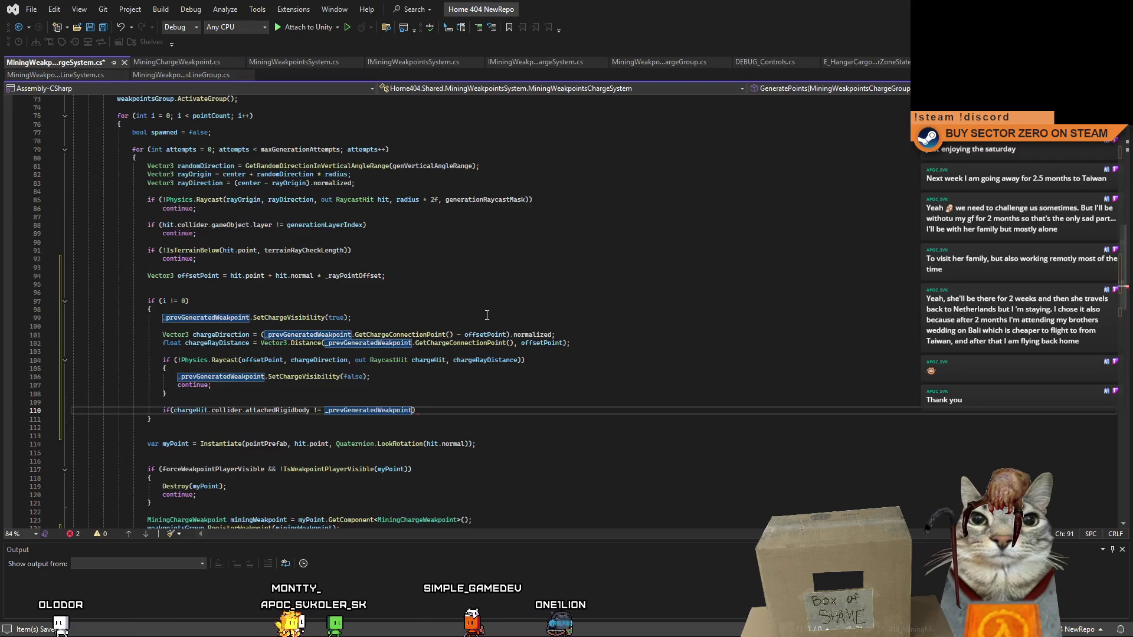
click(511, 311)
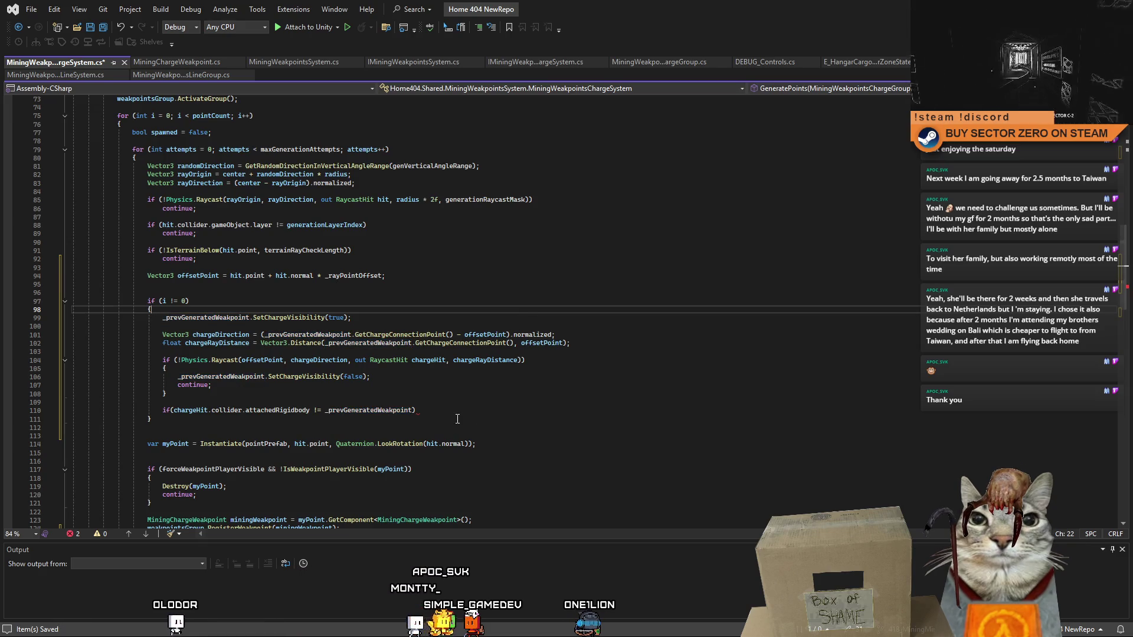
click(475, 410)
text(.)
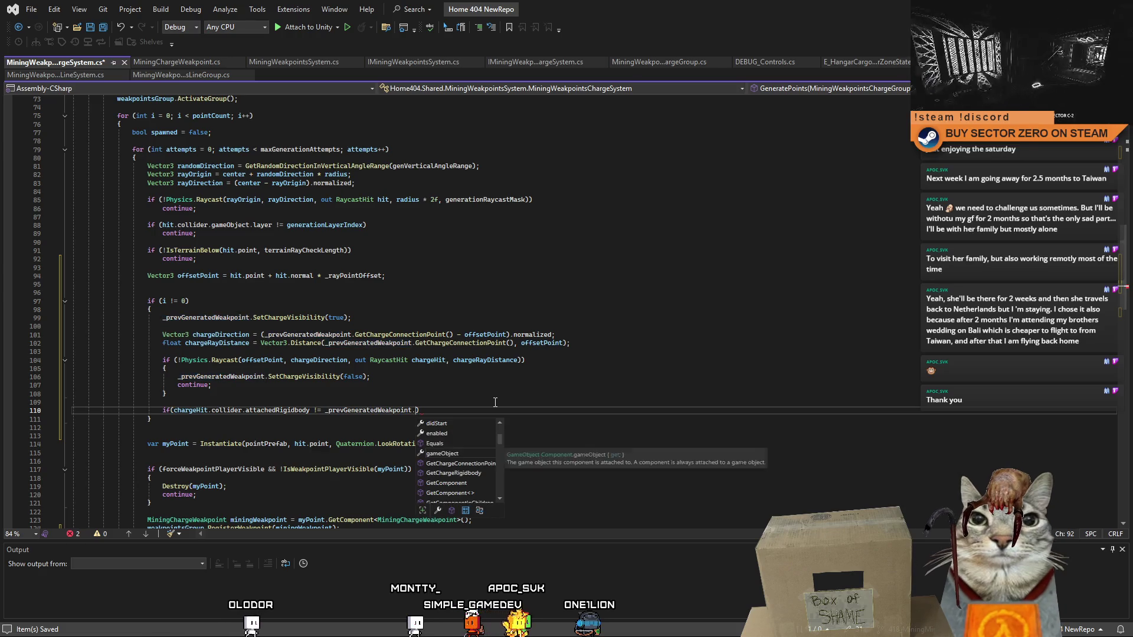
text(GetChargeR)
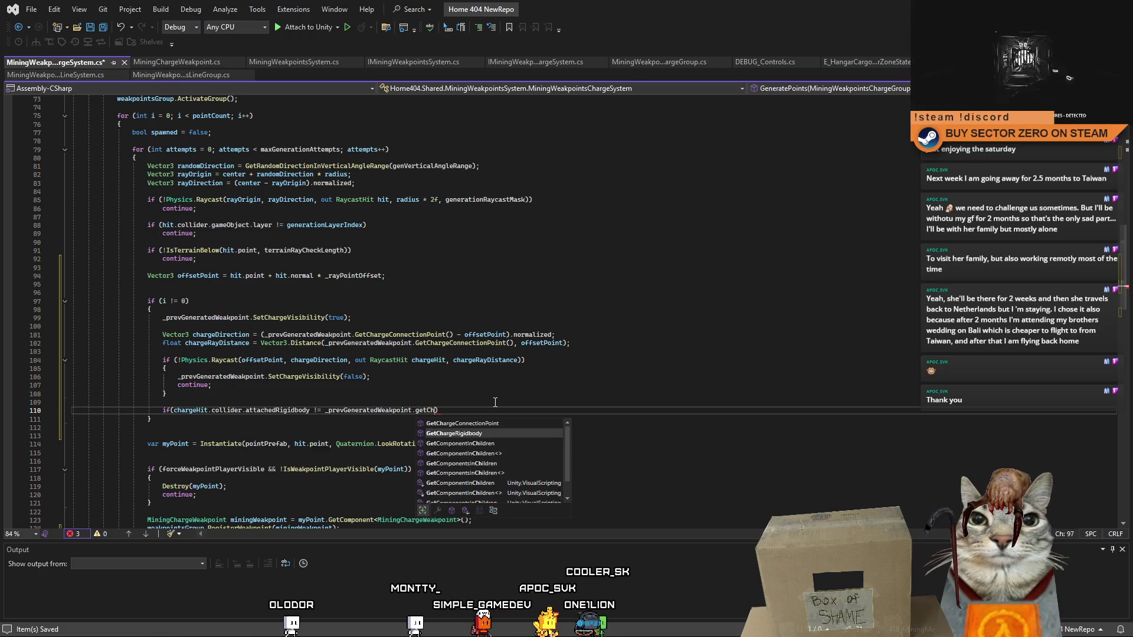
key(Tab)
text(())
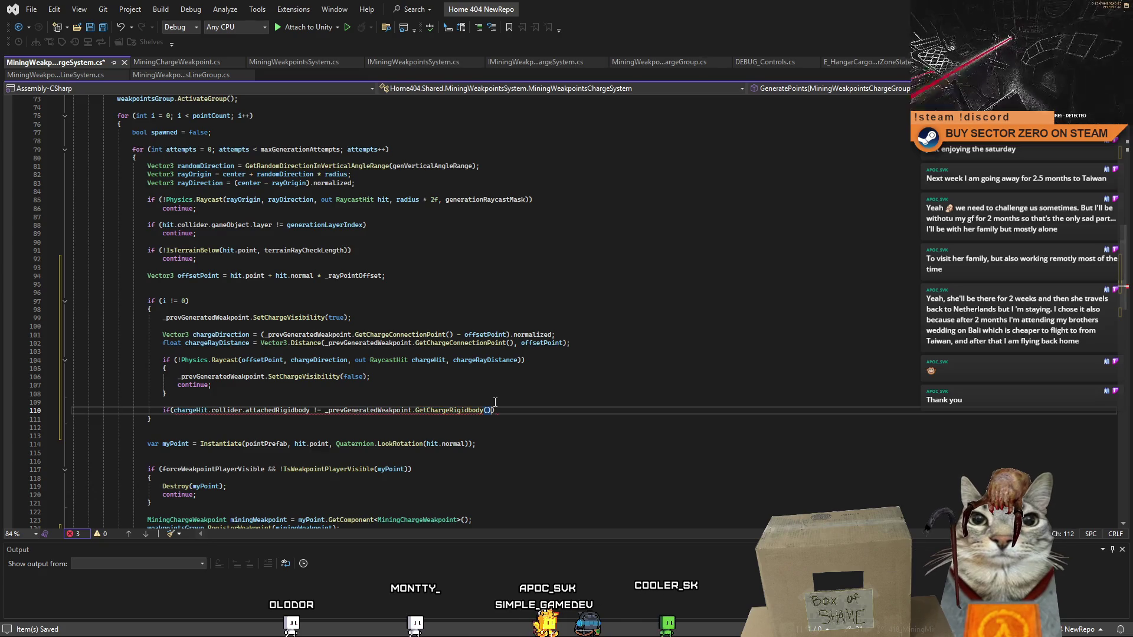
key(Return)
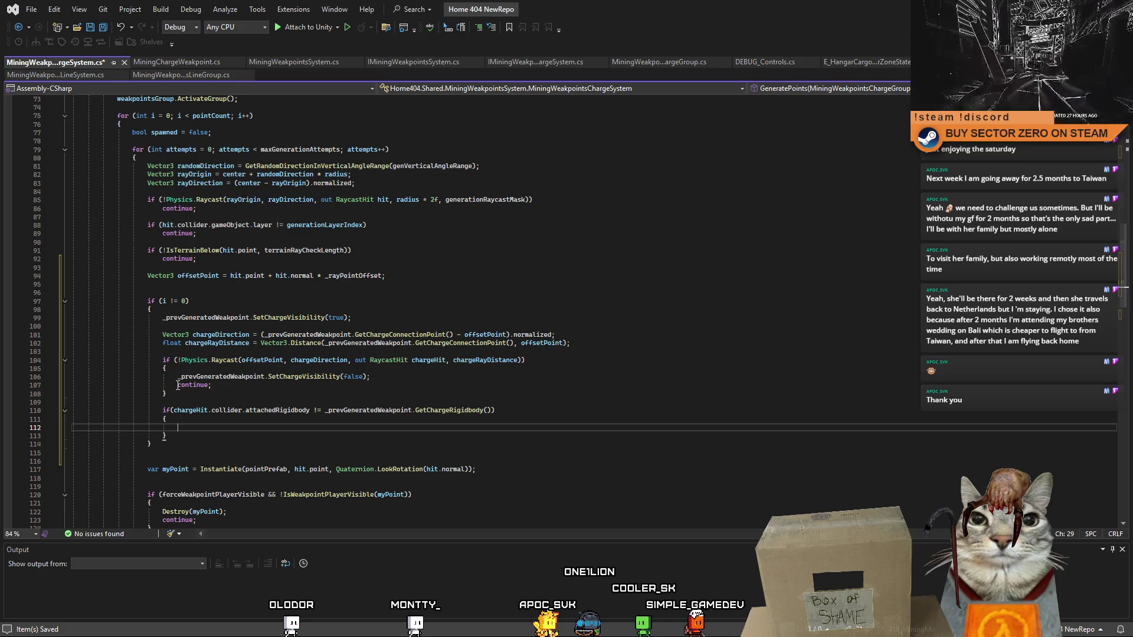
- Copy the SetChargeVisibility(false); and continue; lines into the new if block
drag(177, 377, 207, 386)
key(ctrl+c)
click(278, 427)
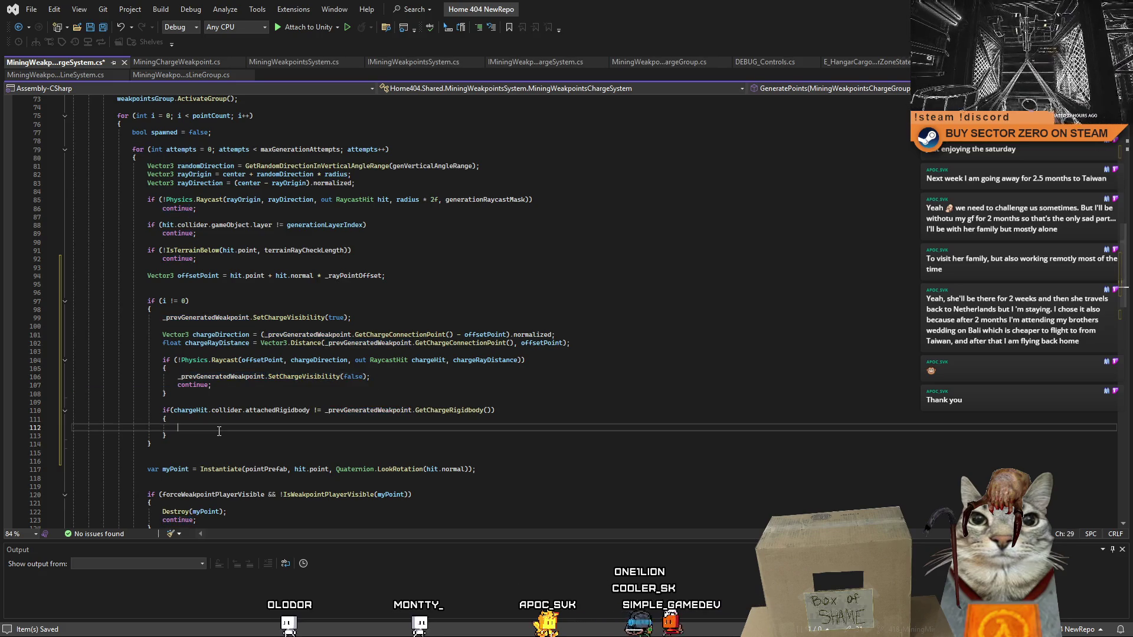
key(ctrl+v)
click(284, 442)
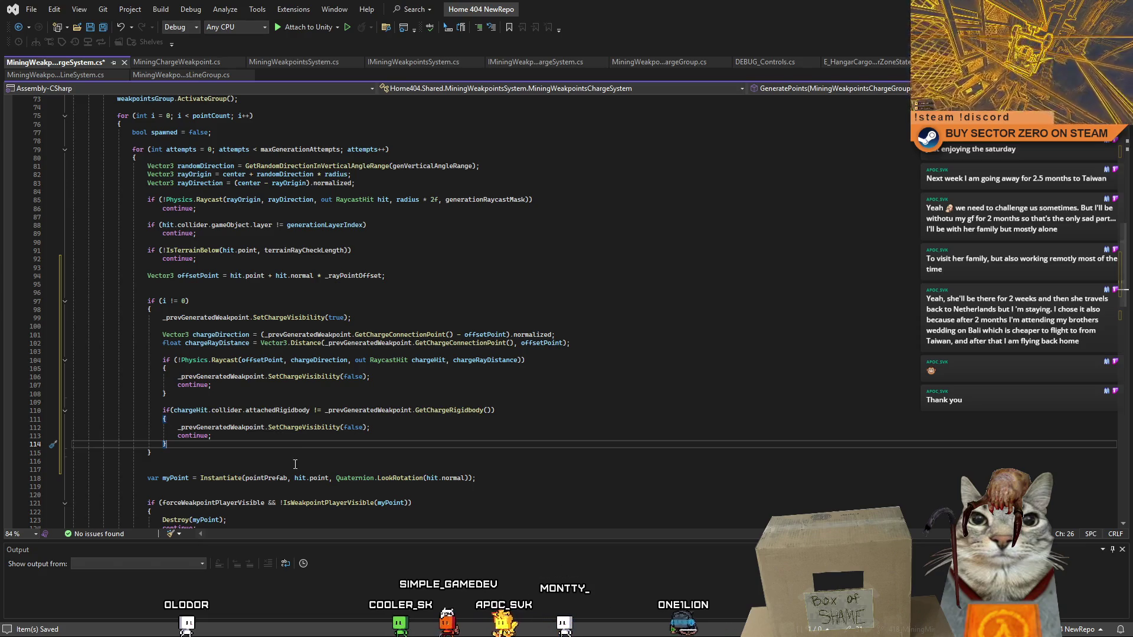
click(253, 437)
scroll(259, 442, down, 2)
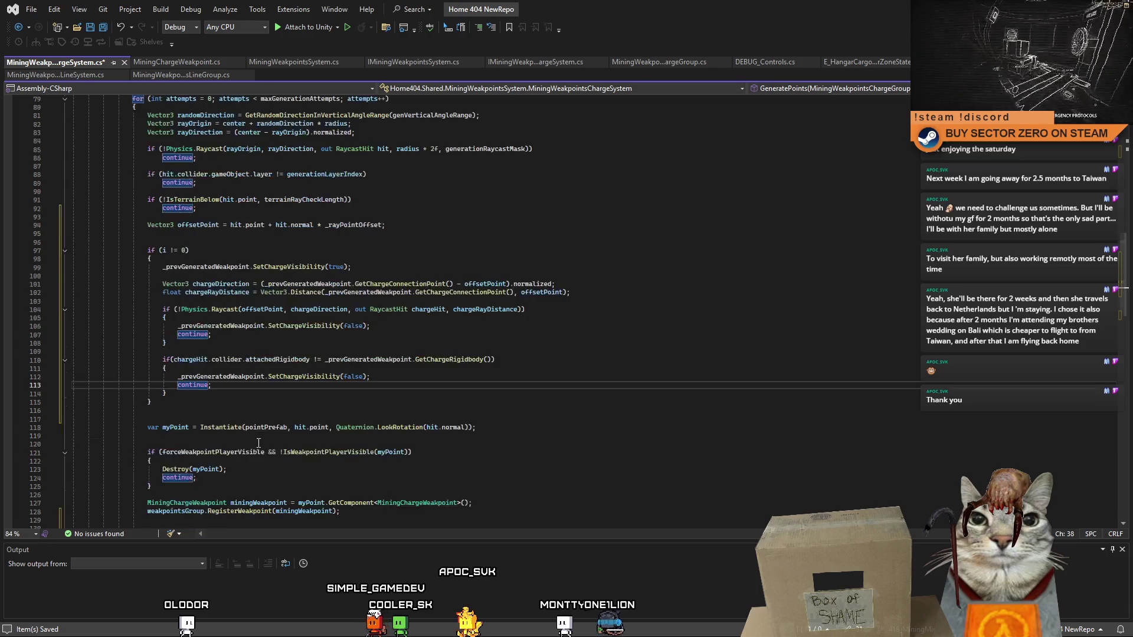
click(226, 398)
key(Return)
key(Return)
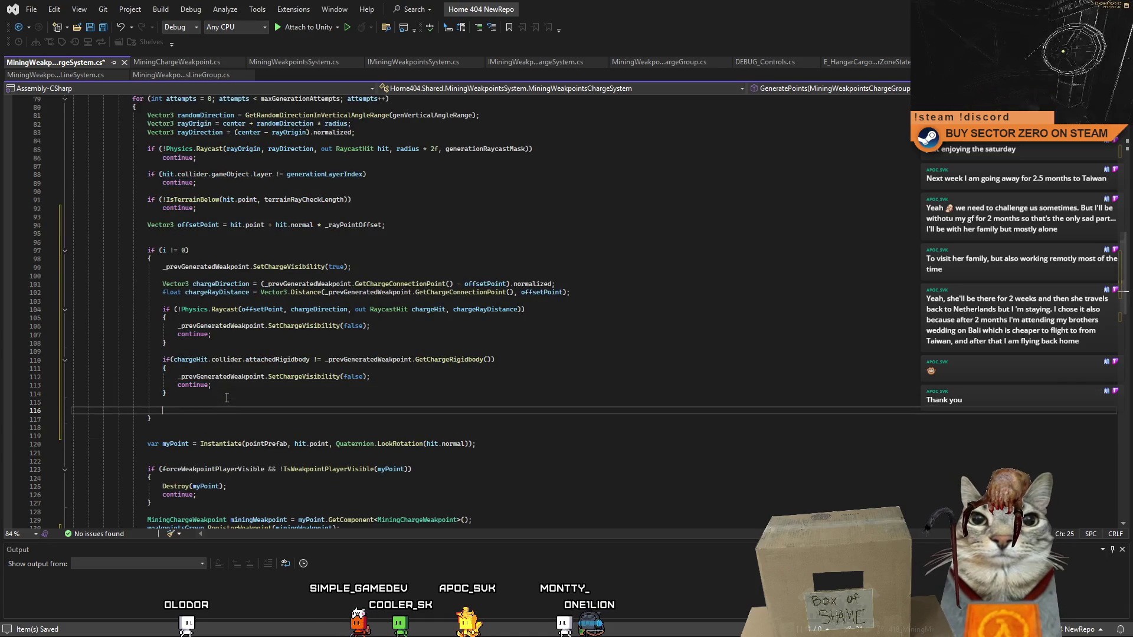
key(Up)
key(Down)
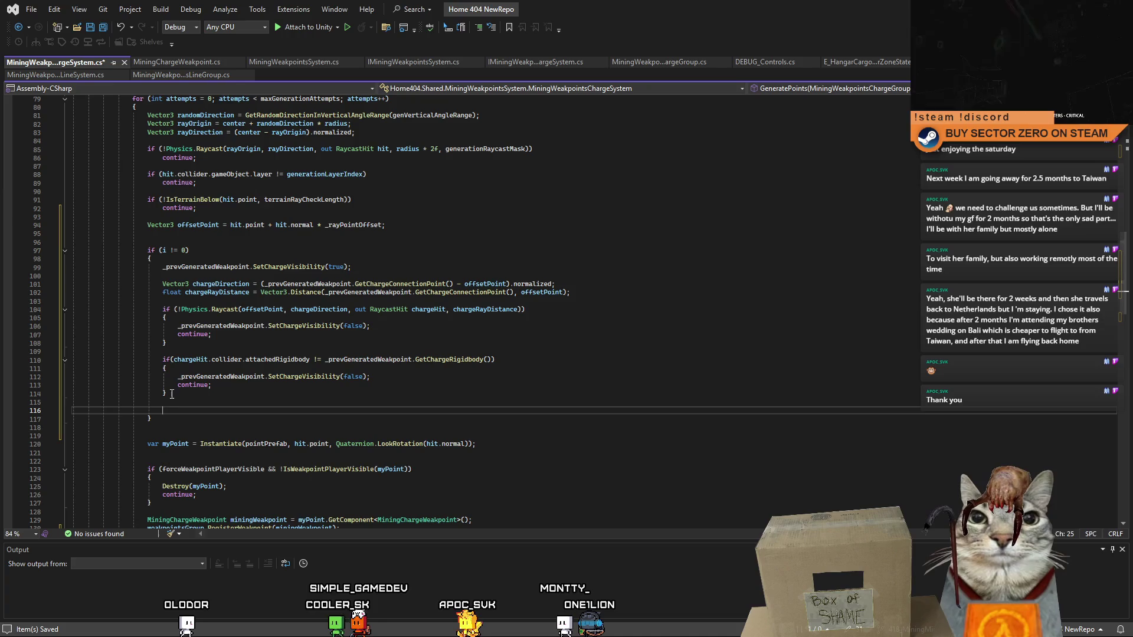
drag(176, 444, 438, 443)
click(461, 468)
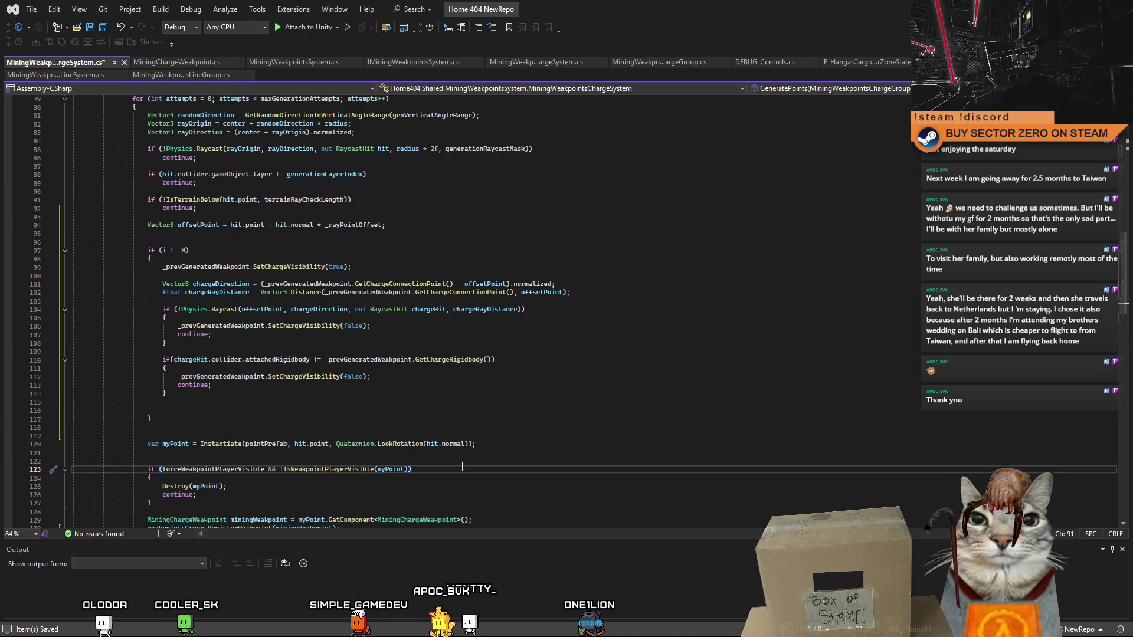
mouse_move(475, 443)
mouse_down()
mouse_move(141, 443)
mouse_move(117, 406)
mouse_move(80, 260)
mouse_move(80, 270)
mouse_up()
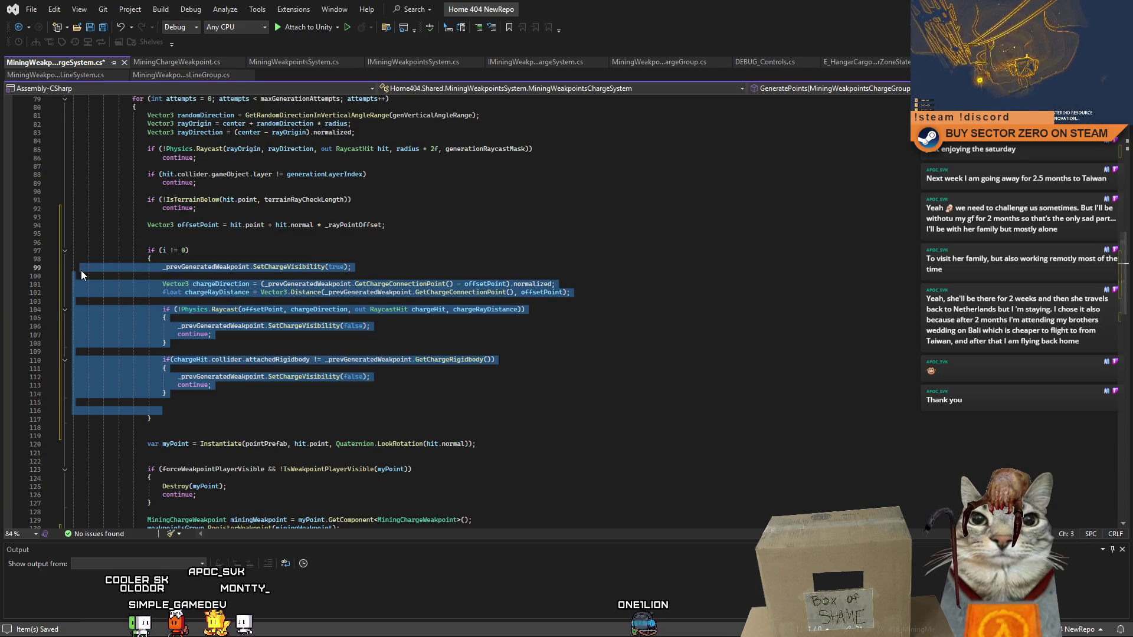
key(Home)
key(shift+End)
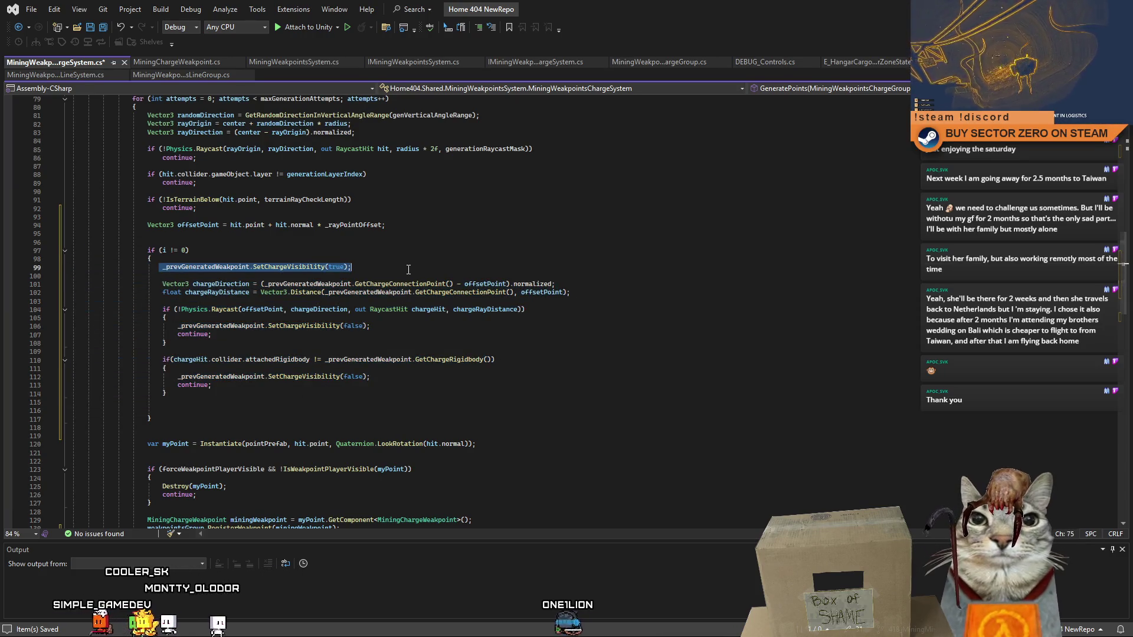
drag(180, 444, 475, 443)
click(344, 419)
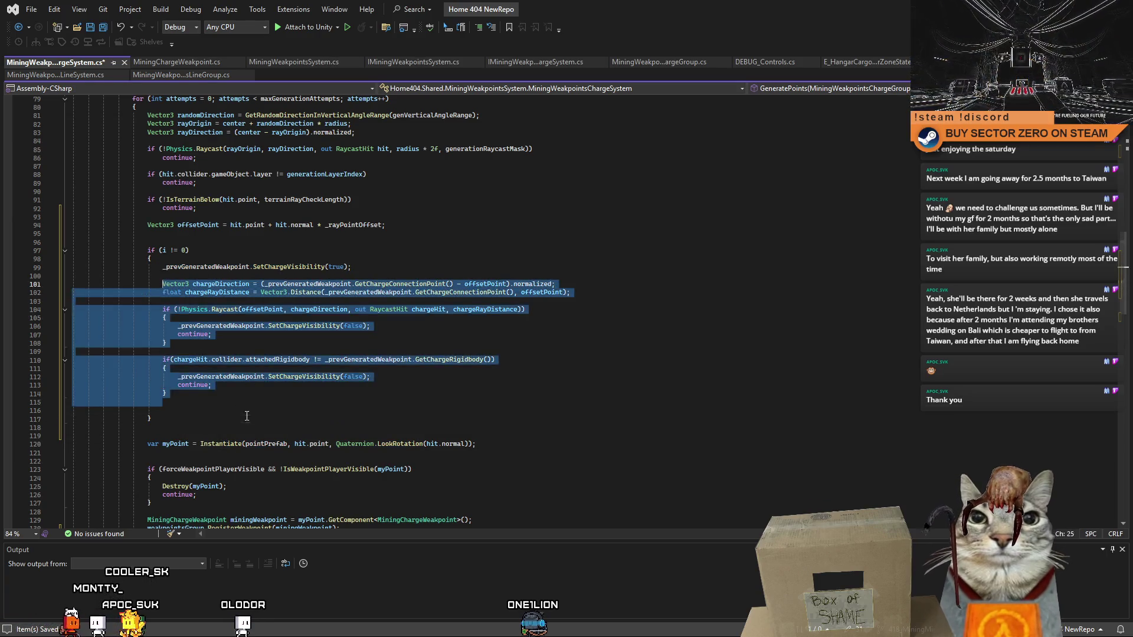
drag(147, 444, 495, 442)
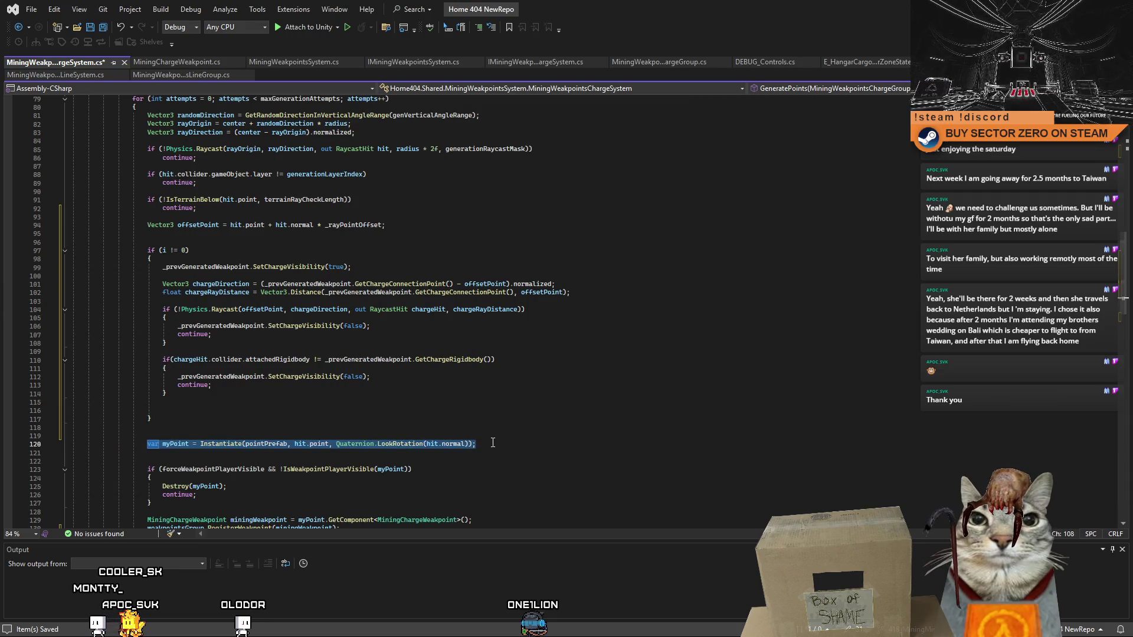
click(407, 410)
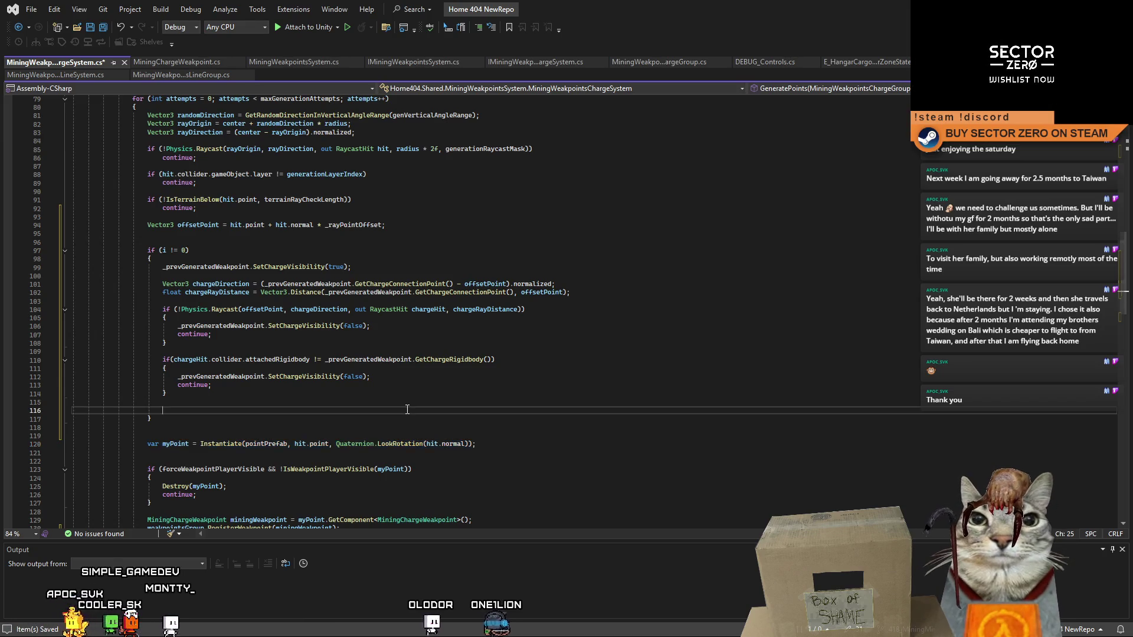
scroll(407, 410, down, 1)
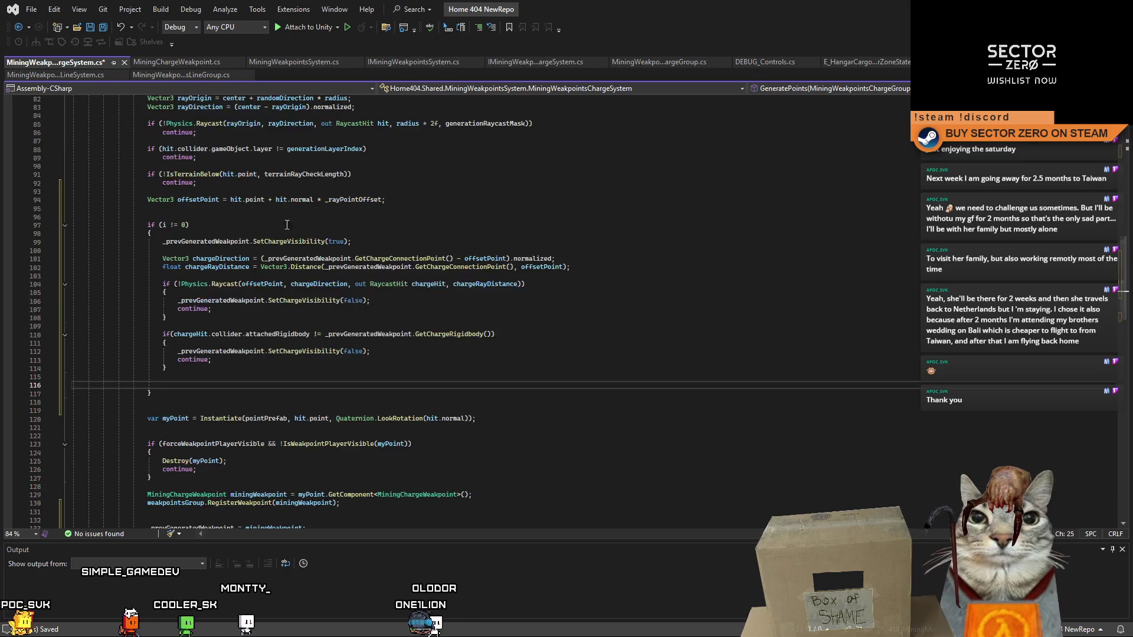
click(179, 413)
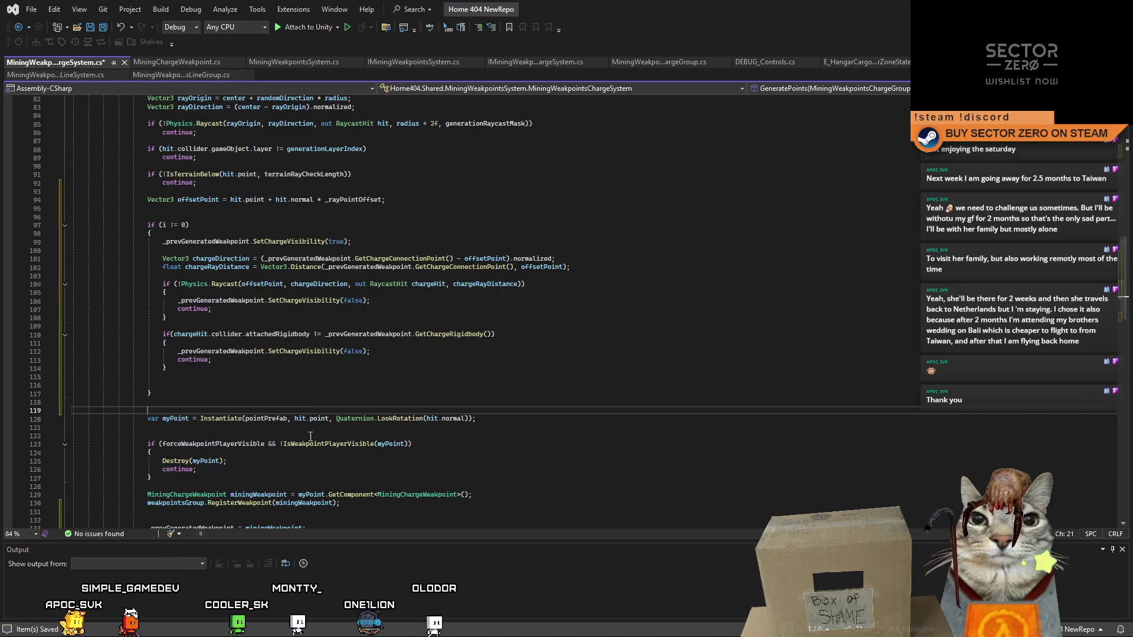
click(179, 417)
click(412, 443)
click(508, 417)
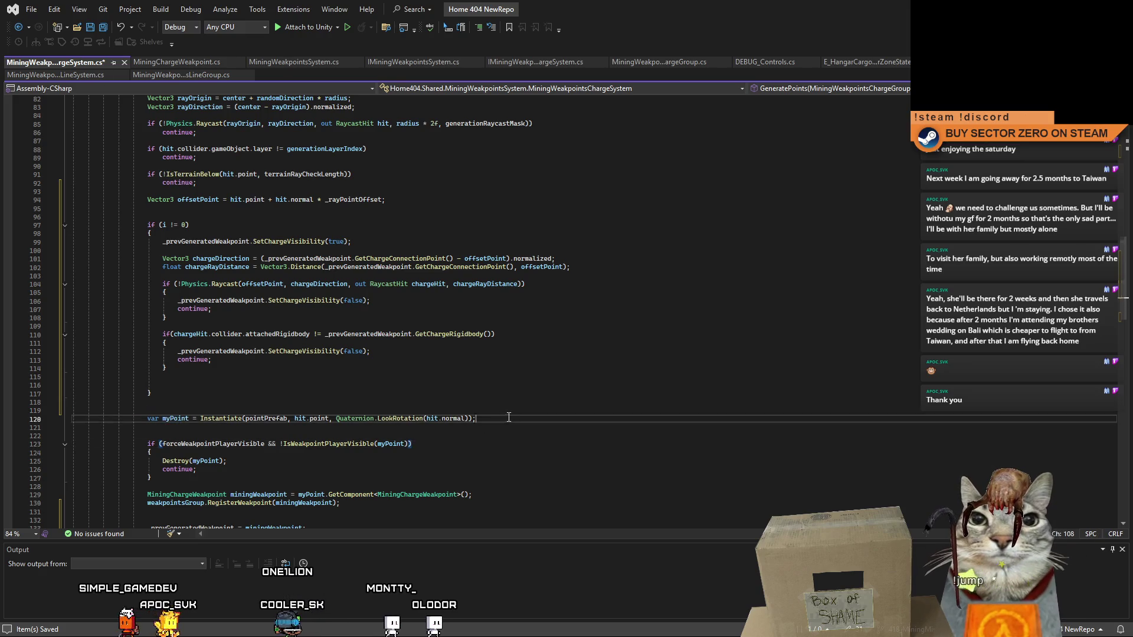
click(291, 351)
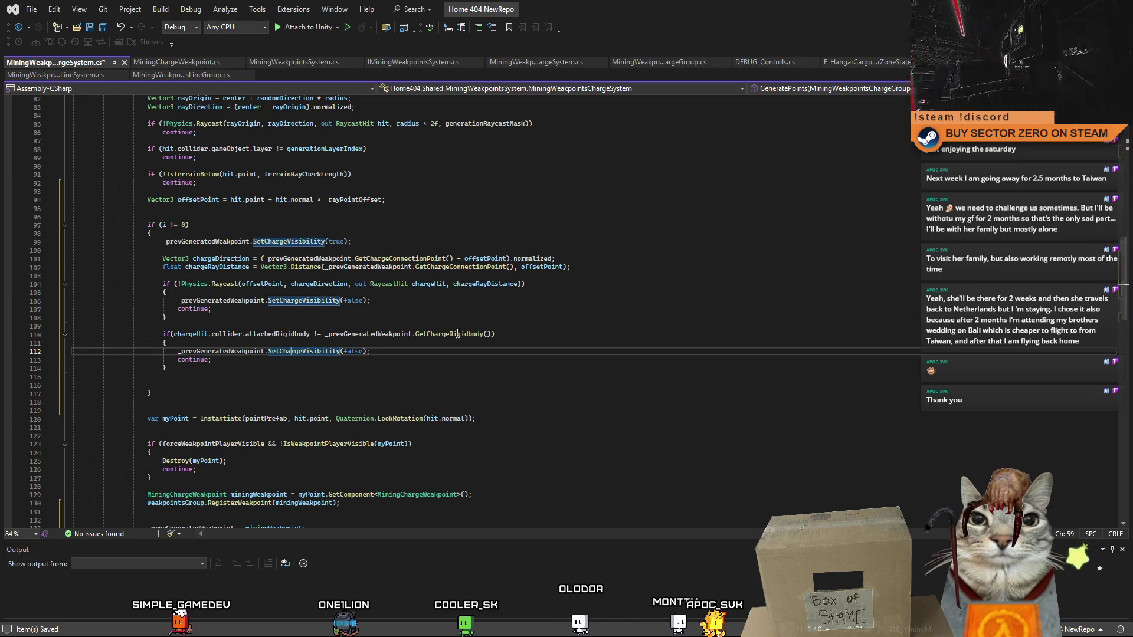
click(591, 309)
scroll(584, 312, up, 3)
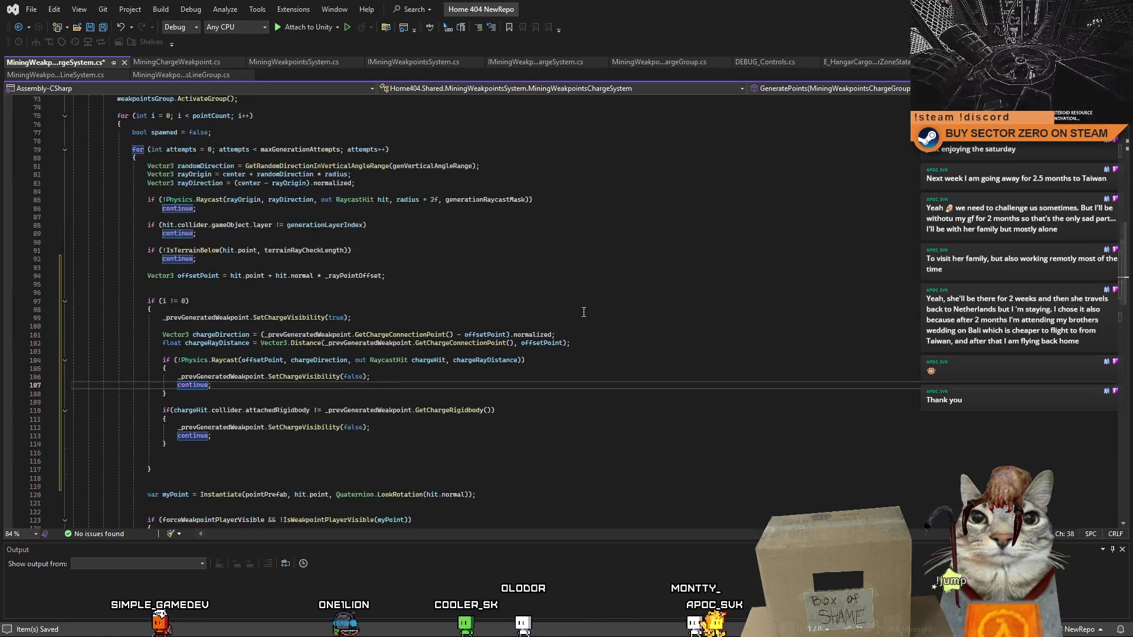
scroll(584, 315, down, 4)
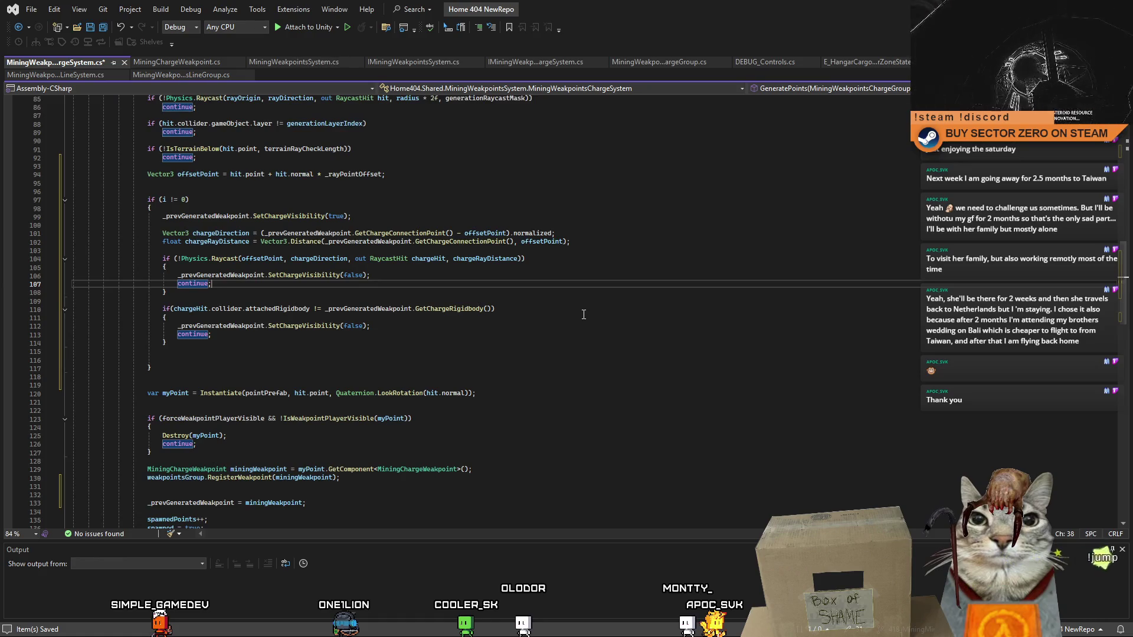
click(534, 353)
scroll(533, 355, up, 3)
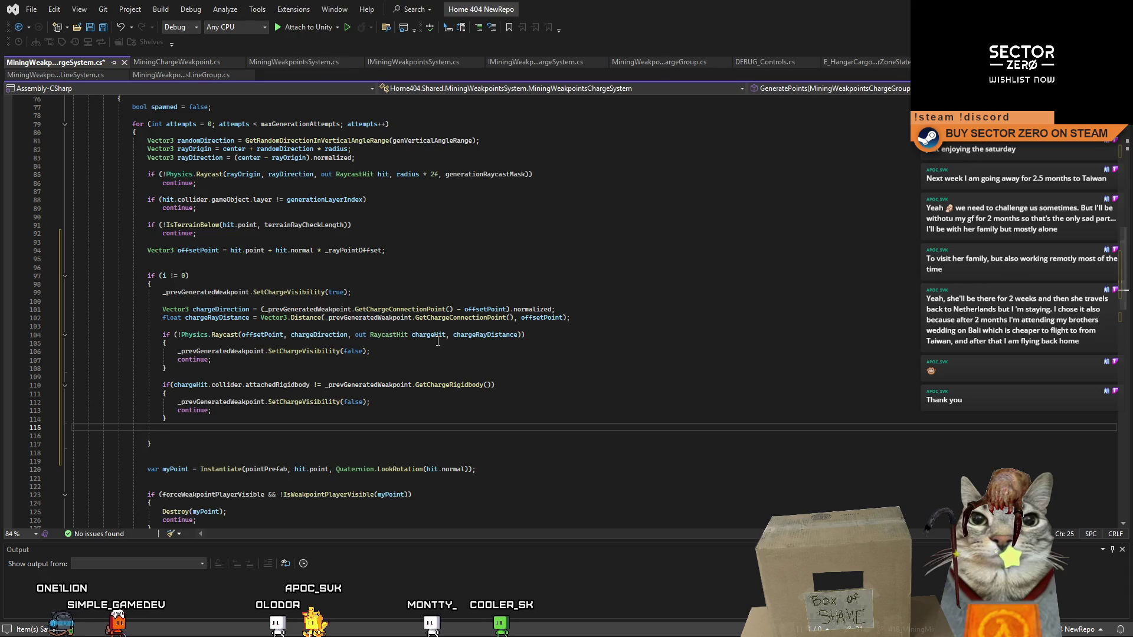
scroll(438, 341, down, 1)
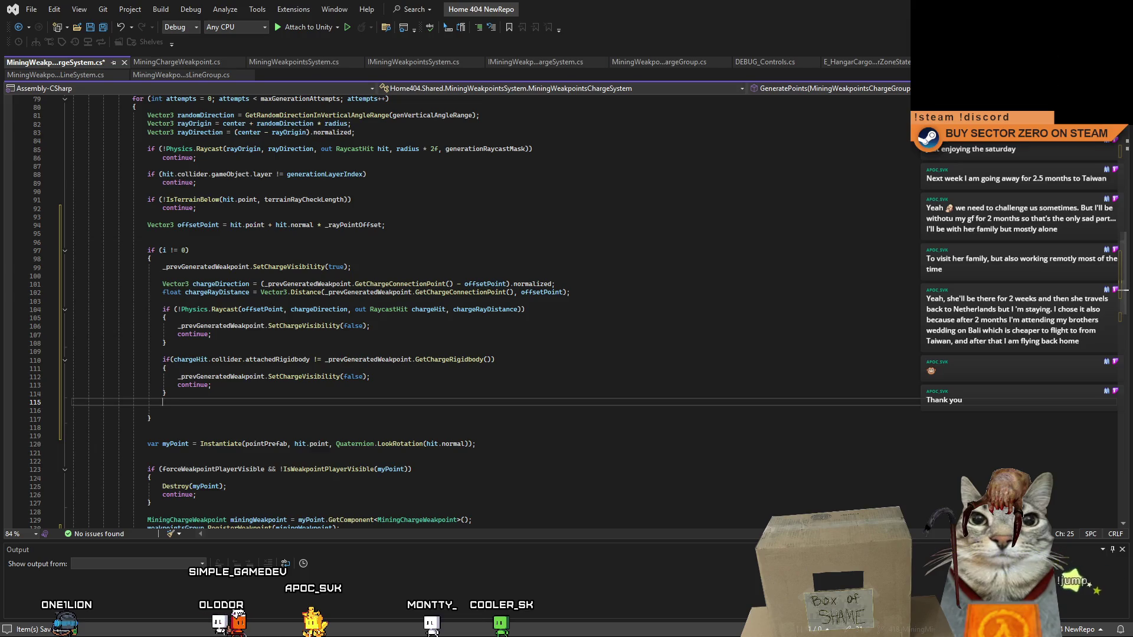
- Save the charge-system script in Visual Studio and start Play mode in Unity
key(alt+Tab)
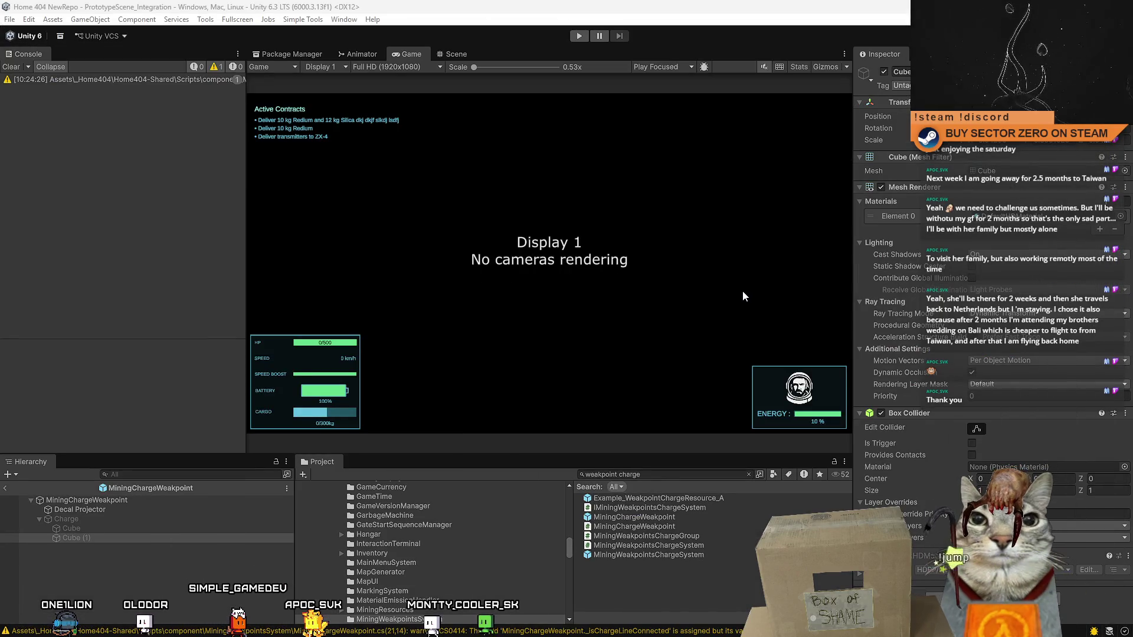
click(578, 37)
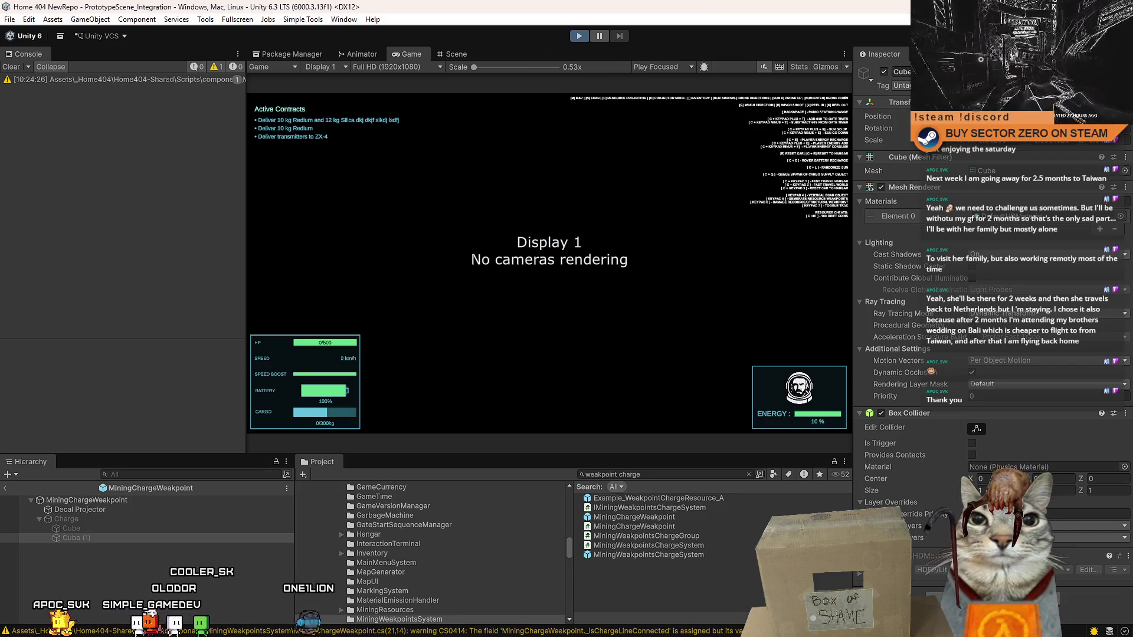
key(alt+Tab)
key(ctrl+s)
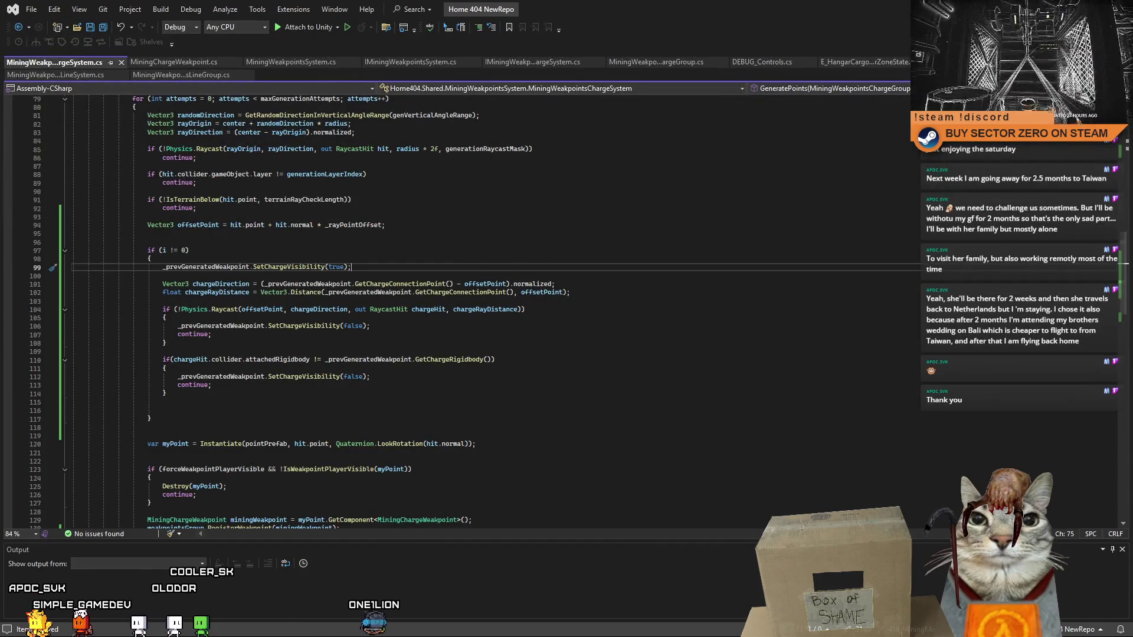
key(alt+Tab)
click(577, 37)
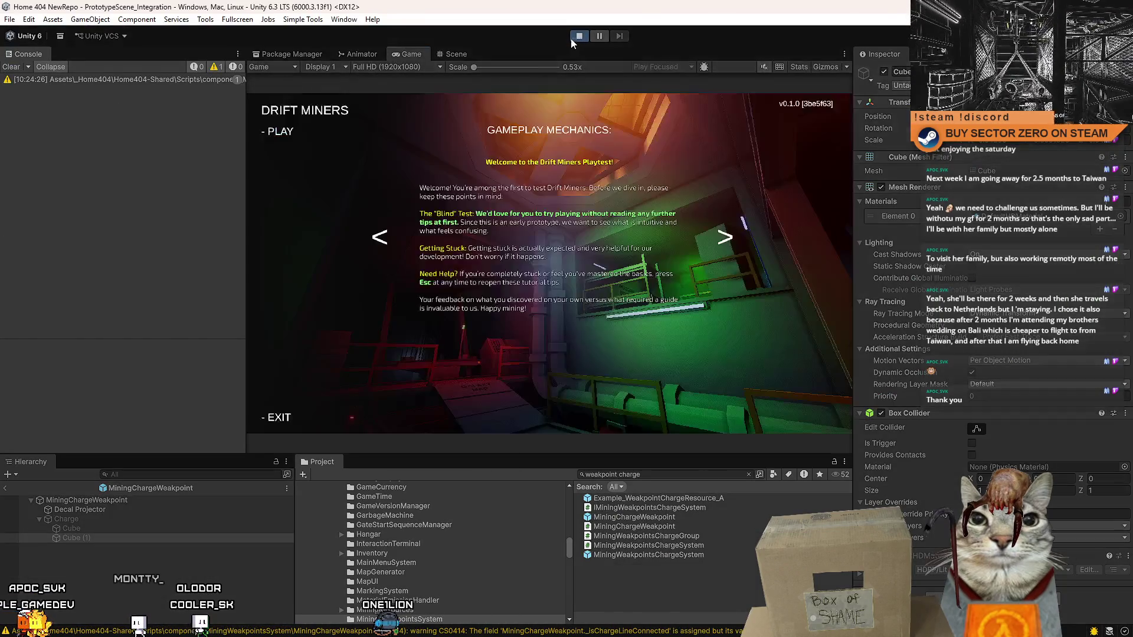
- Stop and restart the game, clearing the console messages
click(573, 35)
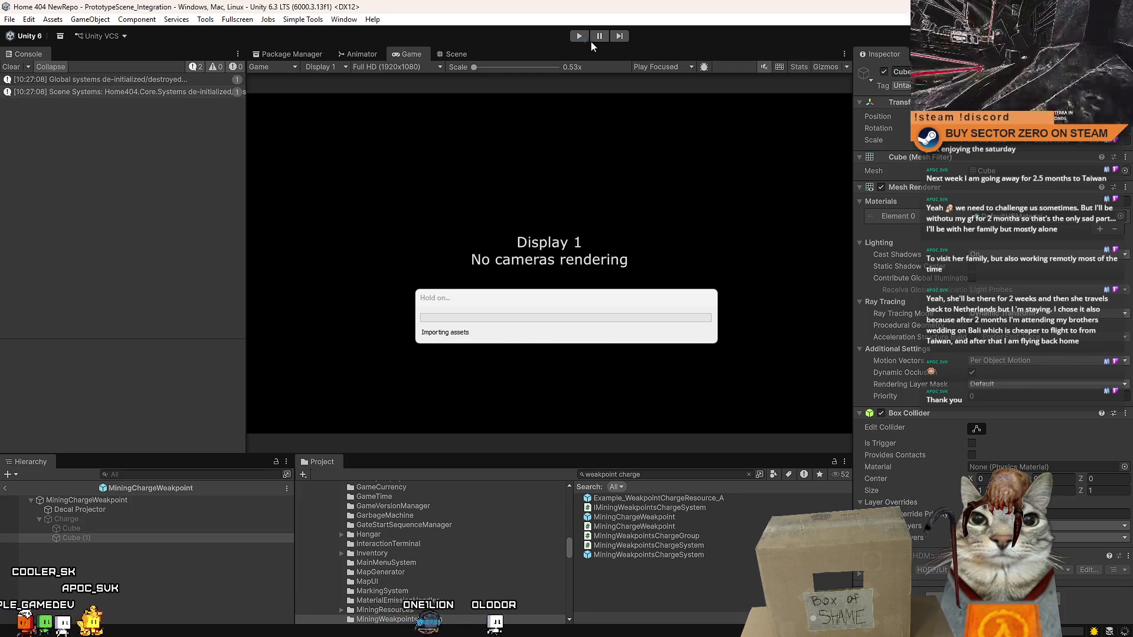
click(579, 37)
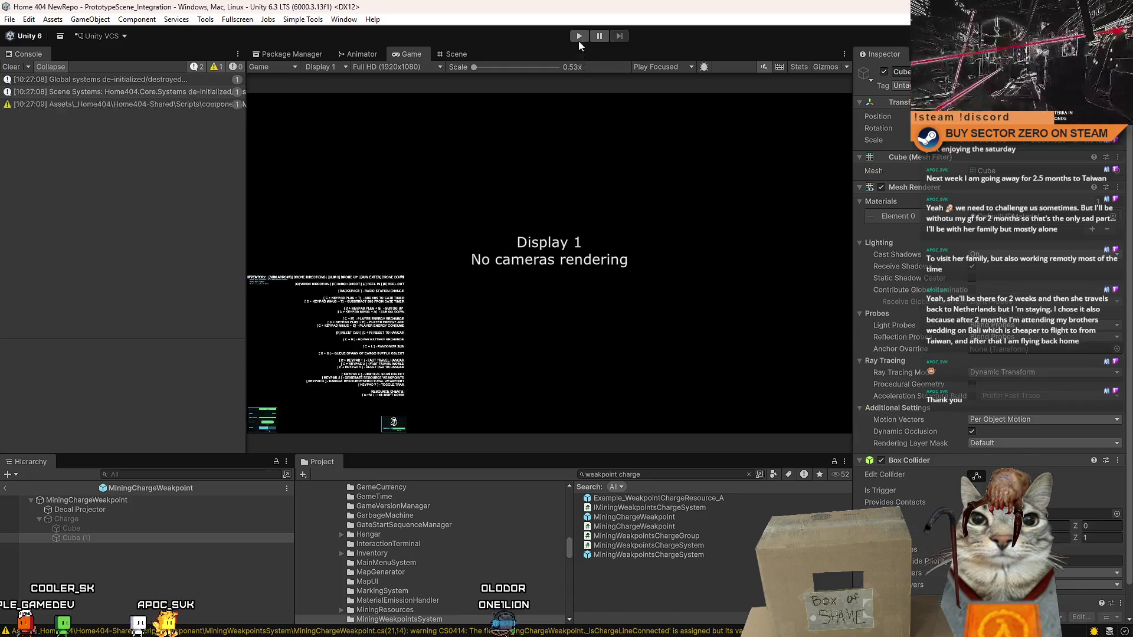
click(13, 68)
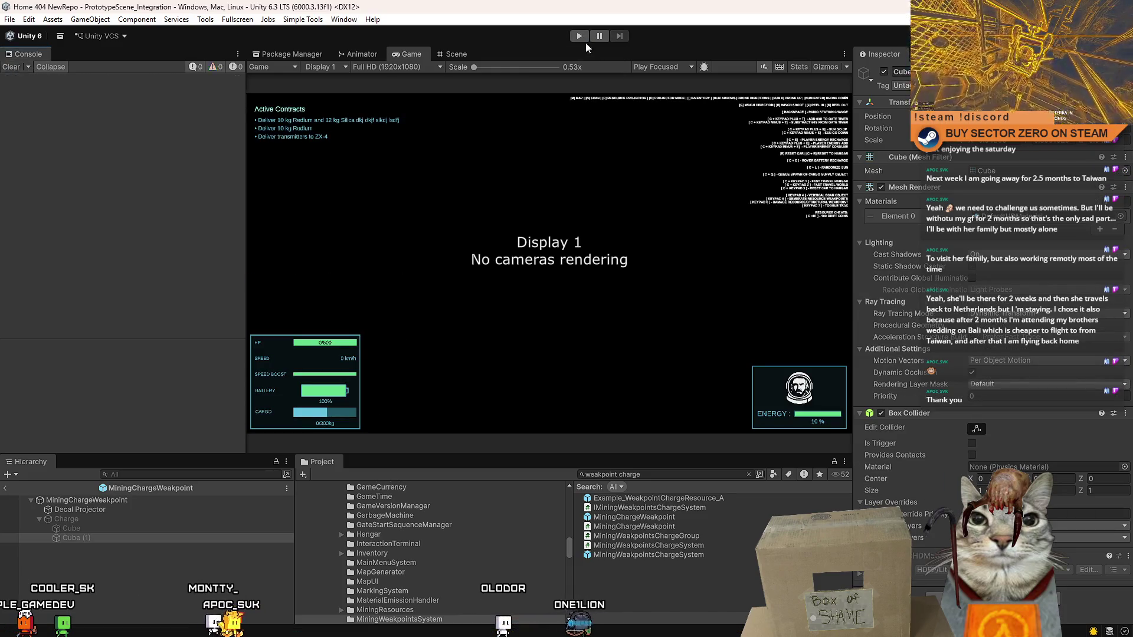
click(579, 37)
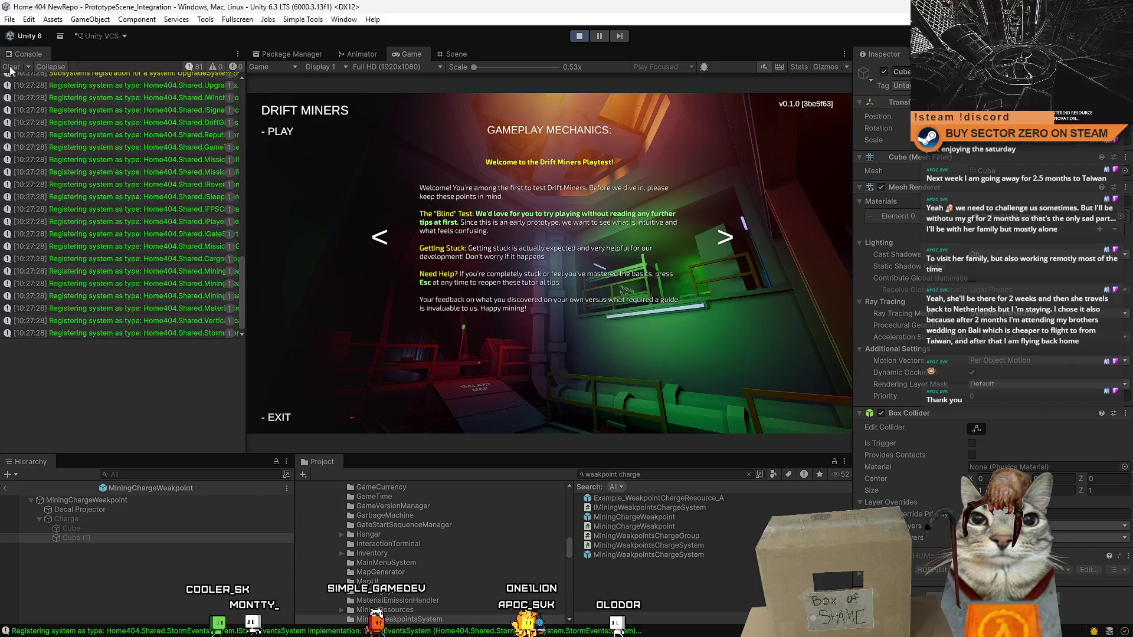
- Restart the game with a cleared console, start a Drift Miners session, drive the rover forward, then pause
click(579, 37)
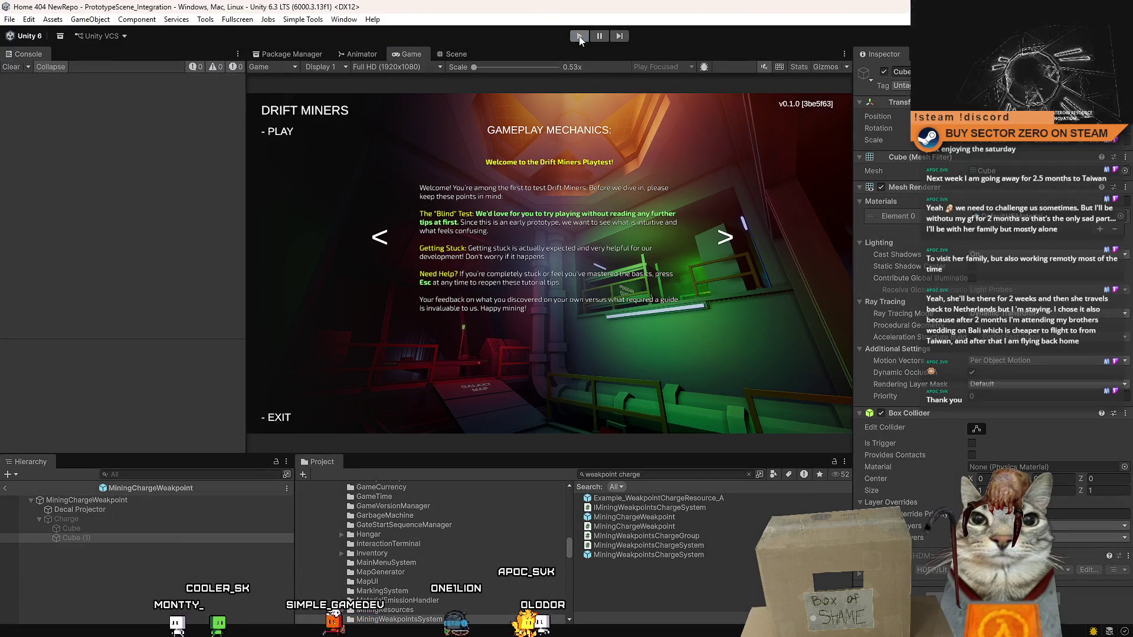
click(12, 66)
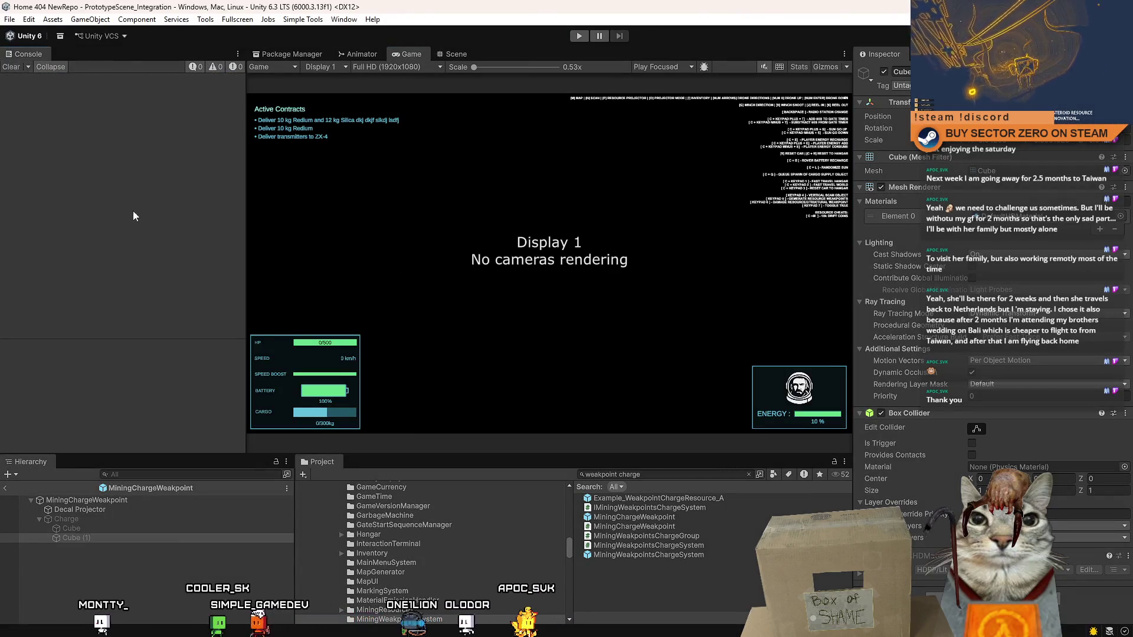
click(578, 36)
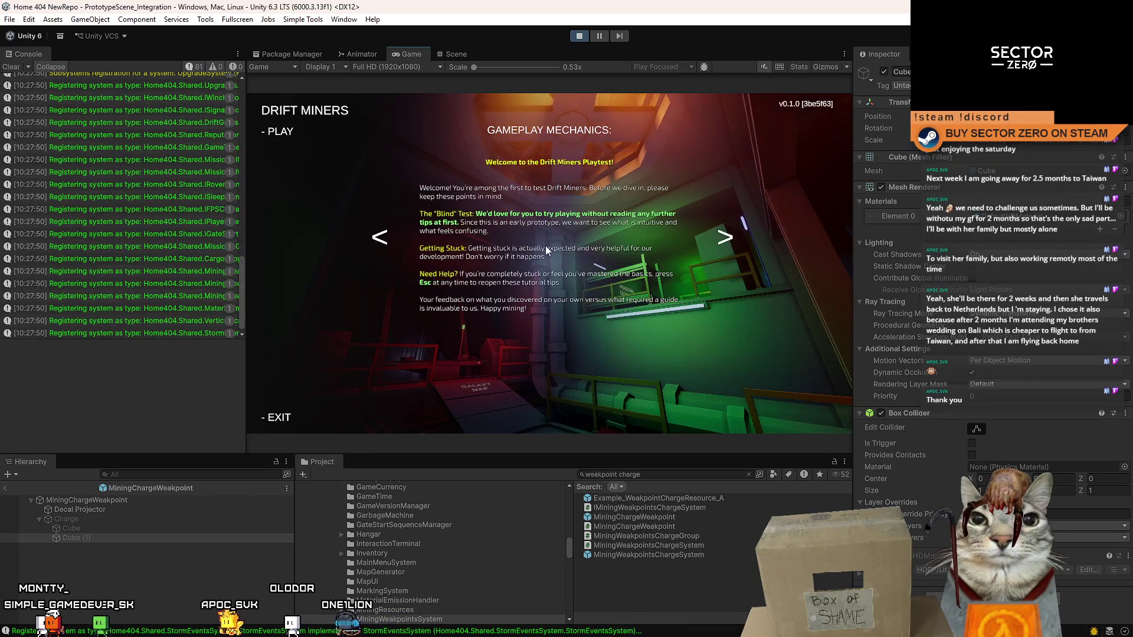
click(277, 131)
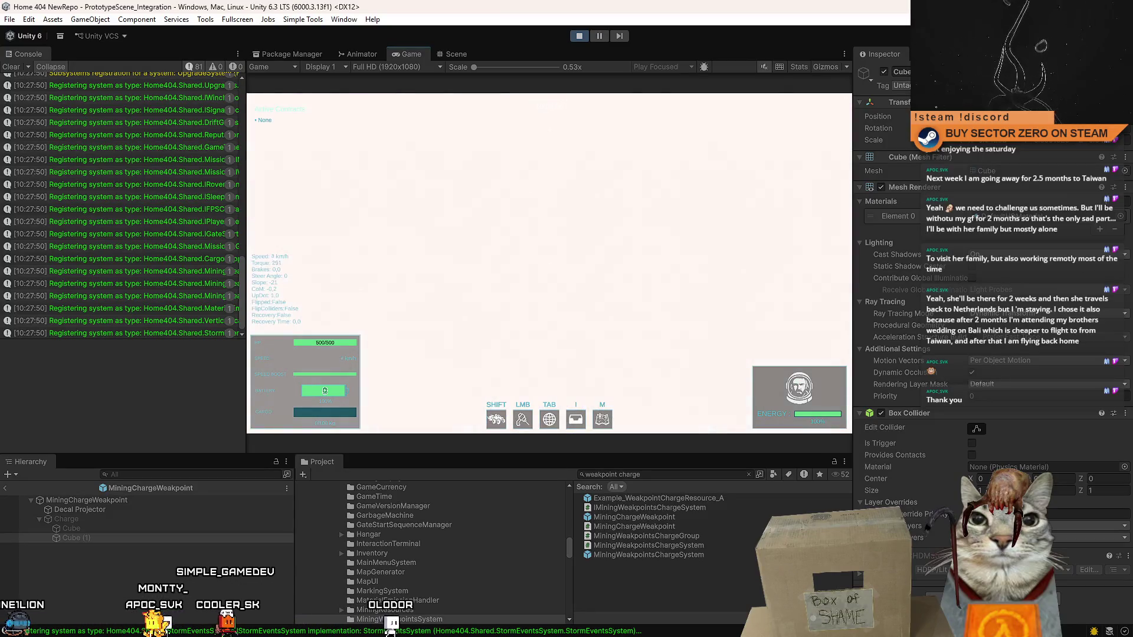
key(w)
key(Escape)
key(Escape)
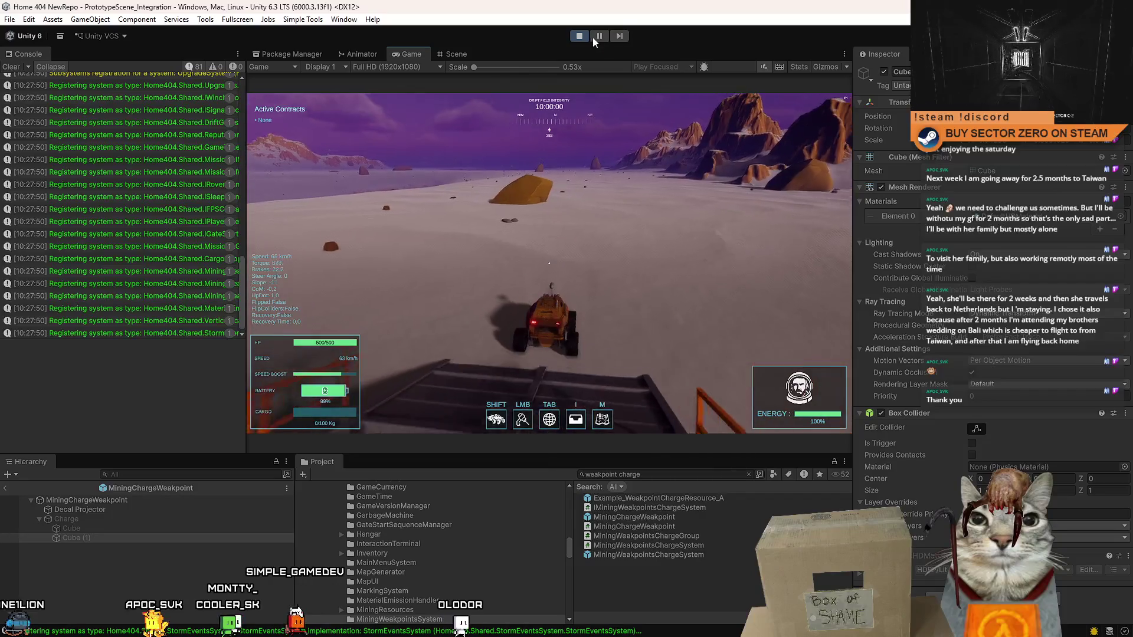
click(594, 37)
- Leave Prefab Mode, place Example_WeakpointChargeResource_A in the Scene view, then return to the Game view
click(455, 54)
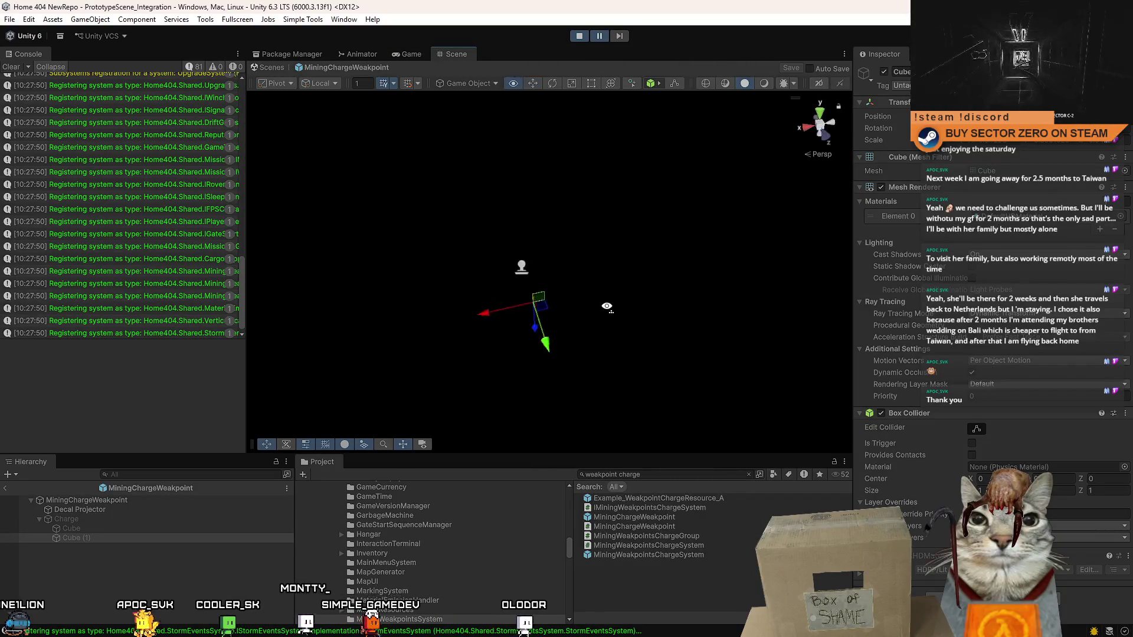
drag(648, 193, 417, 158)
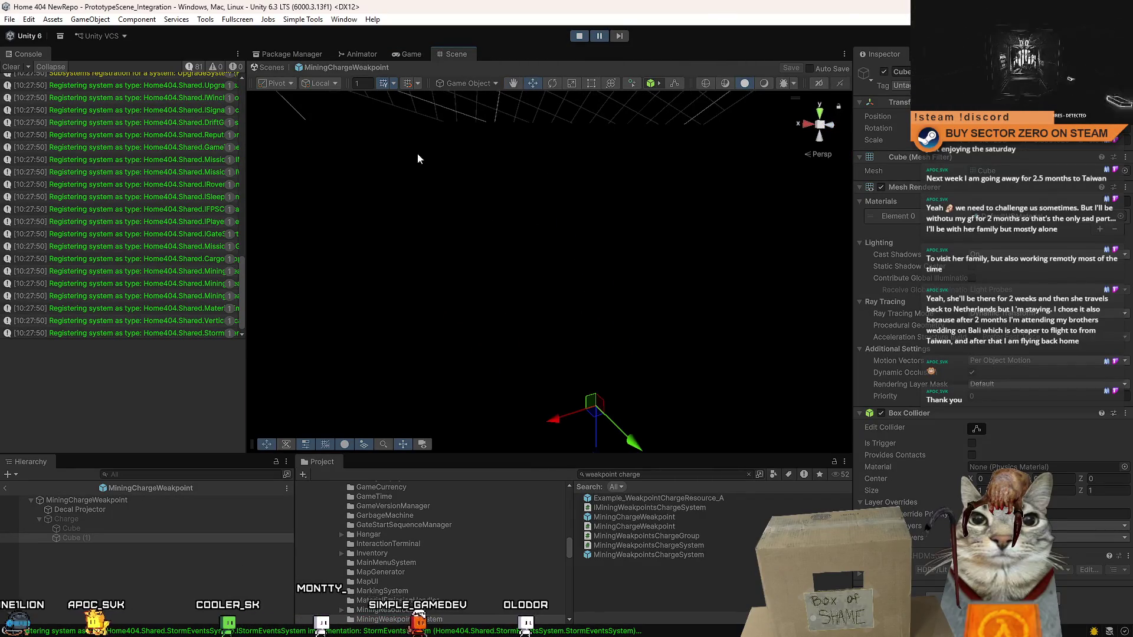
click(274, 64)
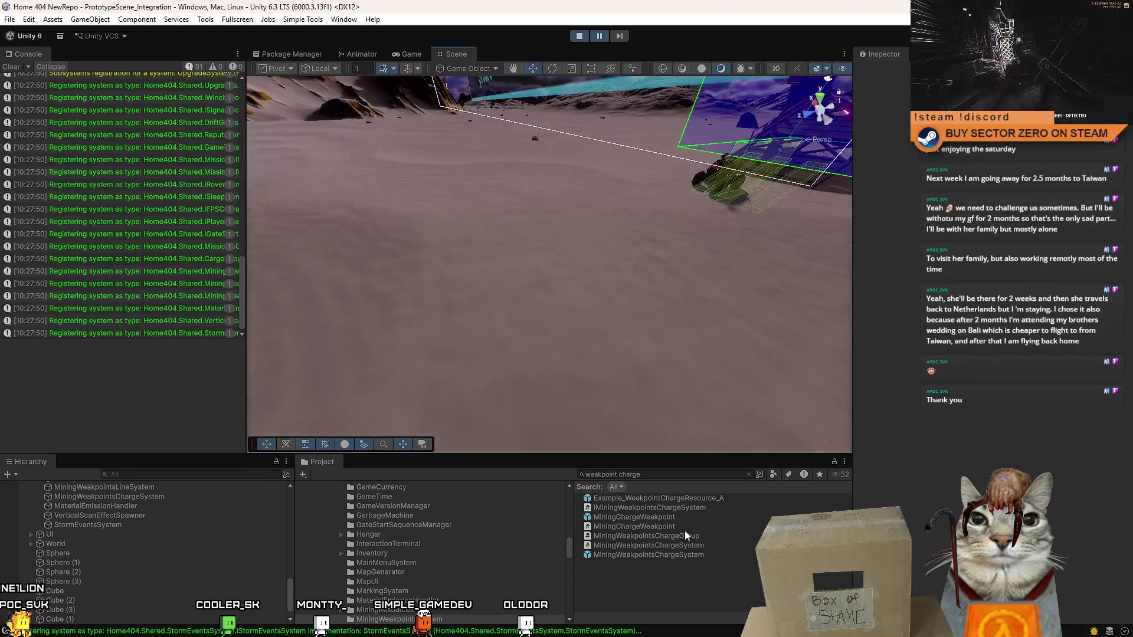
drag(647, 499, 397, 261)
click(411, 54)
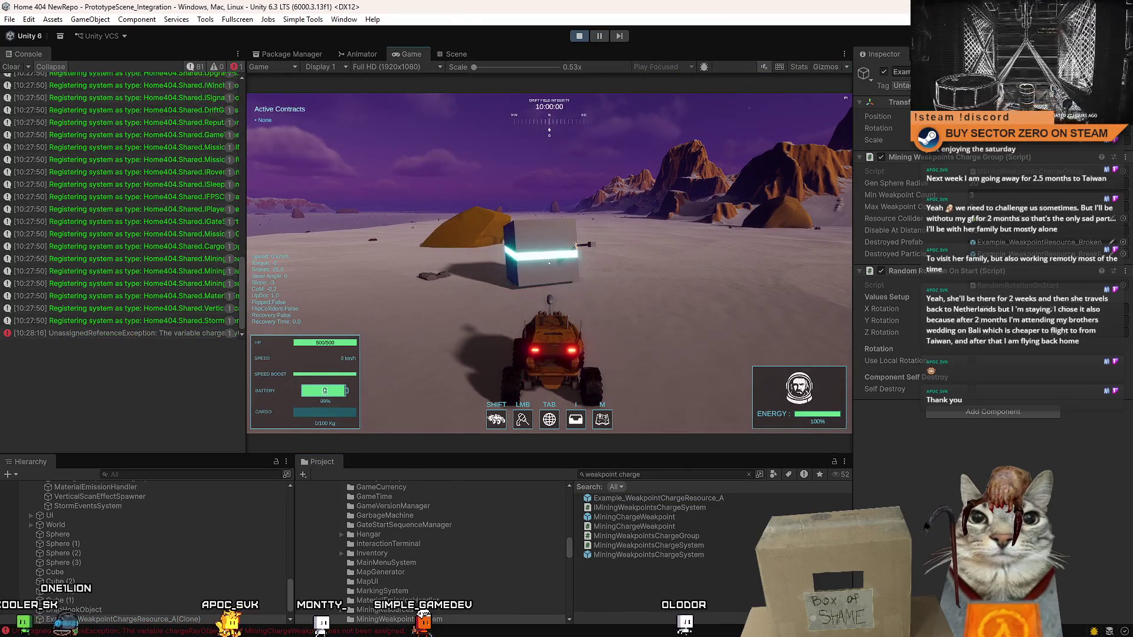
- Drive the rover up to the charge cube and pause the game
key(w)
key(d)
key(a)
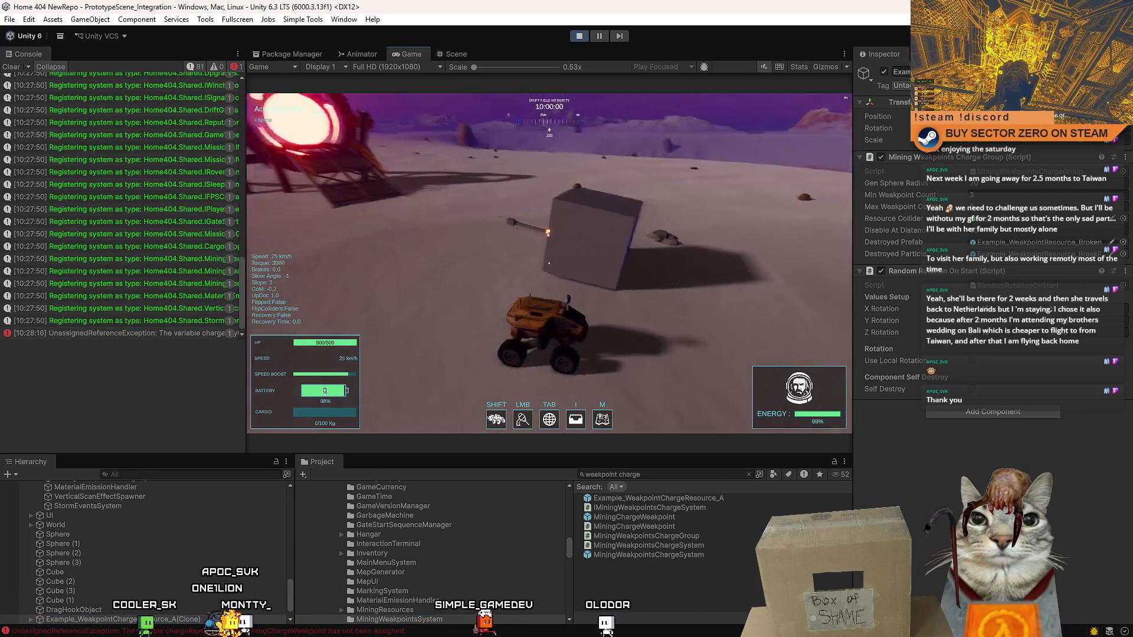
key(Escape)
key(Escape)
click(595, 36)
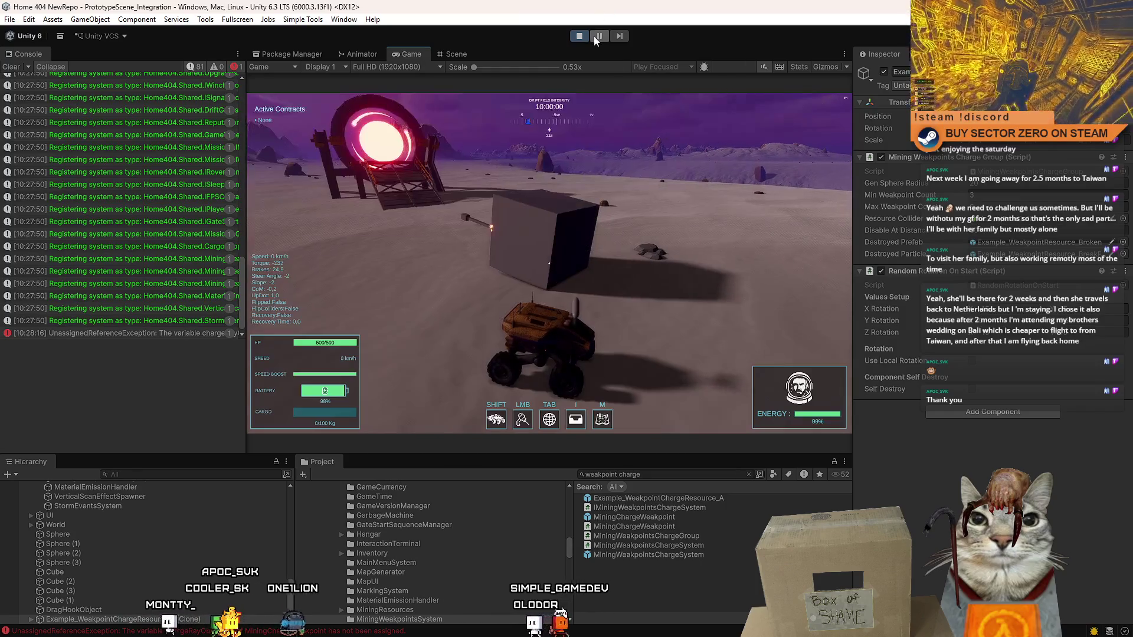
- Read the UnassignedReferenceException stack trace in the Console, then stop Play mode
click(175, 334)
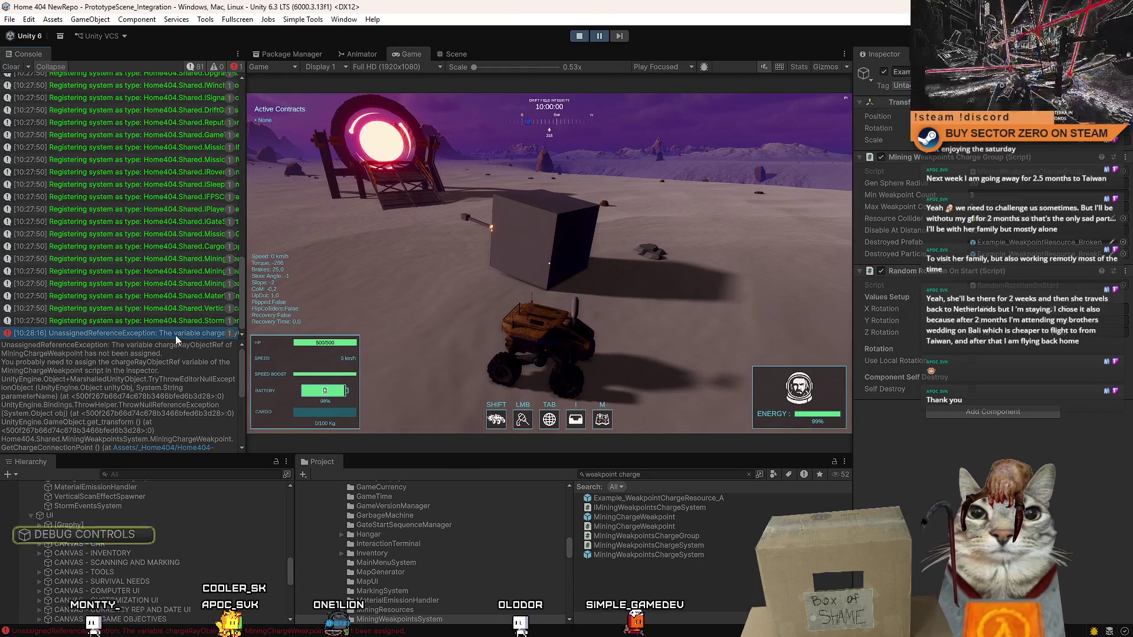
mouse_move(243, 363)
mouse_down()
mouse_move(246, 394)
mouse_move(248, 378)
mouse_up()
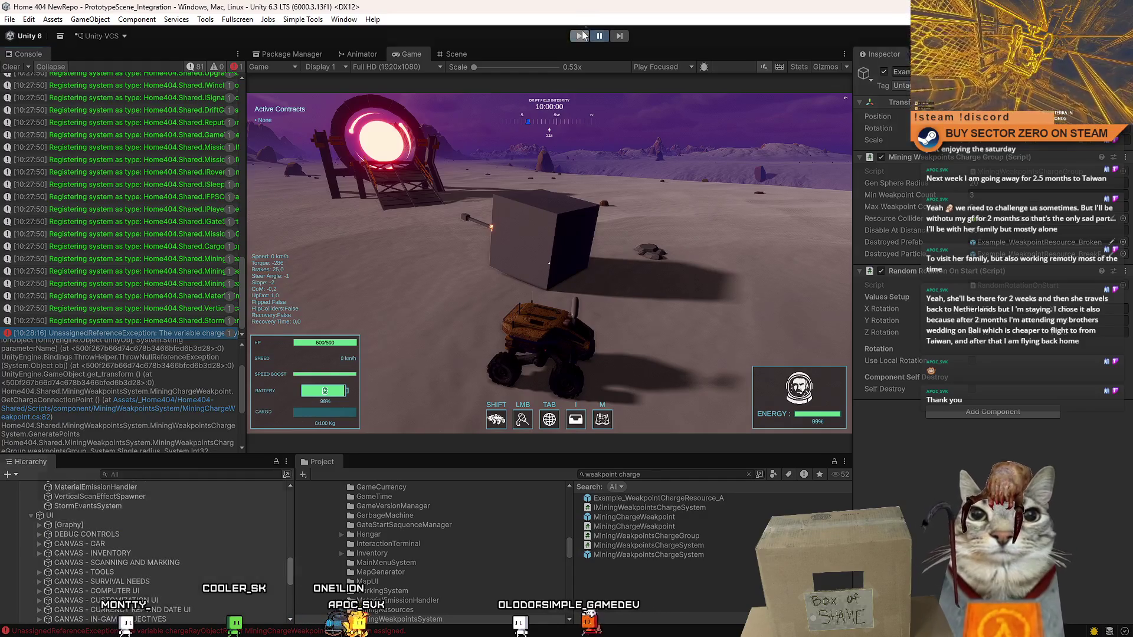
click(579, 35)
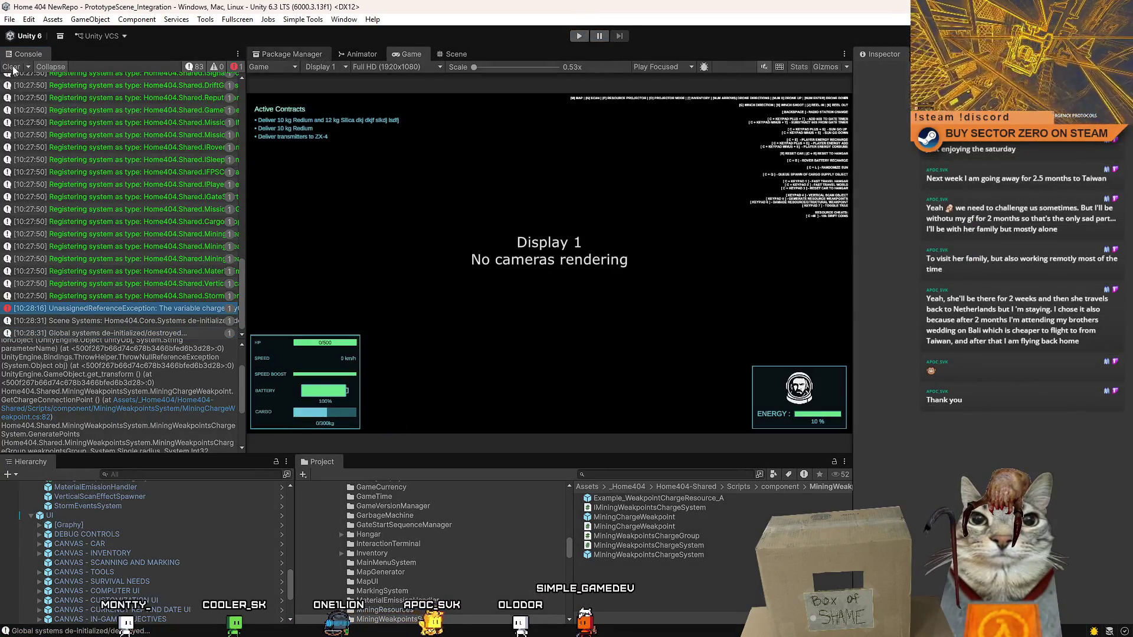
- Clear the Console, open the MiningChargeWeakpoint prefab and select its Charge object
click(12, 67)
click(685, 557)
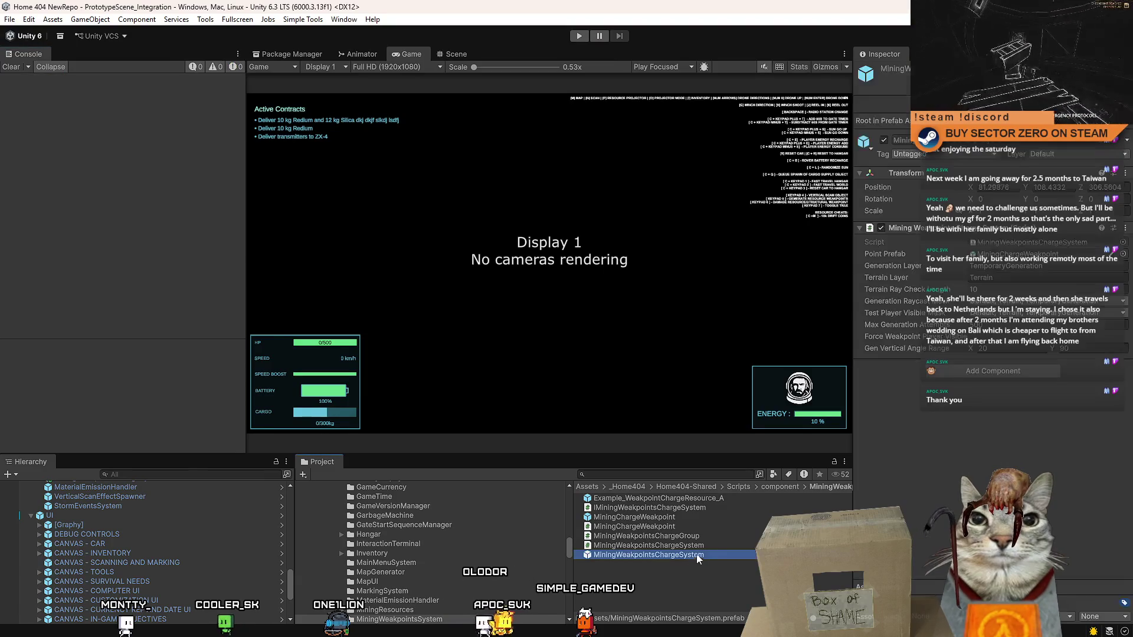
click(711, 519)
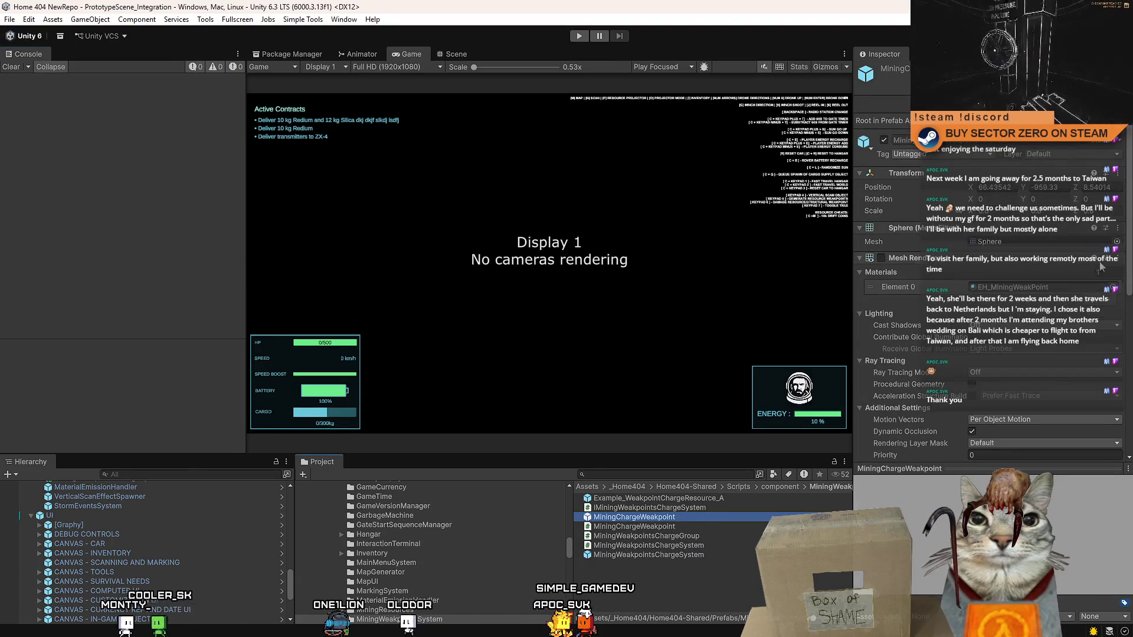
drag(1129, 190, 1130, 376)
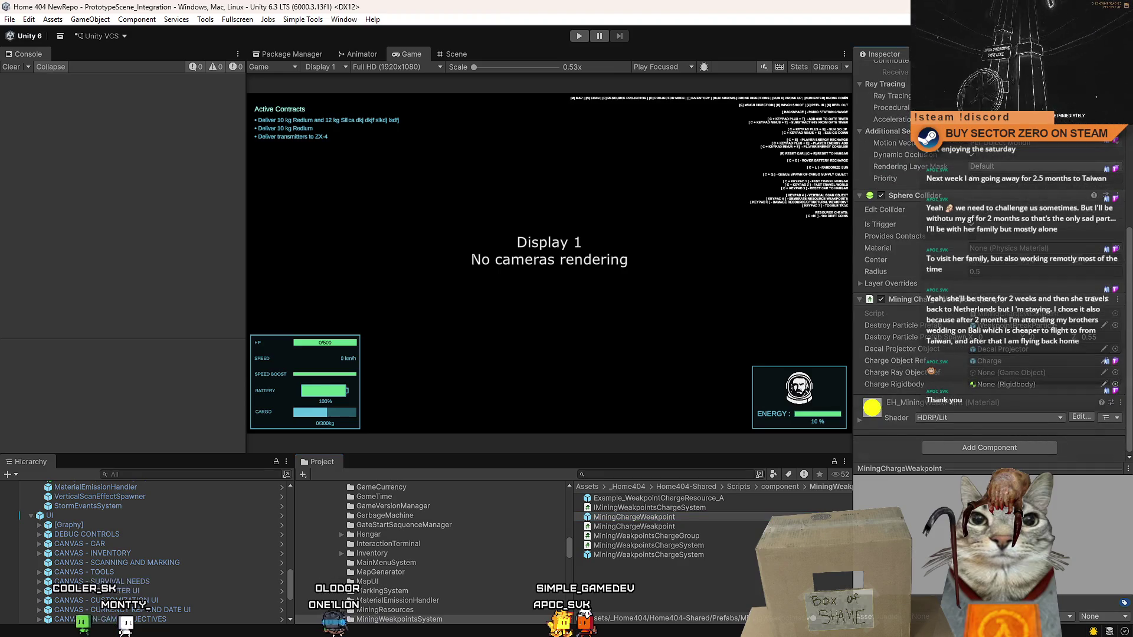
scroll(991, 266, up, 10)
click(1112, 120)
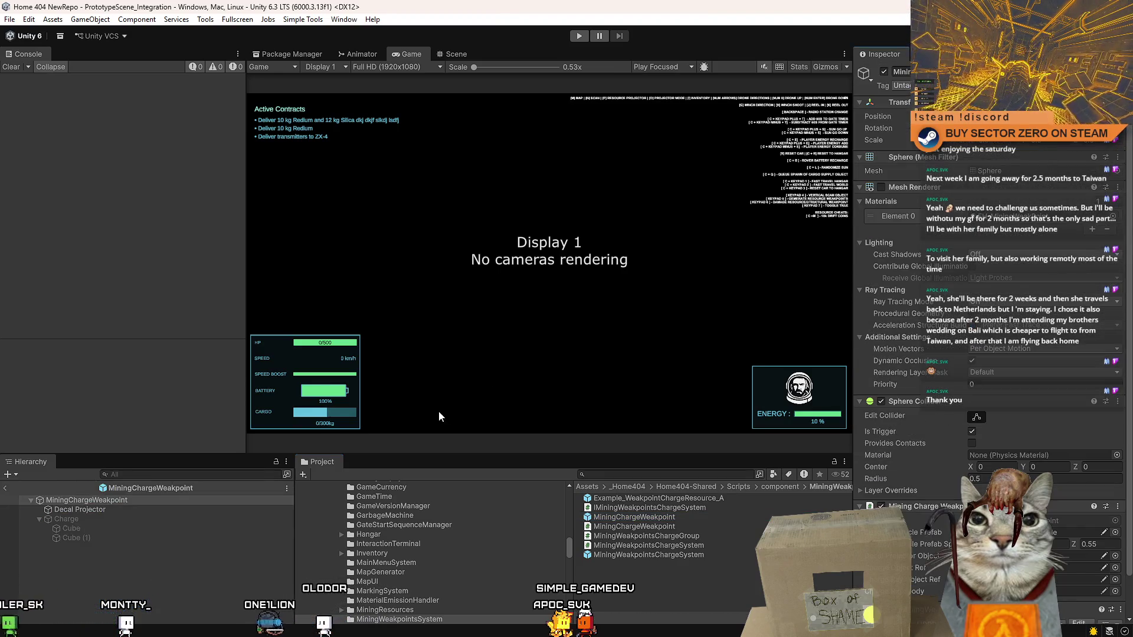
click(100, 517)
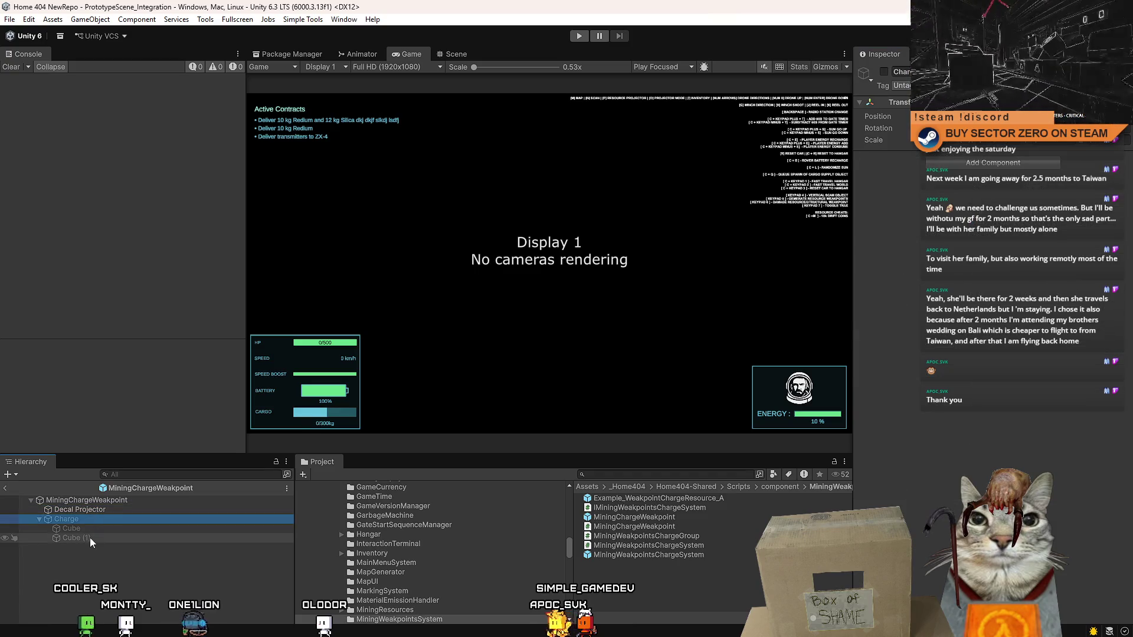
click(97, 532)
click(93, 540)
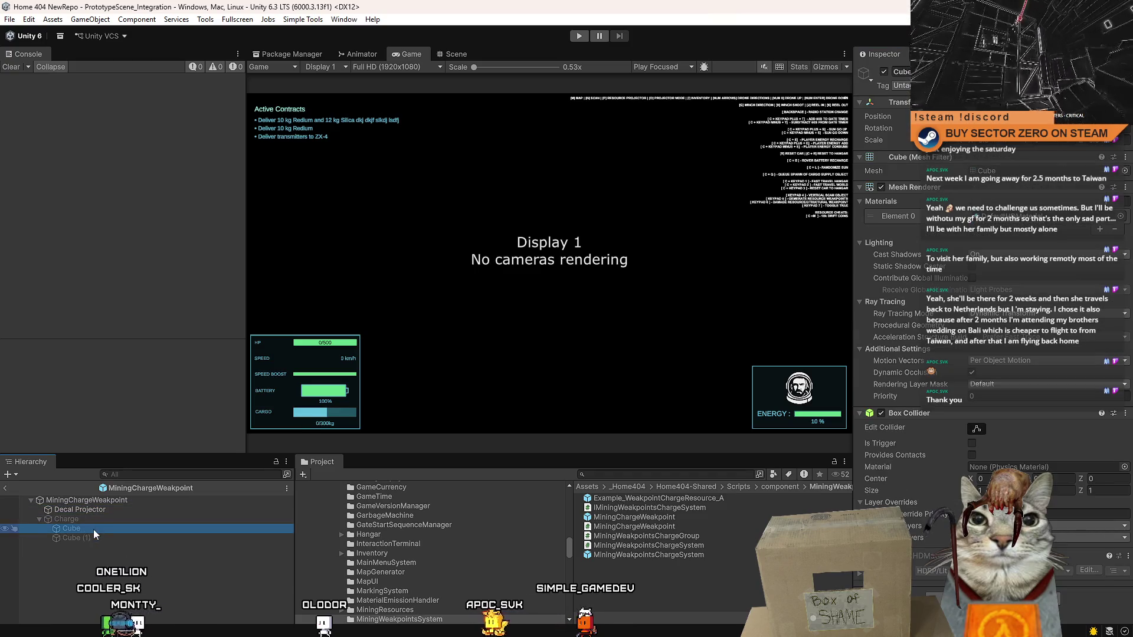
click(94, 519)
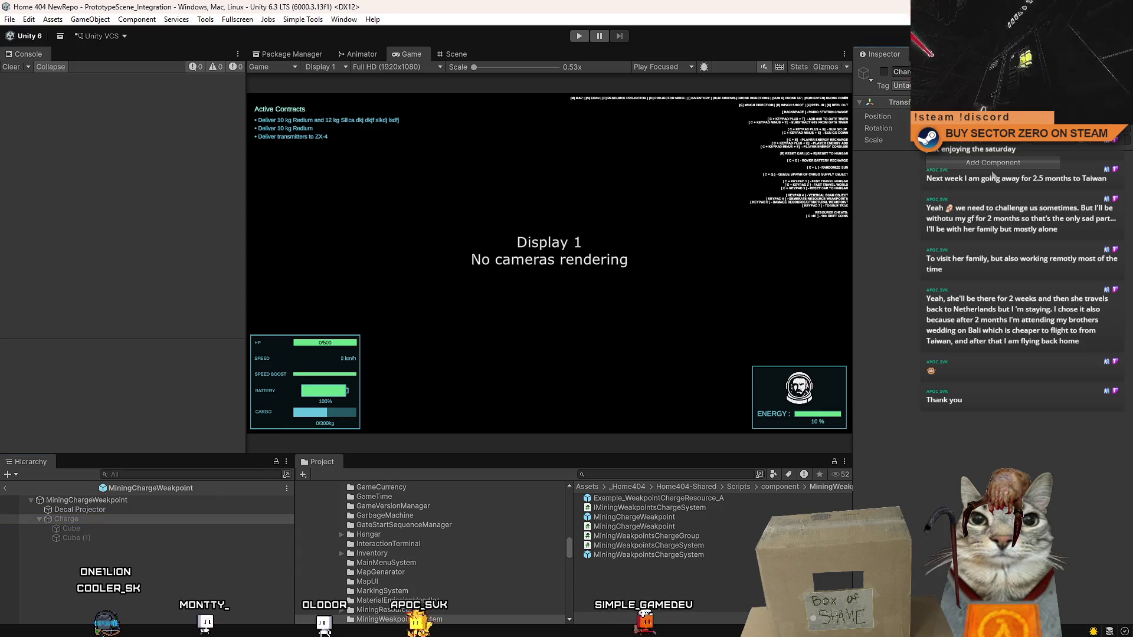
- Add a Rigidbody component to Charge and adjust its kinematic setting
click(991, 164)
text(rigidbody)
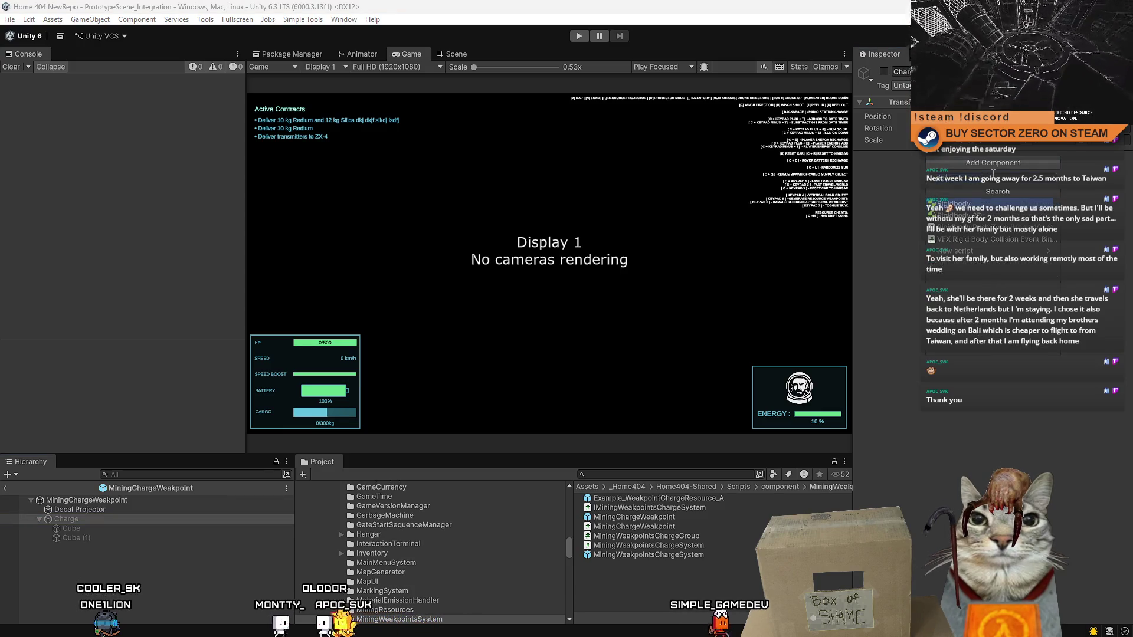
key(Return)
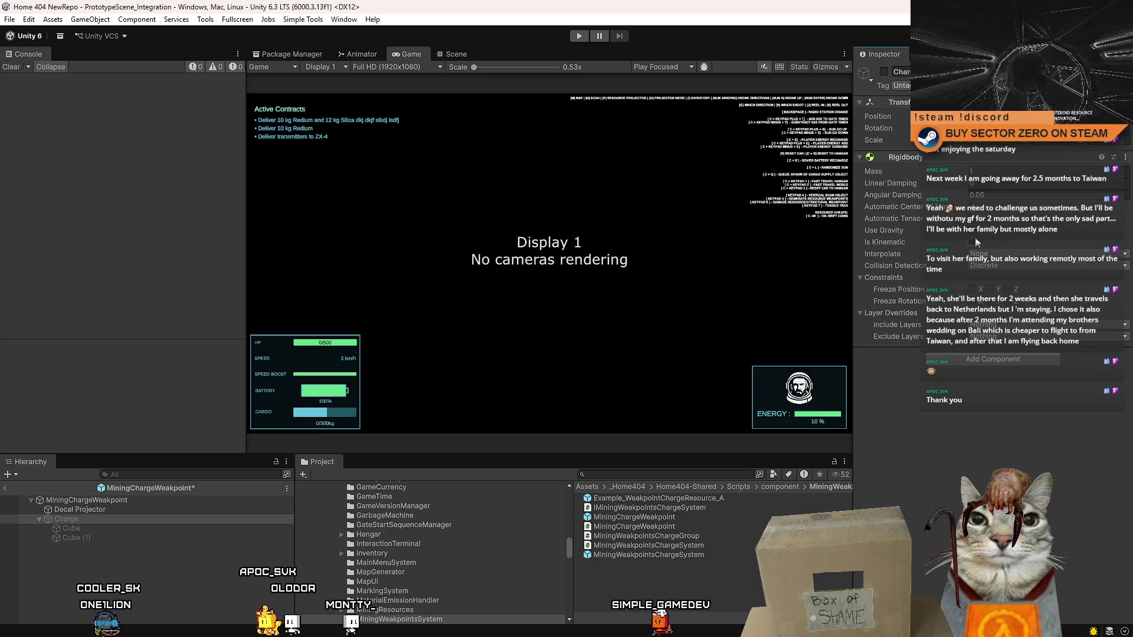
click(973, 241)
- Assign Charge to the root script's Charge Rigidbody field and save the prefab with Ctrl+S
click(151, 501)
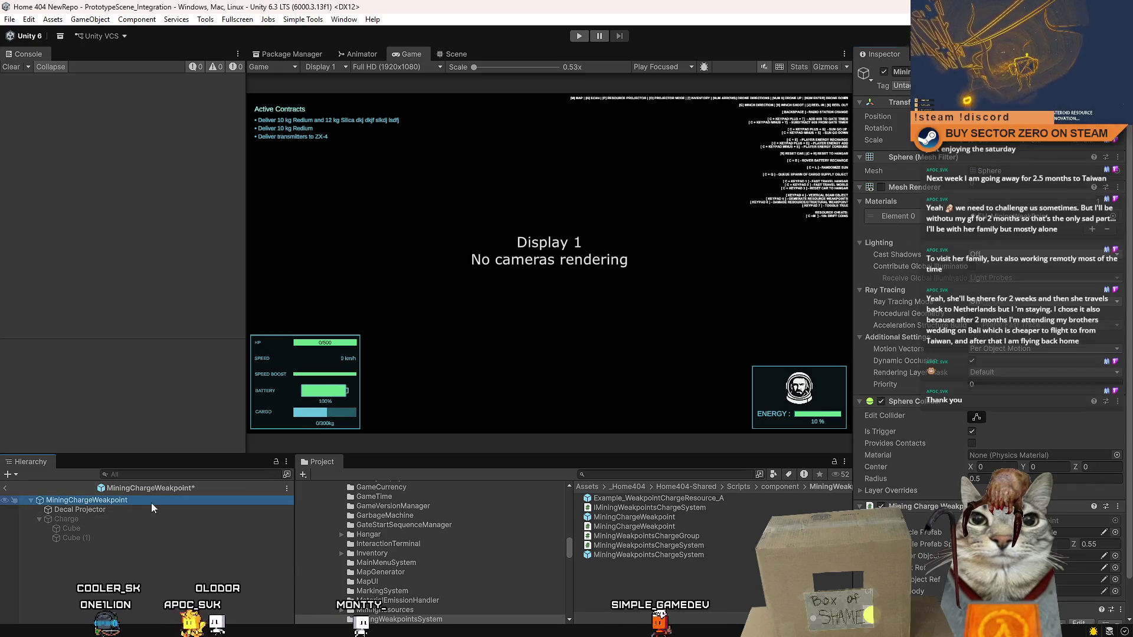
scroll(991, 295, down, 3)
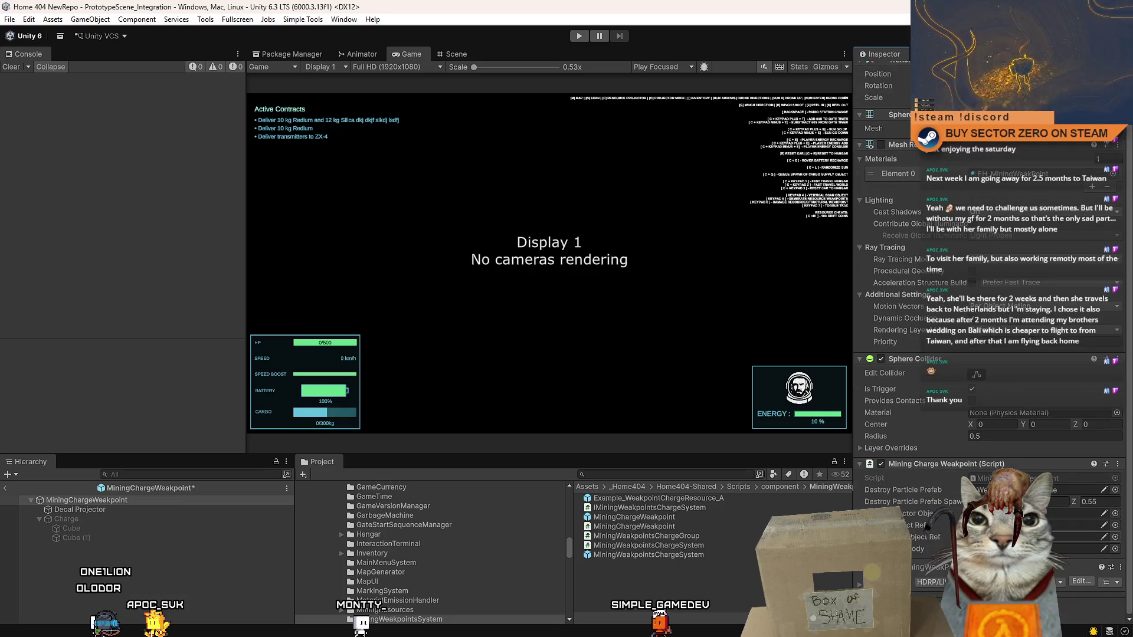
click(1074, 537)
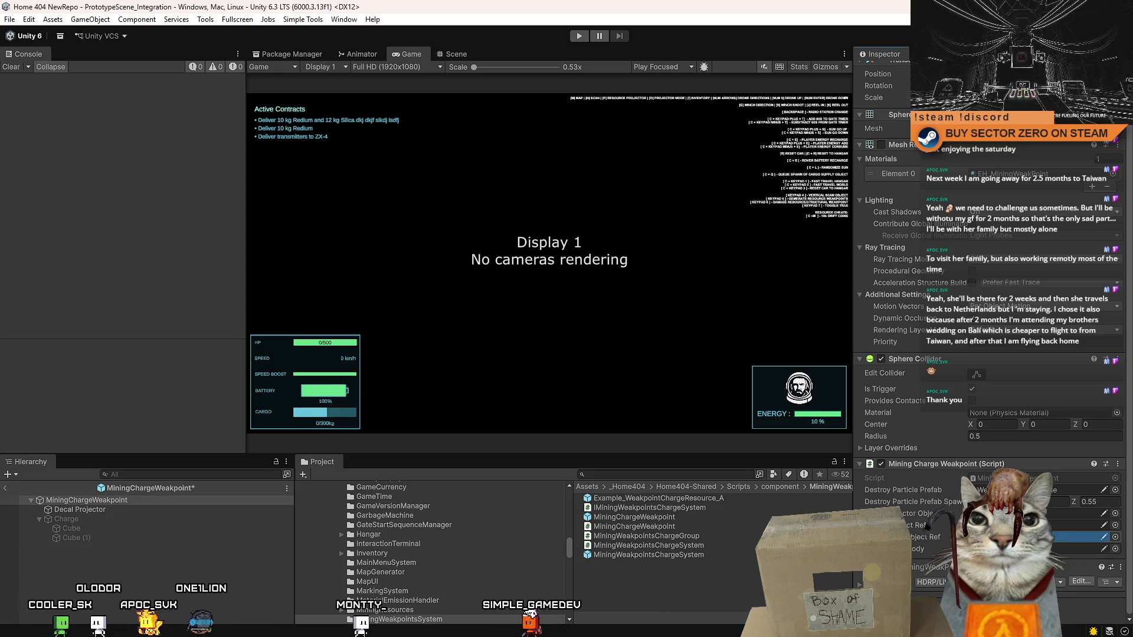
drag(223, 520, 1080, 549)
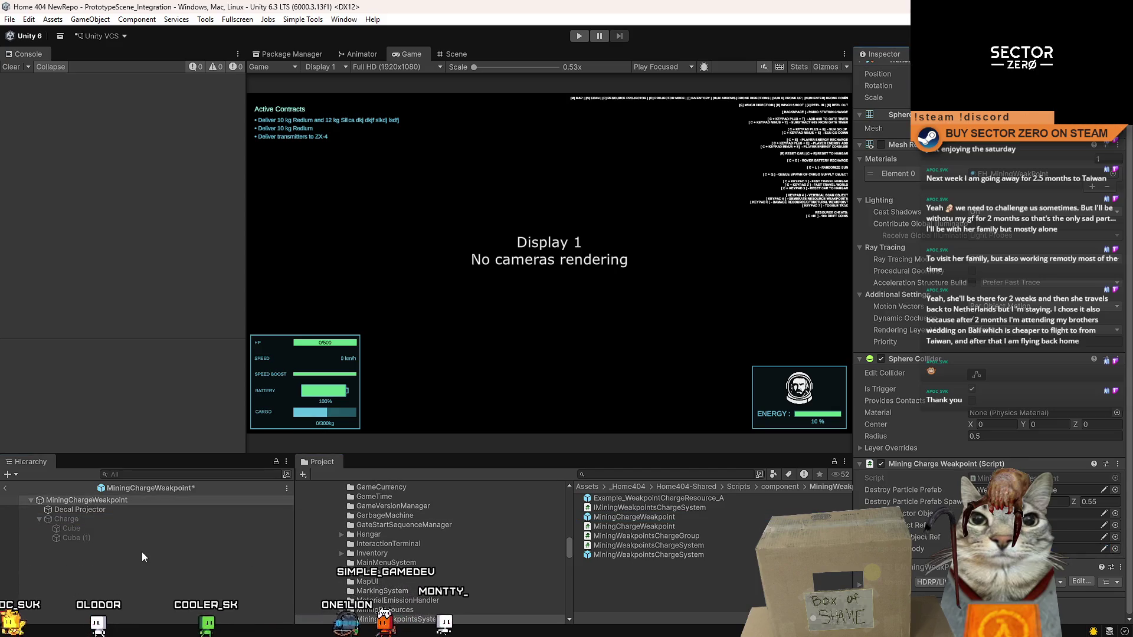
click(172, 571)
key(ctrl+s)
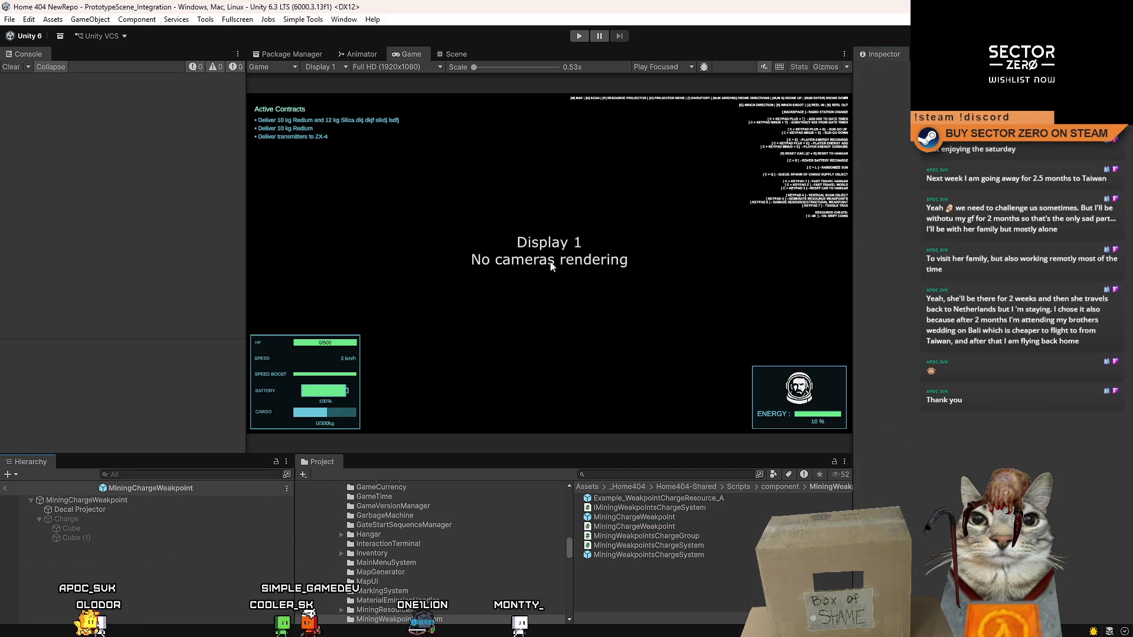
- Enter Play mode to test the fix, then drag the Discord window over the editor
click(446, 55)
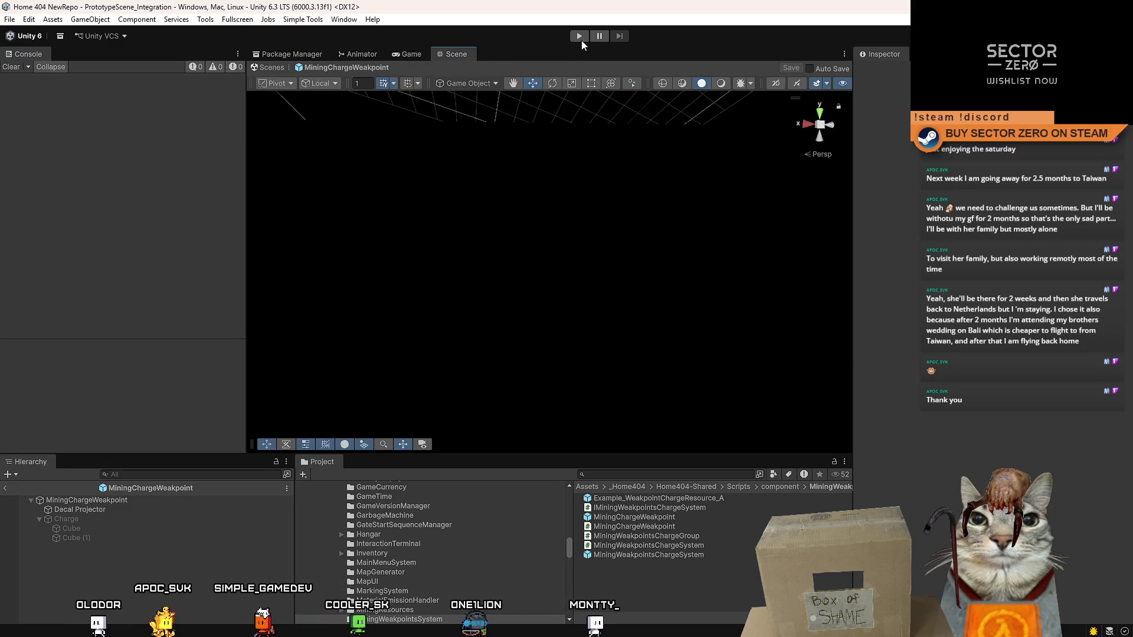
click(579, 36)
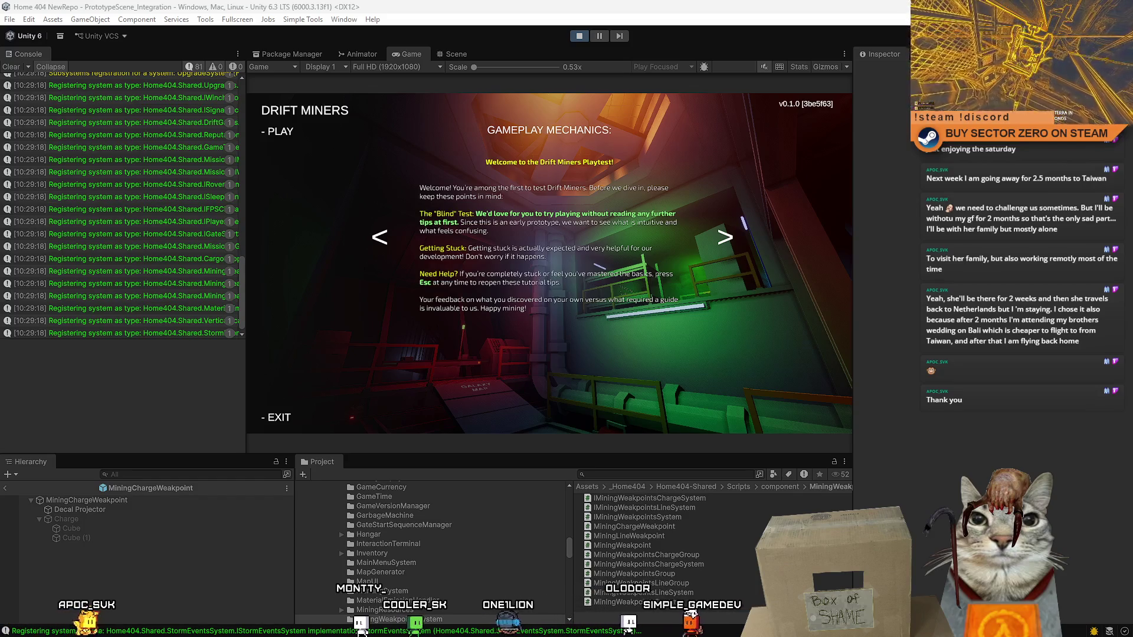
mouse_move(0, 154)
mouse_down()
mouse_move(431, 148)
mouse_move(495, 115)
mouse_move(646, 90)
mouse_up()
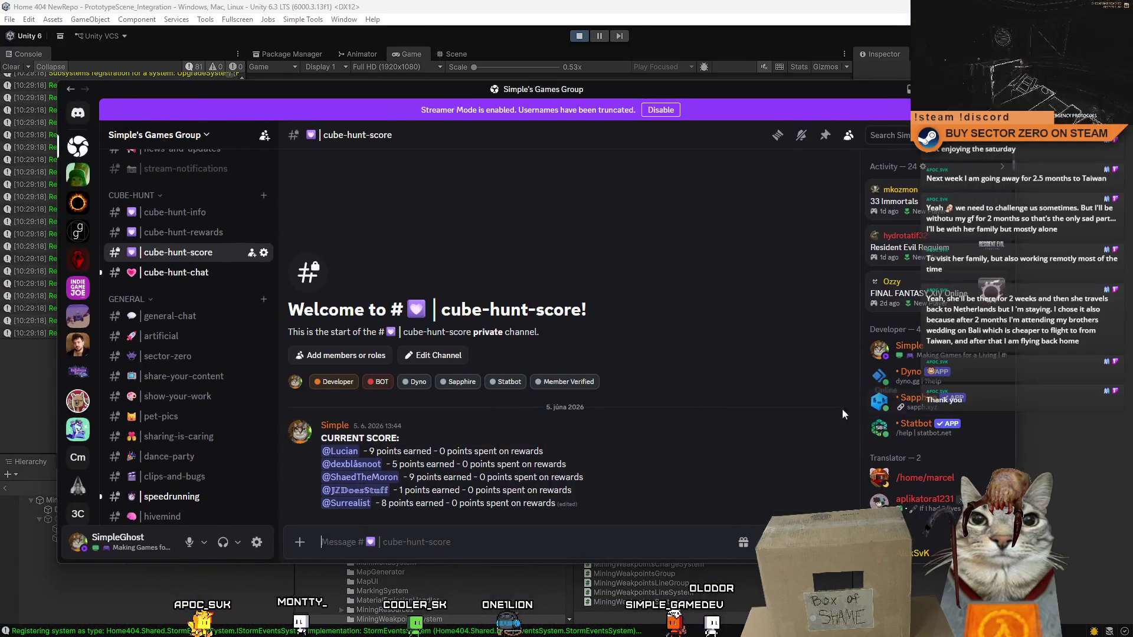
- Change the member's score from 9 to 10 in the CURRENT SCORE message, save, and switch back to Unity
click(826, 416)
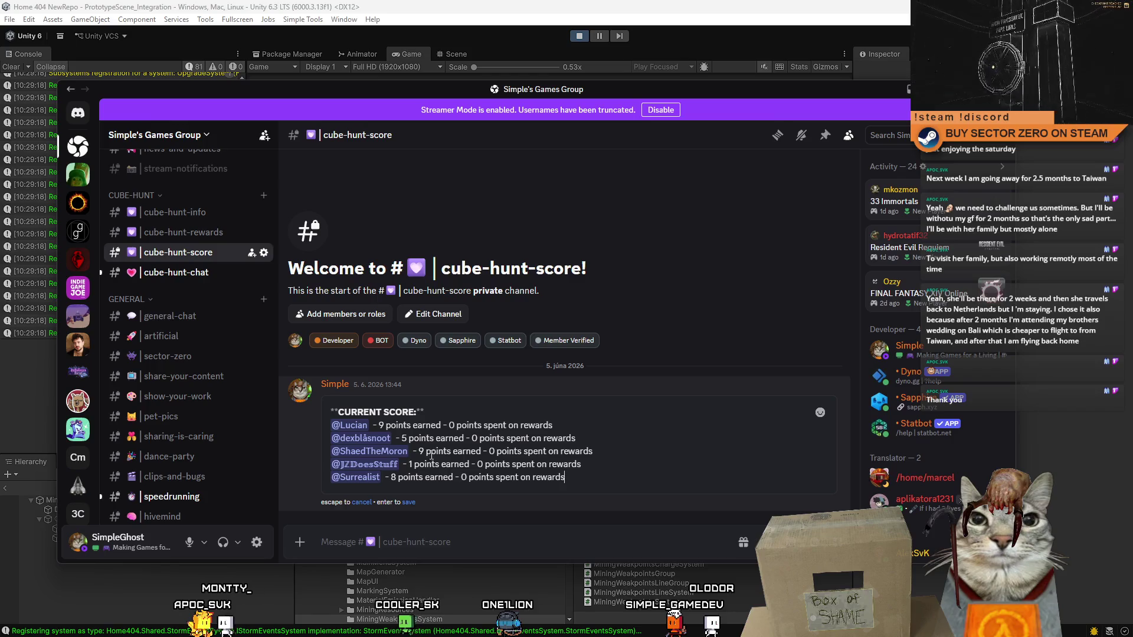
text(10)
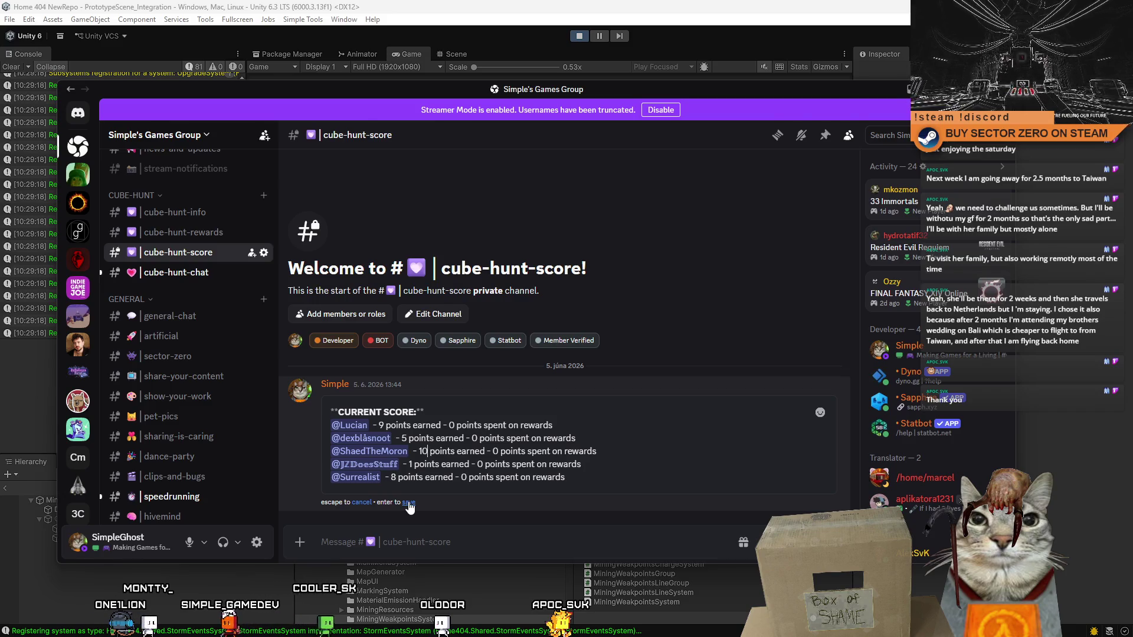
click(408, 504)
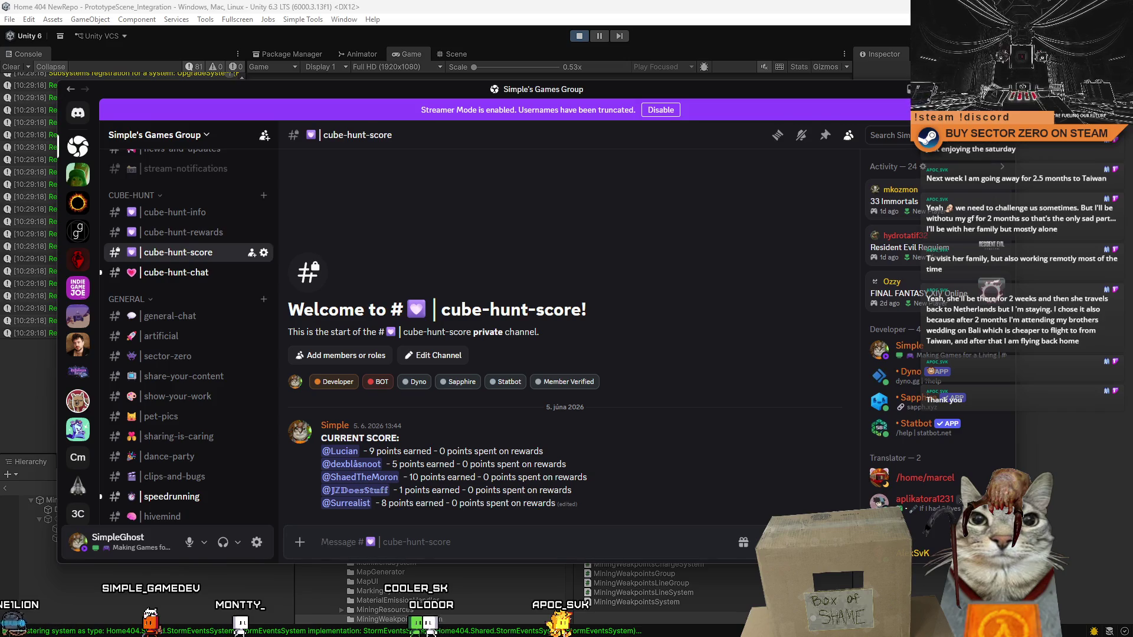
key(alt+Tab)
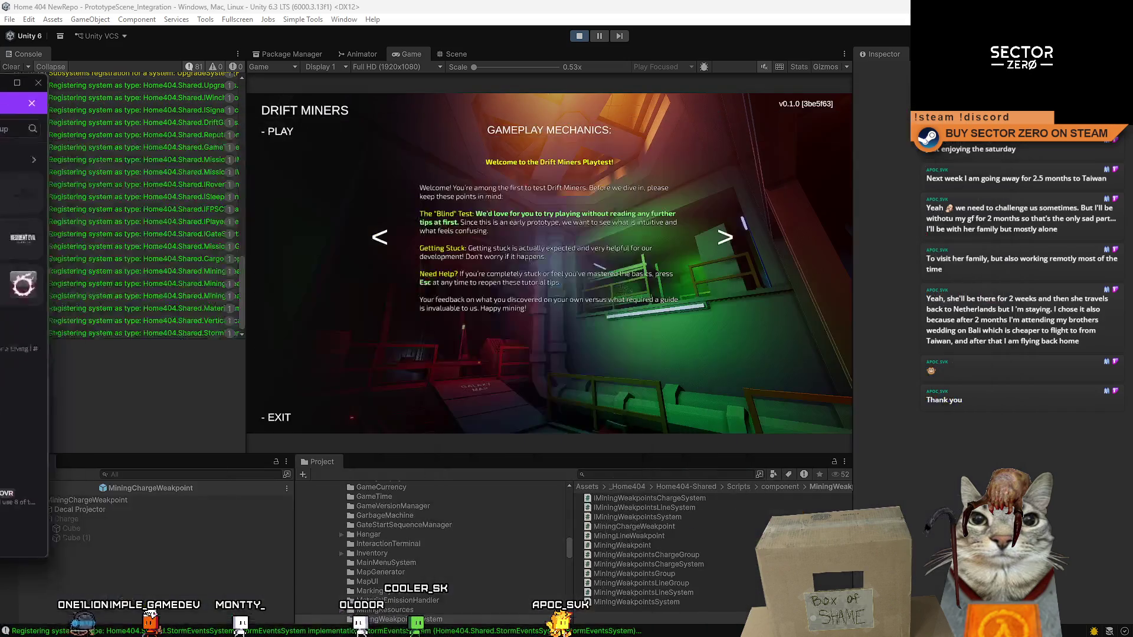
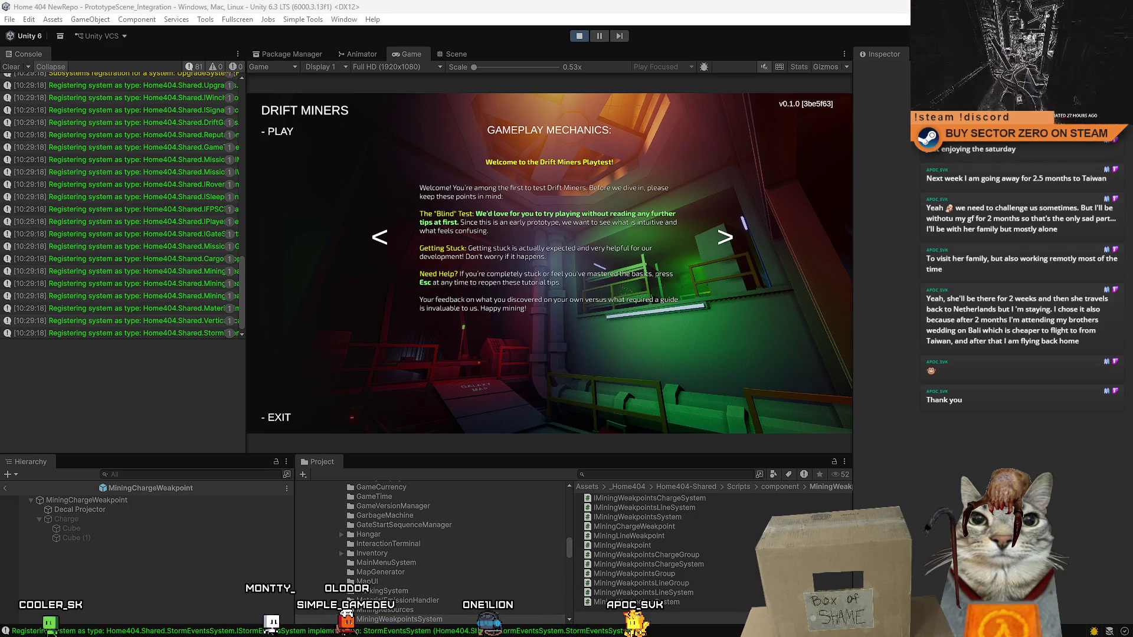
- Switch to Discord's cube-hunt-info channel over the Unity editor with Alt+Tab
key(alt+Tab)
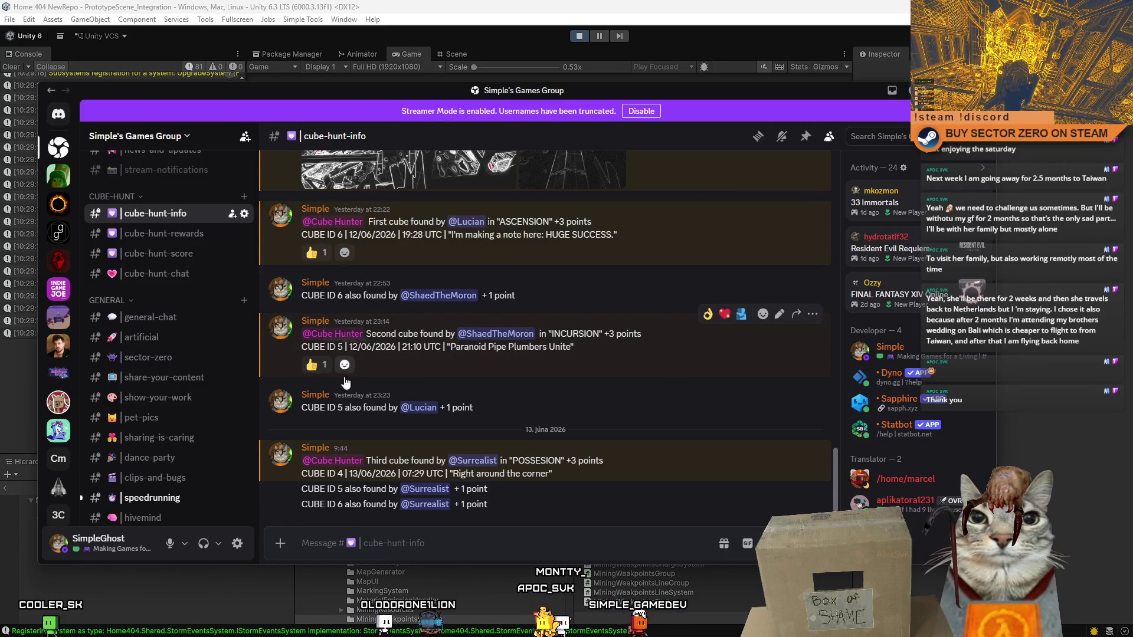
- Copy the earlier CUBE ID 6 credit line into a new message and change the number to 4
mouse_move(301, 473)
mouse_down()
mouse_move(553, 474)
mouse_move(345, 476)
mouse_up()
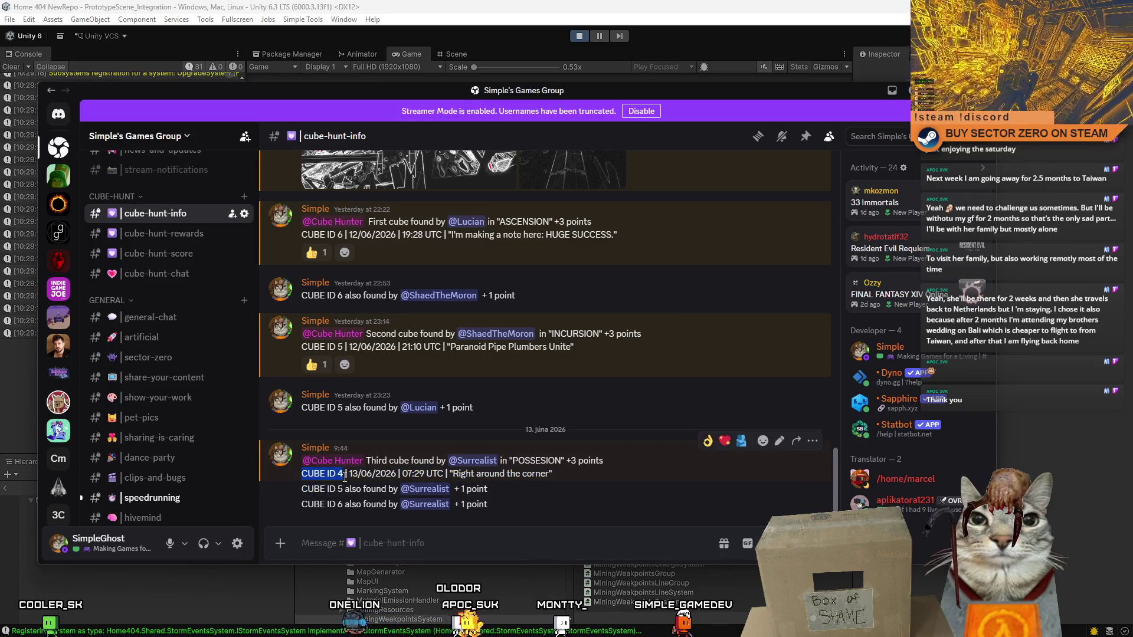
click(501, 401)
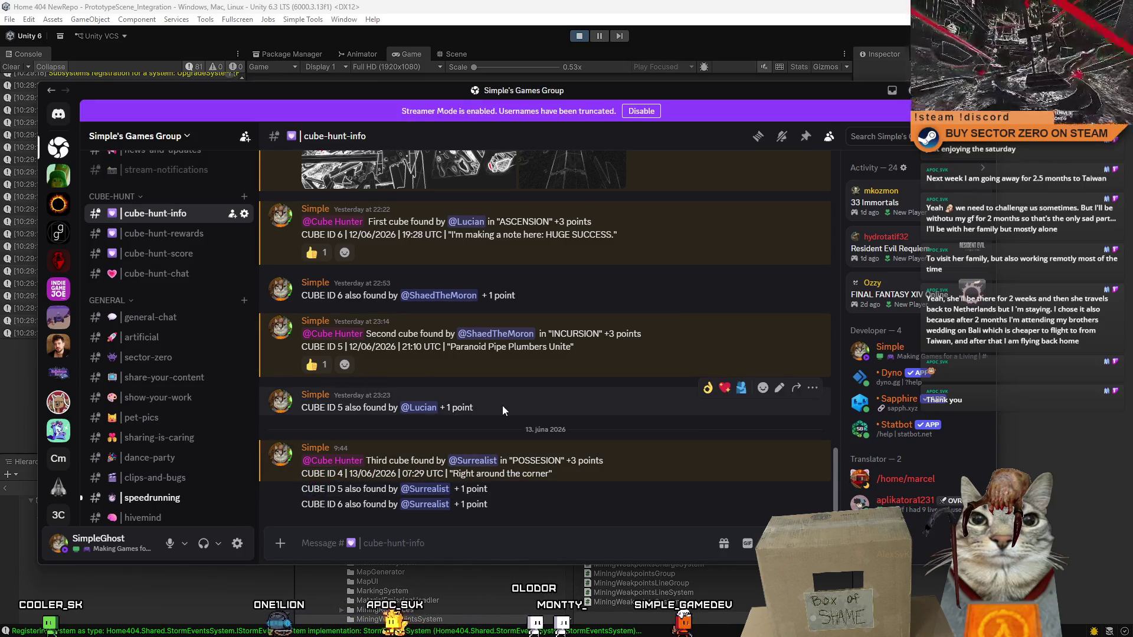
drag(535, 295, 301, 296)
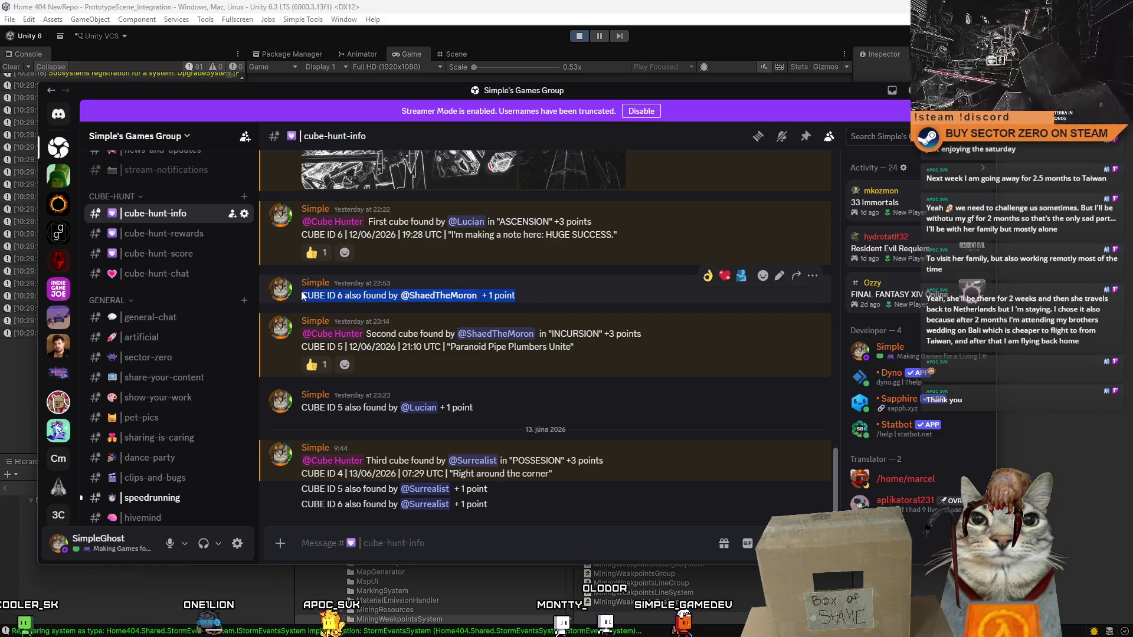
key(ctrl+c)
click(349, 542)
key(ctrl+v)
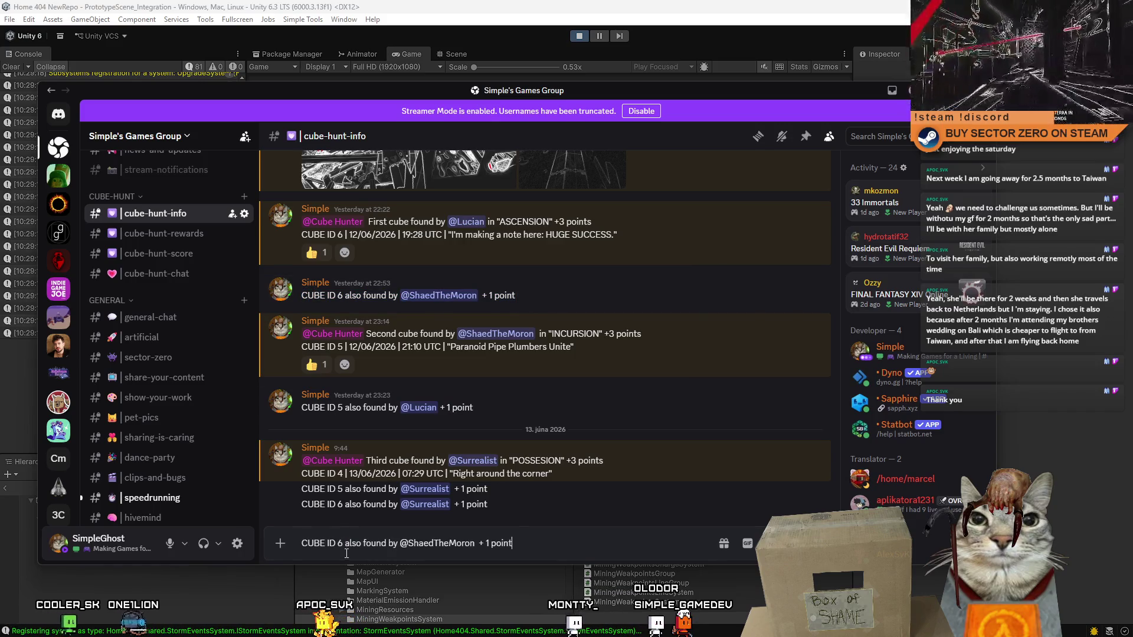
click(331, 543)
key(BackSpace)
text(4)
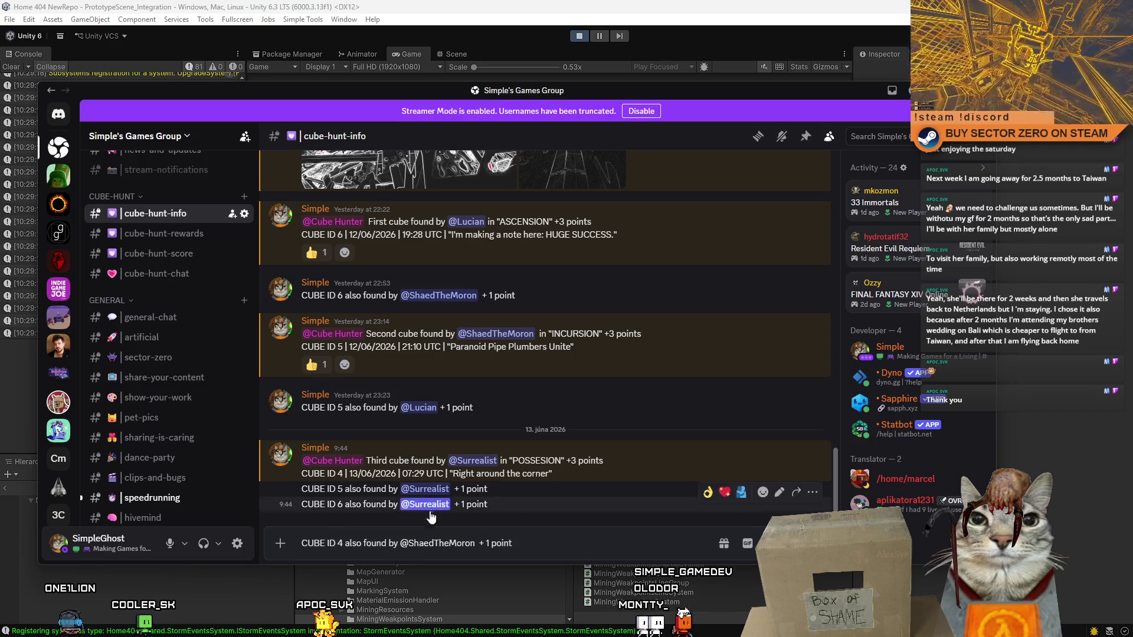
- Re-mention the credited player via autocomplete and send the CUBE ID 4 +1 point message
double_click(432, 544)
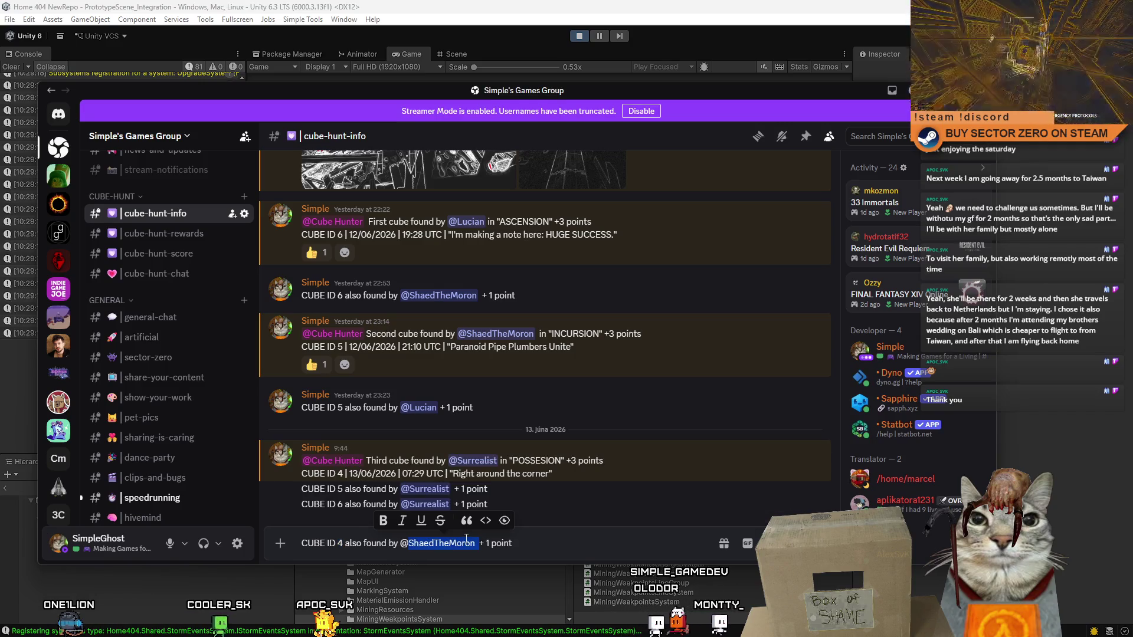
text(Sha)
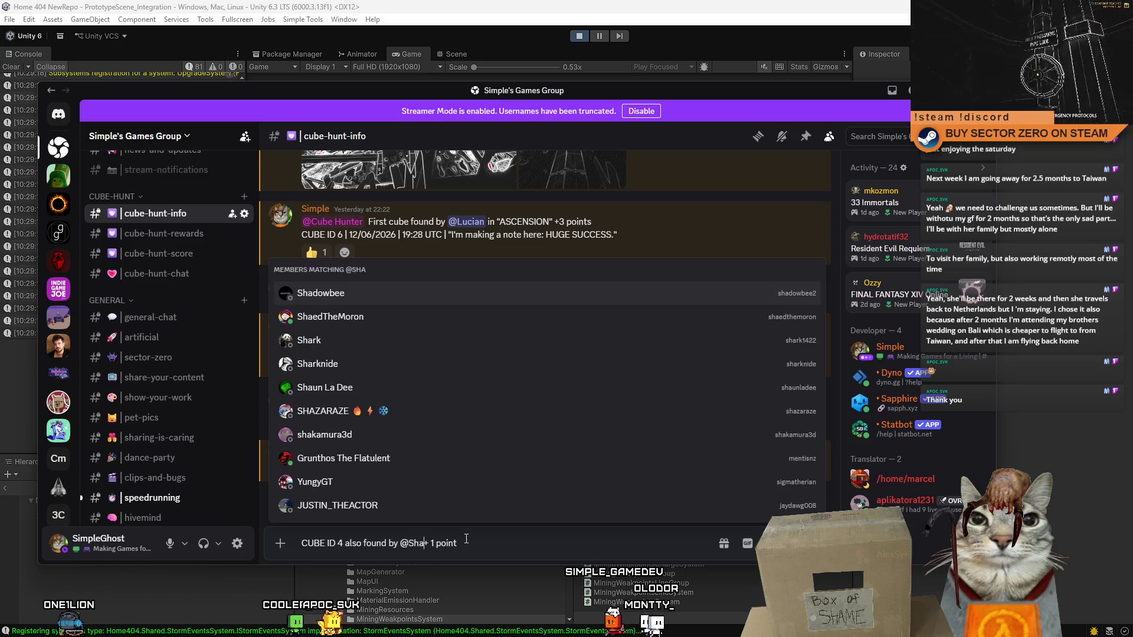
key(Down)
key(Return)
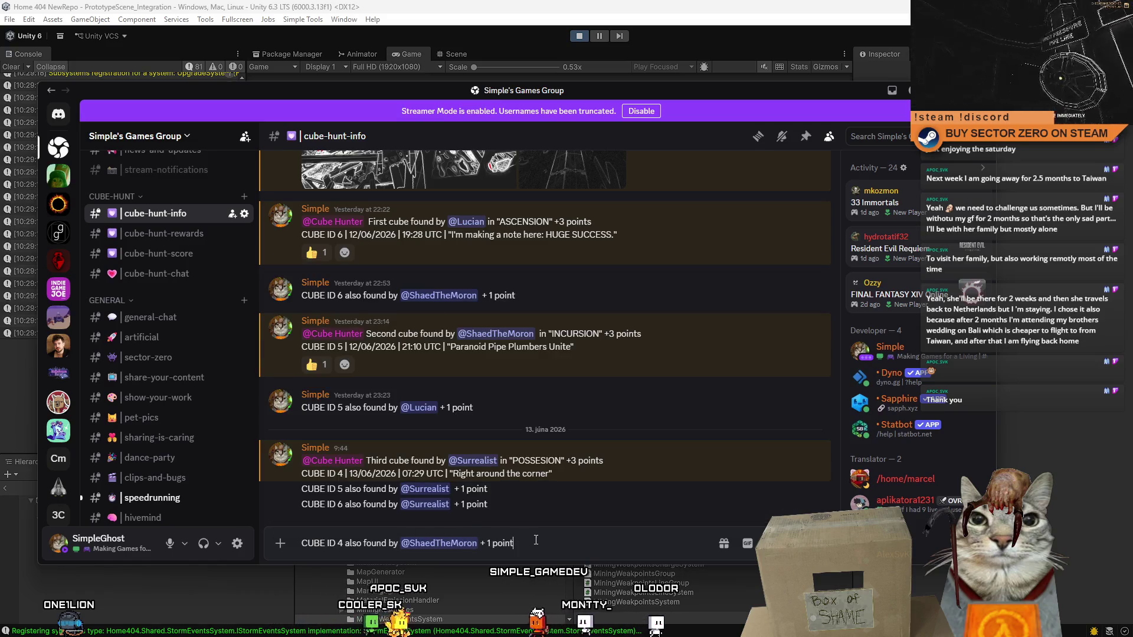
key(Return)
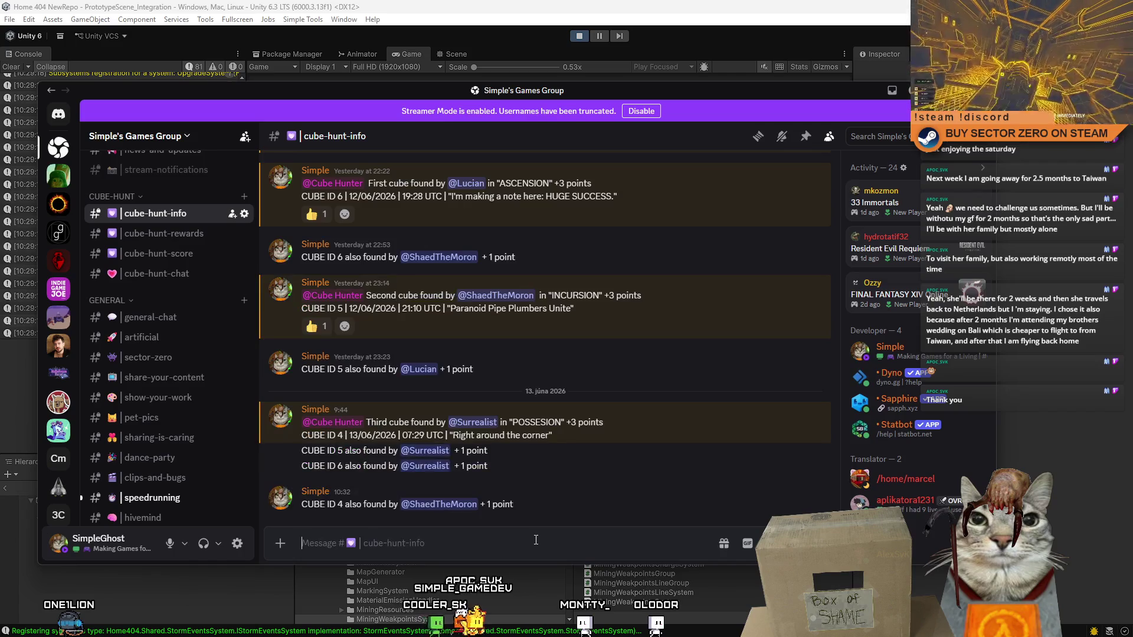
- Switch to #cube-hunt-score and view the CURRENT SCORE post of members' points earned and spent
scroll(507, 441, up, 2)
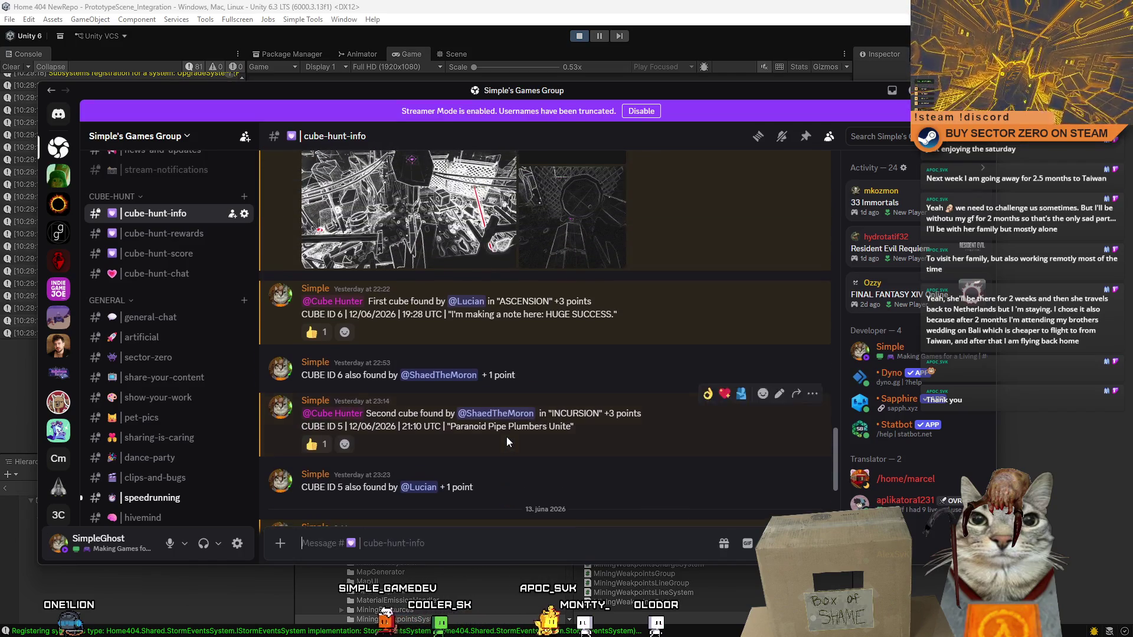
scroll(506, 441, up, 1)
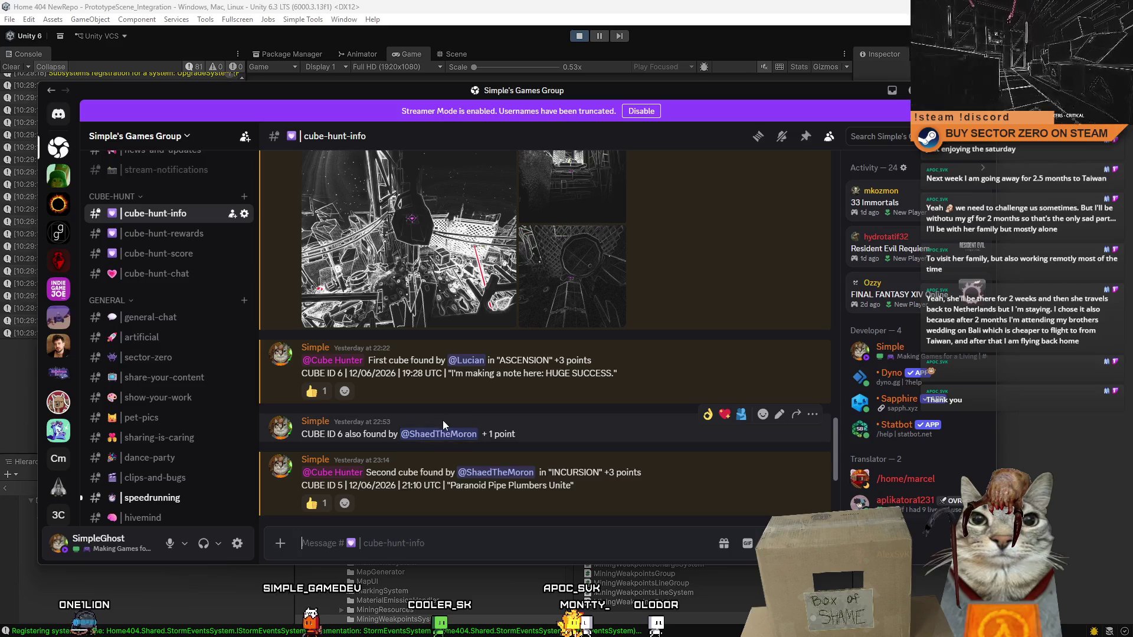
scroll(442, 420, up, 2)
scroll(442, 420, down, 5)
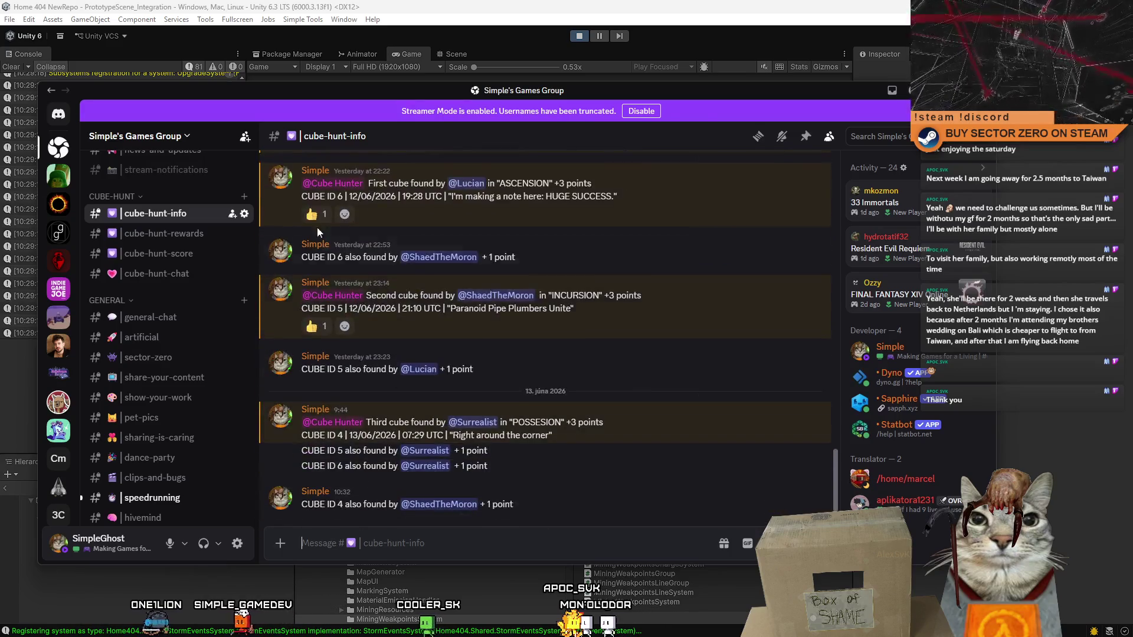
scroll(172, 319, down, 2)
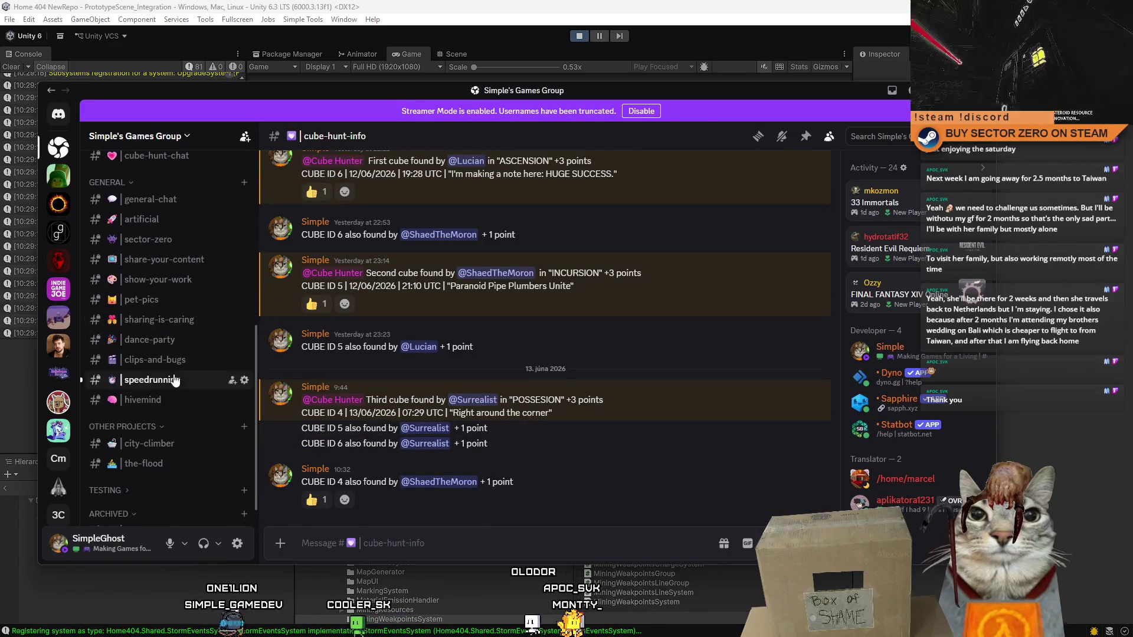
scroll(171, 330, up, 6)
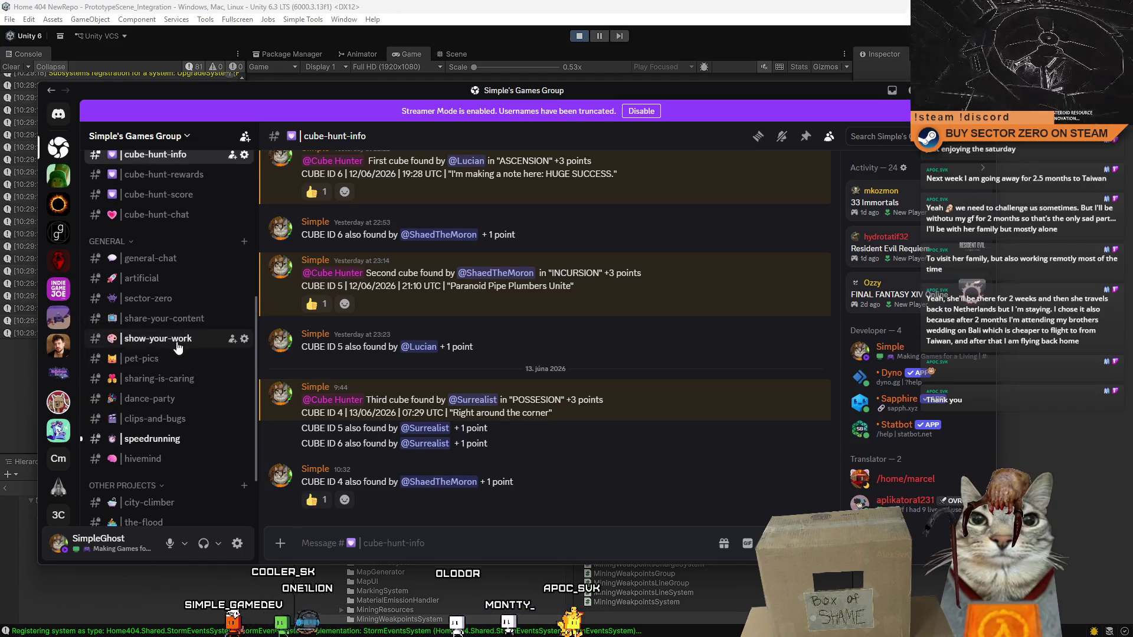
scroll(182, 360, down, 3)
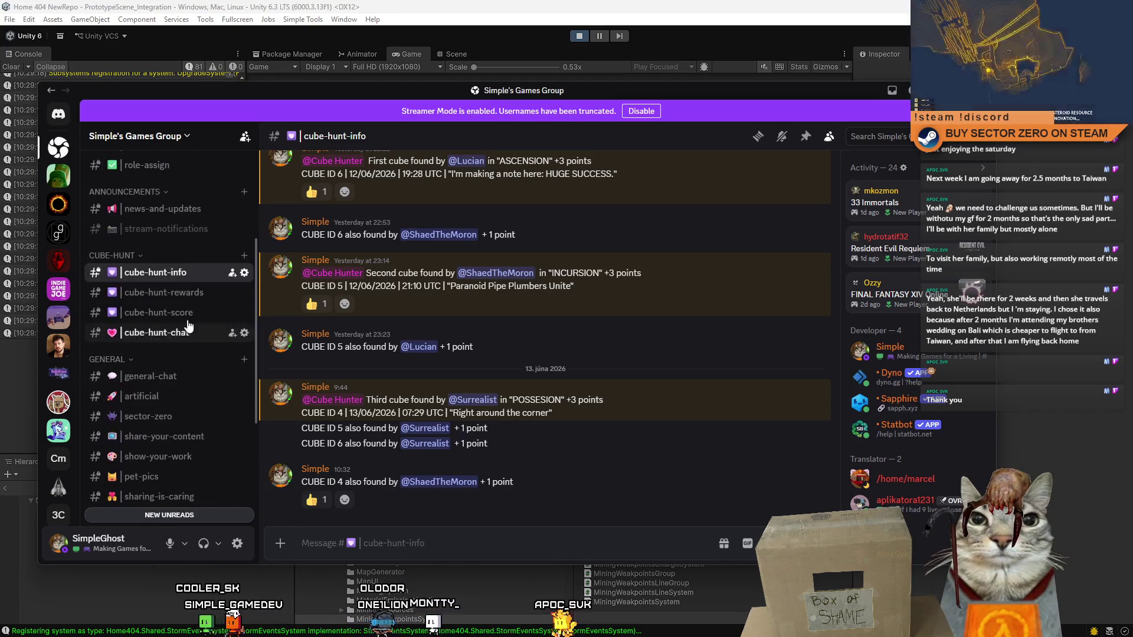
click(165, 312)
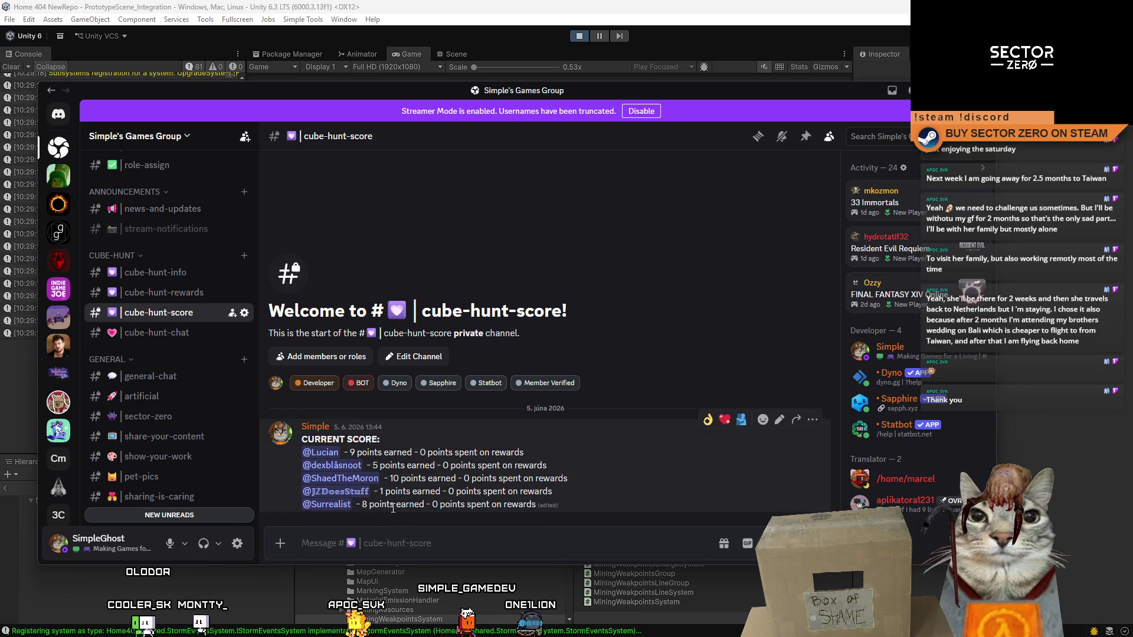
scroll(207, 277, down, 5)
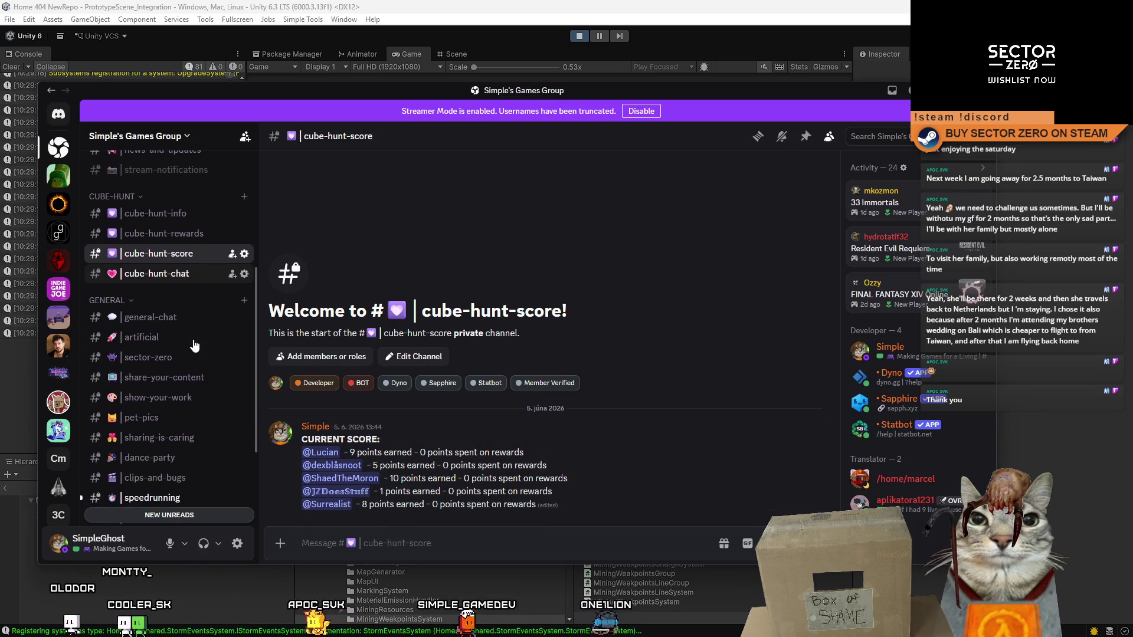
- Read #speedrunning's auto splitter question and the Sector Zero Any% 8:32.04 personal-best post
click(154, 357)
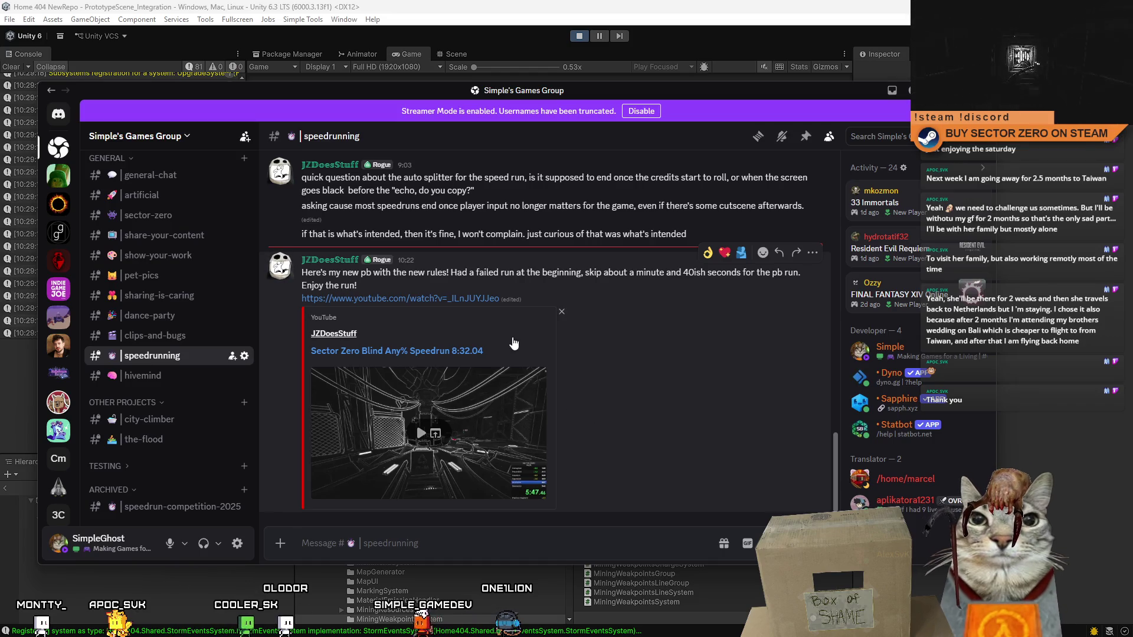
scroll(513, 349, up, 5)
scroll(618, 372, down, 3)
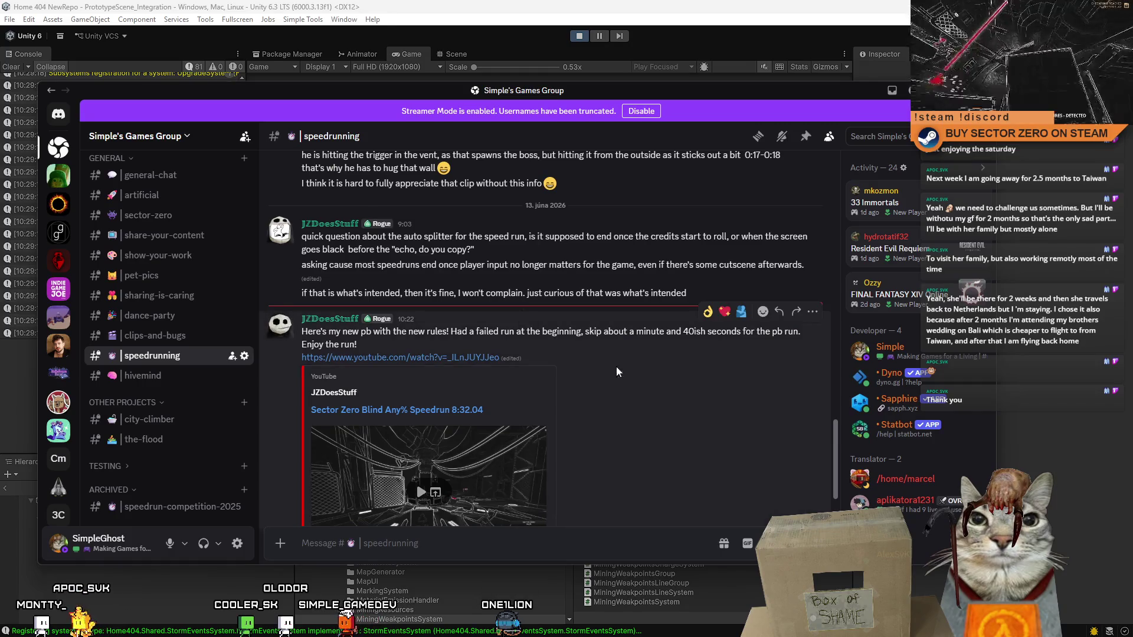
scroll(618, 372, down, 2)
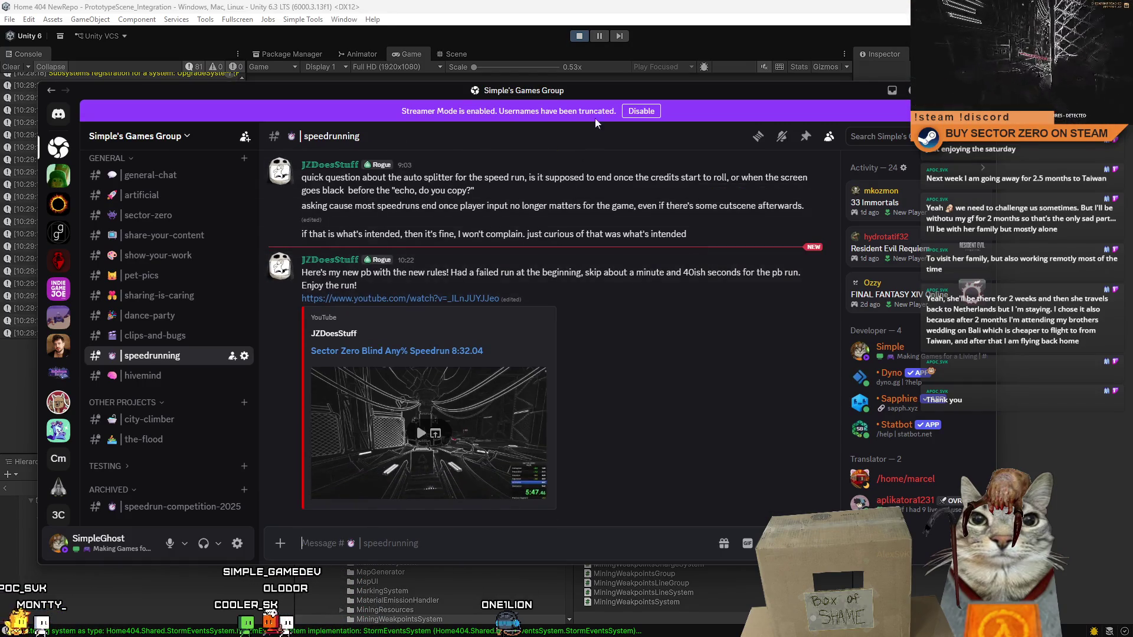
drag(596, 90, 603, 91)
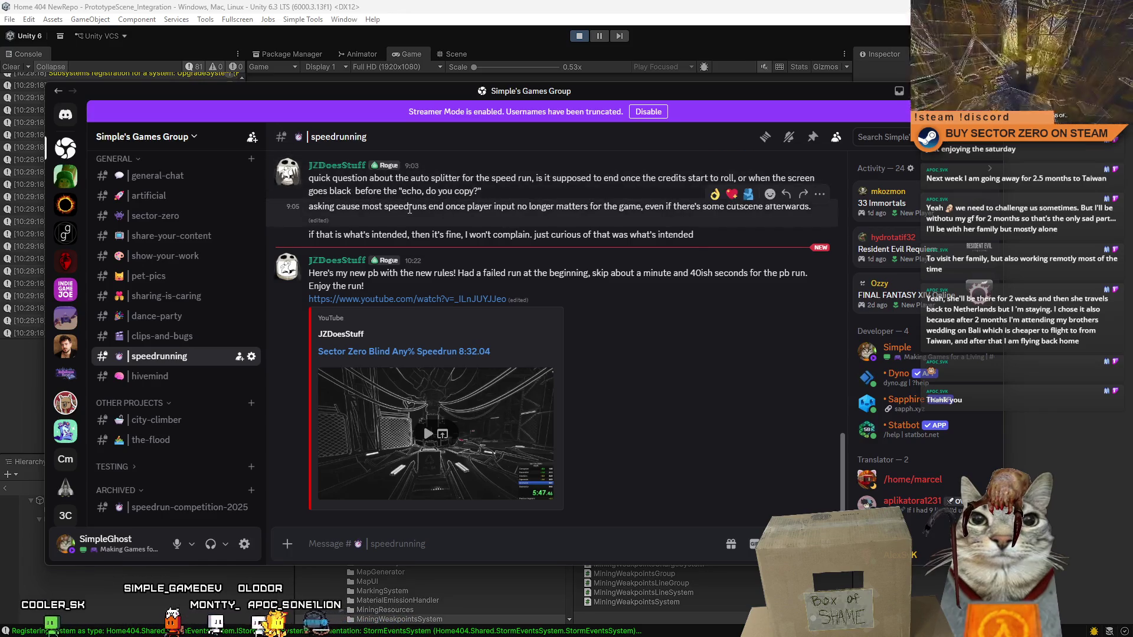
drag(410, 209, 811, 208)
click(710, 230)
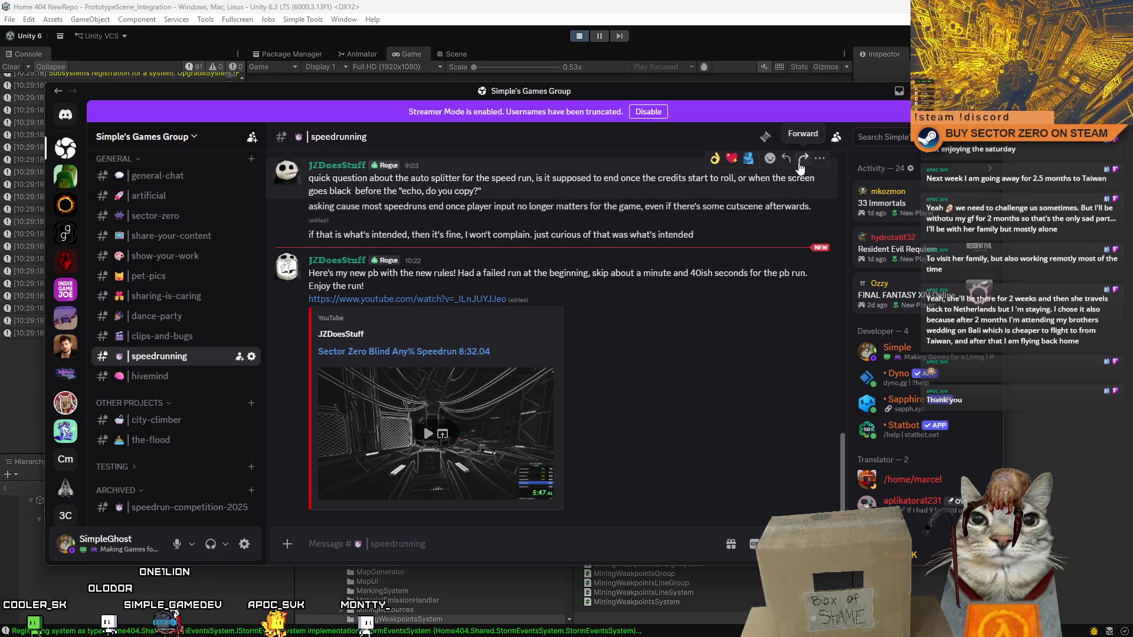
- Reply to the auto splitter question: it watches "Level ID", which changes only on level load
click(786, 158)
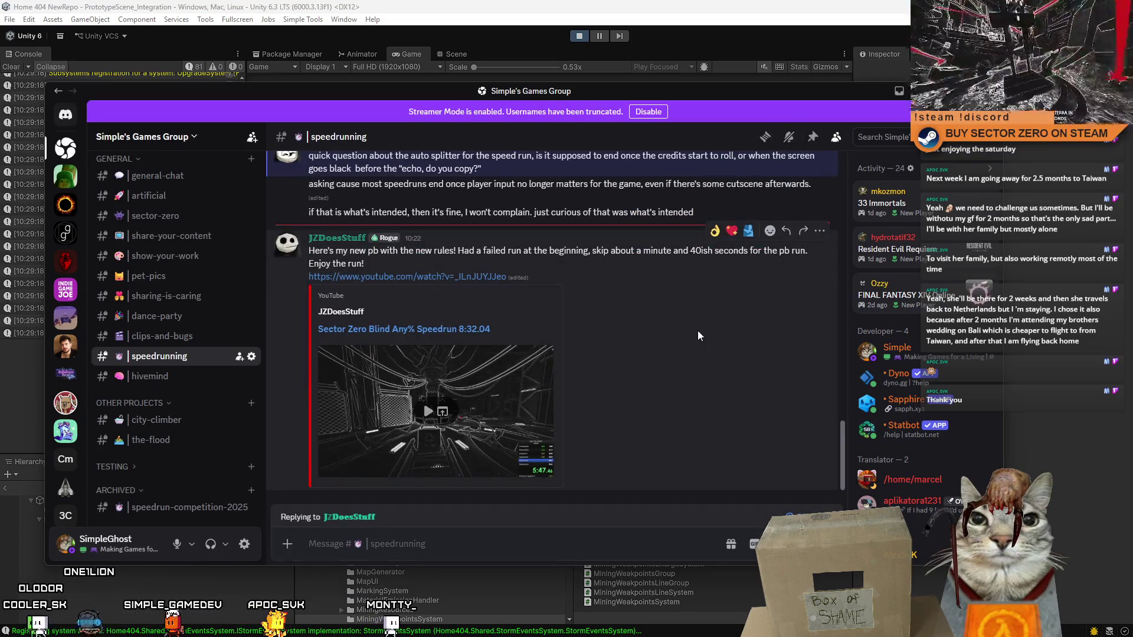
text(tbh)
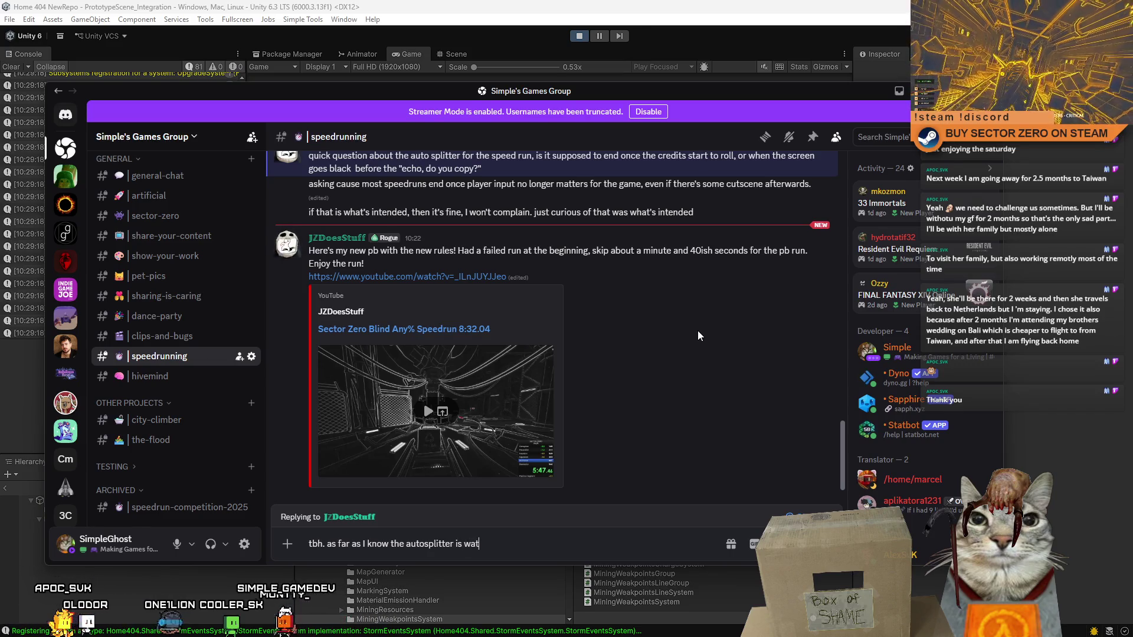
text(ching "L)
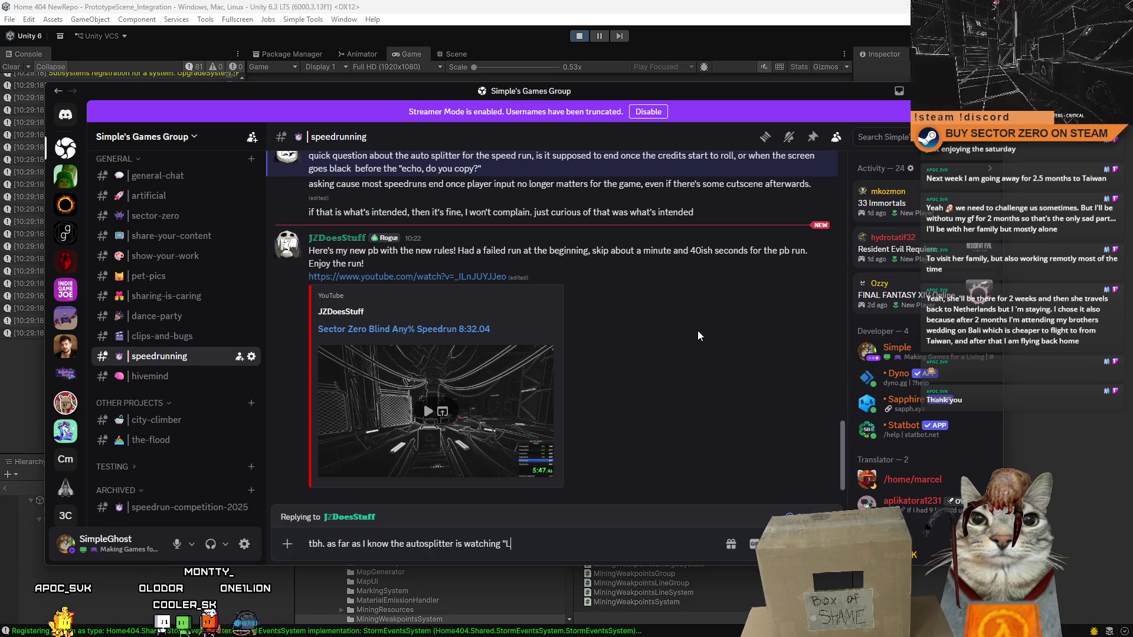
text(evel ID" , this chan)
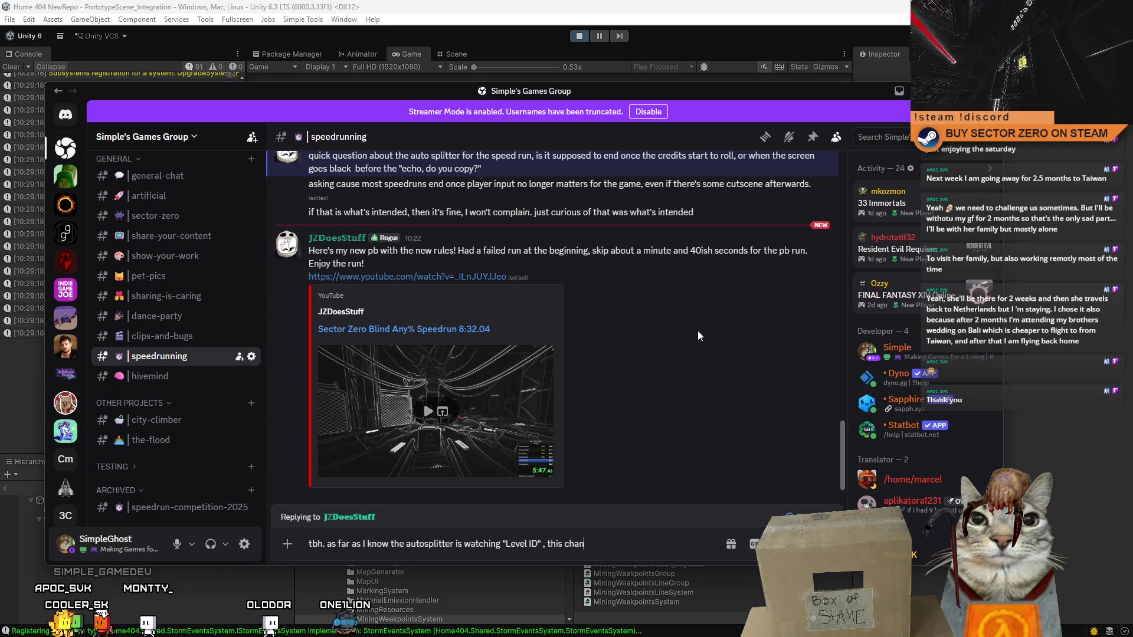
key(BackSpace)
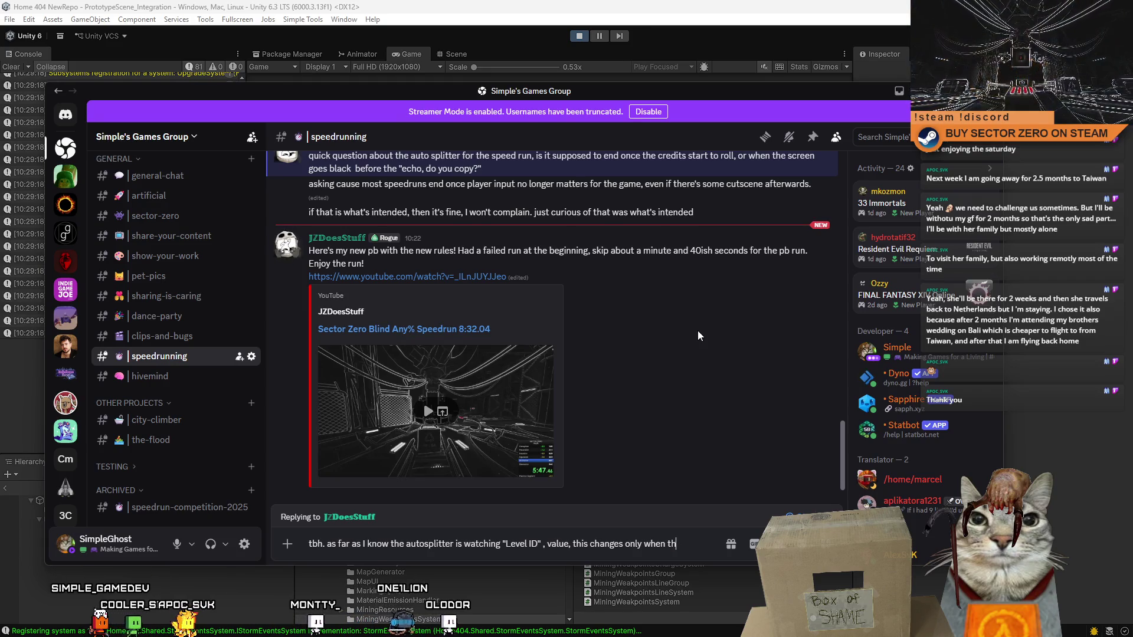
text(w level)
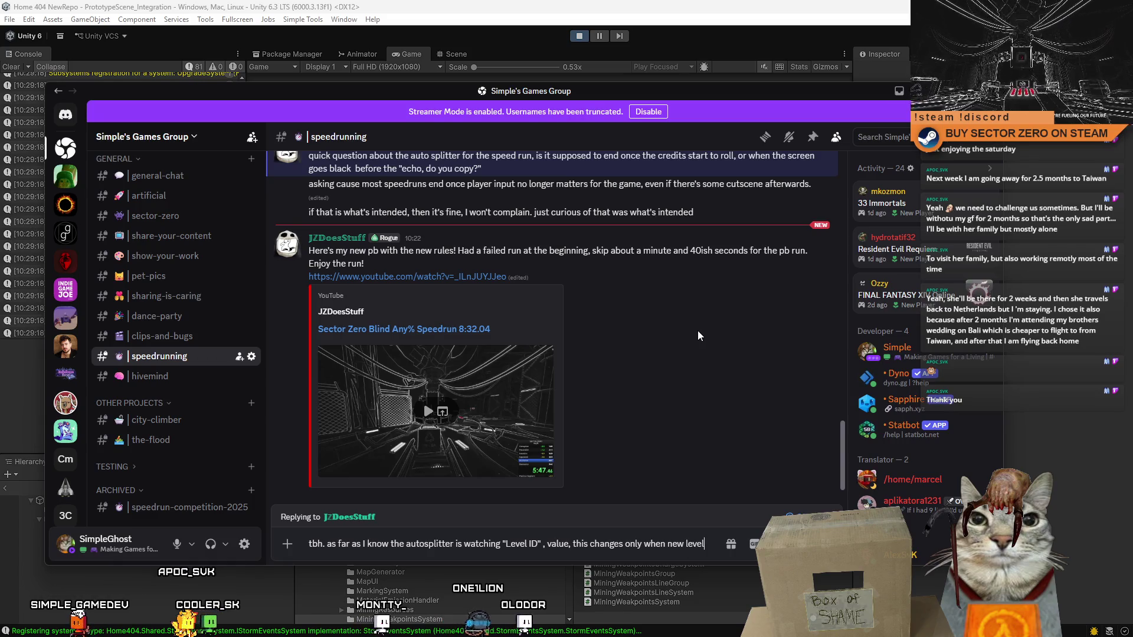
text( is loaded. So)
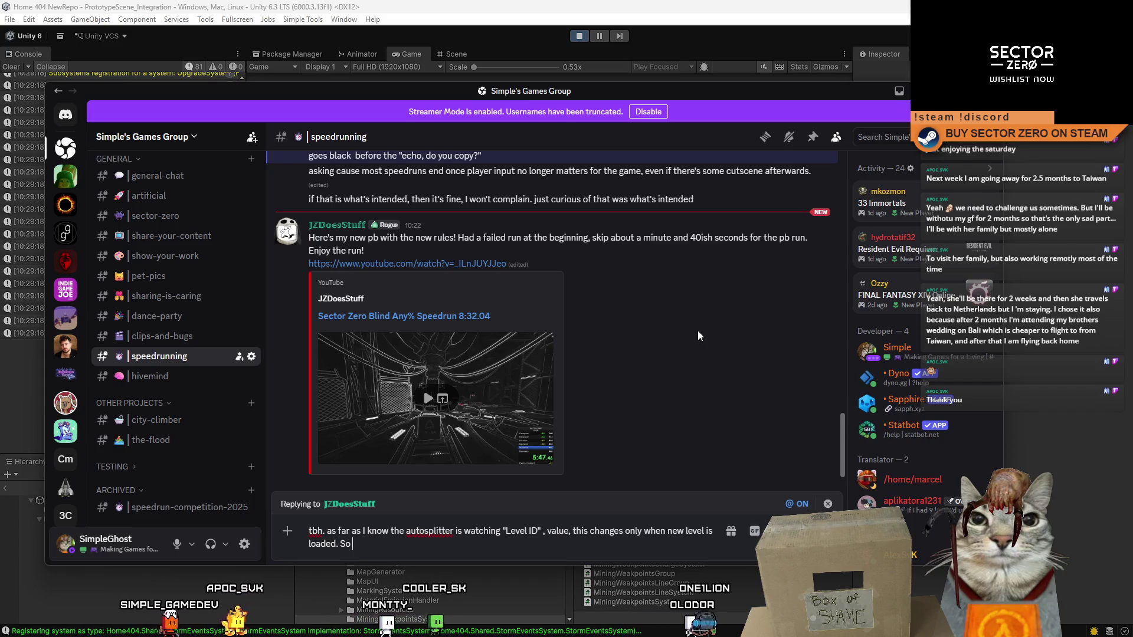
key(BackSpace)
key(BackSpace)
key(BackSpace)
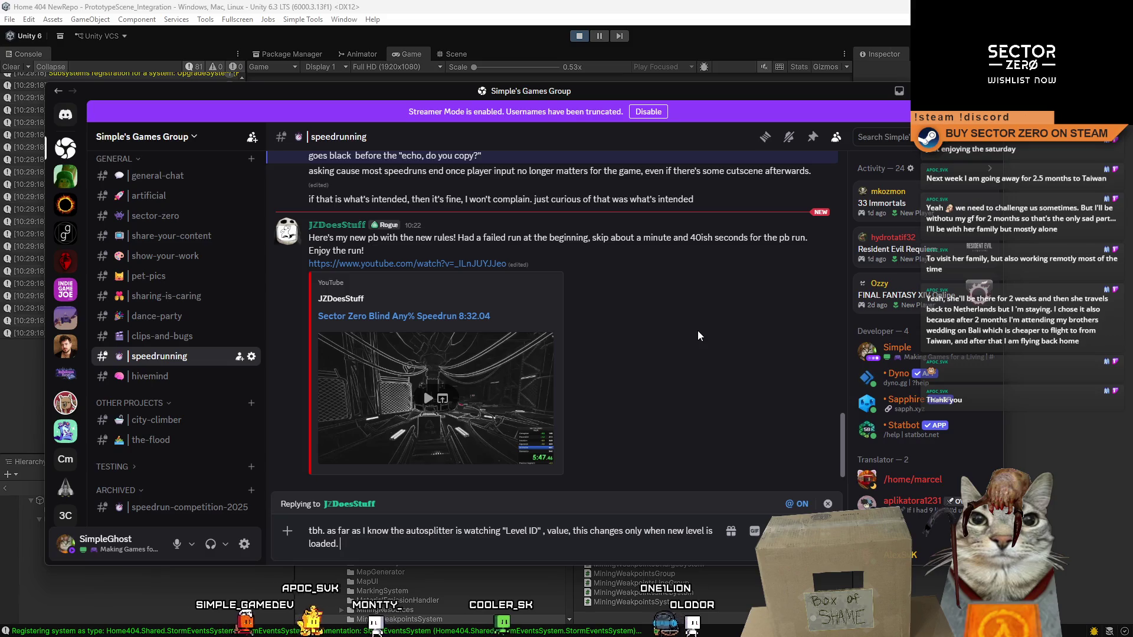
- Add that the timer stops on the credits scene, skips loads, so machine speed doesn't matter
text(, so that's why)
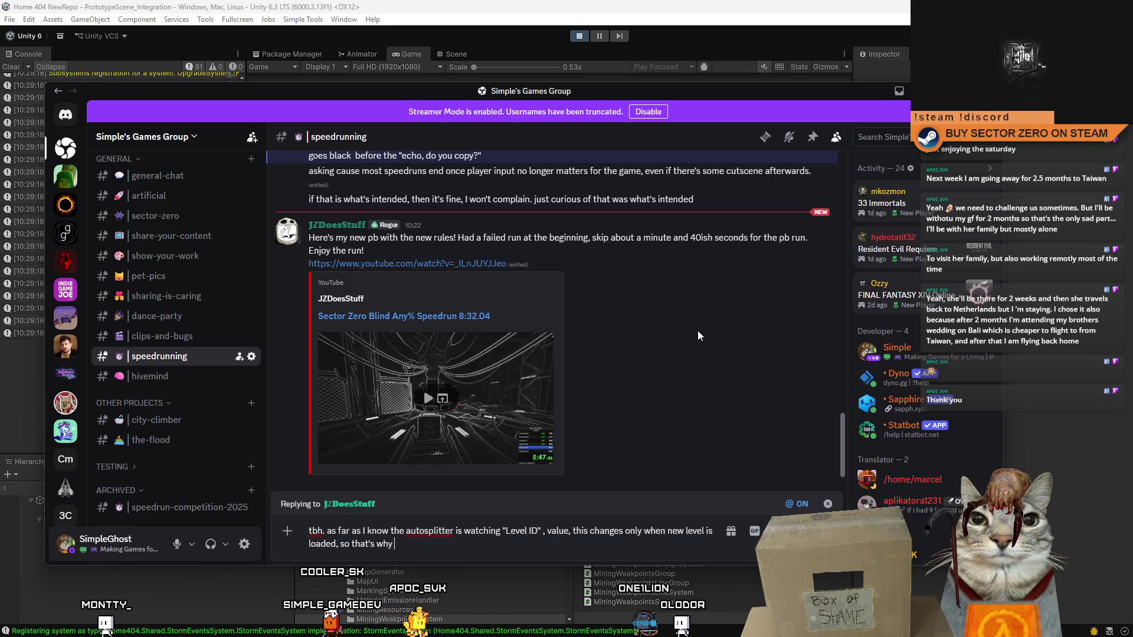
key(BackSpace)
key(BackSpace)
key(BackSpace)
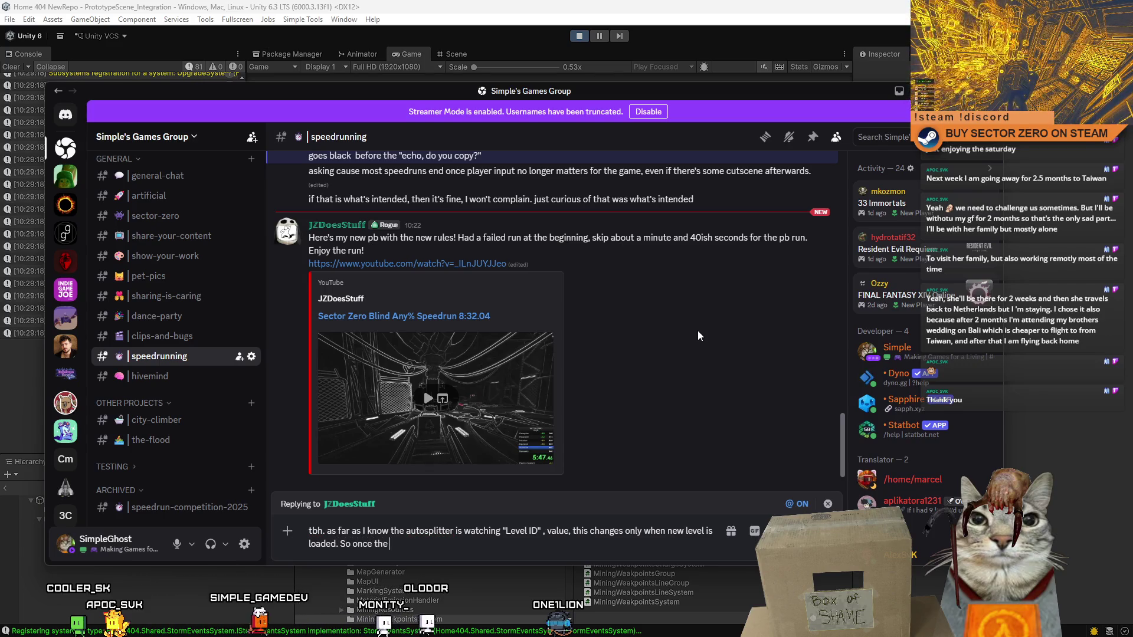
text(cene )
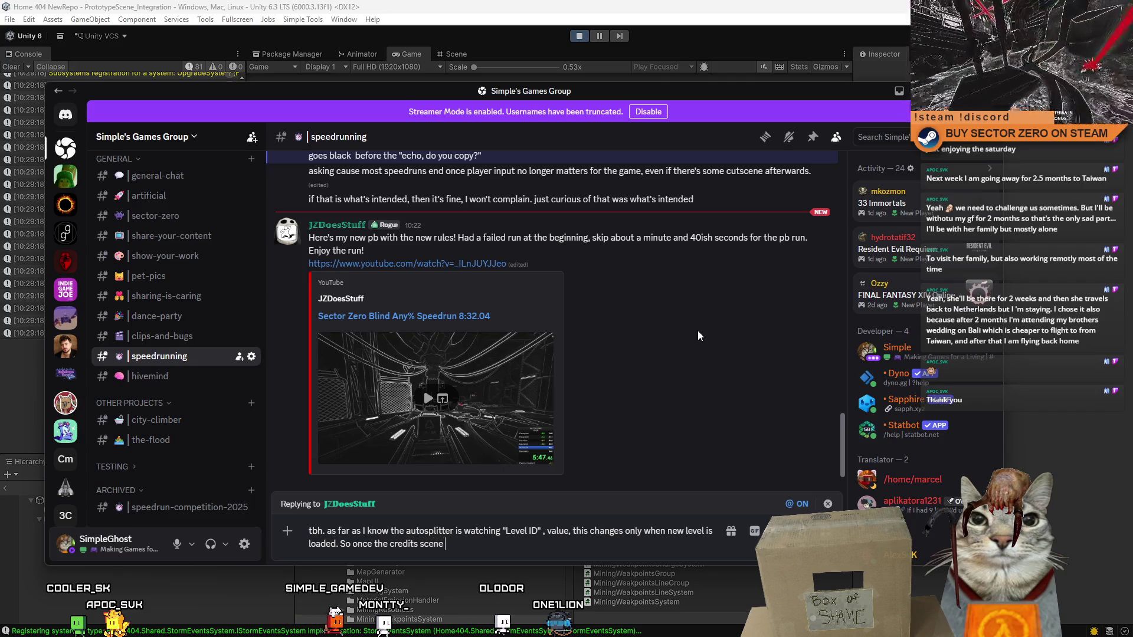
text(gets lo)
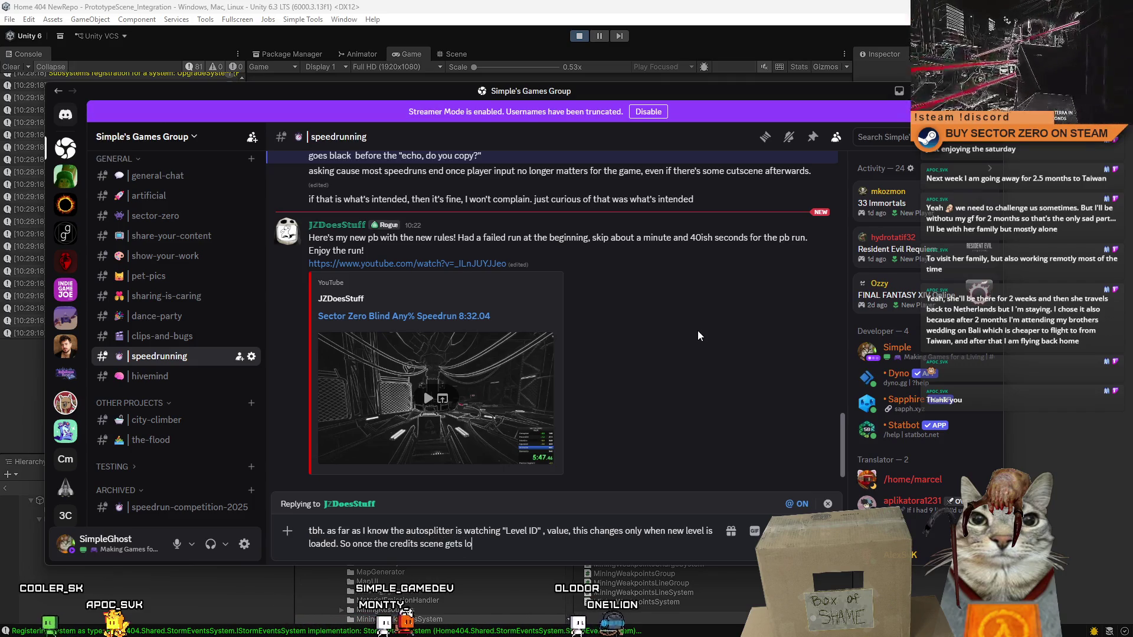
text(aded ,autos)
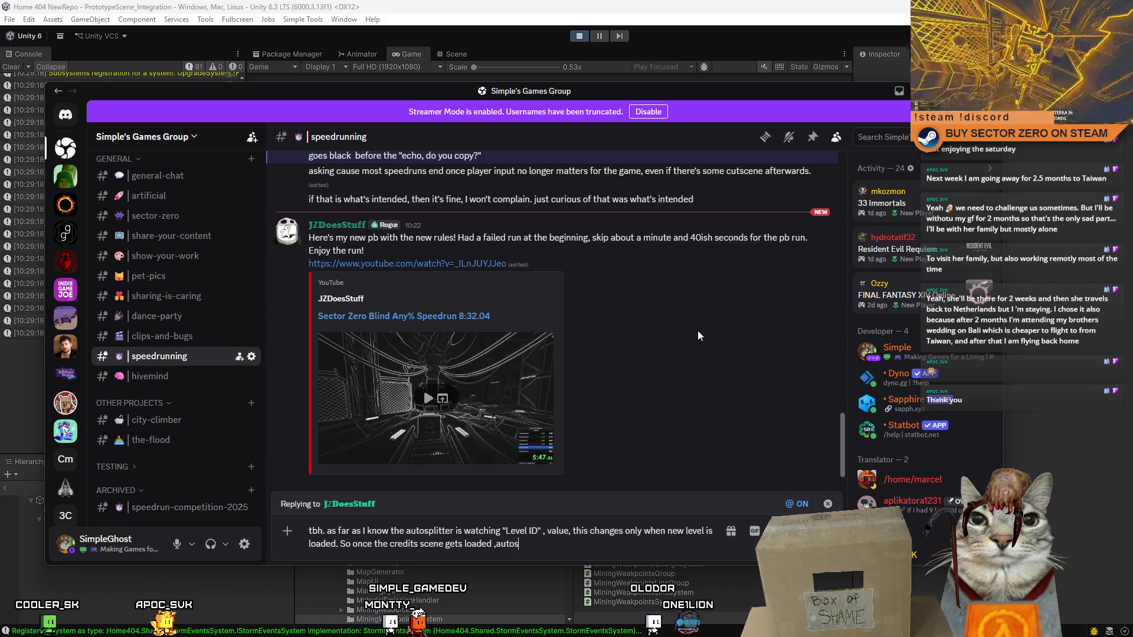
text(plitter regis)
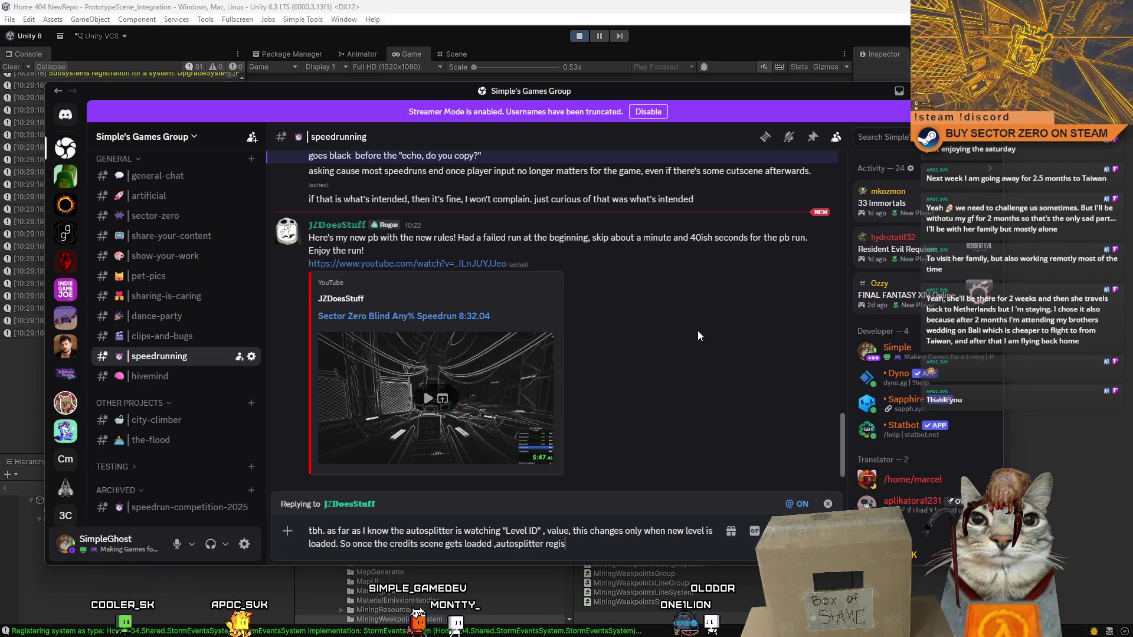
text(ters it )
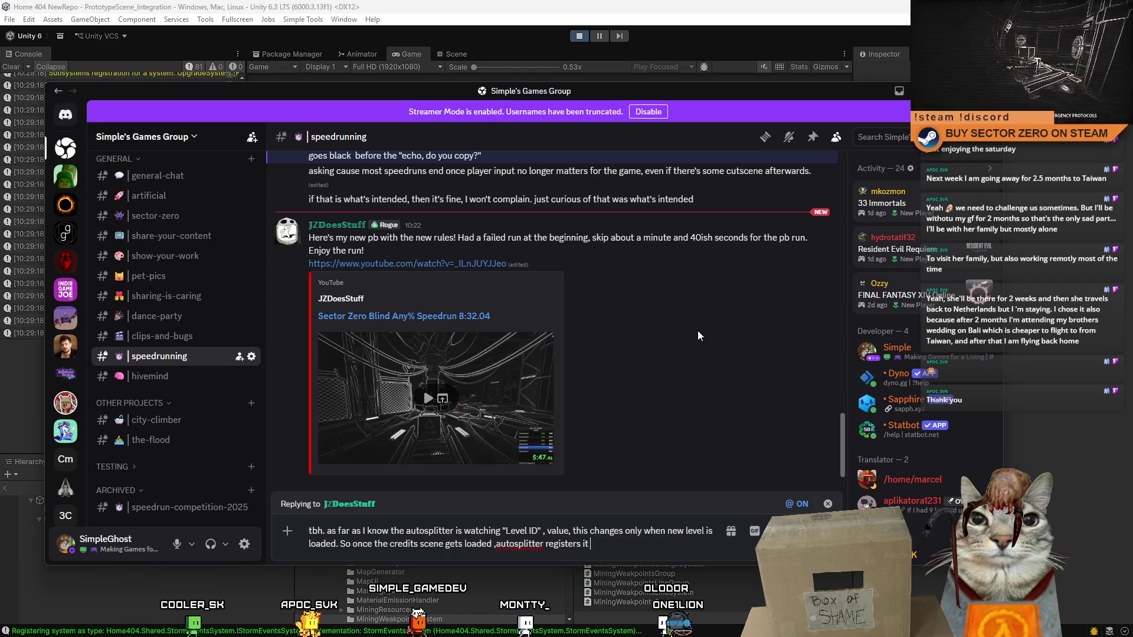
text(and stops)
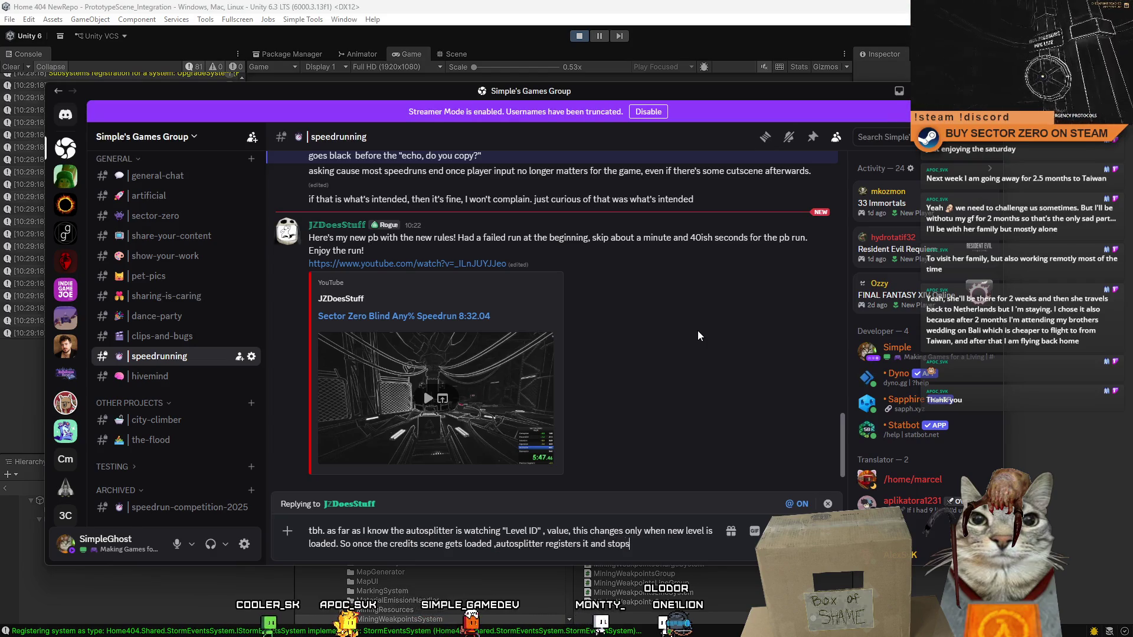
text( the timer on )
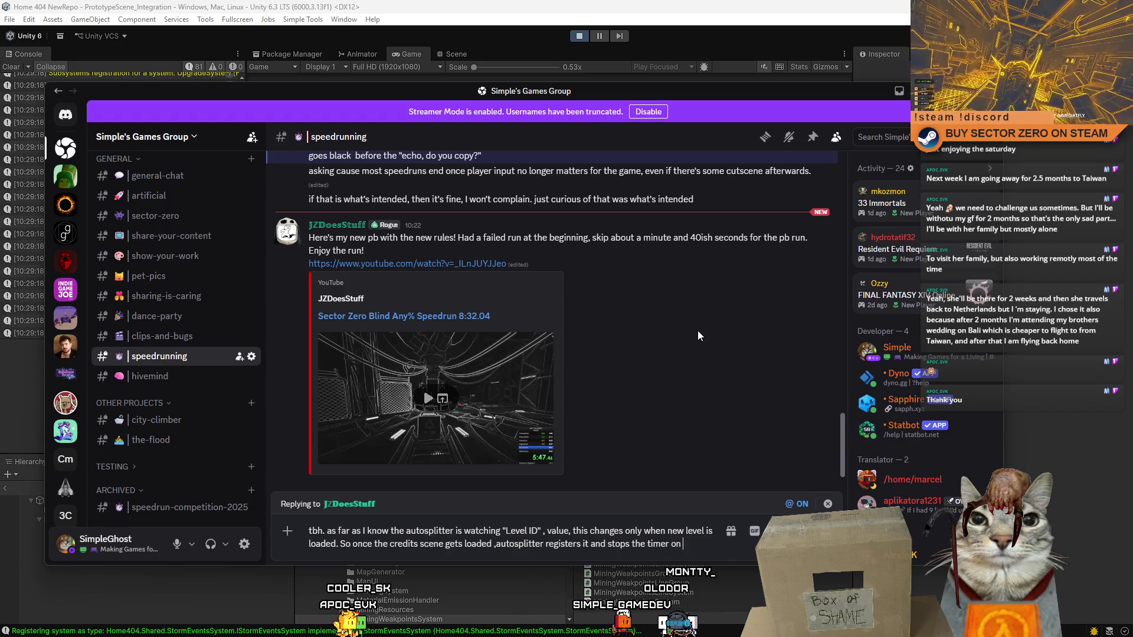
text(that exact frame. Also timer)
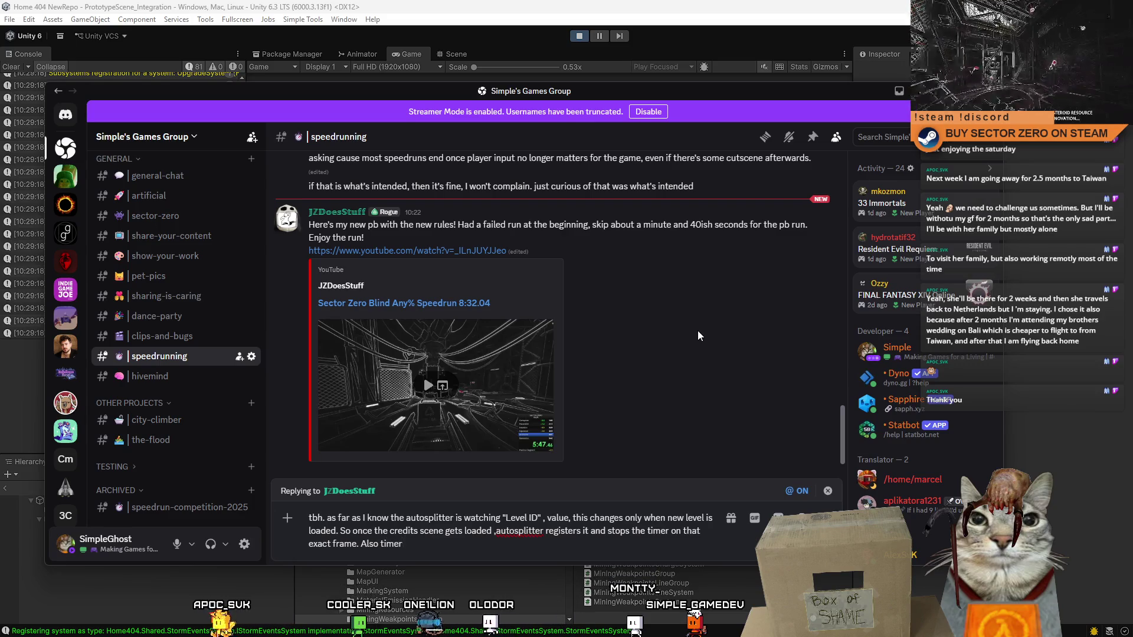
text(is)
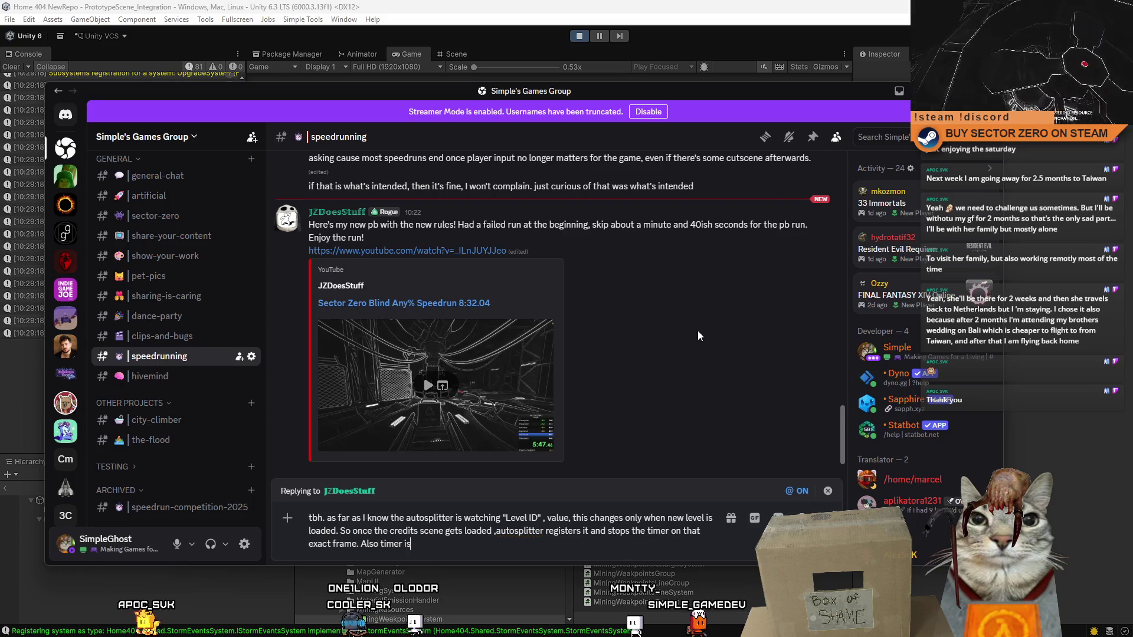
text( not running during loads )
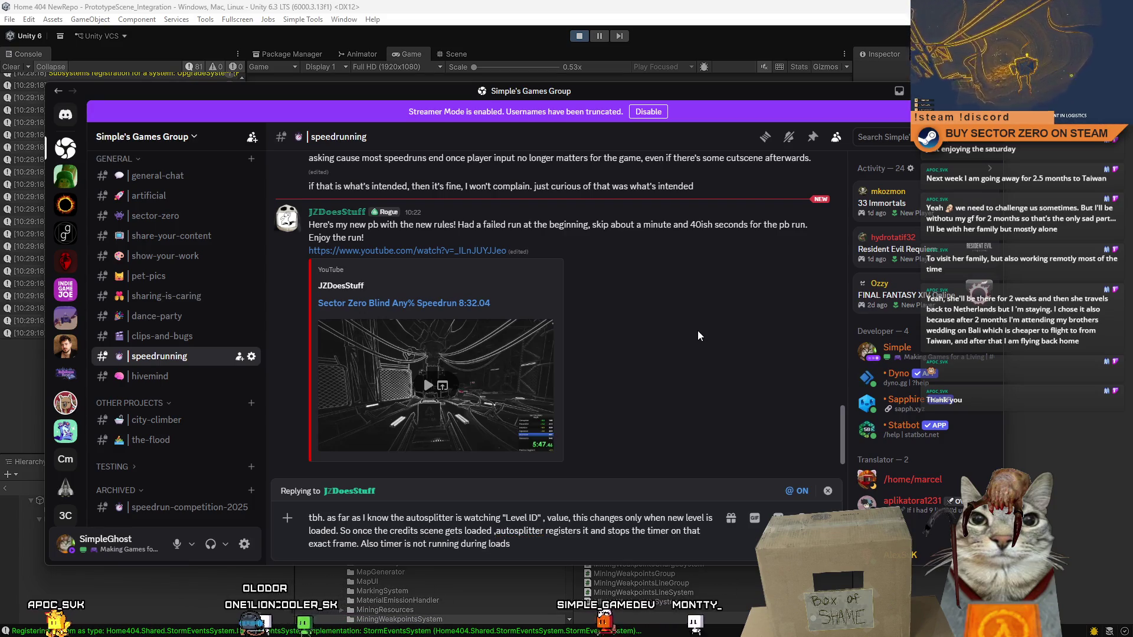
text(as )
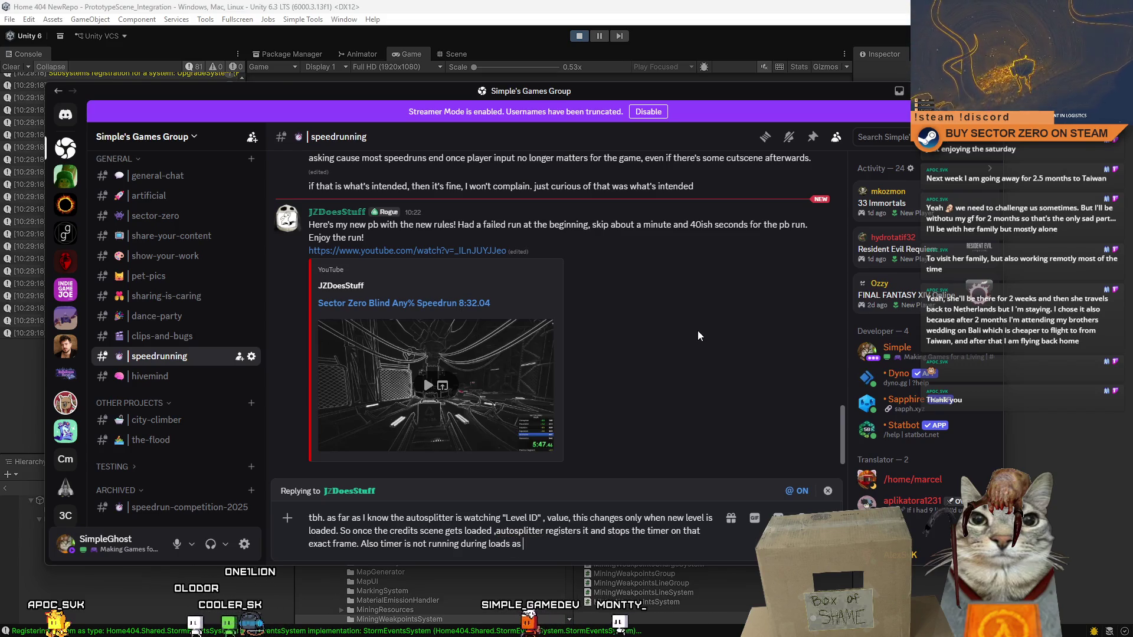
text(far as I know, so it shouldn't create )
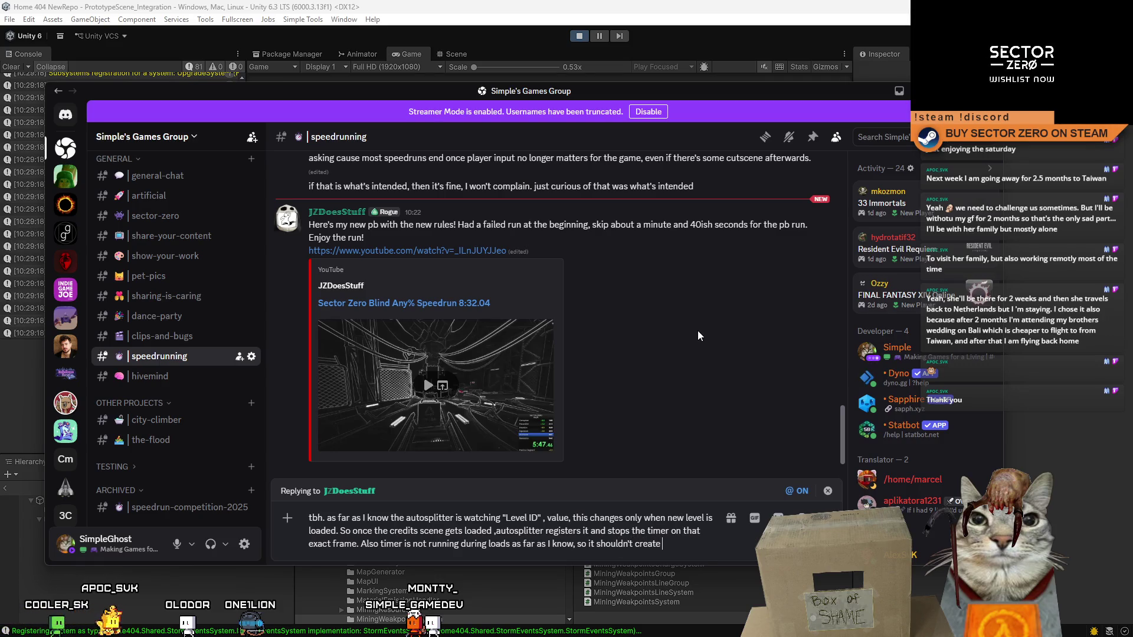
key(BackSpace)
key(BackSpace)
key(BackSpace)
key(BackSpace)
key(BackSpace)
key(BackSpace)
key(BackSpace)
text(make a difference)
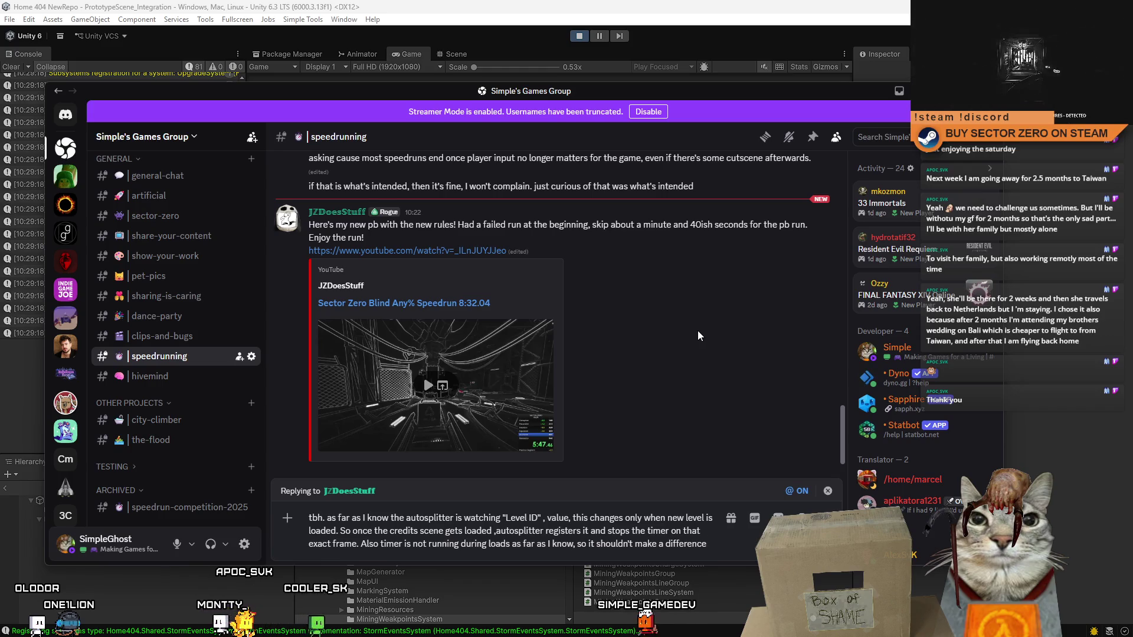
text(on slower/fas)
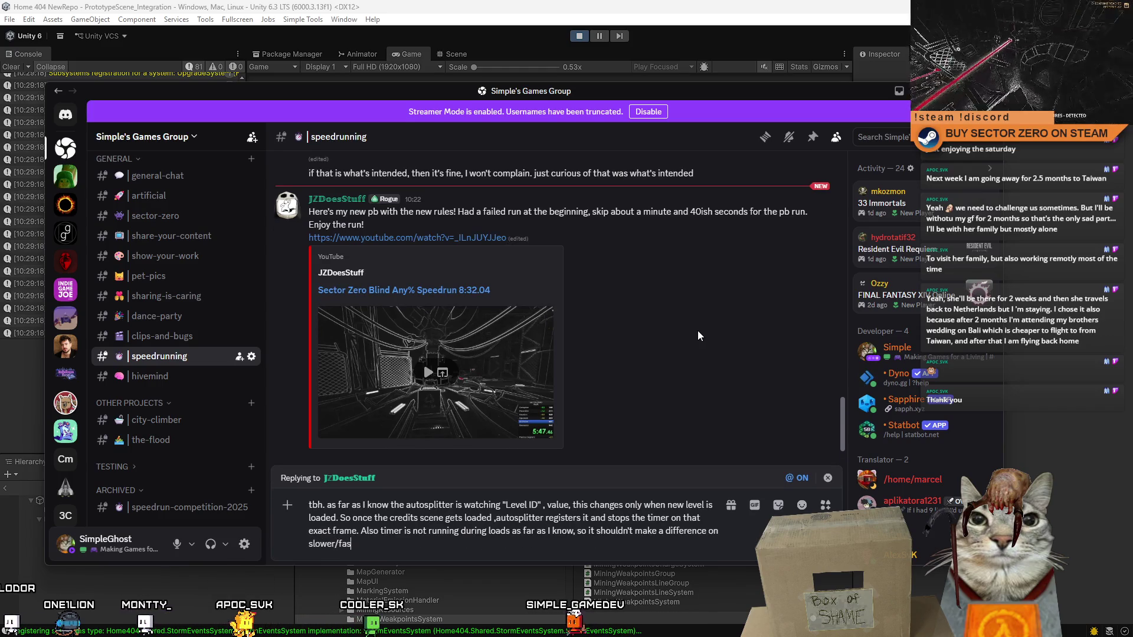
key(BackSpace)
key(BackSpace)
text(pcs)
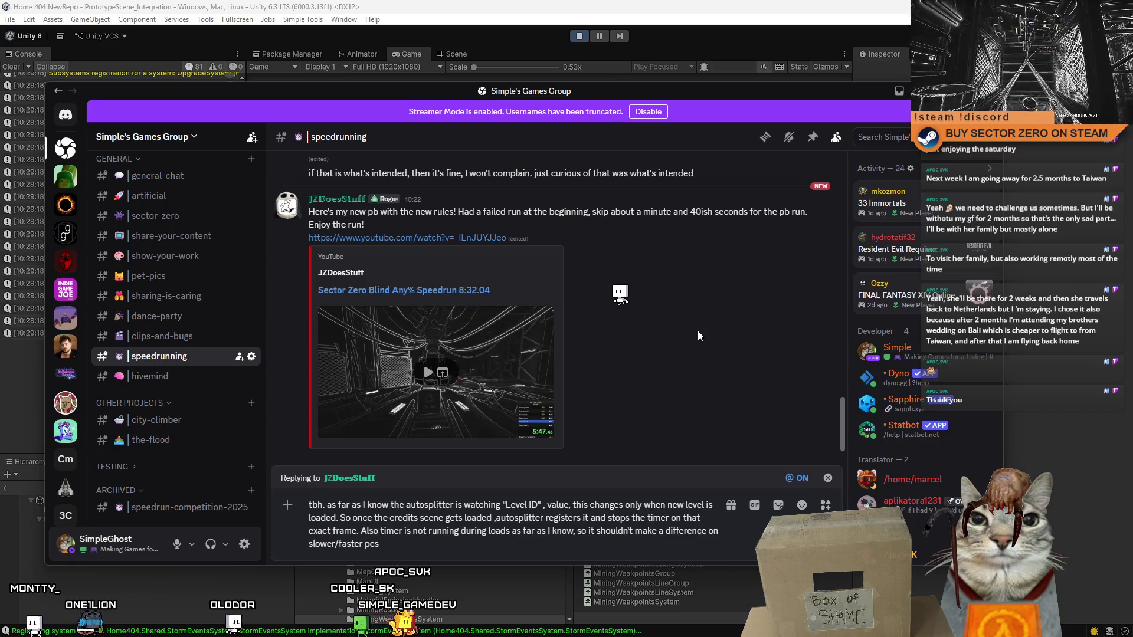
key(BackSpace)
key(BackSpace)
key(BackSpace)
text(machi)
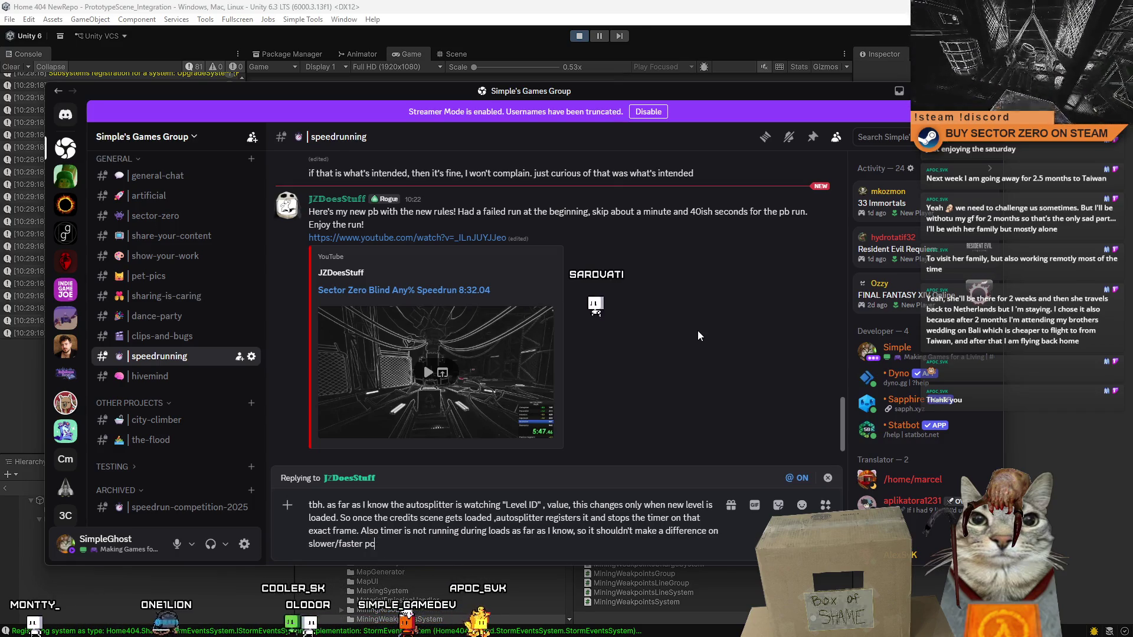
text(nes)
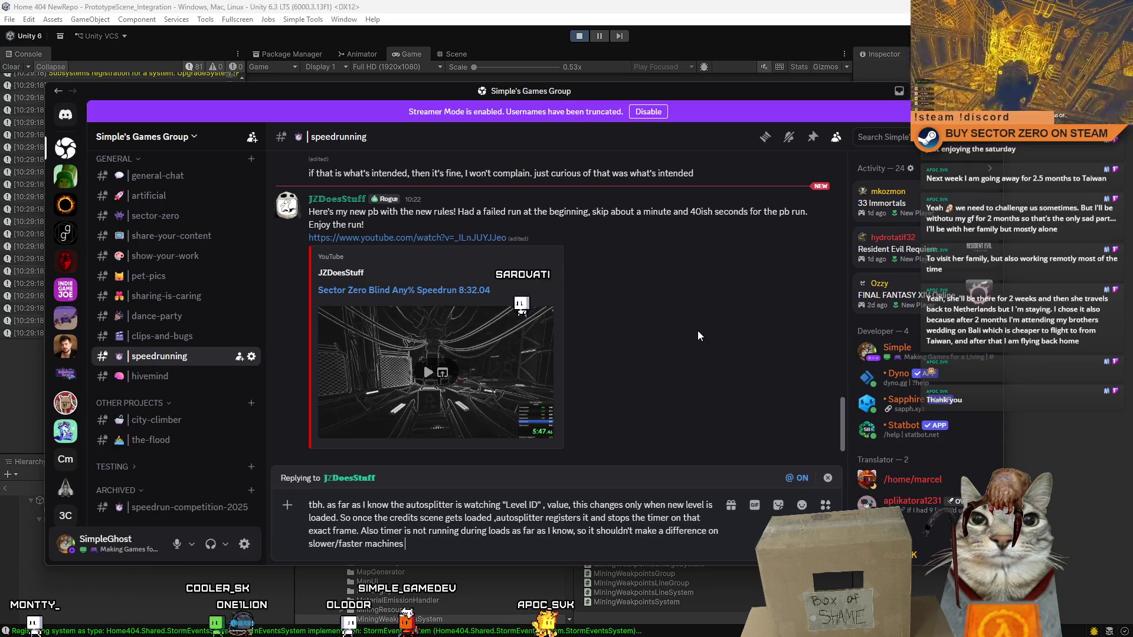
- Insert '+ internal timer' after 'value' and send the reply
key(Up)
key(Up)
key(Up)
key(Right)
key(Right)
key(Right)
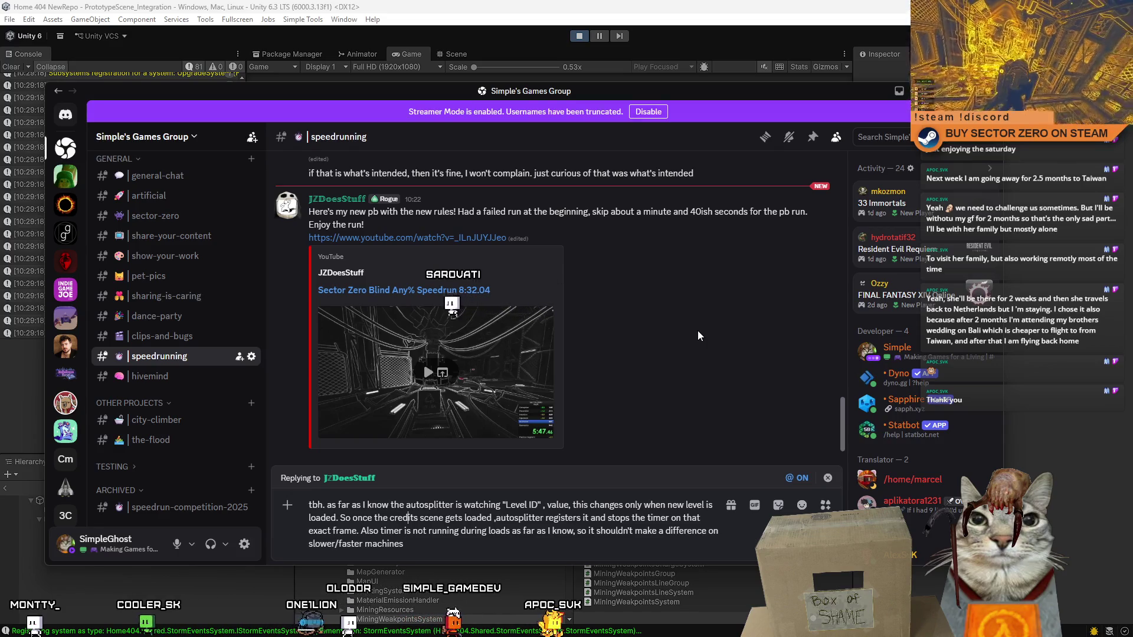
key(Right)
key(Right)
key(Right)
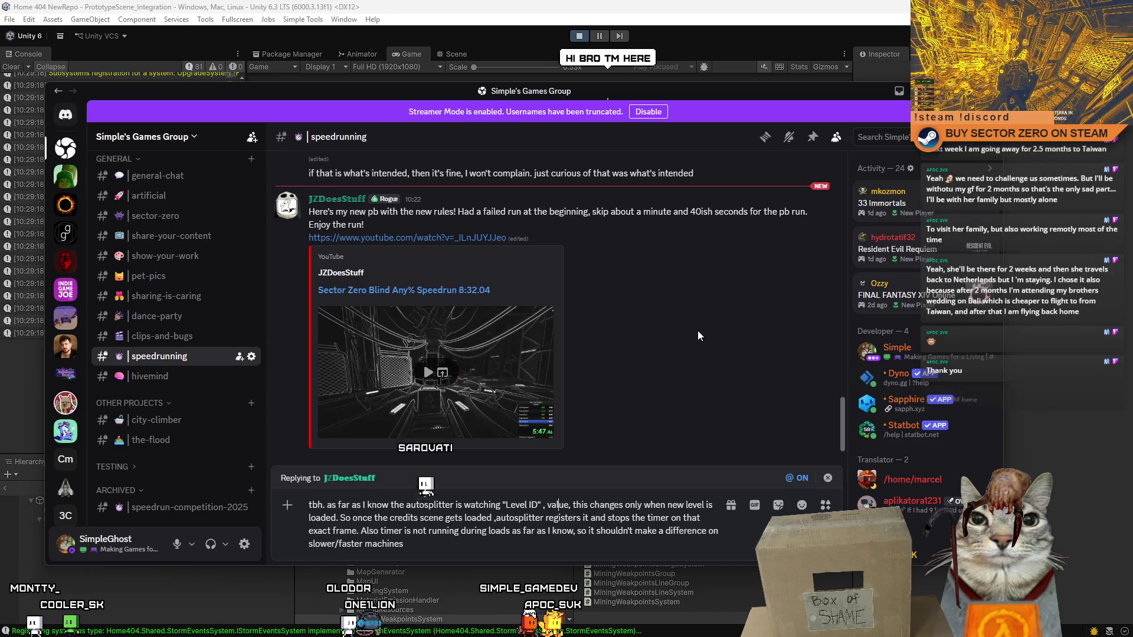
text(+)
text( internal time)
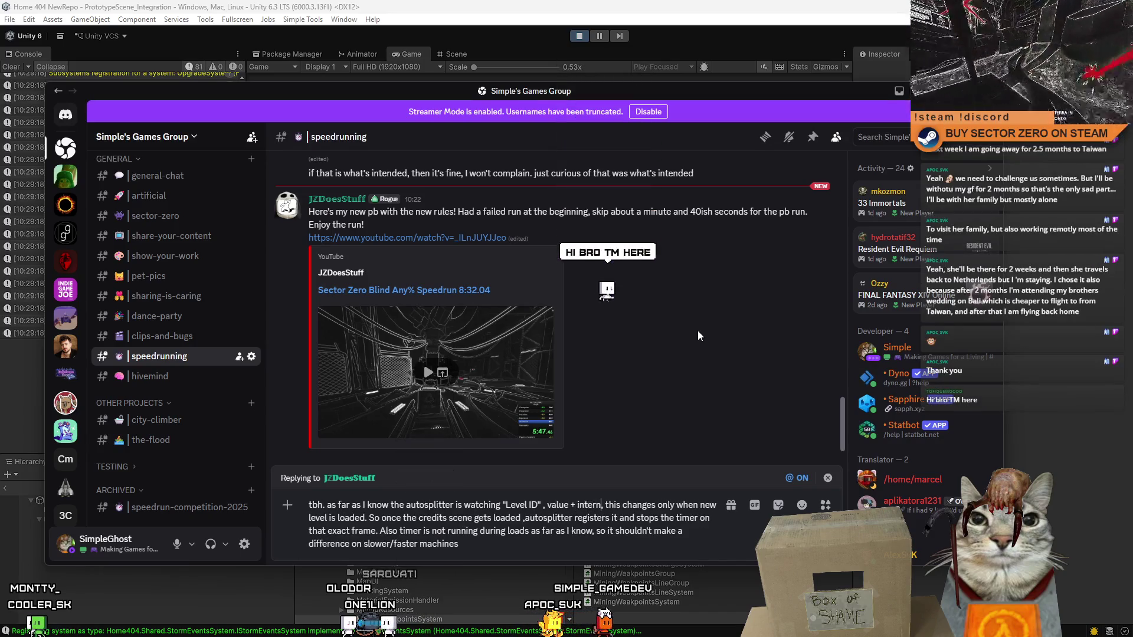
text(r)
key(Return)
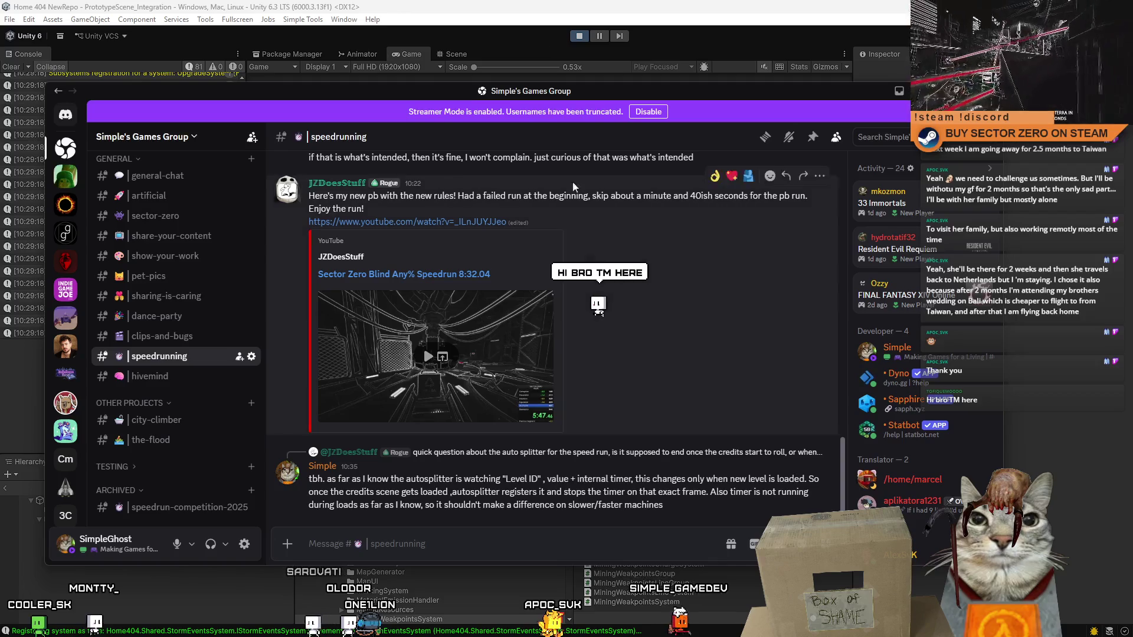
- Move Discord aside and return to Unity's Game view showing the Drift Miners welcome text
mouse_move(450, 95)
mouse_down()
mouse_move(330, 115)
mouse_move(0, 228)
mouse_up()
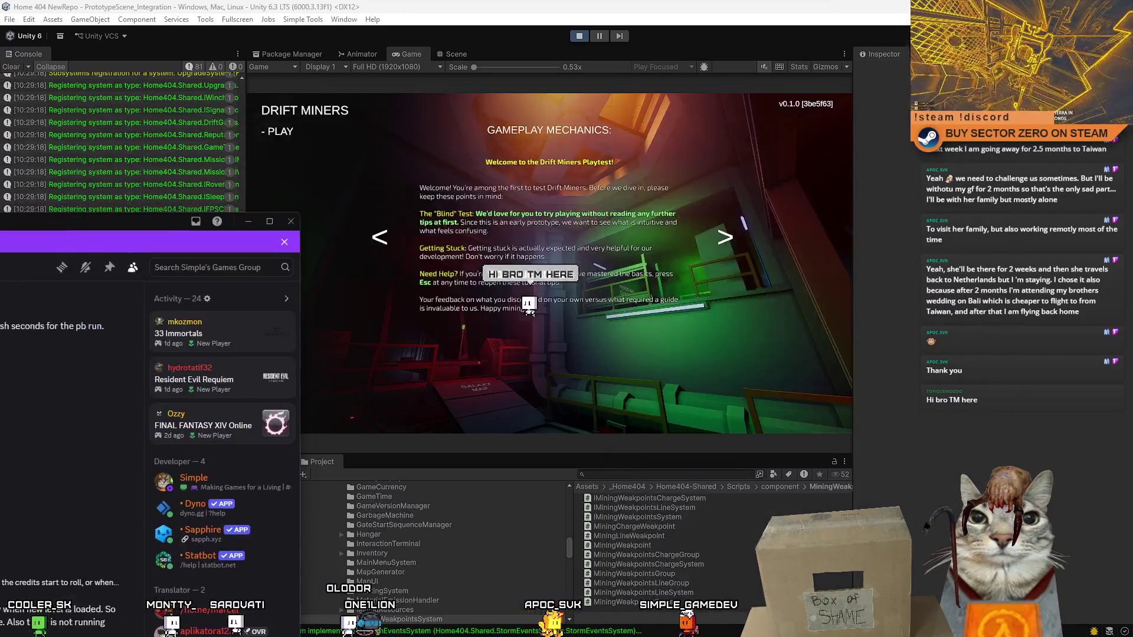
key(alt+Tab)
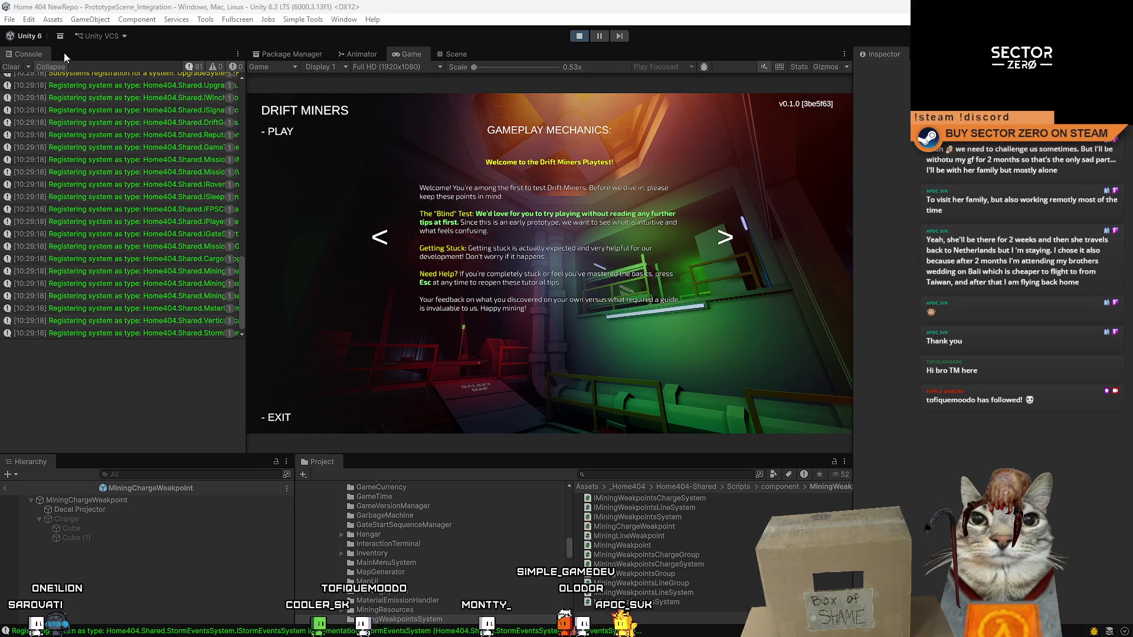
- Clear the console, start the game, walk to the terminal and drive the rover onto the snowfield
click(12, 67)
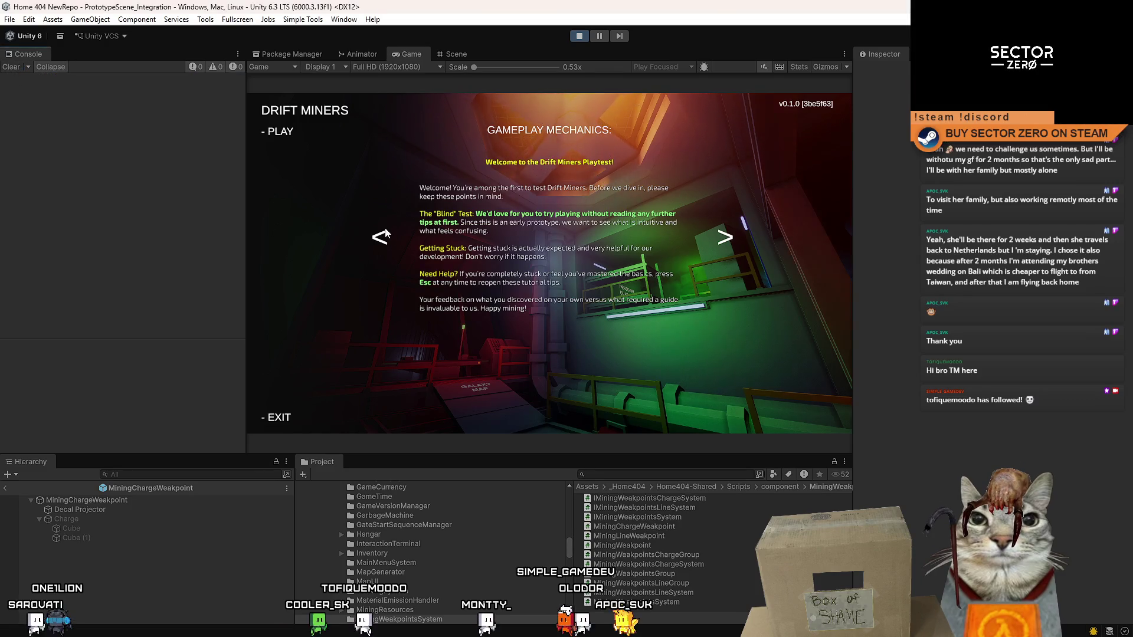
click(294, 132)
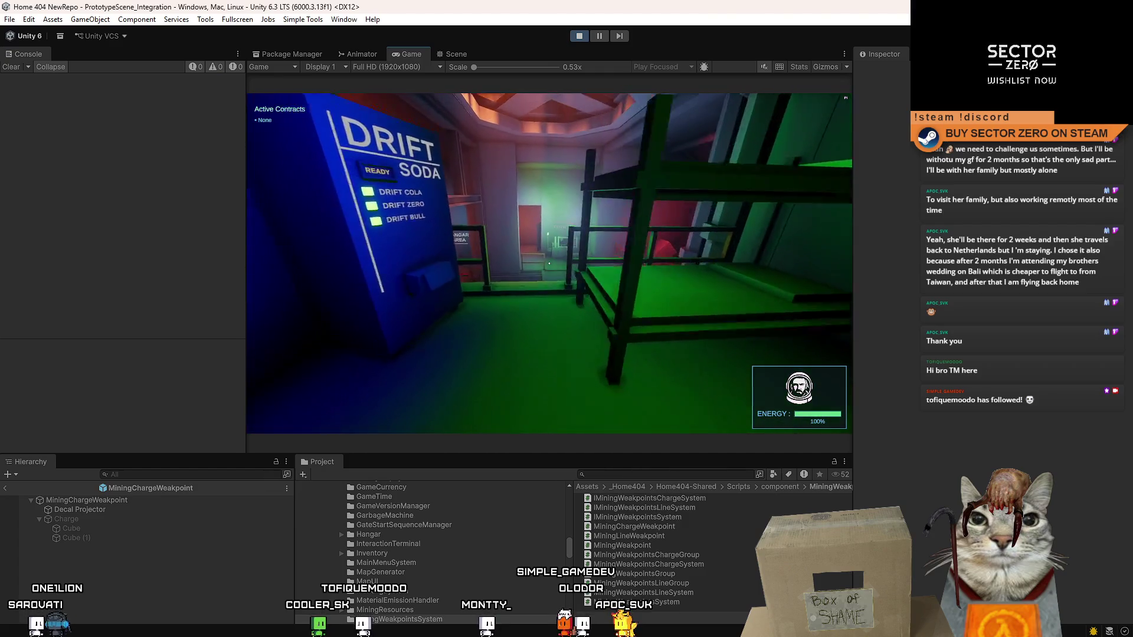
key(w)
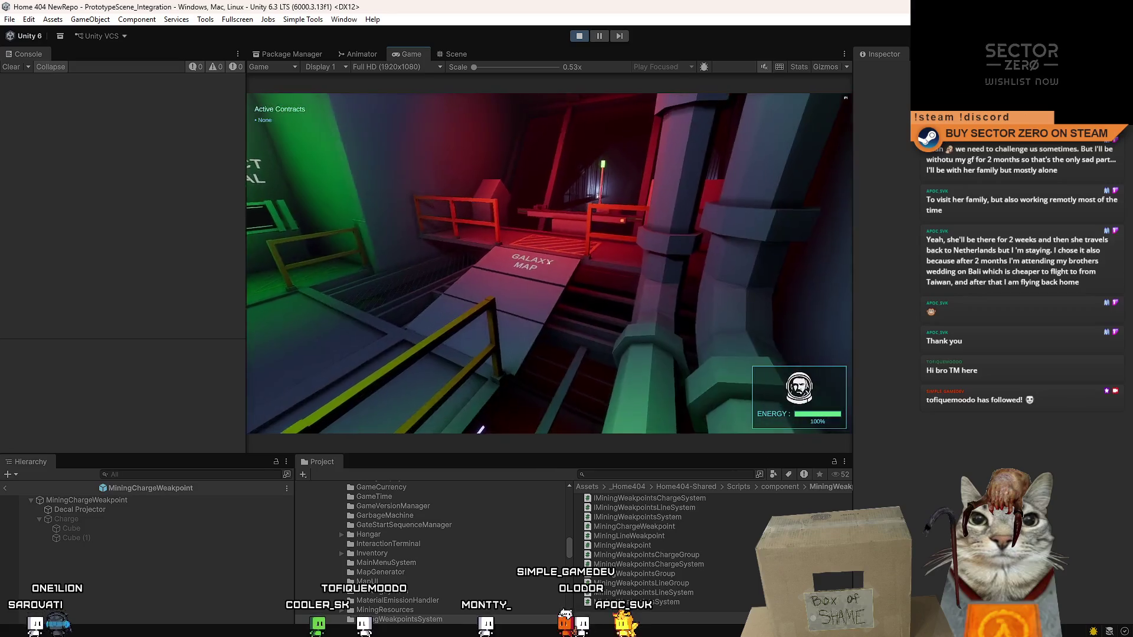
key(w)
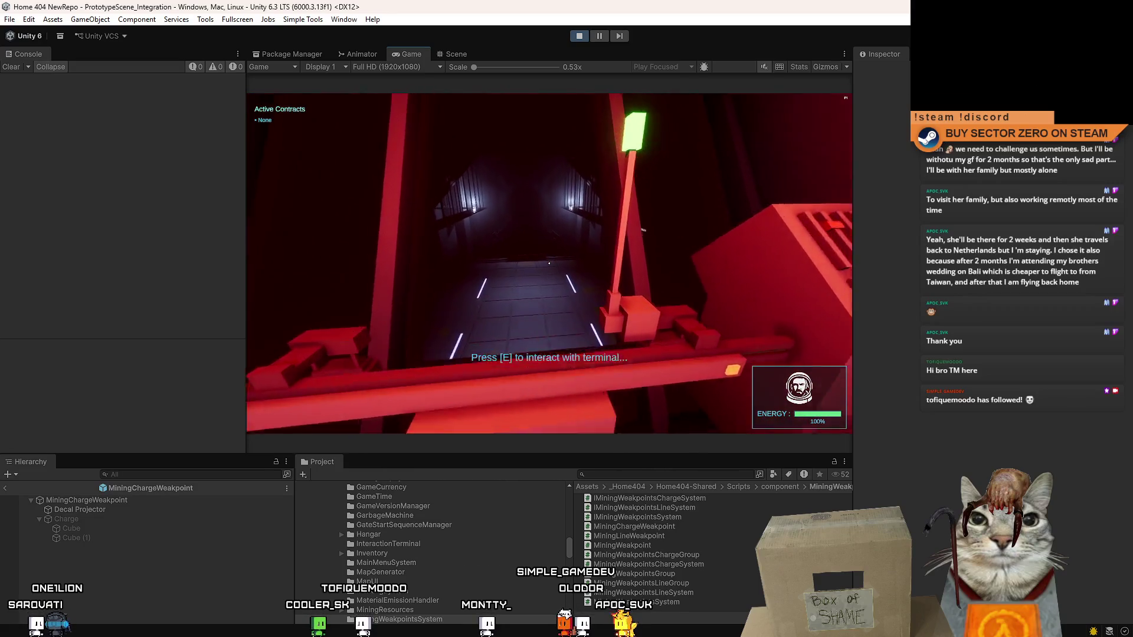
key(s)
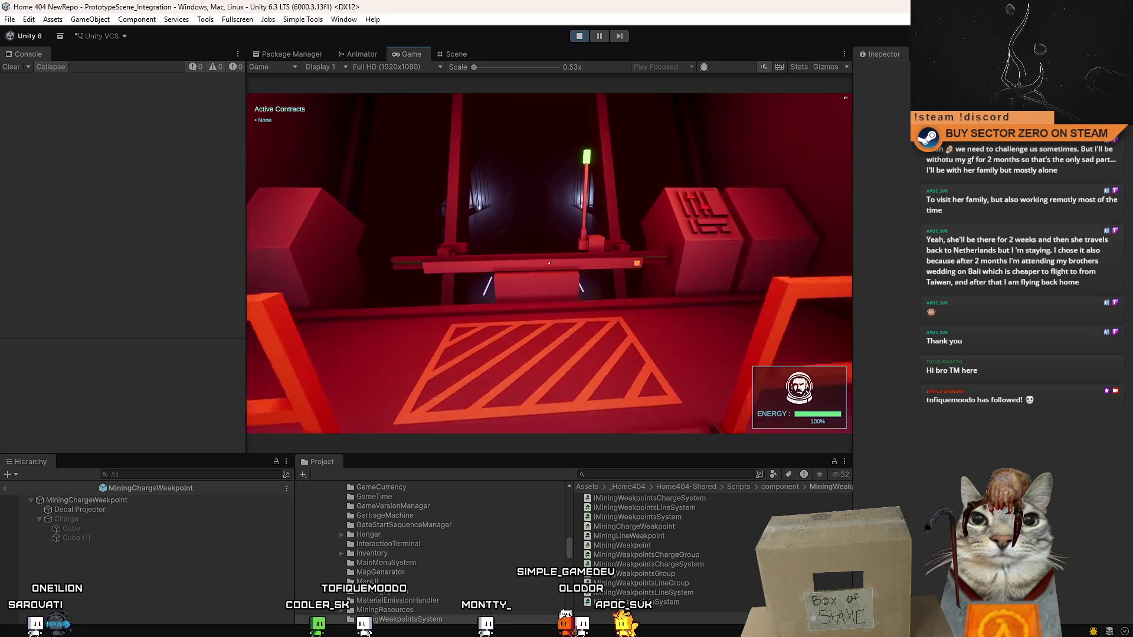
key(w)
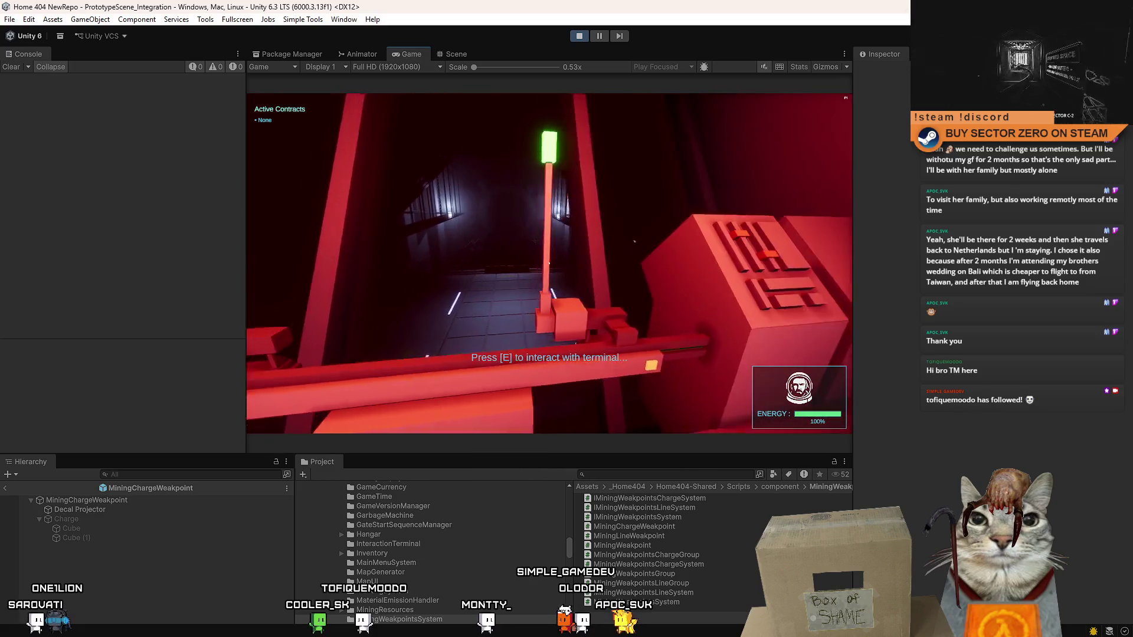
mouse_move(548, 264)
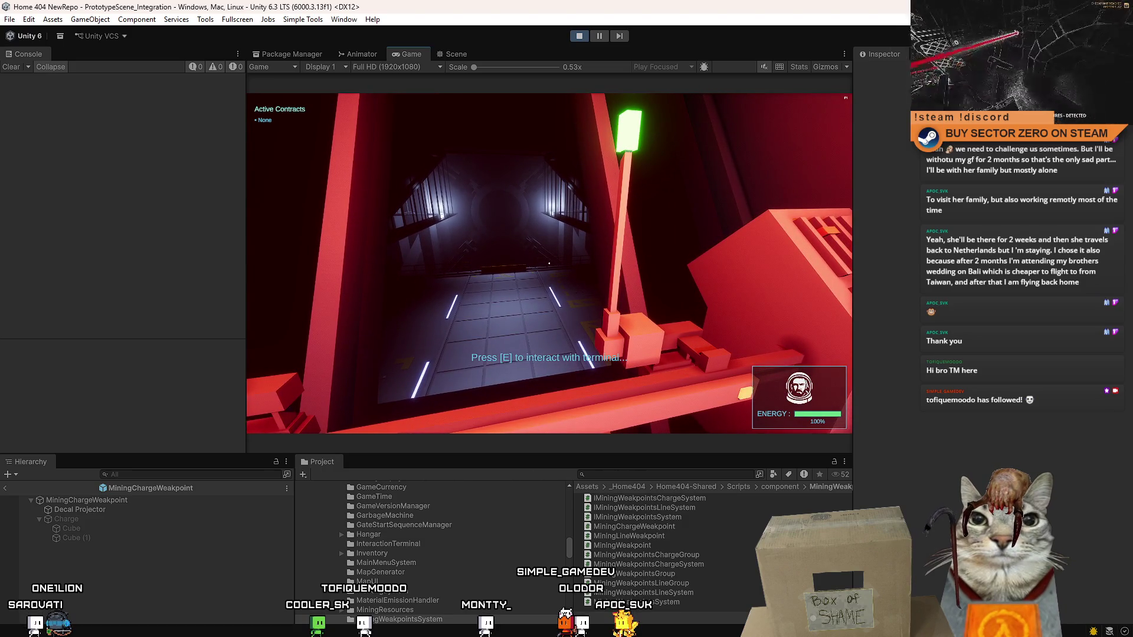
key(e)
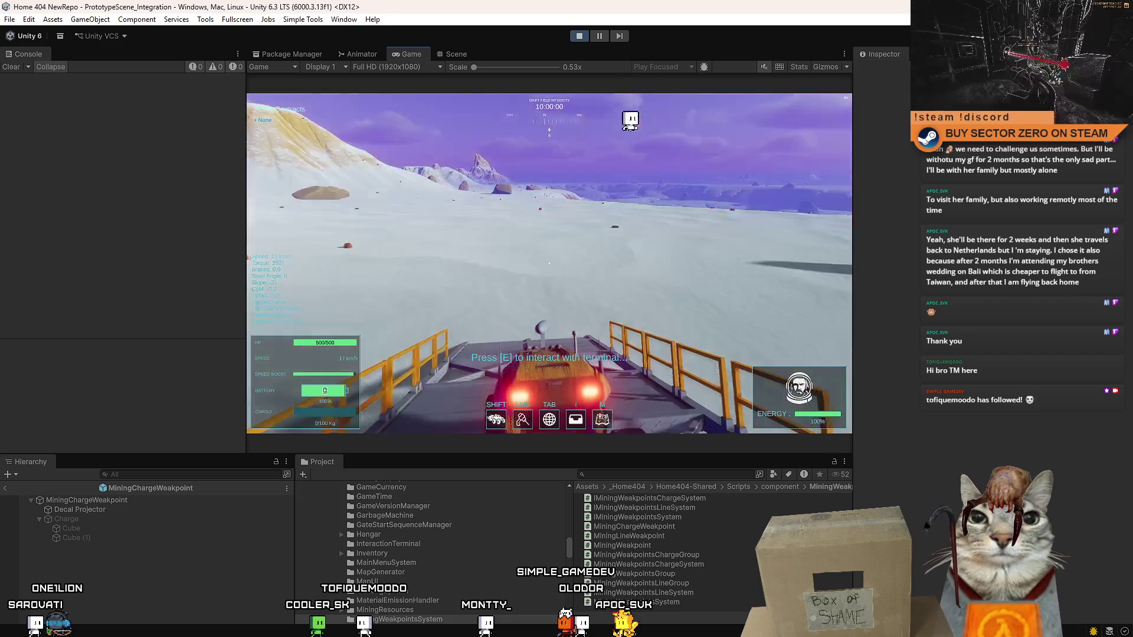
key(w)
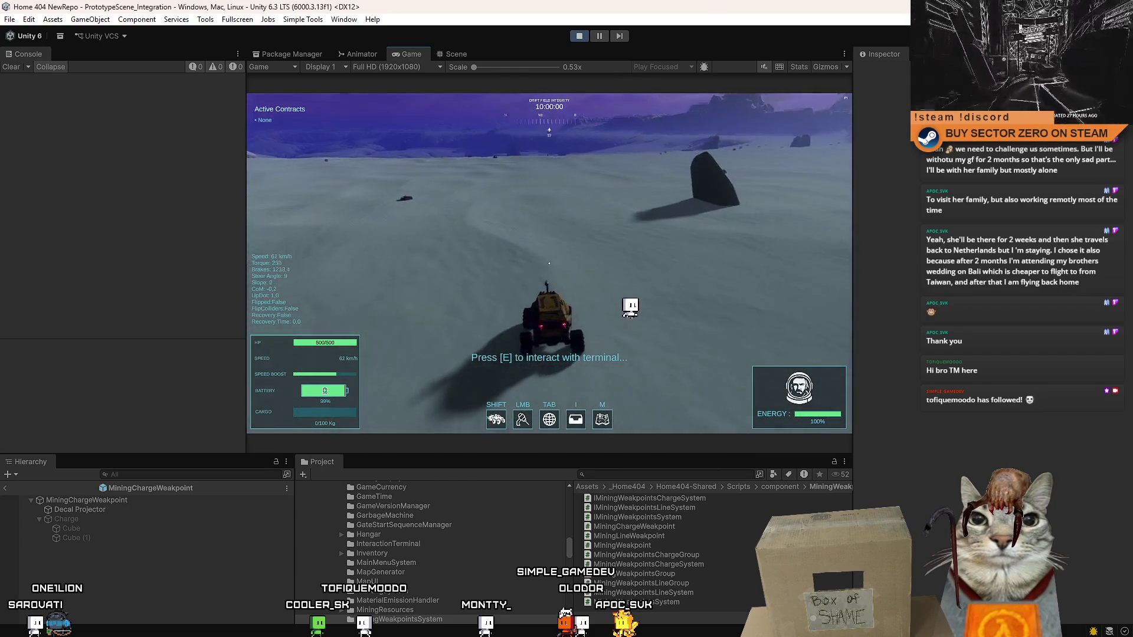
- Release the cursor, pause play mode and switch to the Scene view
key(Escape)
key(Escape)
click(599, 35)
click(456, 53)
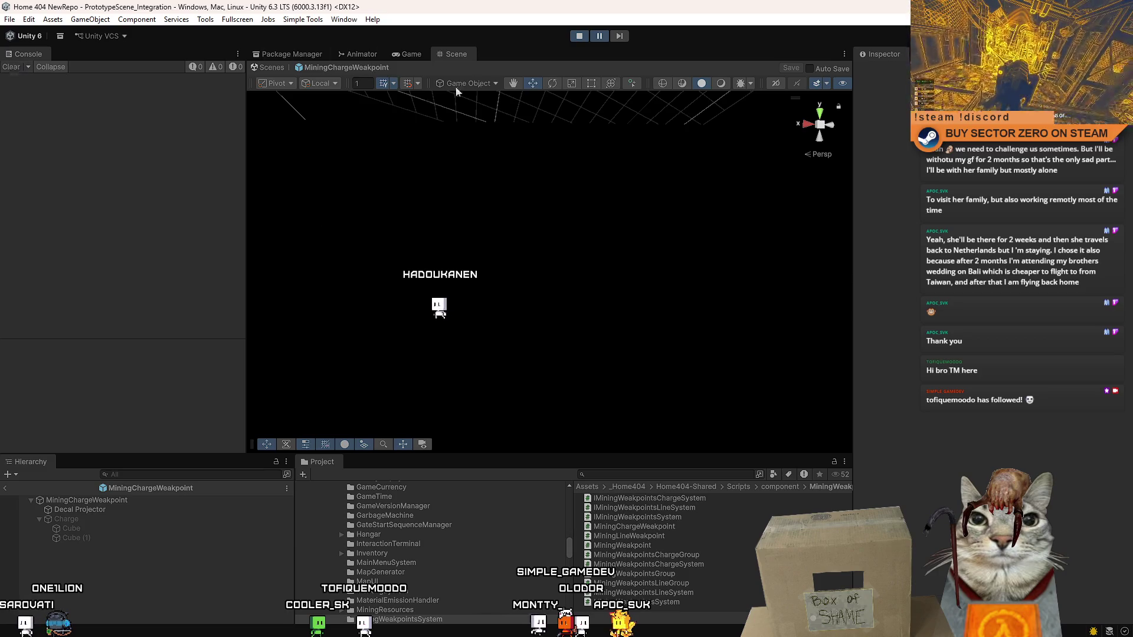
click(406, 55)
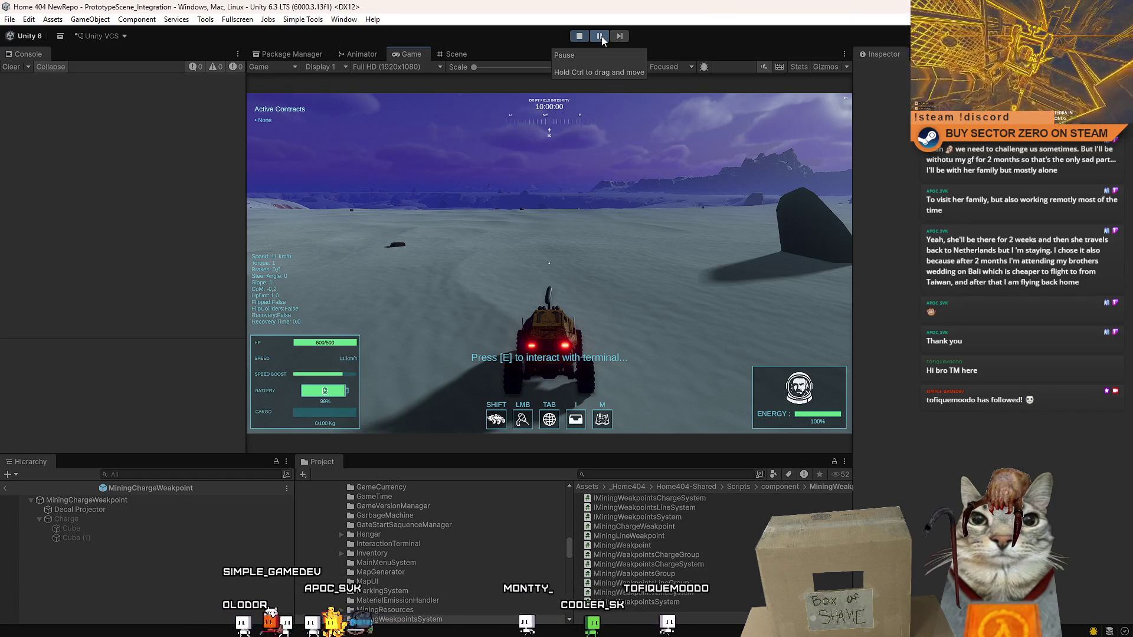
click(599, 37)
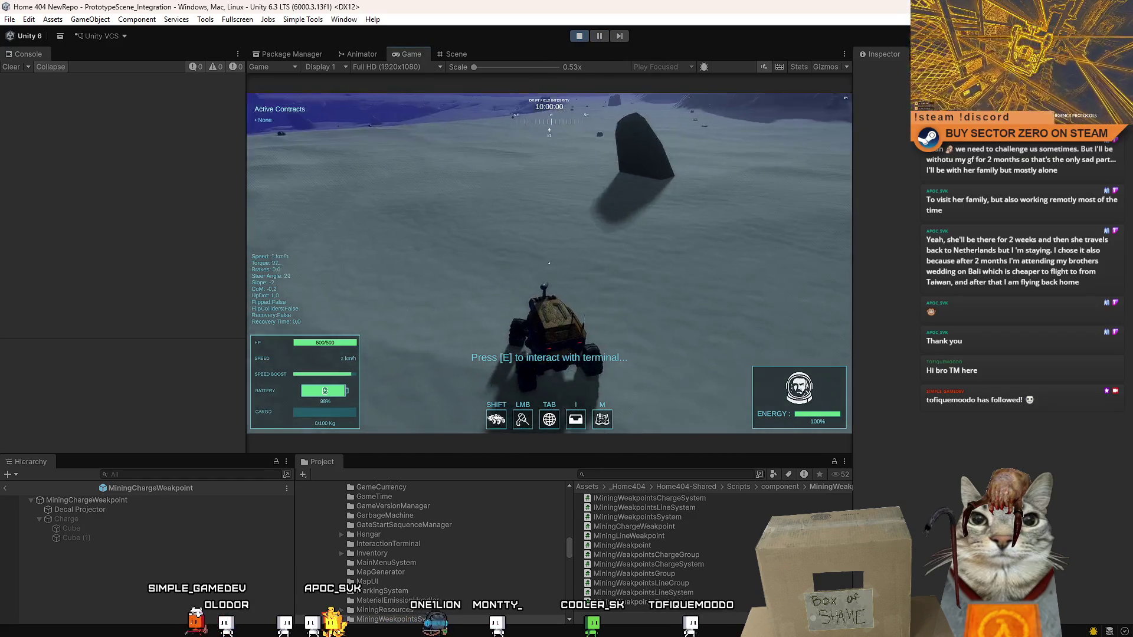
click(599, 37)
click(457, 54)
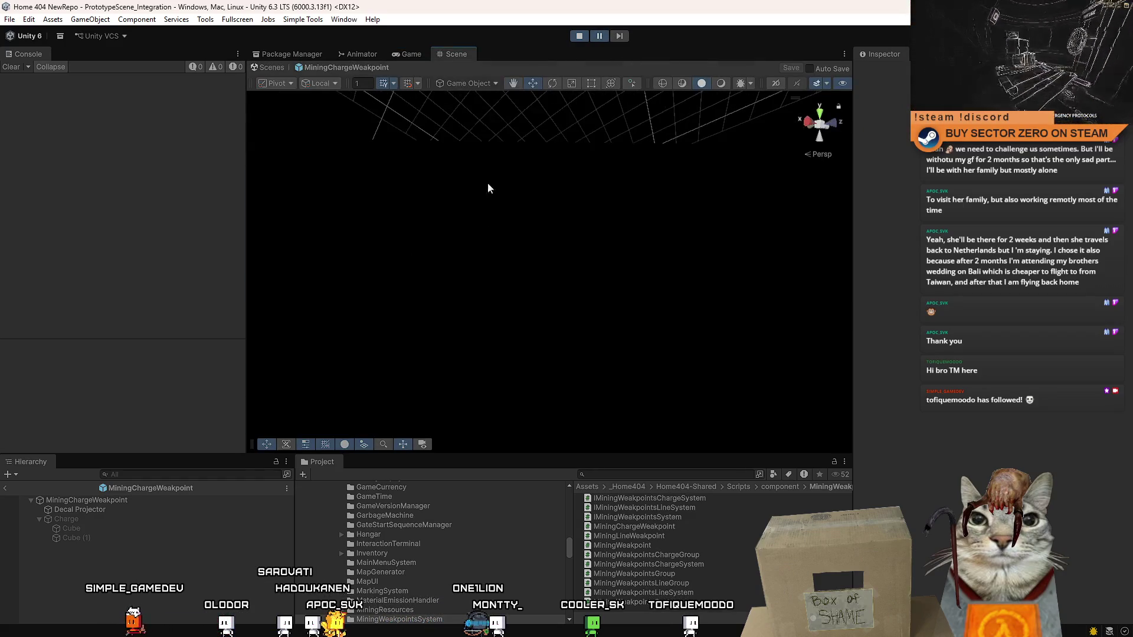
click(419, 52)
click(454, 55)
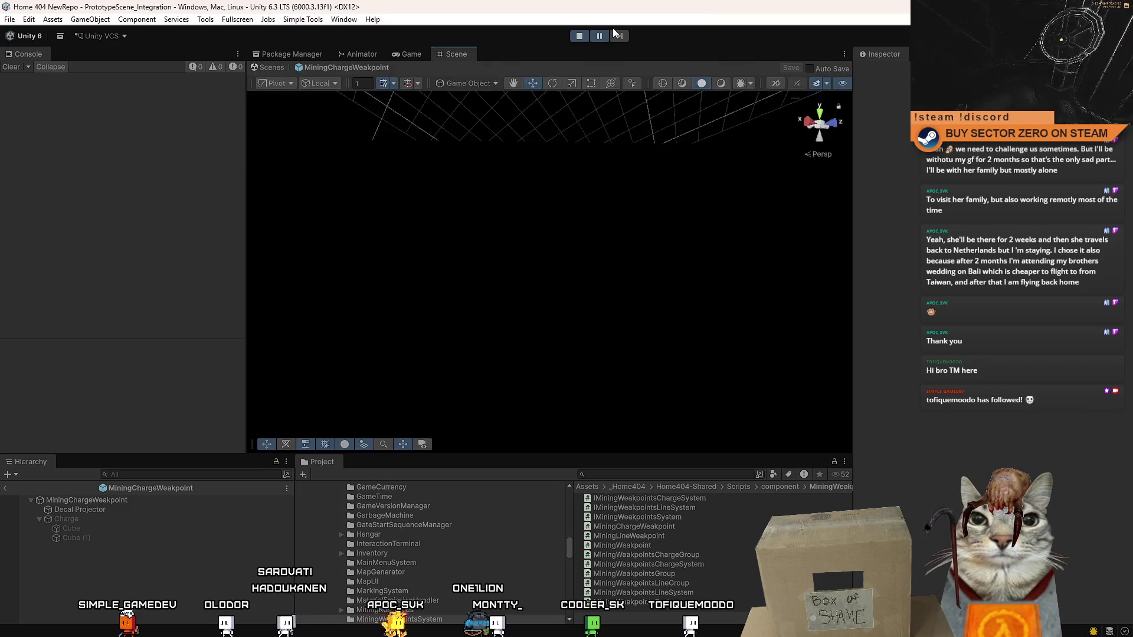
click(600, 36)
click(466, 54)
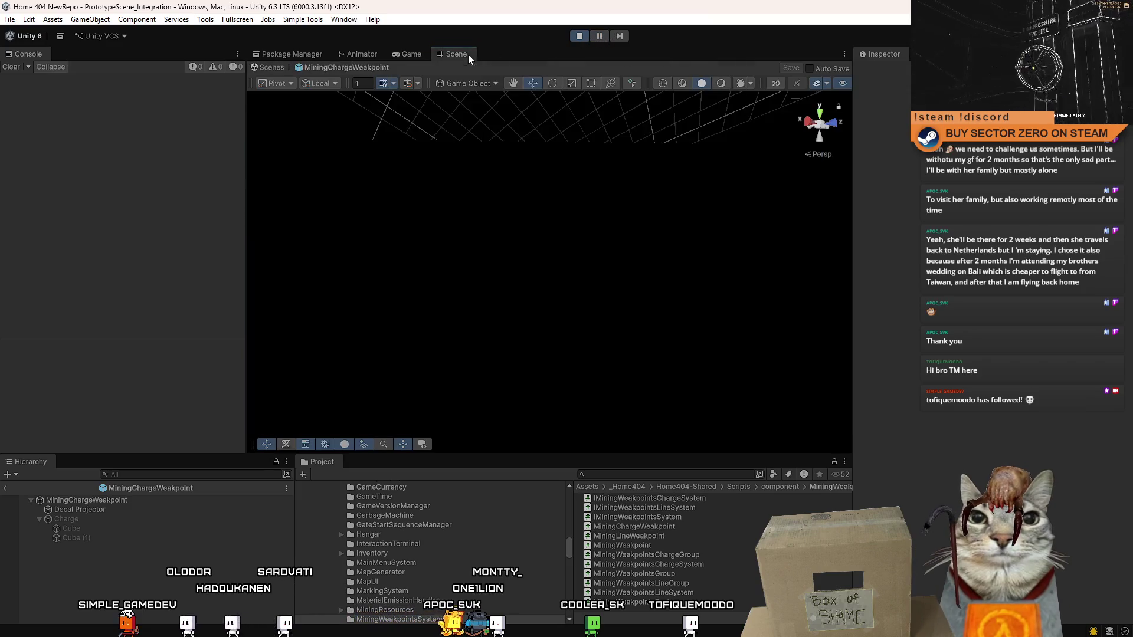
click(401, 56)
key(Escape)
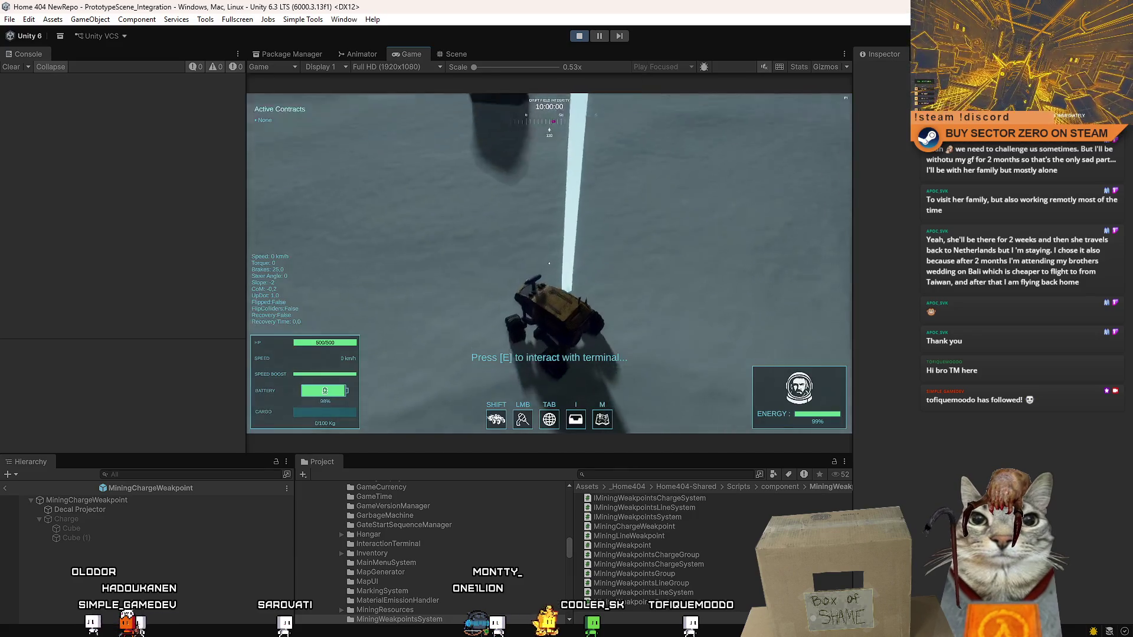
key(Escape)
key(w)
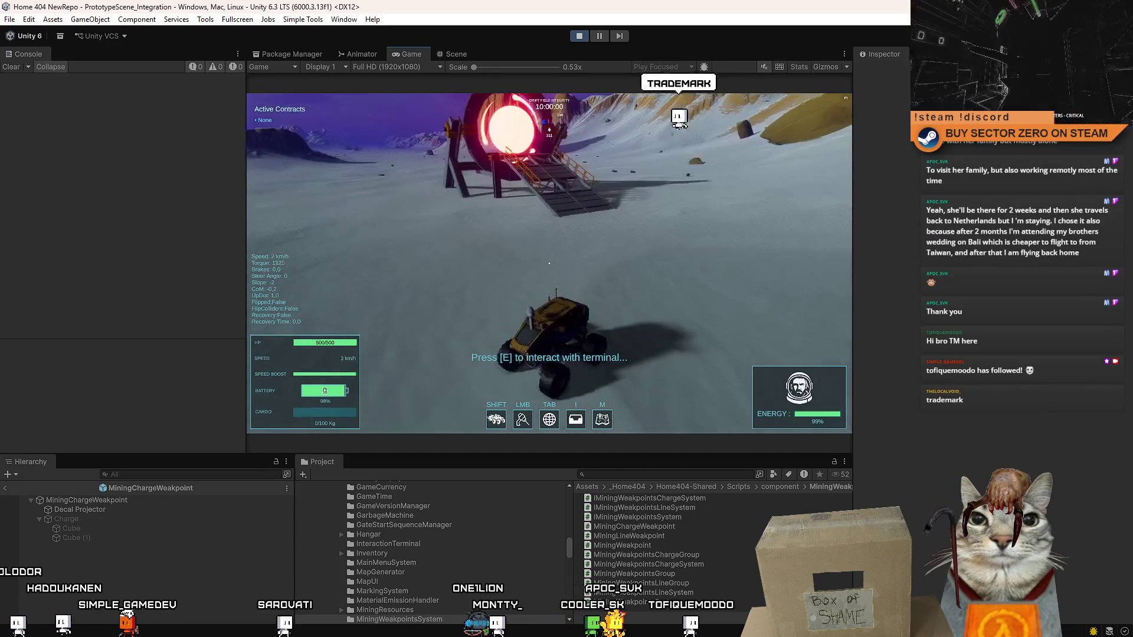
key(a)
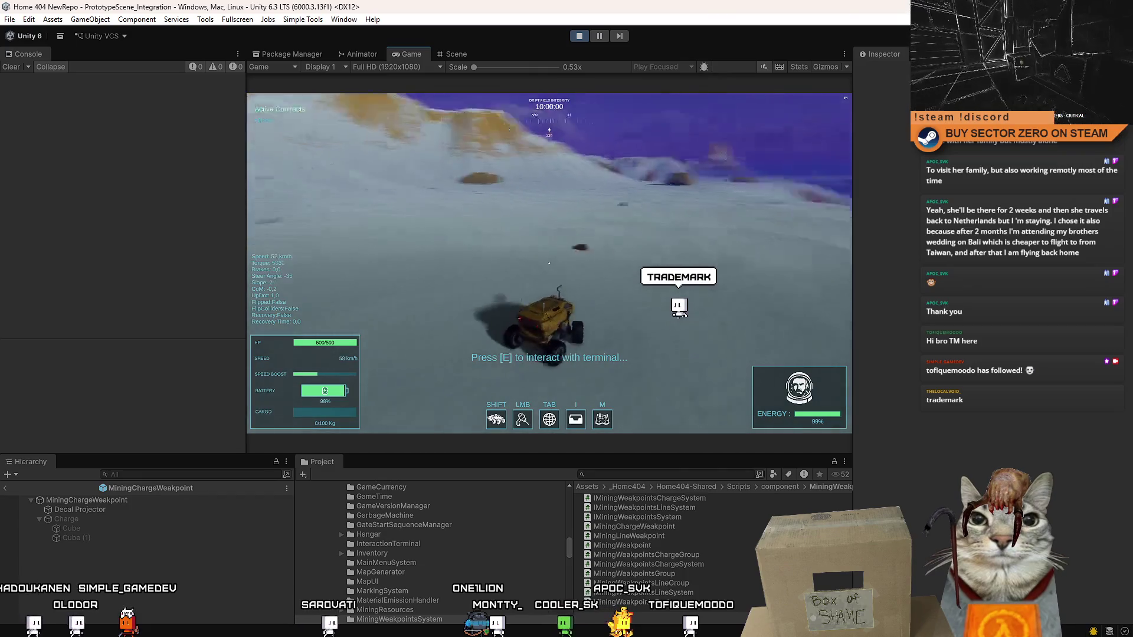
key(Escape)
key(Escape)
click(456, 54)
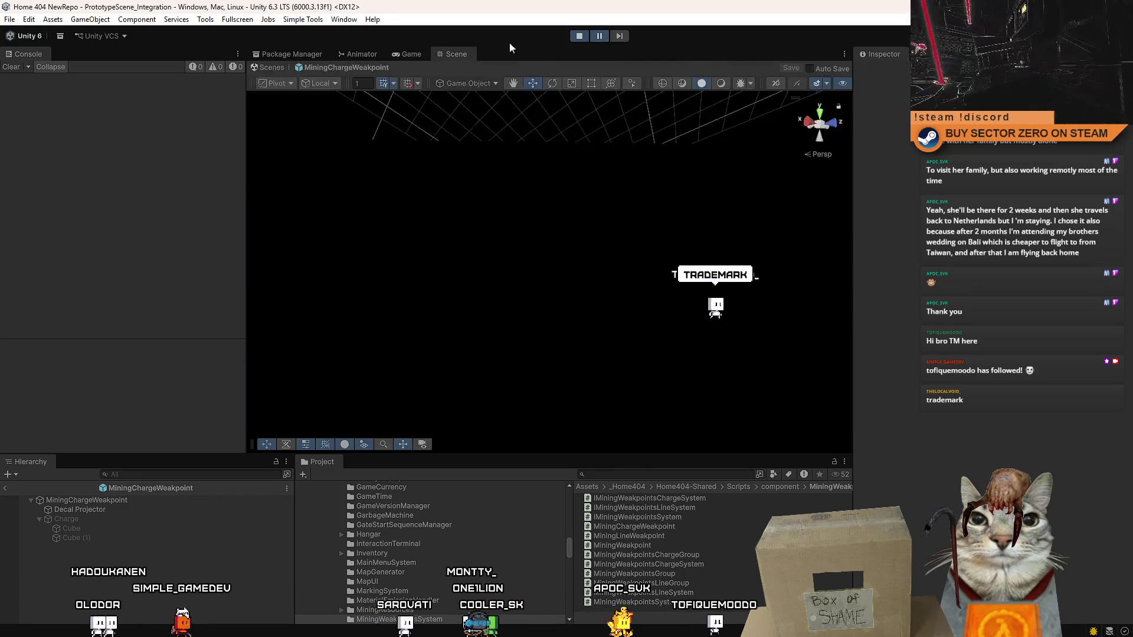
click(411, 55)
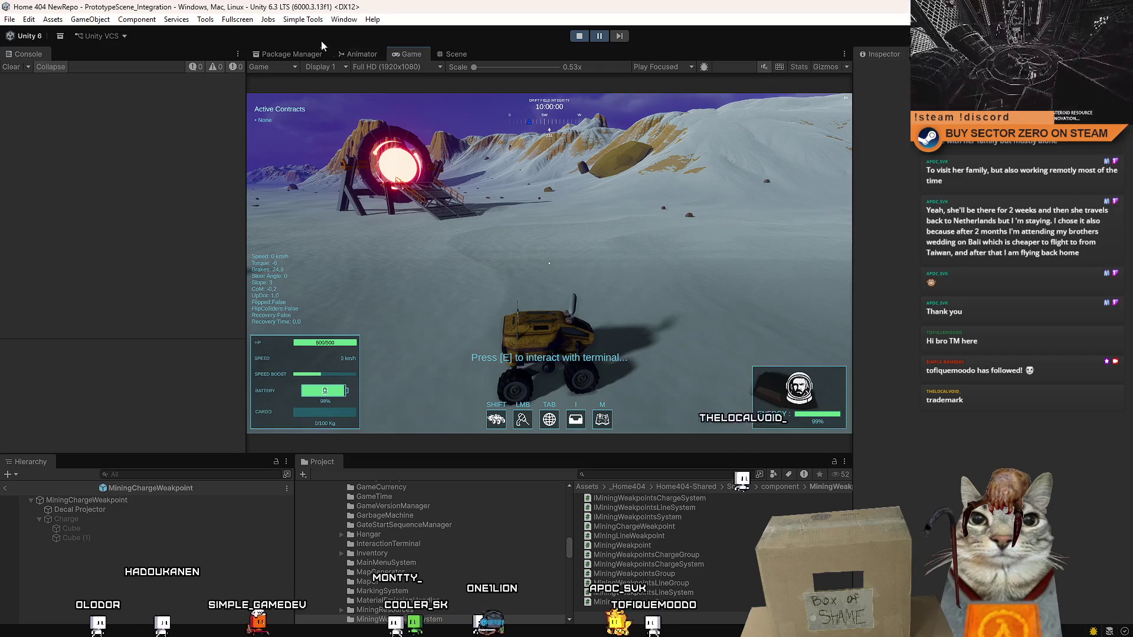
click(455, 55)
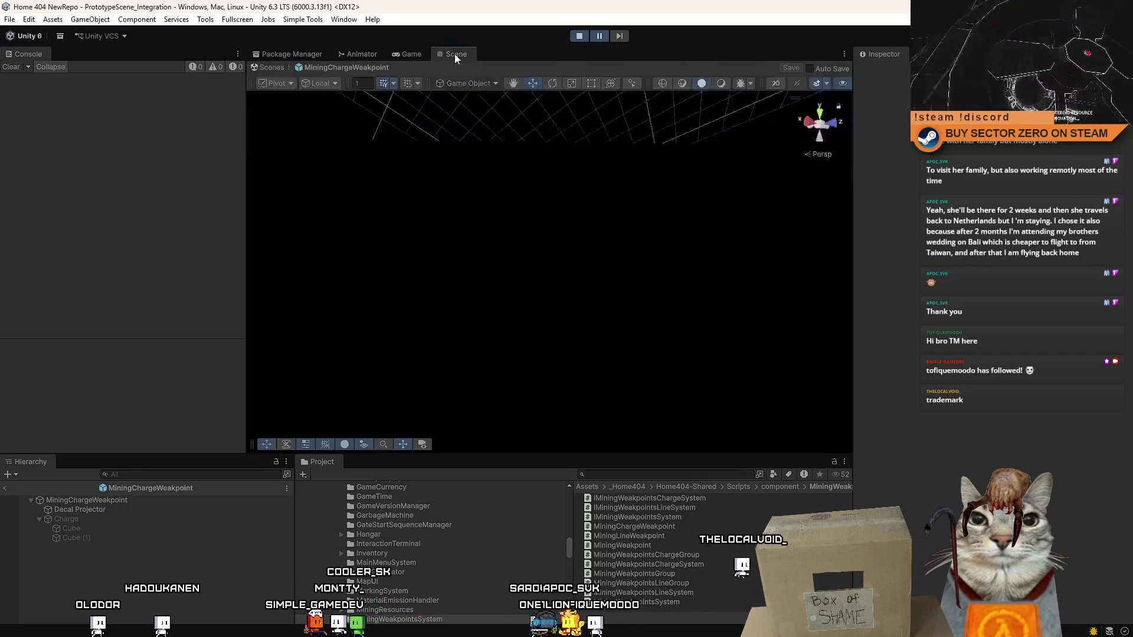
click(282, 67)
- Search the Project for 'example' and drop Example_WeakpointChargeResource_A into the desert
mouse_move(539, 203)
mouse_down()
mouse_move(718, 244)
mouse_move(628, 453)
mouse_up()
drag(569, 546, 571, 498)
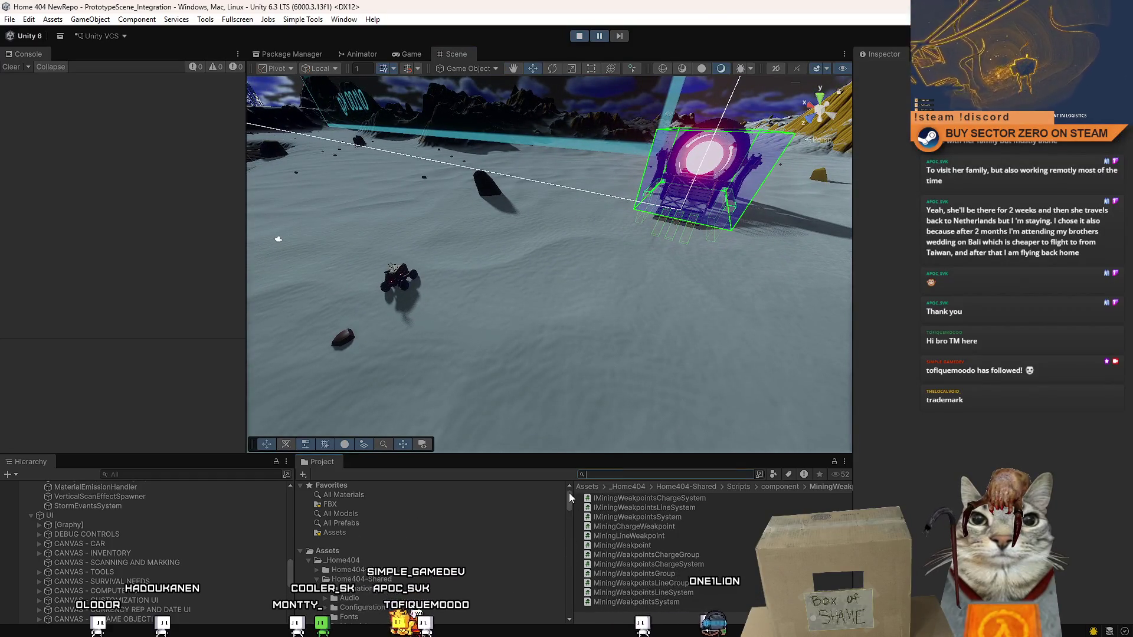
text(example charge)
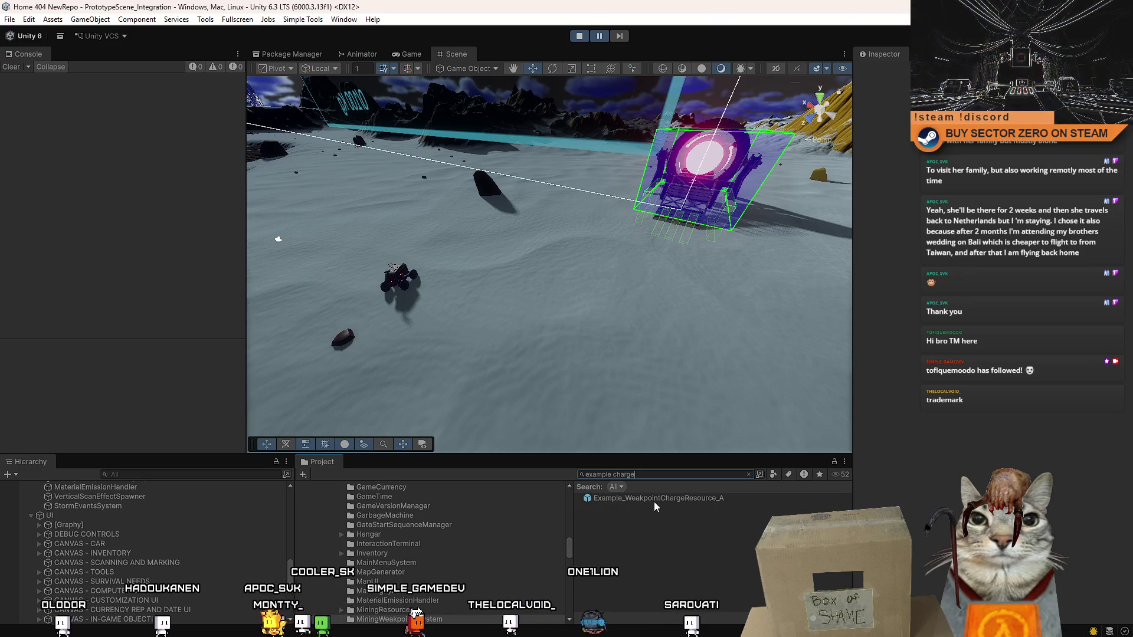
mouse_move(655, 506)
mouse_down()
mouse_move(480, 248)
mouse_move(496, 321)
mouse_up()
- In the Game view, drive the rover around the new box and ram it
click(411, 54)
key(w)
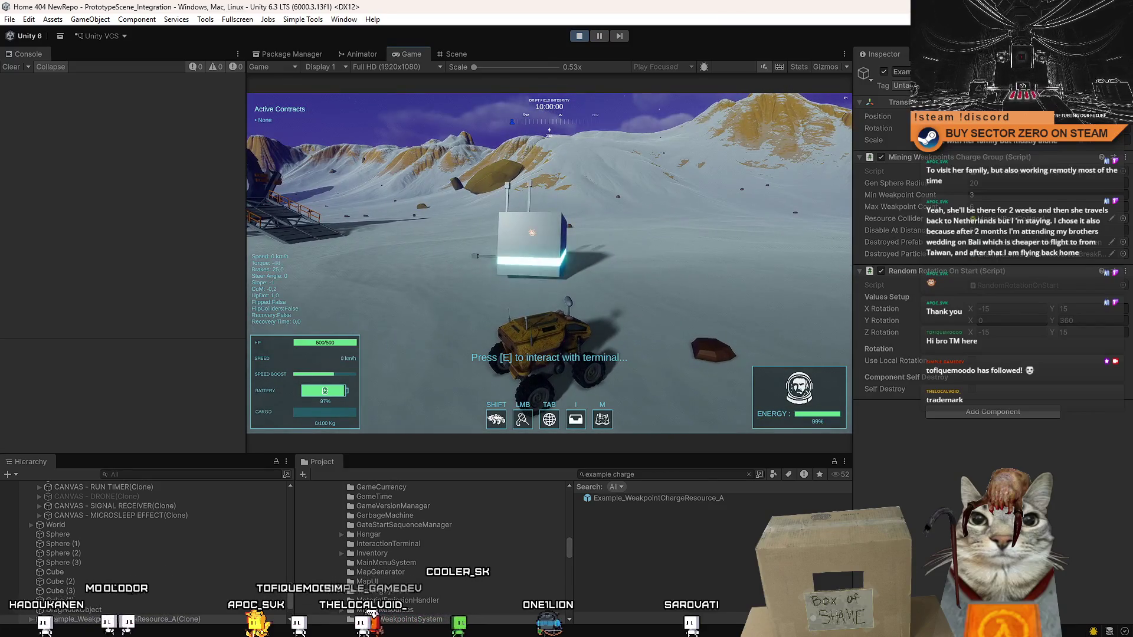
key(w)
key(a)
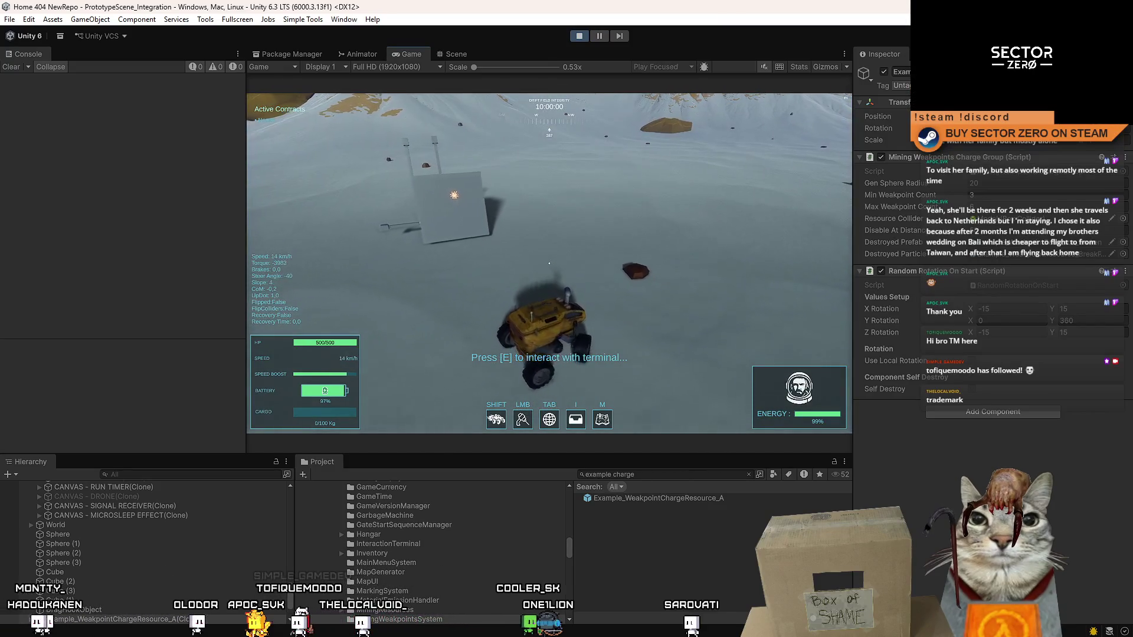
key(a)
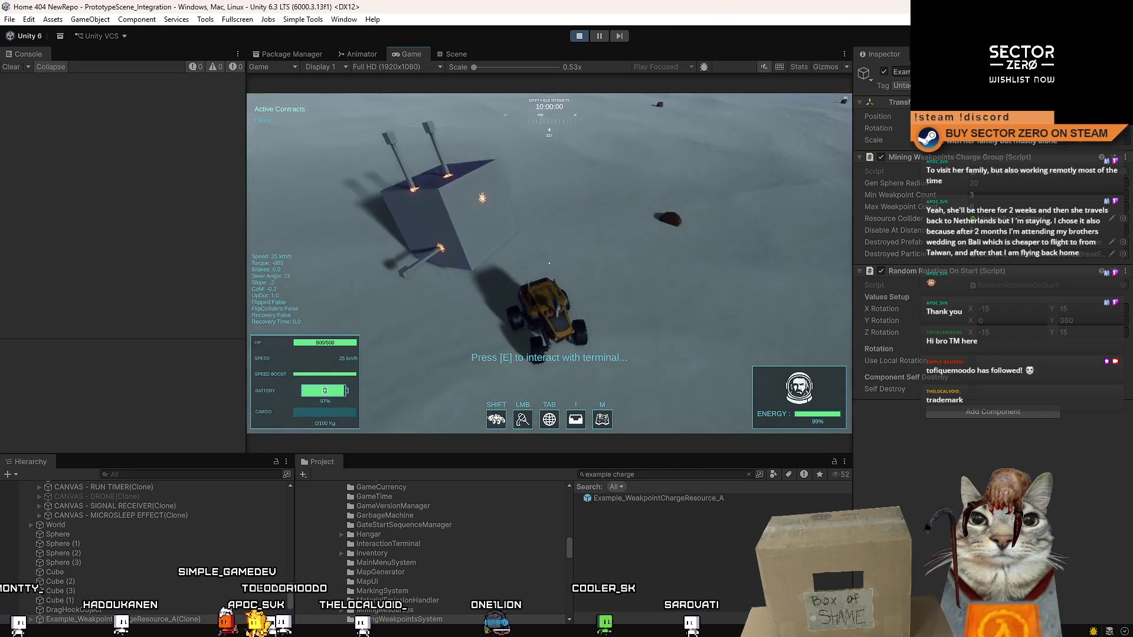
key(w)
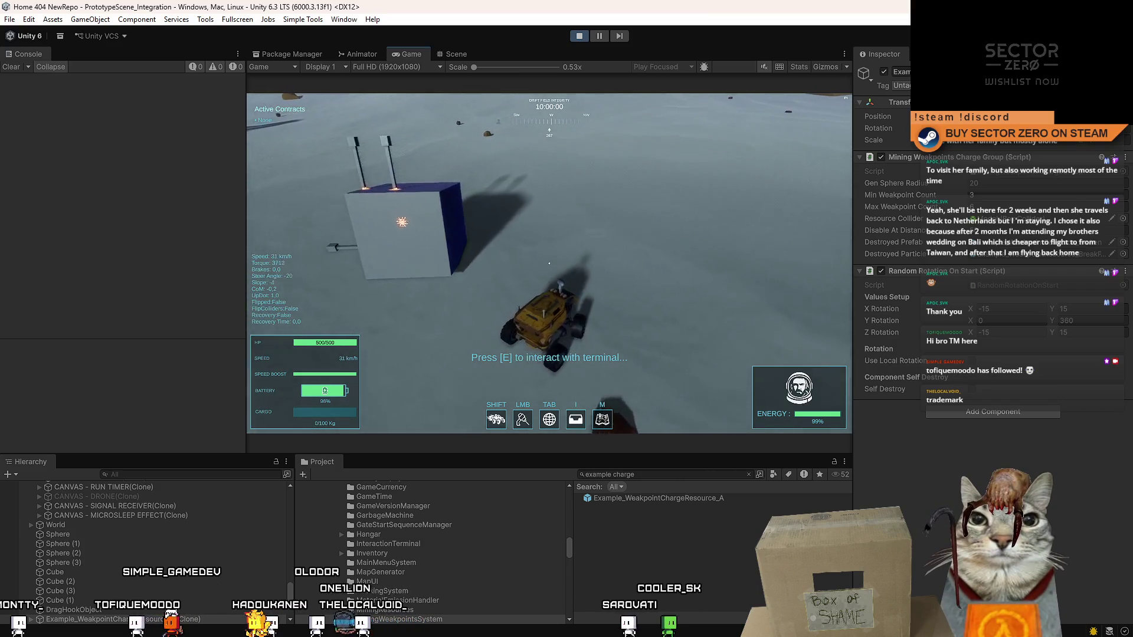
key(w)
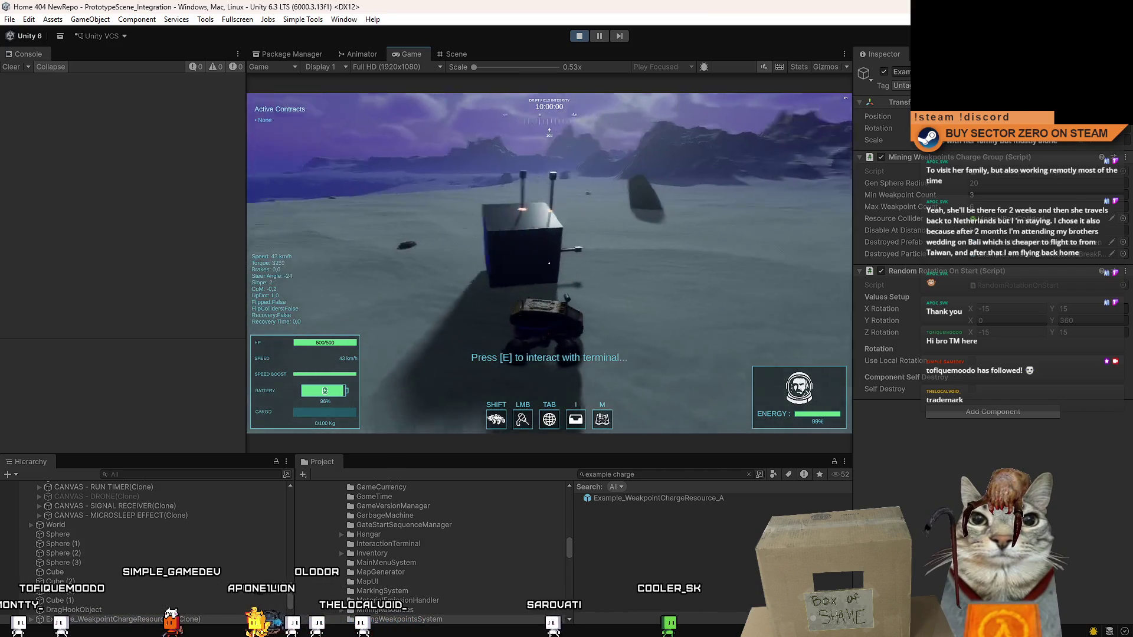
key(a)
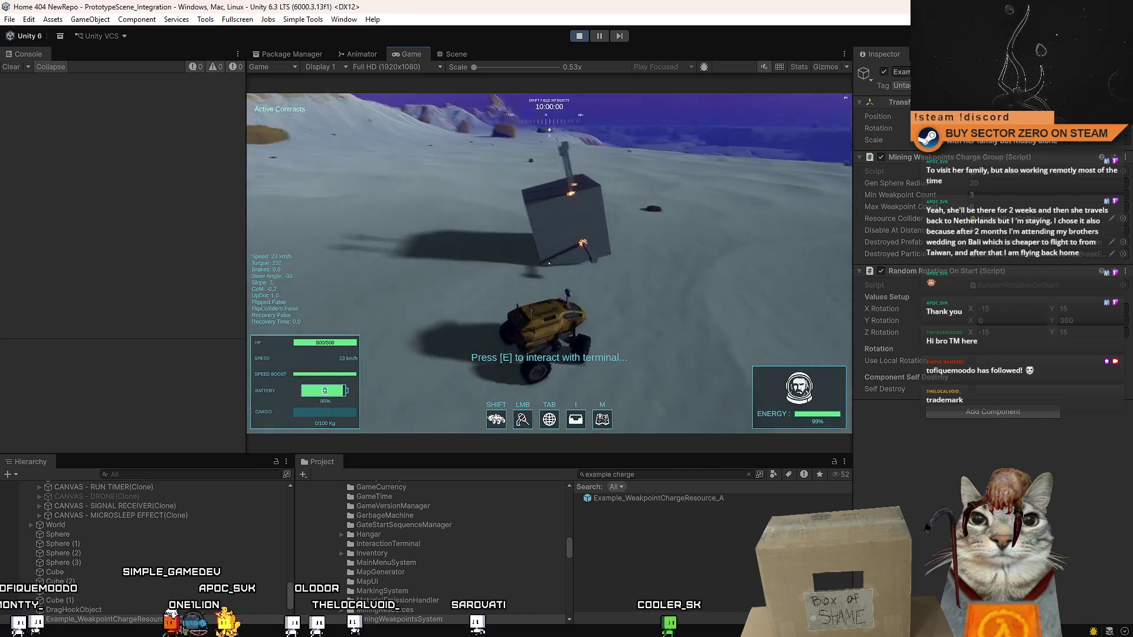
- Steer past the box, brake the rover to a stop and pause play mode
key(d)
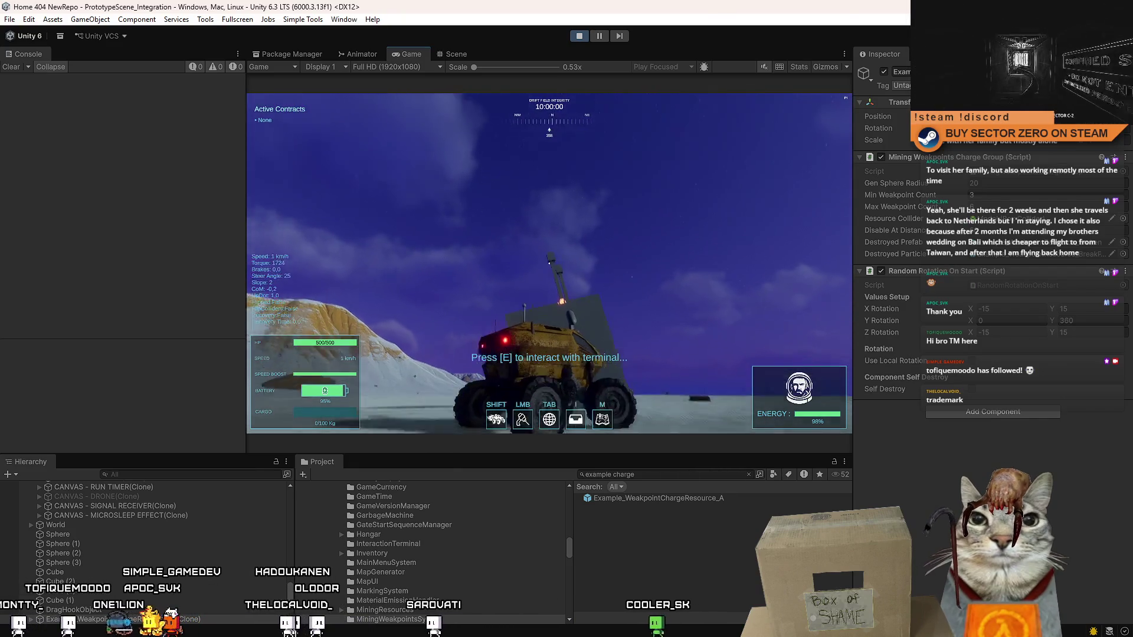
key(w)
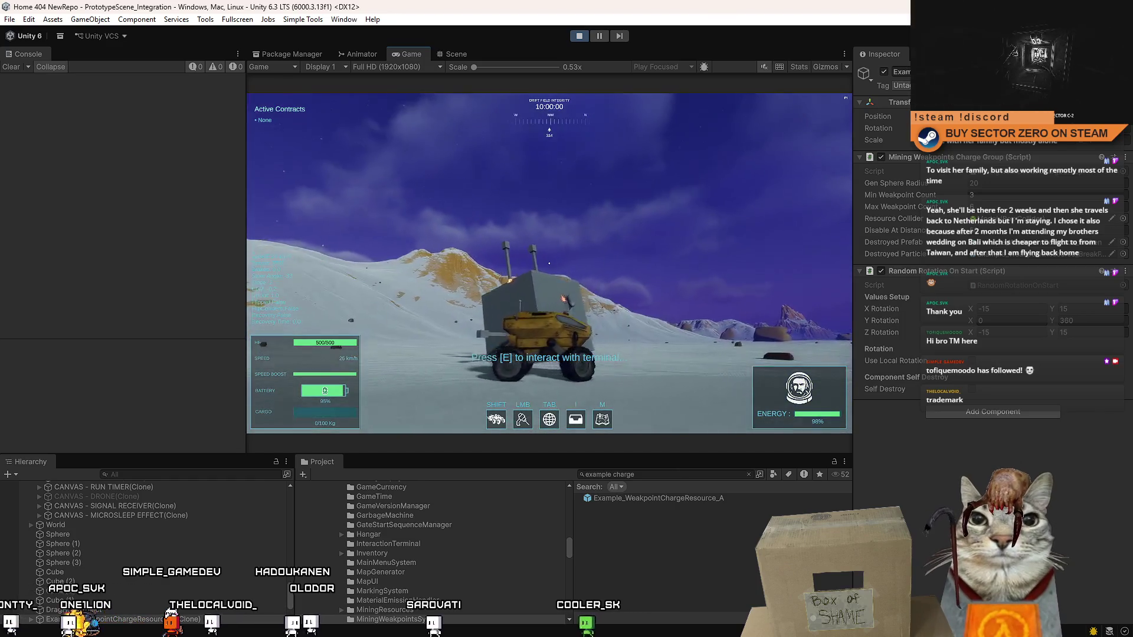
key(d)
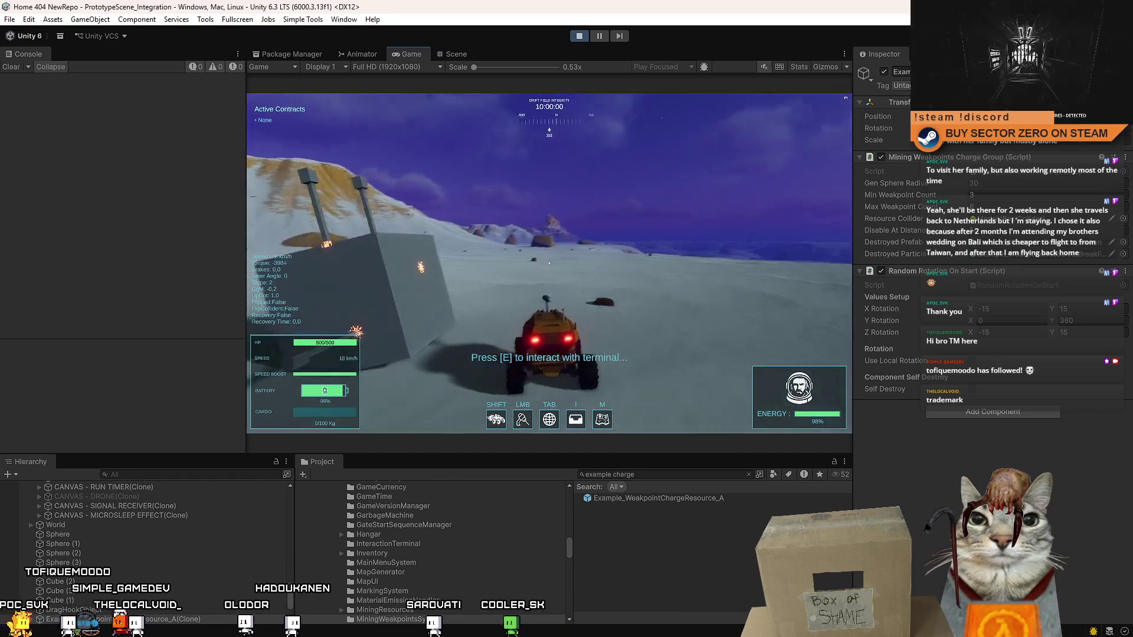
key(s)
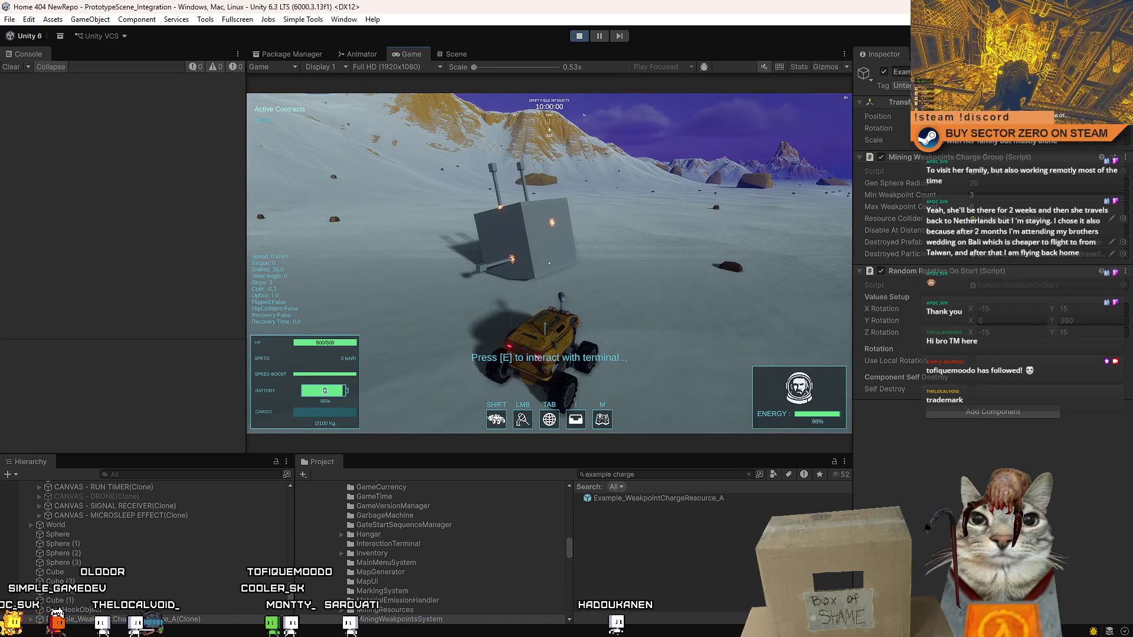
key(Escape)
click(601, 36)
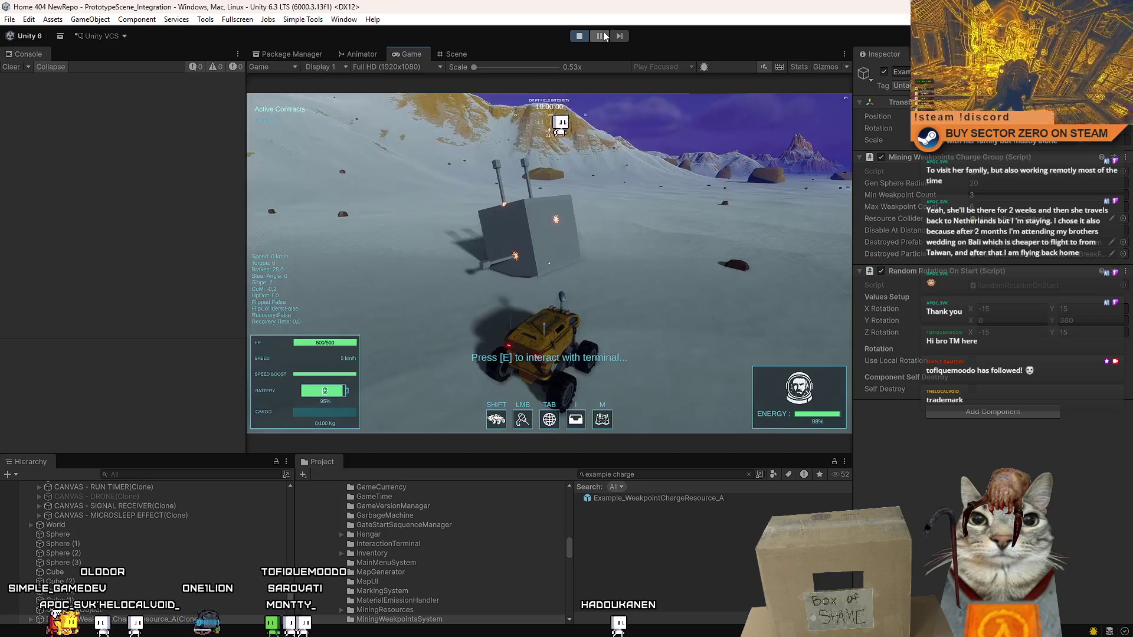
- Select and frame the pillar-top cube, then give it a Line Renderer component
click(454, 55)
drag(723, 124, 470, 249)
click(471, 250)
key(f)
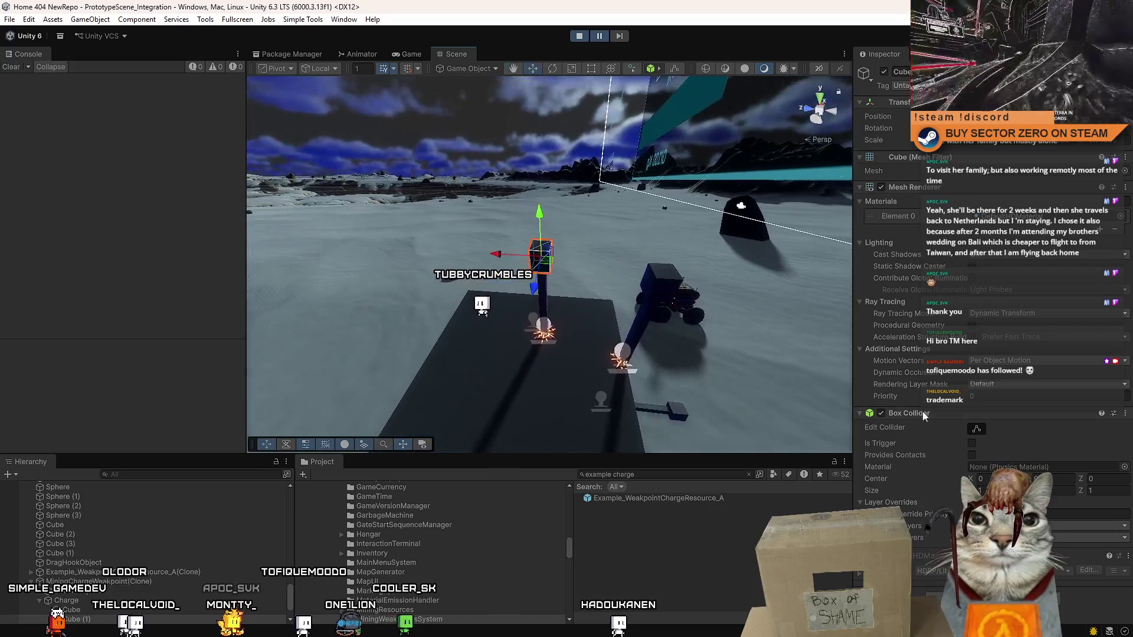
key(ctrl+shift+a)
text(rigi)
key(BackSpace)
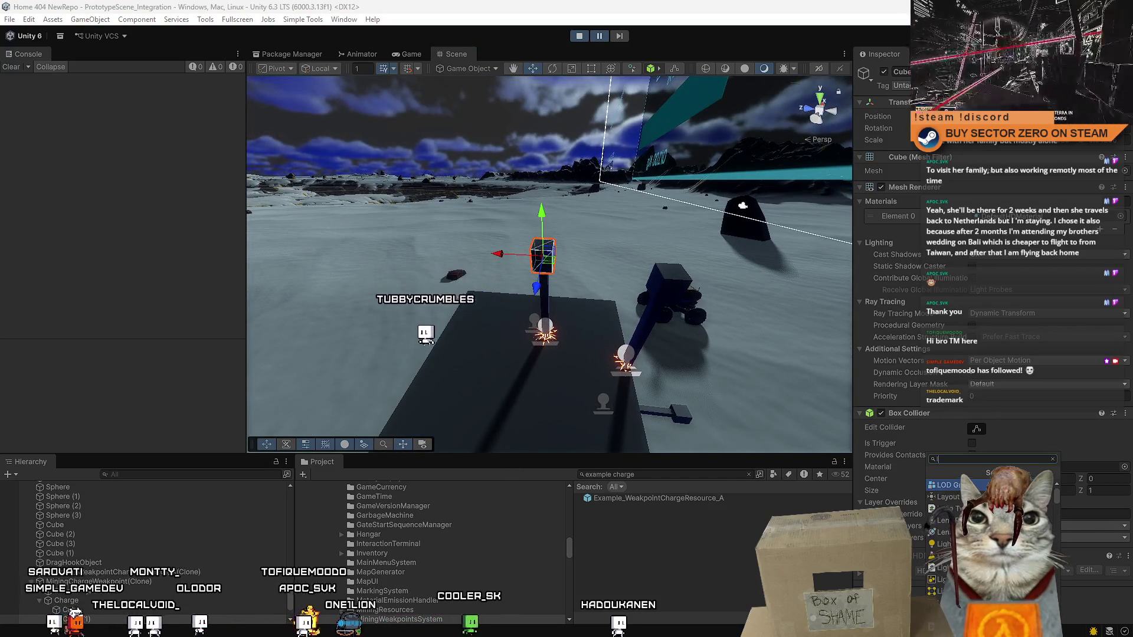
key(Return)
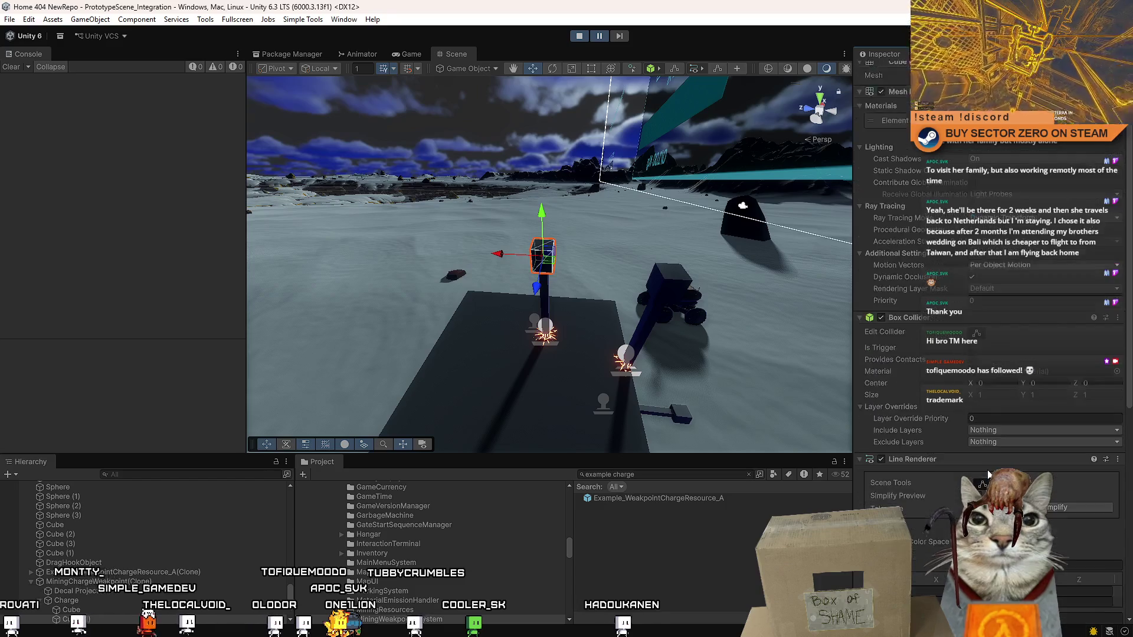
- Orbit and zoom to inspect the charge resource box and its MiningChargeWeakpoint markers
scroll(979, 448, down, 1)
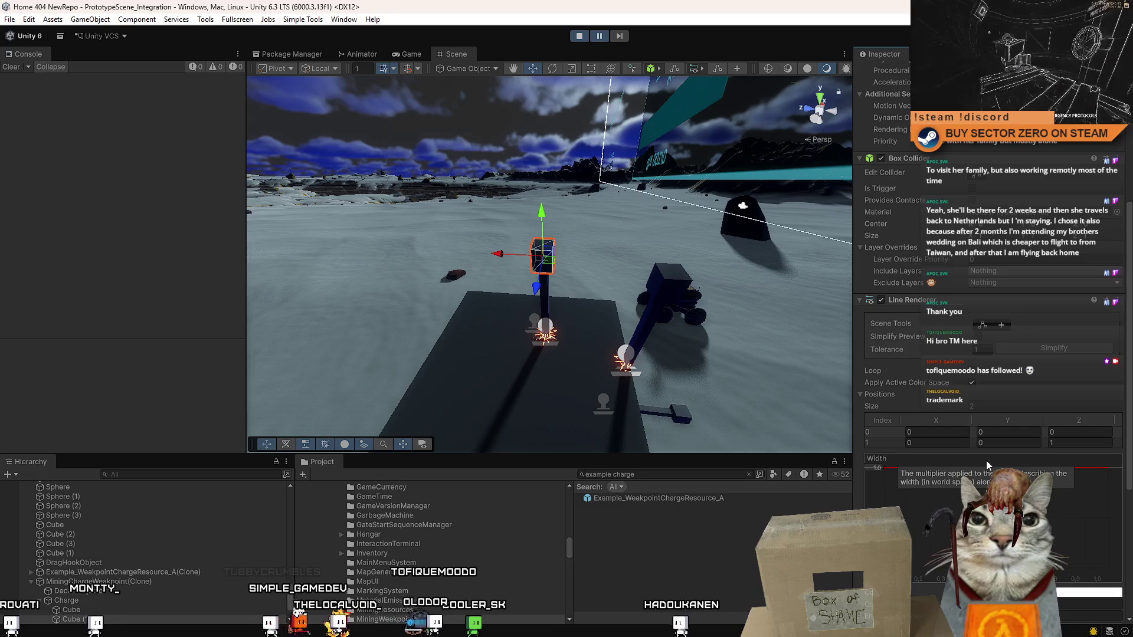
drag(672, 318, 706, 332)
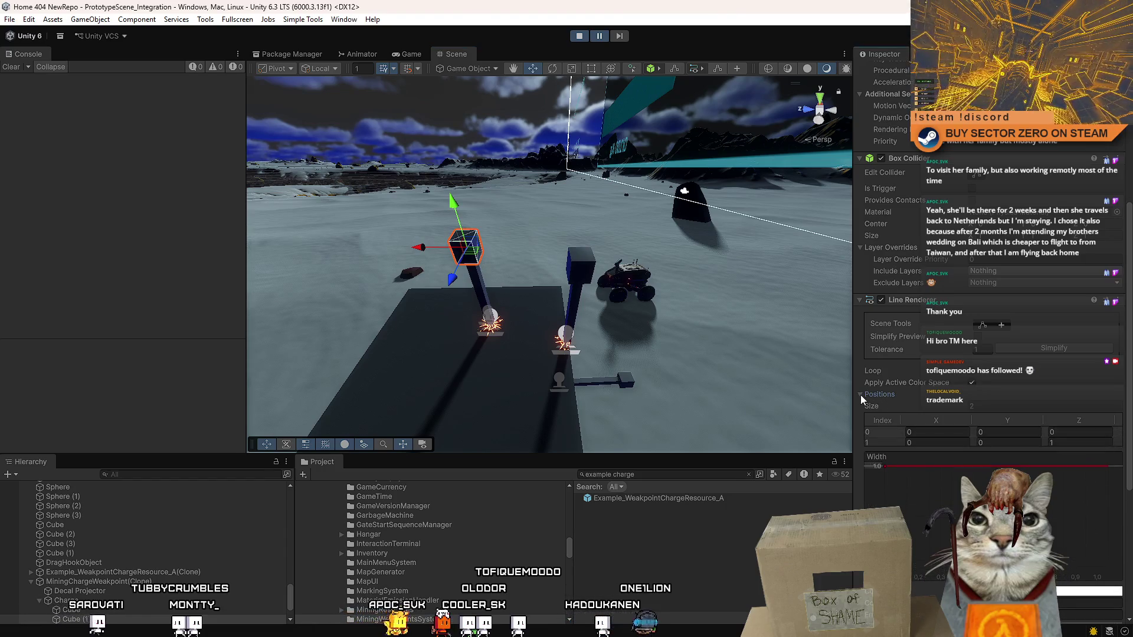
mouse_move(660, 266)
mouse_down()
mouse_move(677, 257)
mouse_move(659, 283)
mouse_up()
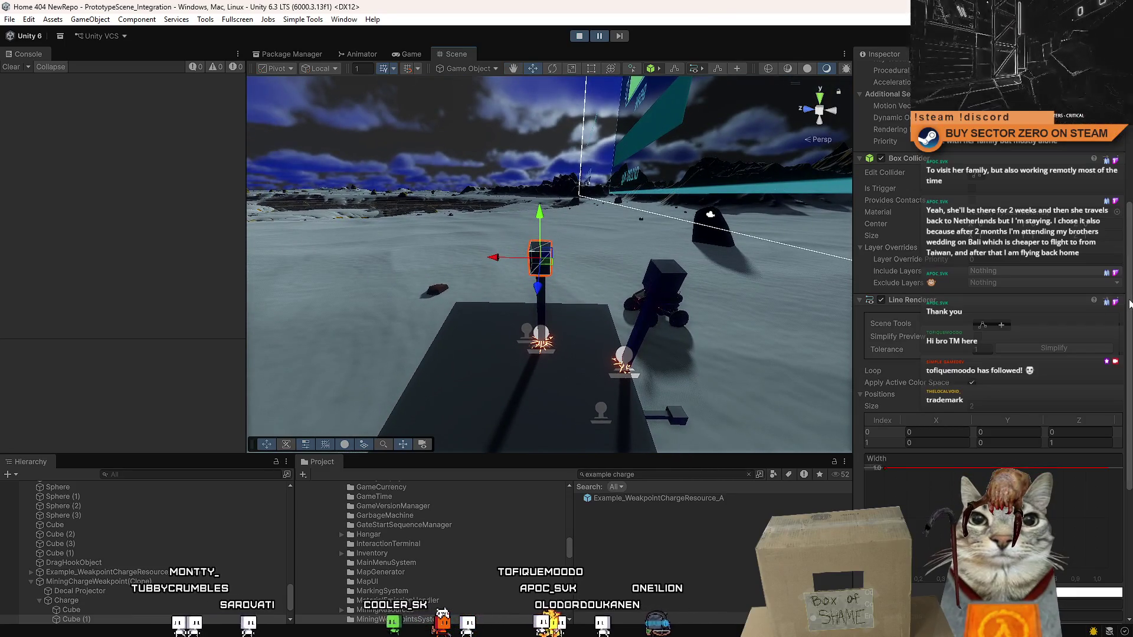
scroll(1129, 304, up, 5)
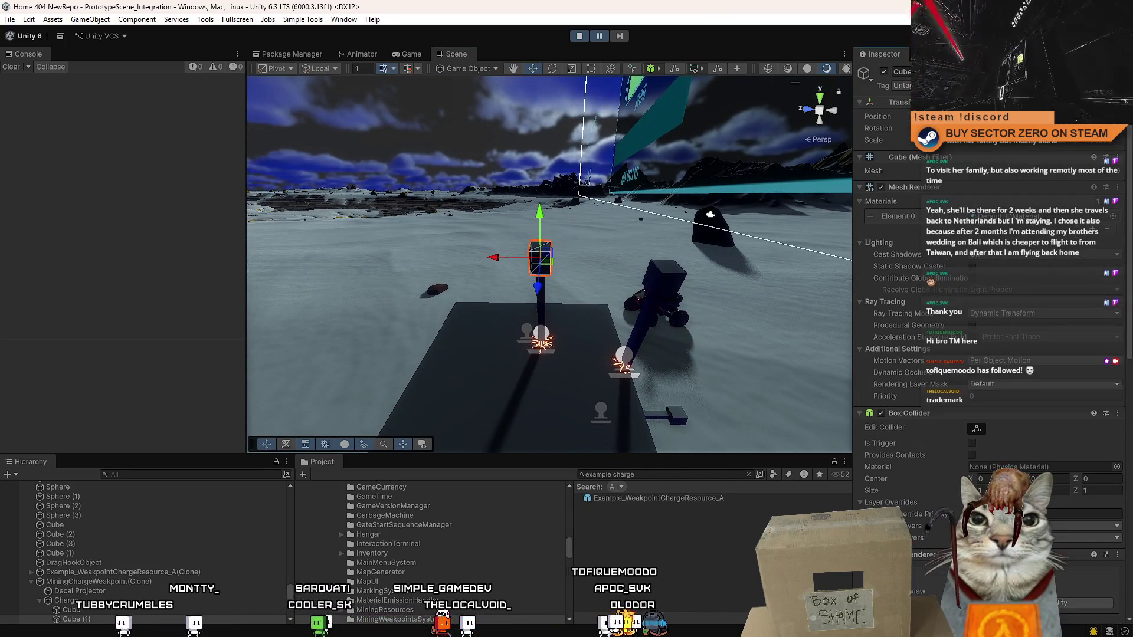
scroll(991, 295, down, 6)
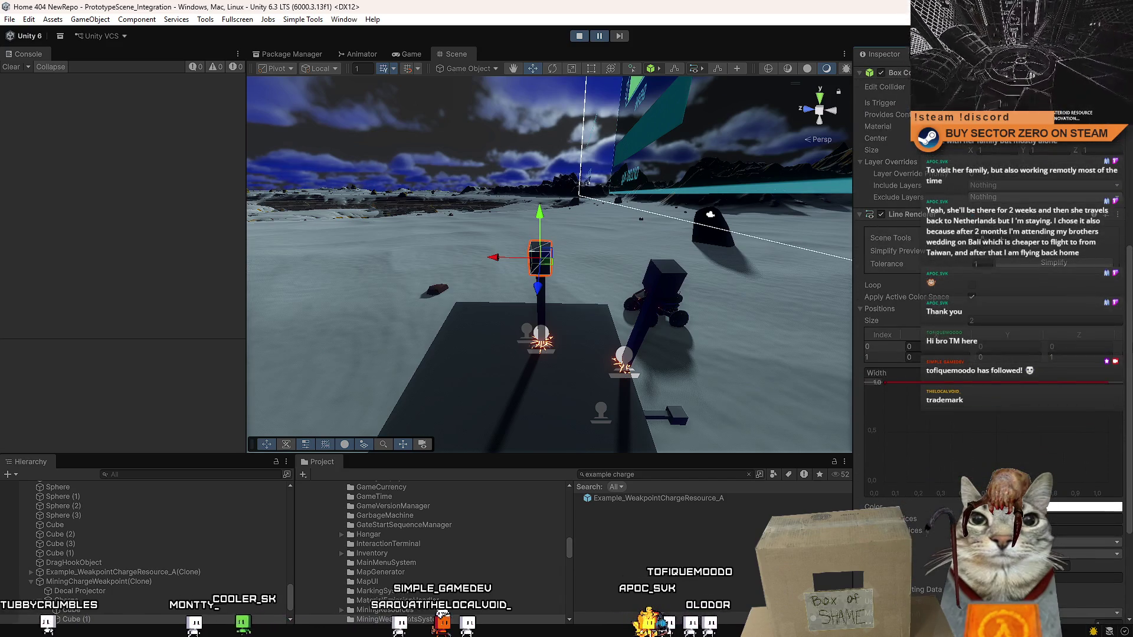
scroll(991, 295, down, 3)
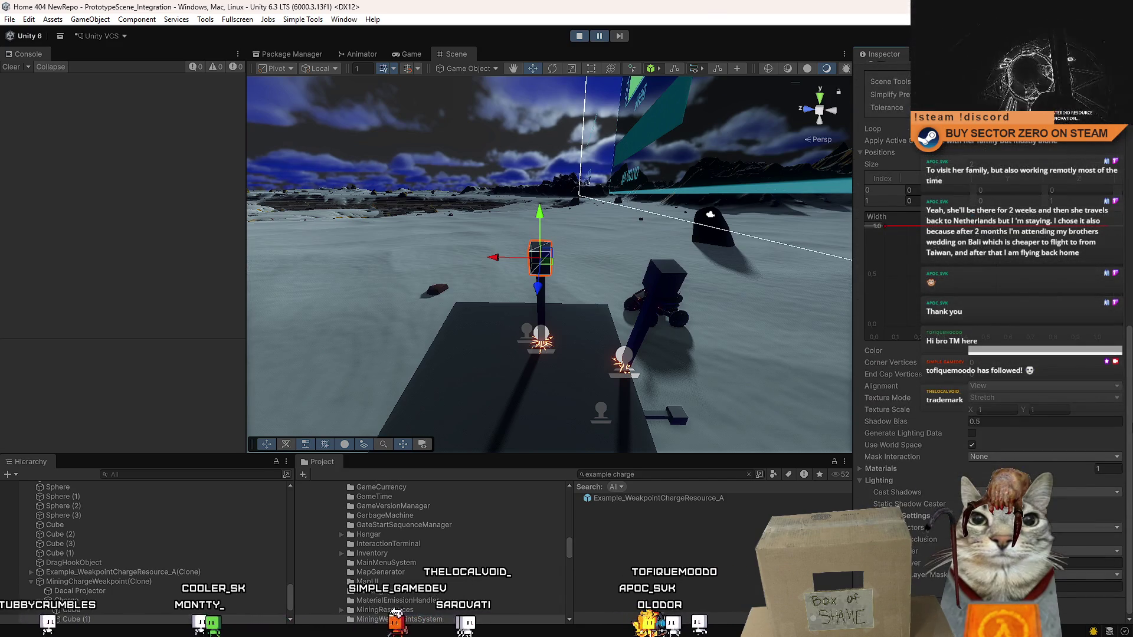
scroll(1130, 385, up, 2)
mouse_move(1129, 385)
mouse_down()
mouse_move(1130, 397)
mouse_move(1129, 354)
mouse_move(1129, 401)
mouse_move(1130, 150)
mouse_move(1130, 247)
mouse_up()
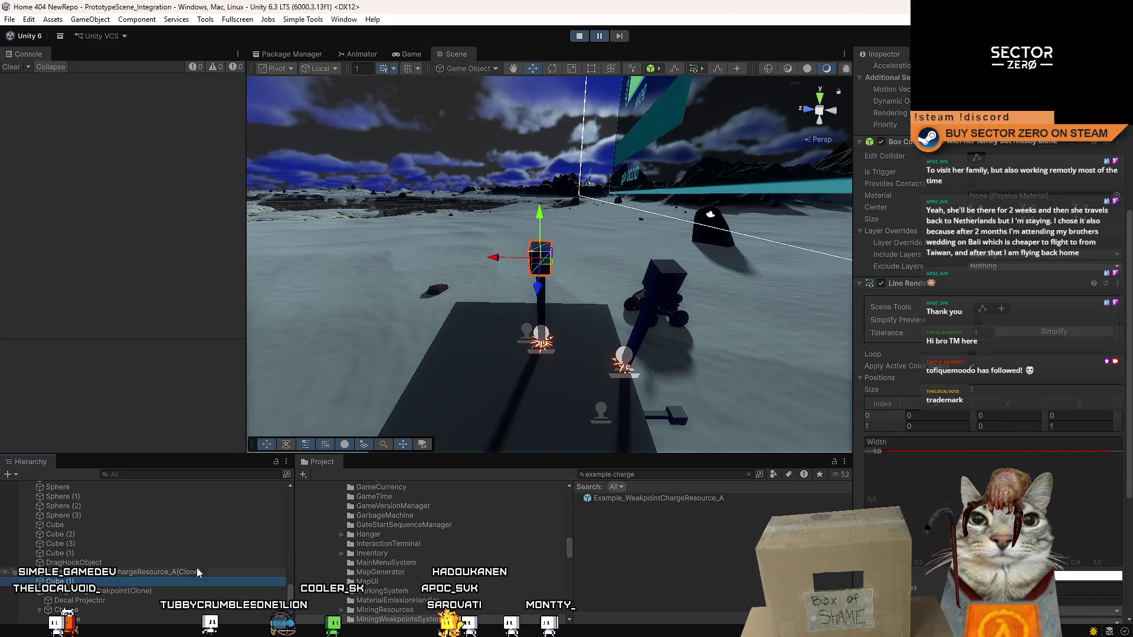
- Drag Line Renderer Position 0's Z to about 62, stretching the line into a long magenta beam
drag(1127, 216, 1128, 141)
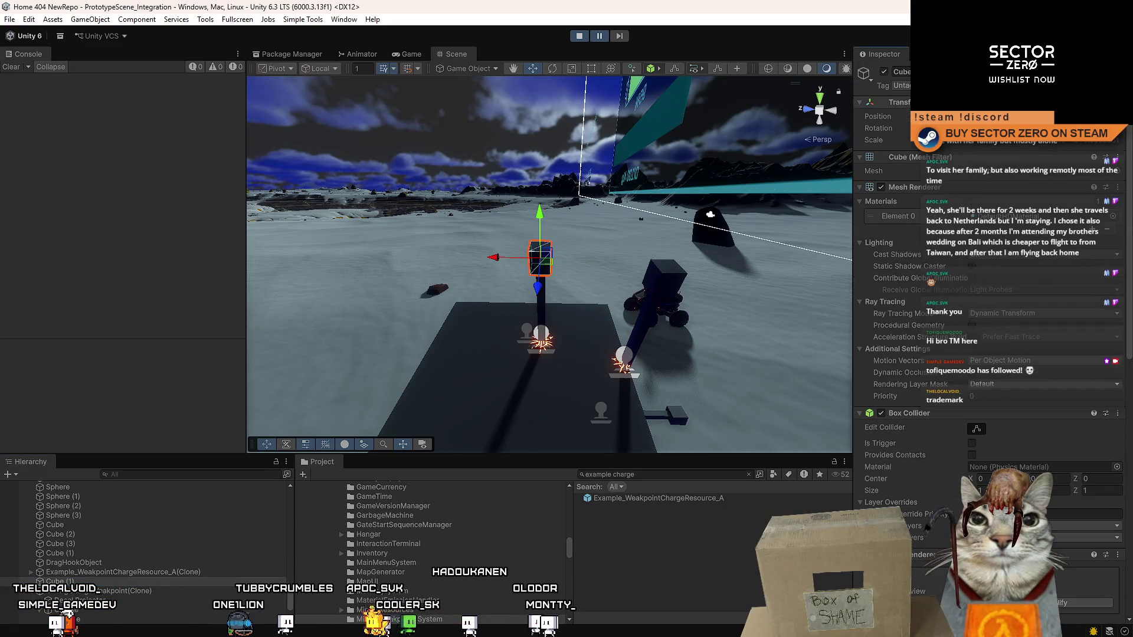
scroll(991, 295, down, 10)
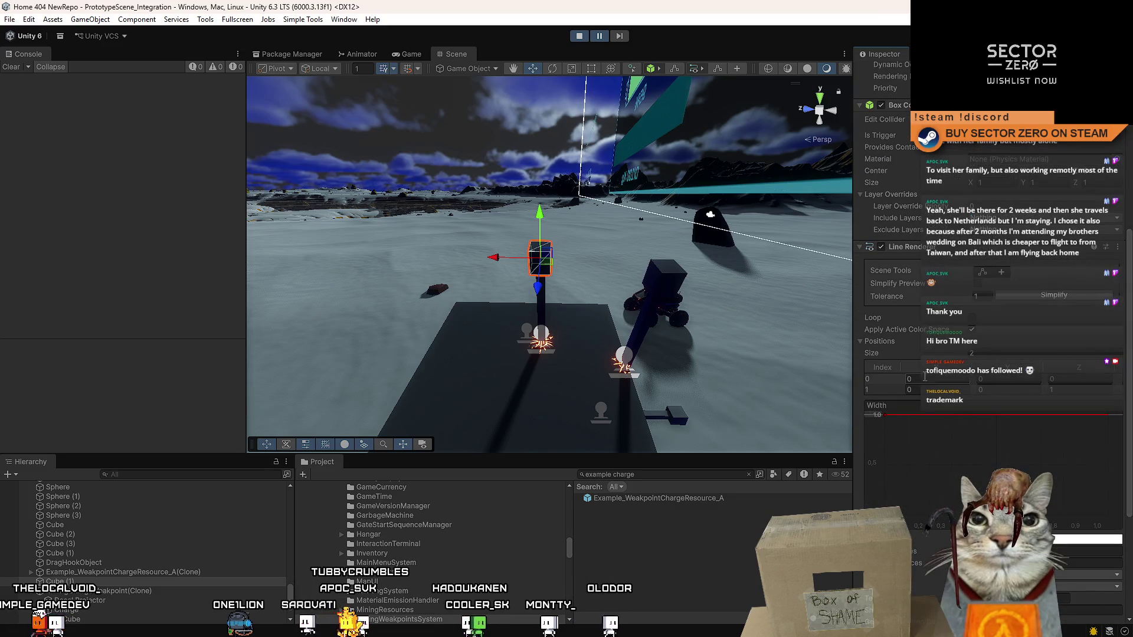
drag(1126, 266, 1128, 130)
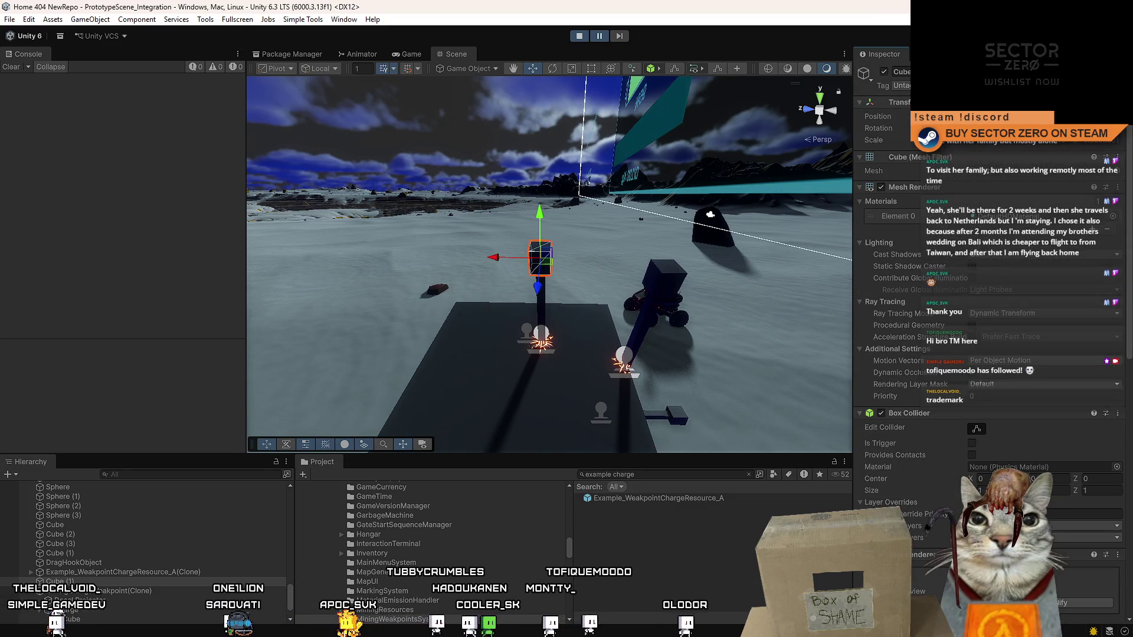
scroll(1025, 369, down, 10)
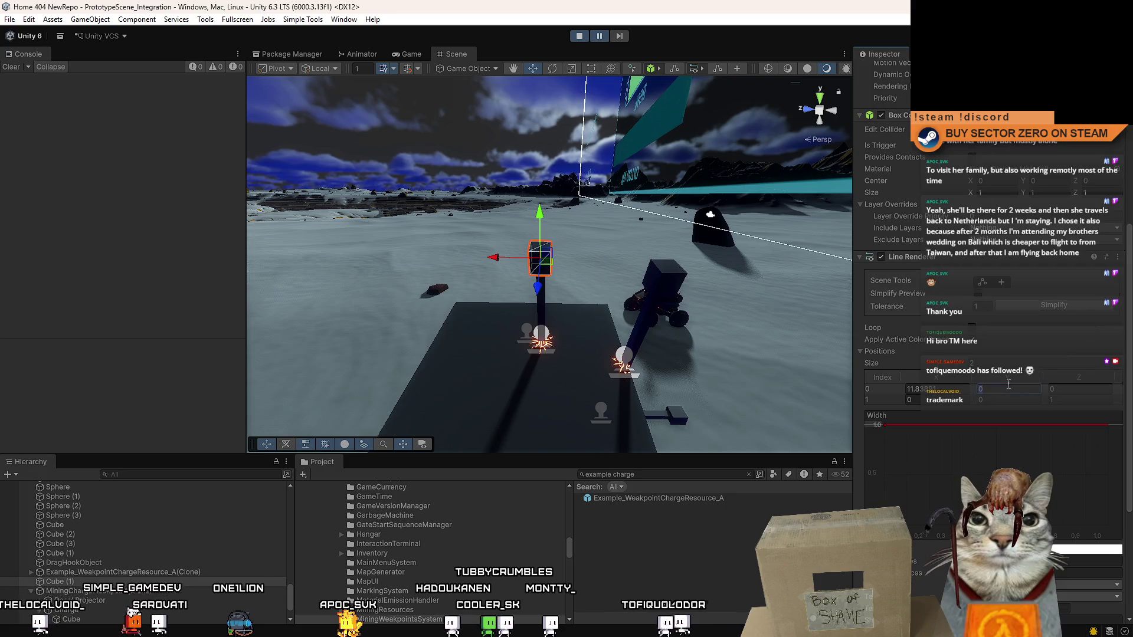
scroll(1127, 319, up, 5)
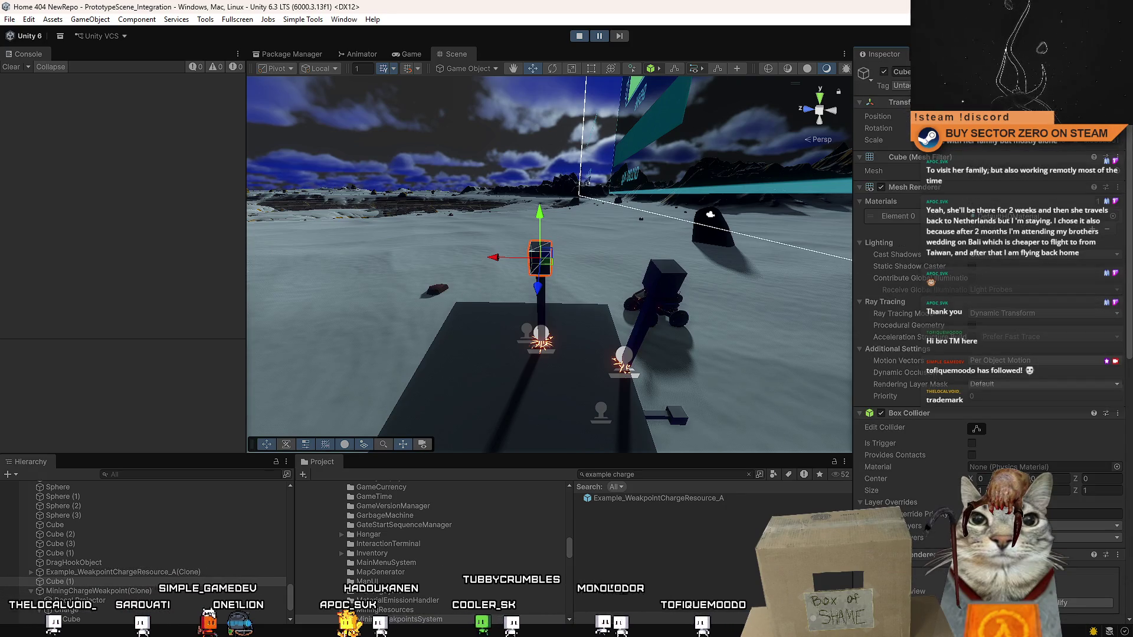
scroll(1112, 337, down, 5)
drag(1077, 385, 1086, 383)
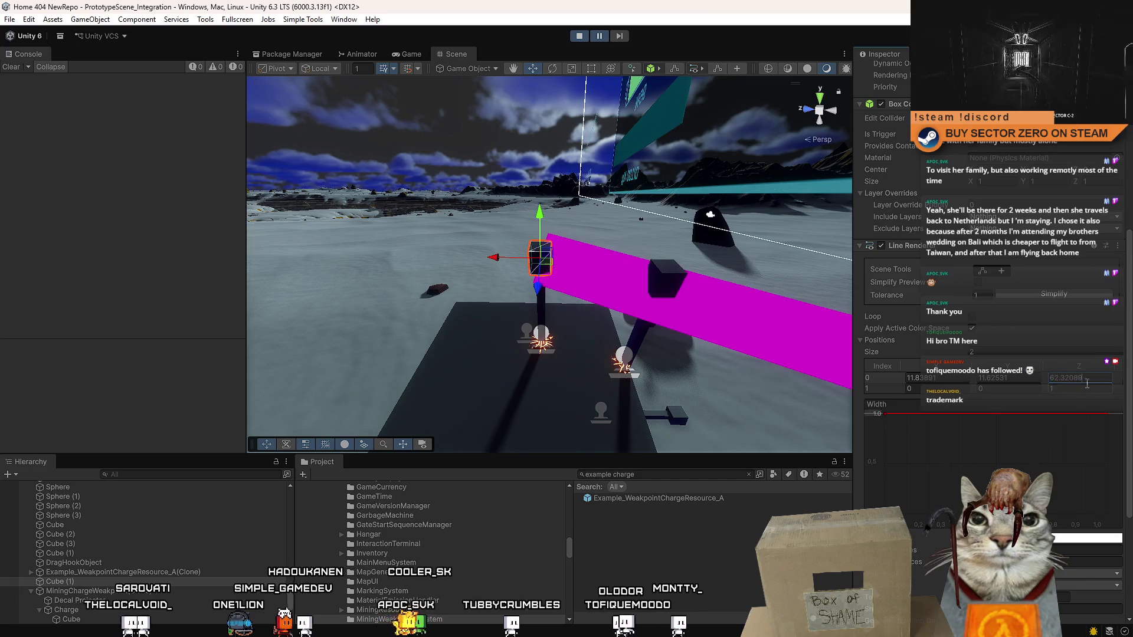
mouse_move(606, 354)
mouse_down()
mouse_move(729, 350)
mouse_move(689, 327)
mouse_move(1071, 350)
mouse_up()
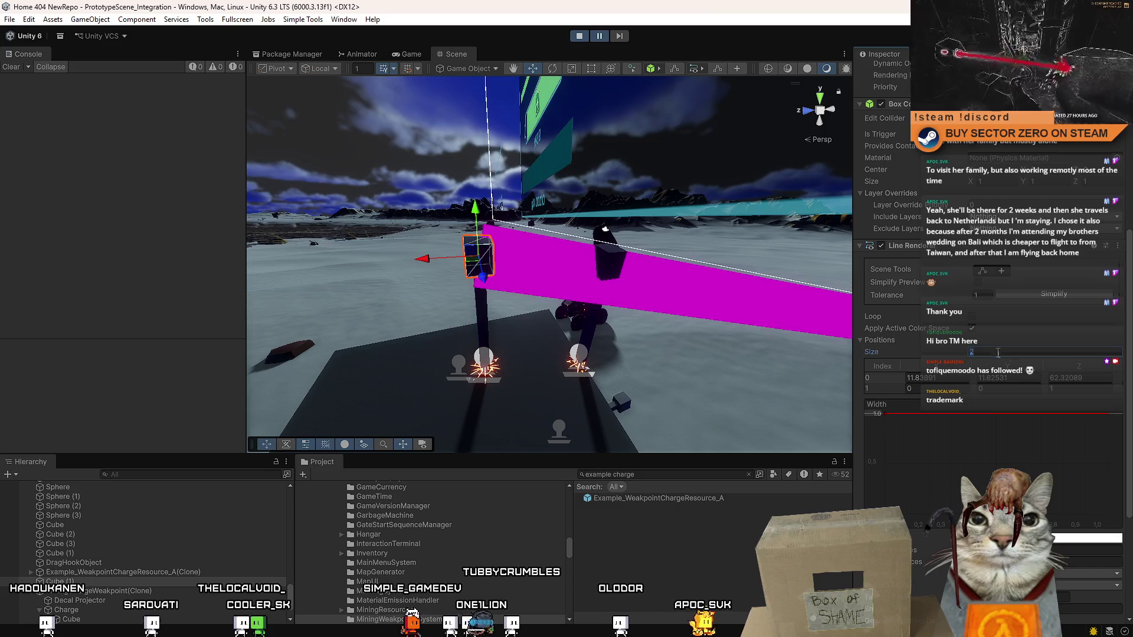
- Lower the line's Width curve key to about 0.5 and expand its Materials list
scroll(890, 352, down, 3)
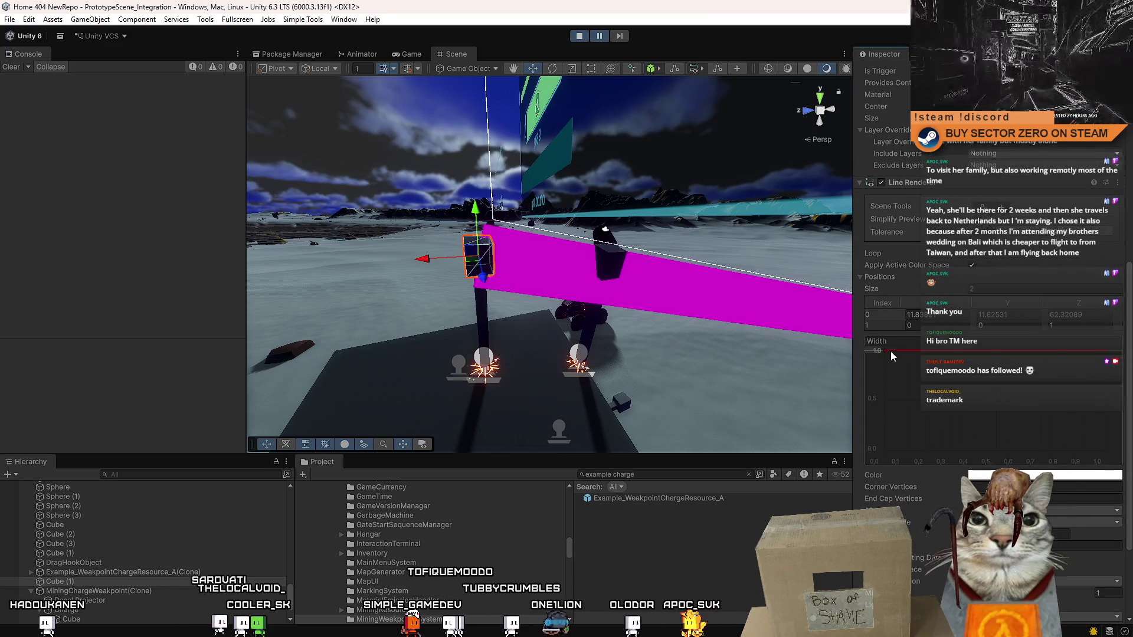
drag(886, 349, 879, 425)
mouse_move(472, 342)
mouse_down()
mouse_move(440, 360)
mouse_move(574, 355)
mouse_up()
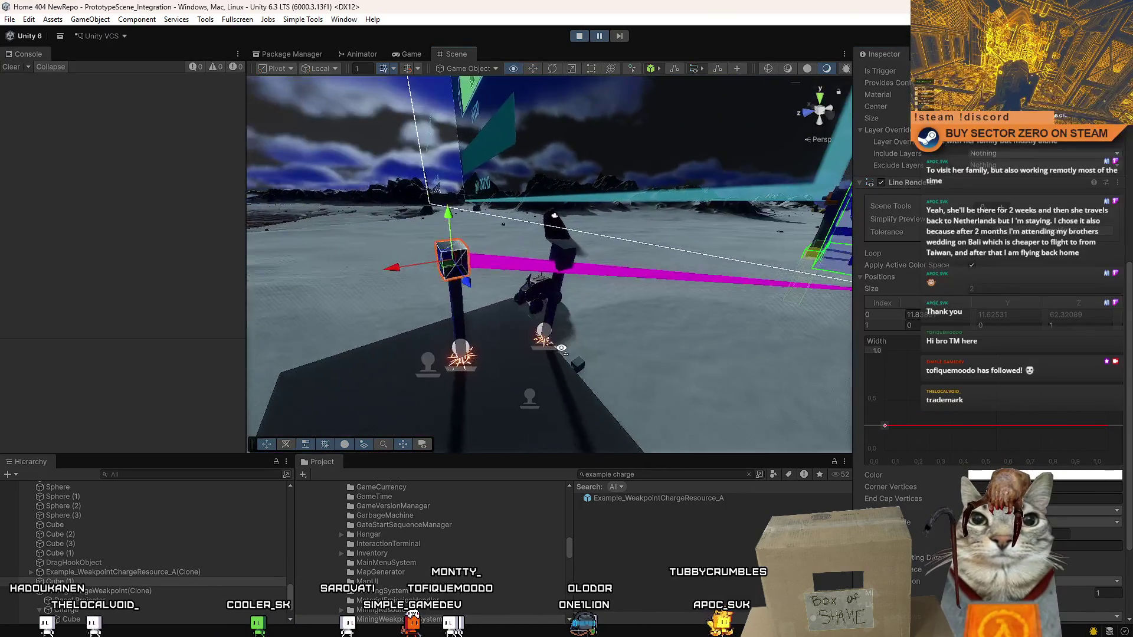
drag(1128, 388, 1130, 446)
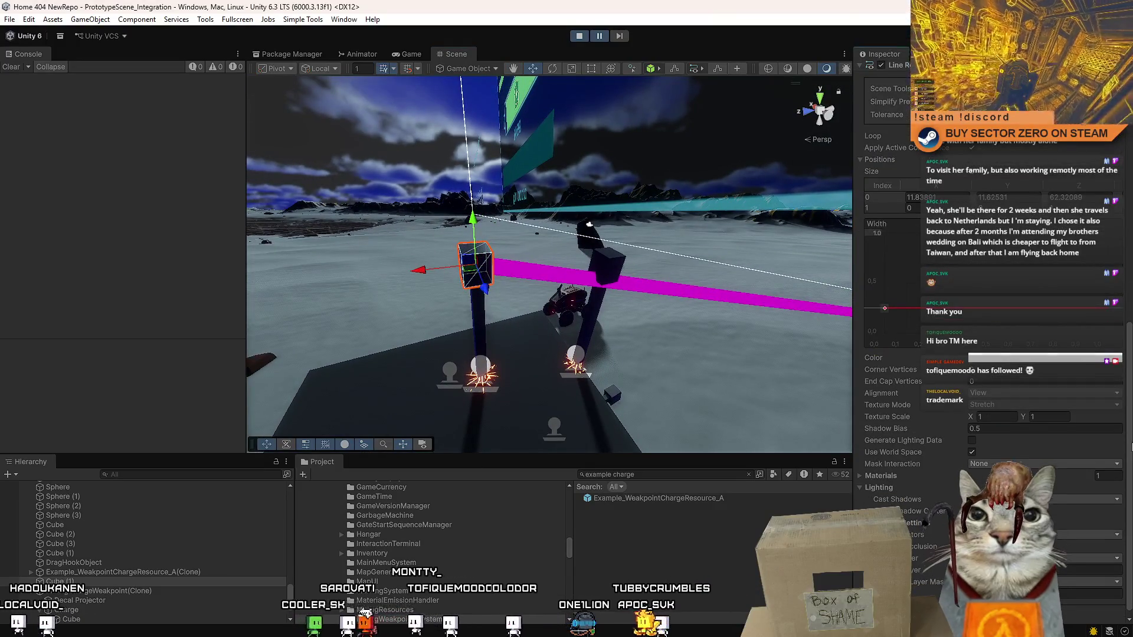
click(861, 472)
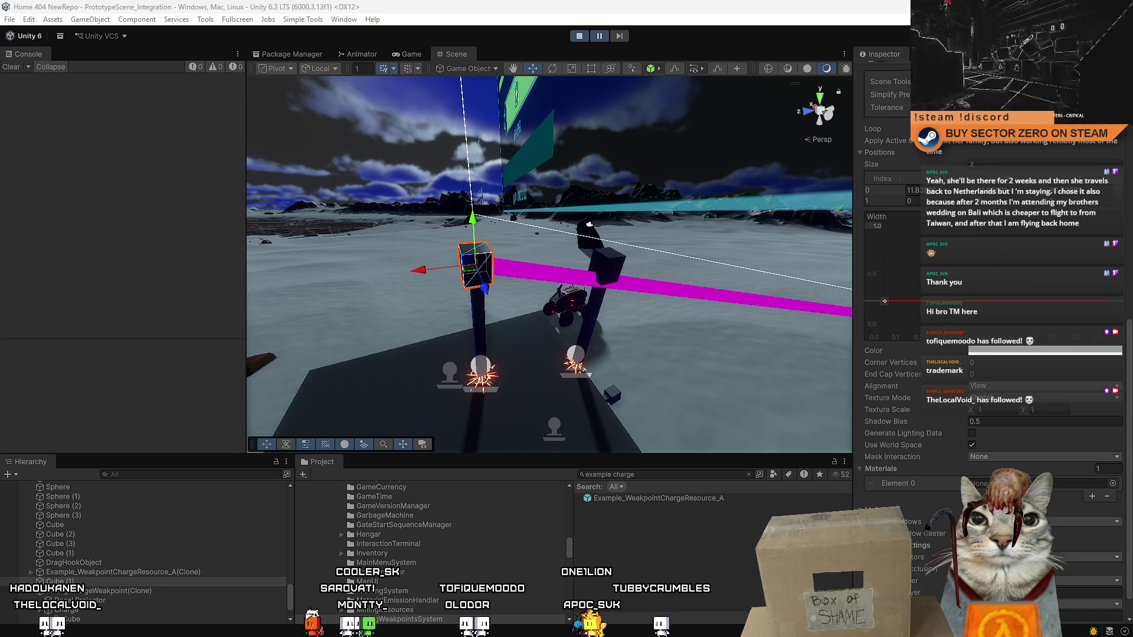
drag(743, 295, 731, 285)
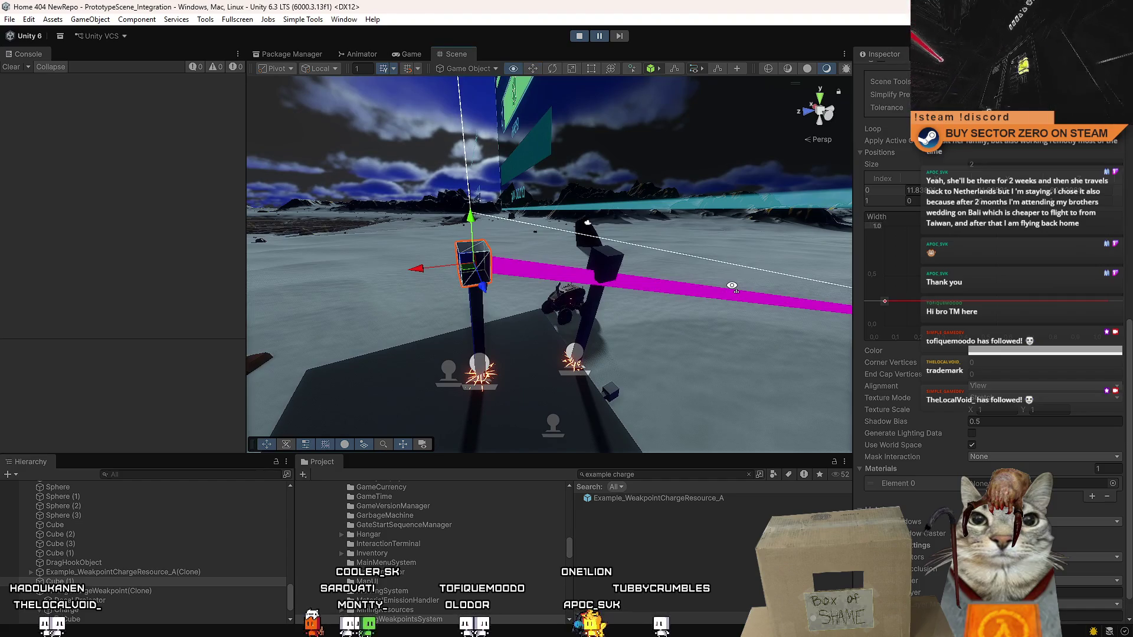
mouse_move(666, 299)
mouse_down()
mouse_move(762, 261)
mouse_move(897, 250)
mouse_move(877, 266)
mouse_move(693, 304)
mouse_up()
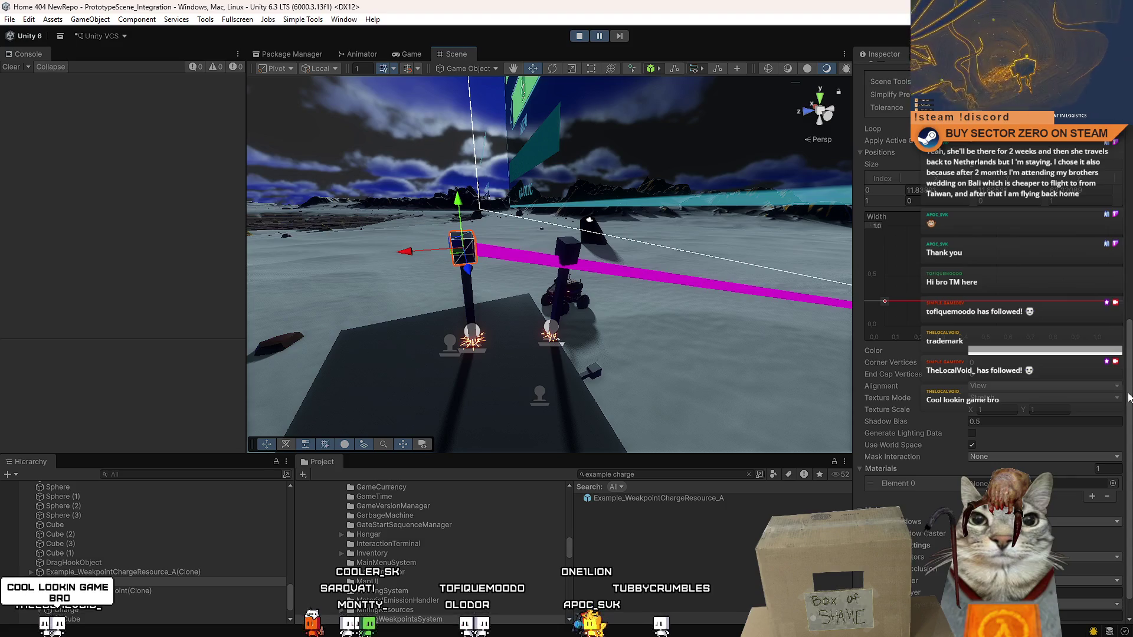
scroll(1127, 413, down, 2)
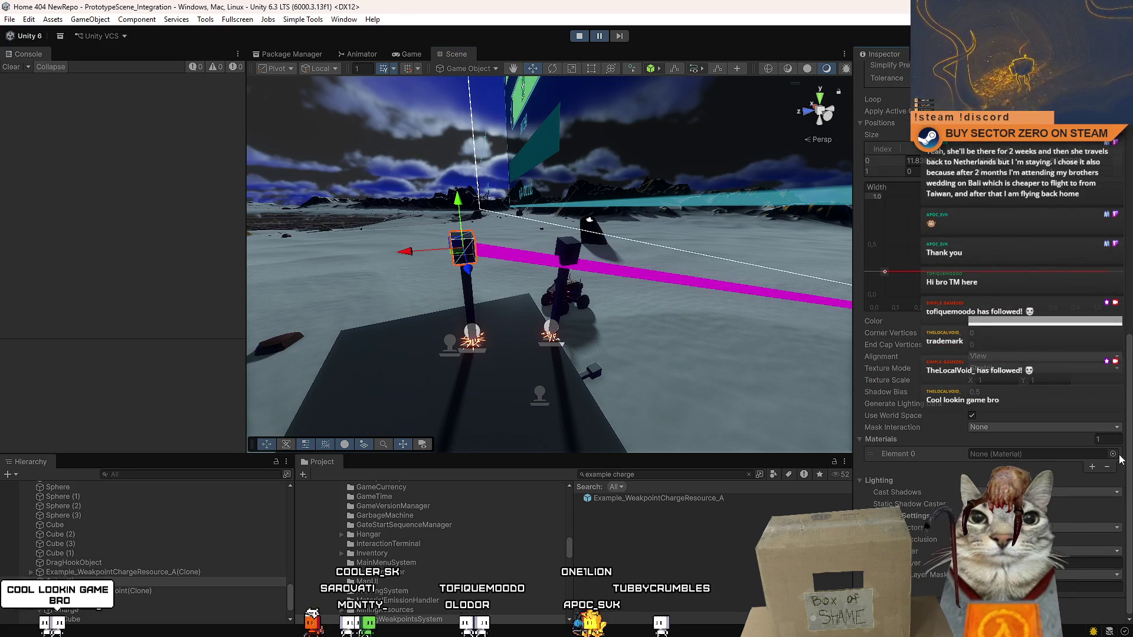
- Assign the DarkPlastic material to the line's Element 0 material slot
click(1113, 453)
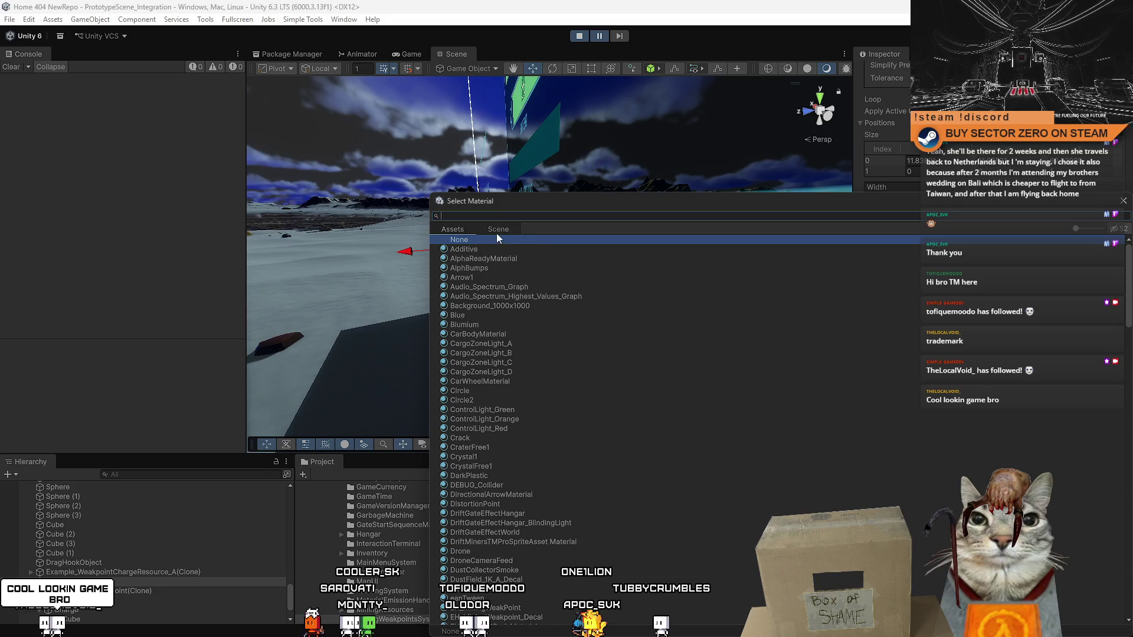
scroll(608, 324, up, 2)
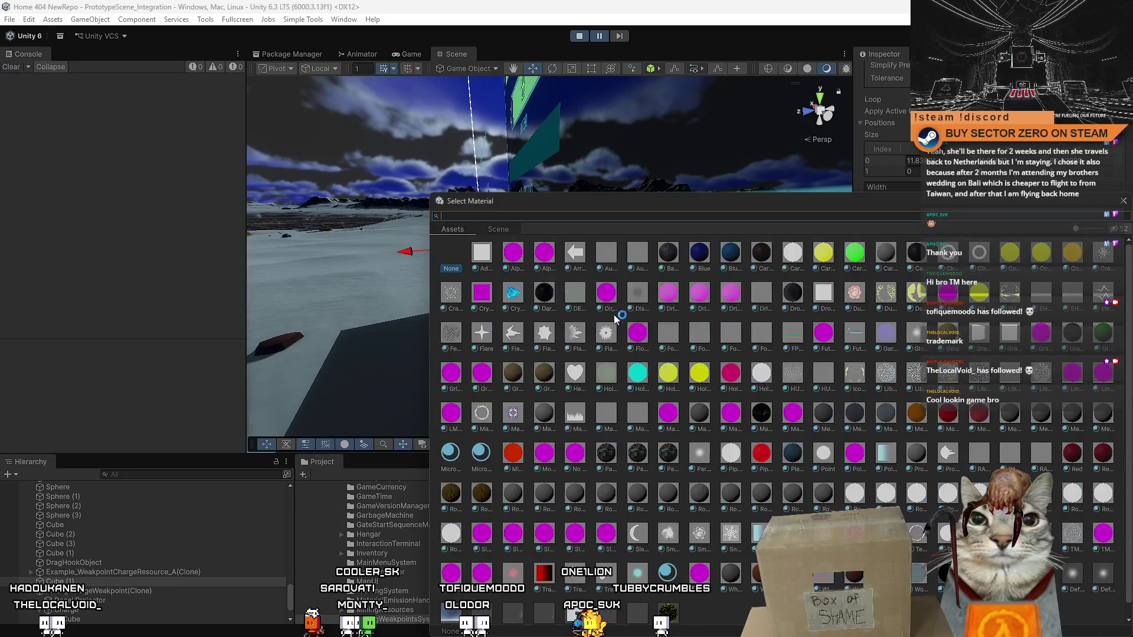
text(dar)
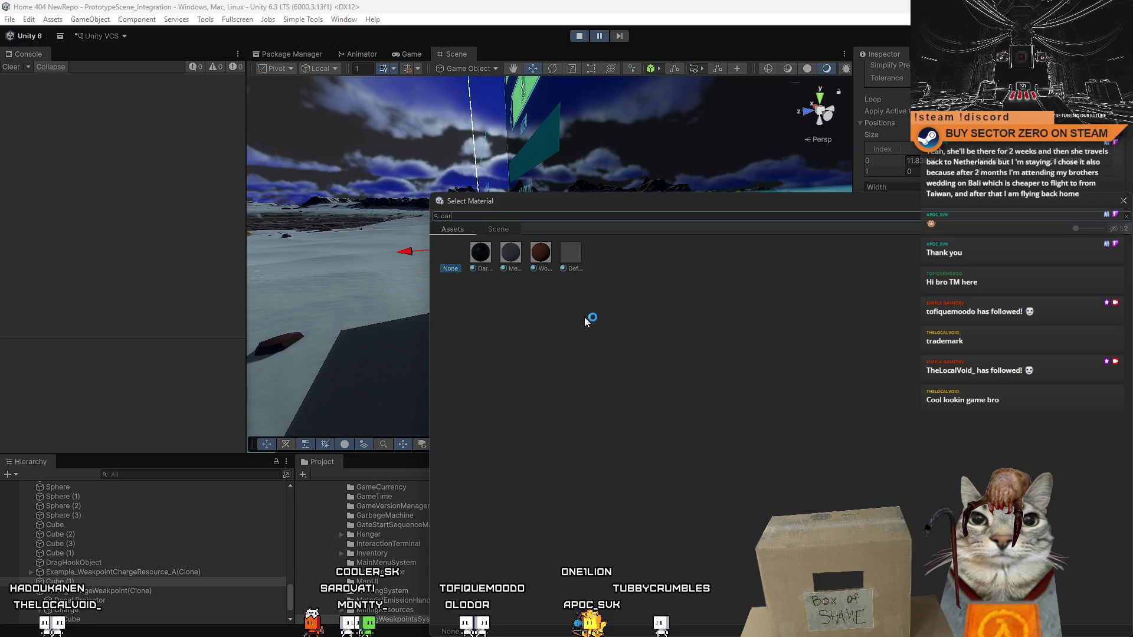
scroll(584, 317, down, 2)
double_click(493, 249)
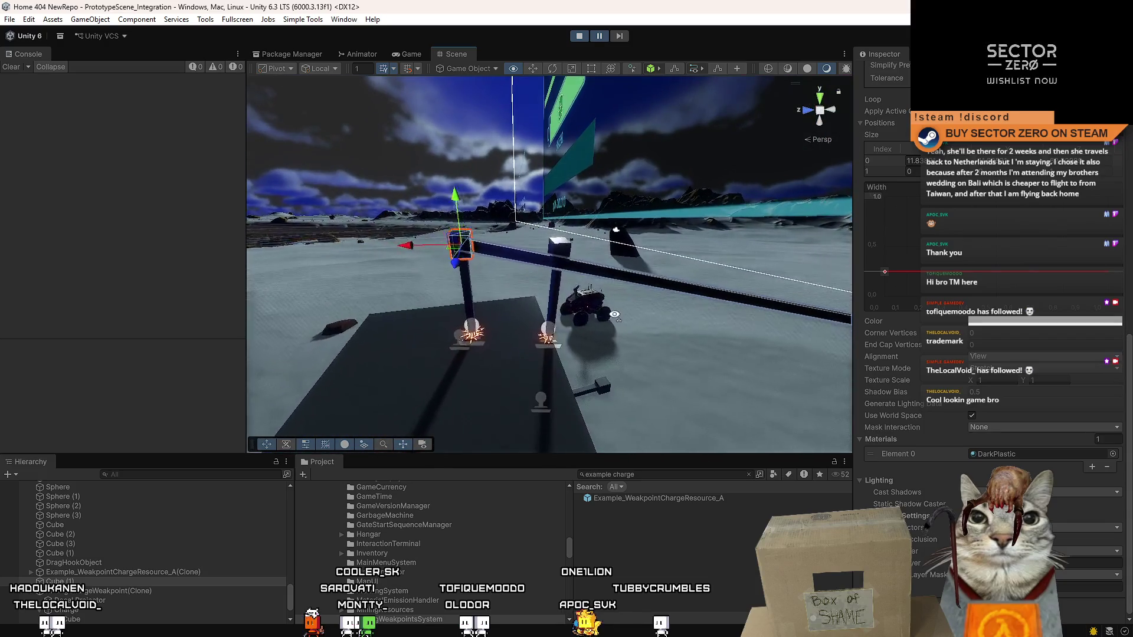
- Toggle the long bar Cube inactive and back on, orbiting to view the beam and weakpoints
scroll(890, 224, up, 5)
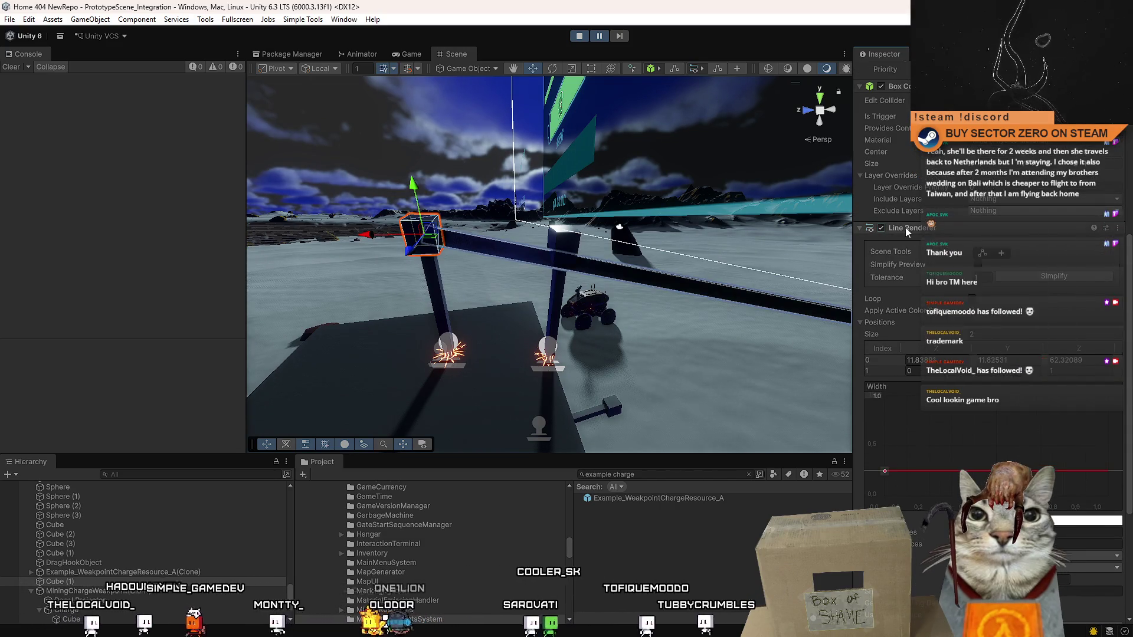
drag(516, 286, 468, 323)
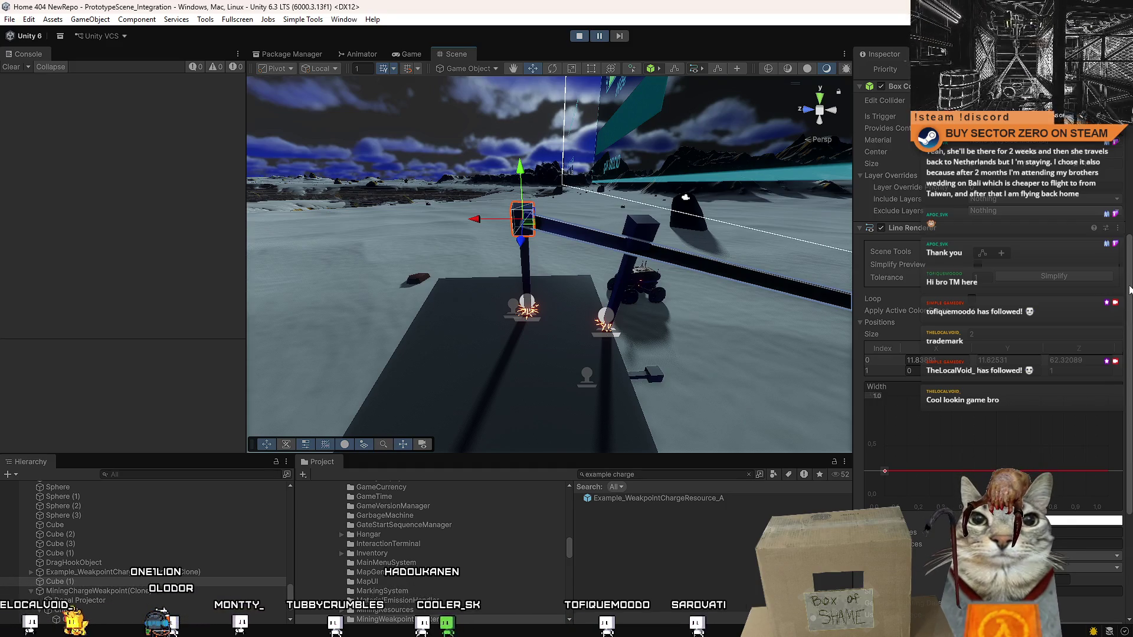
scroll(1129, 289, up, 10)
click(884, 72)
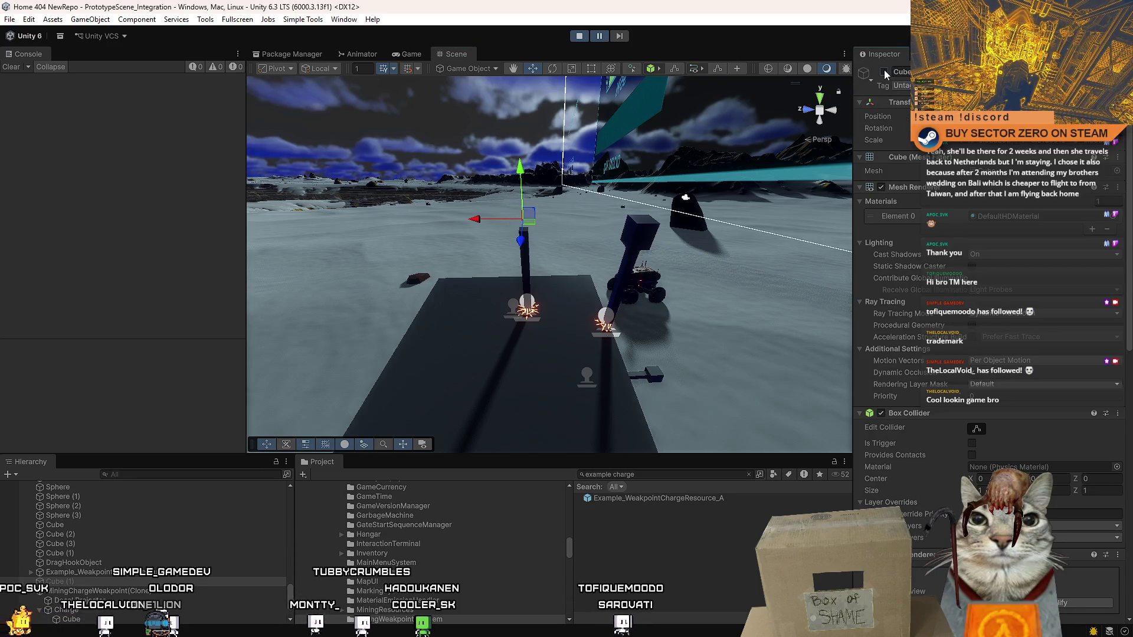
click(884, 72)
drag(596, 282, 587, 285)
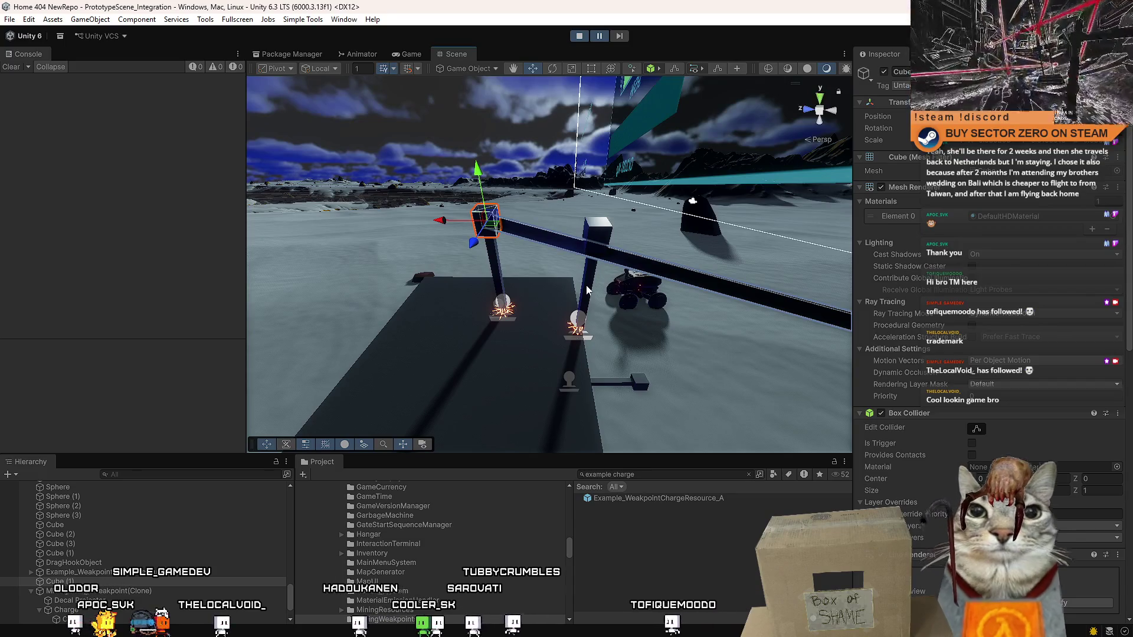
- Stop play mode, show the Game view, and select MiningChargeWeakpoint via a 'charge' project search
click(578, 37)
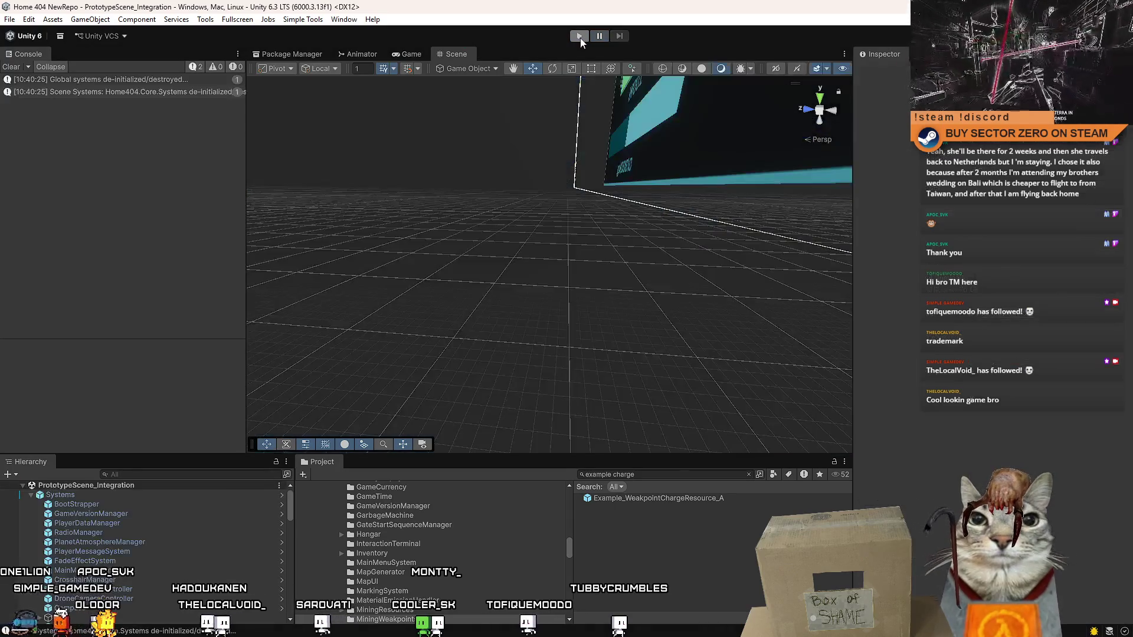
click(410, 54)
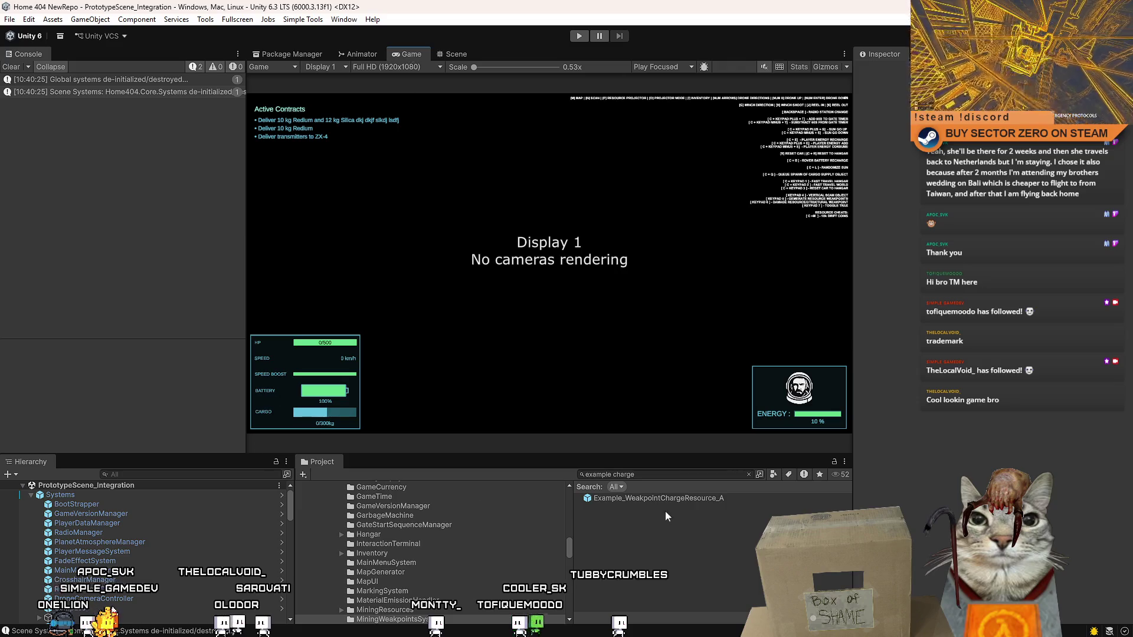
triple_click(661, 474)
text(charge weak)
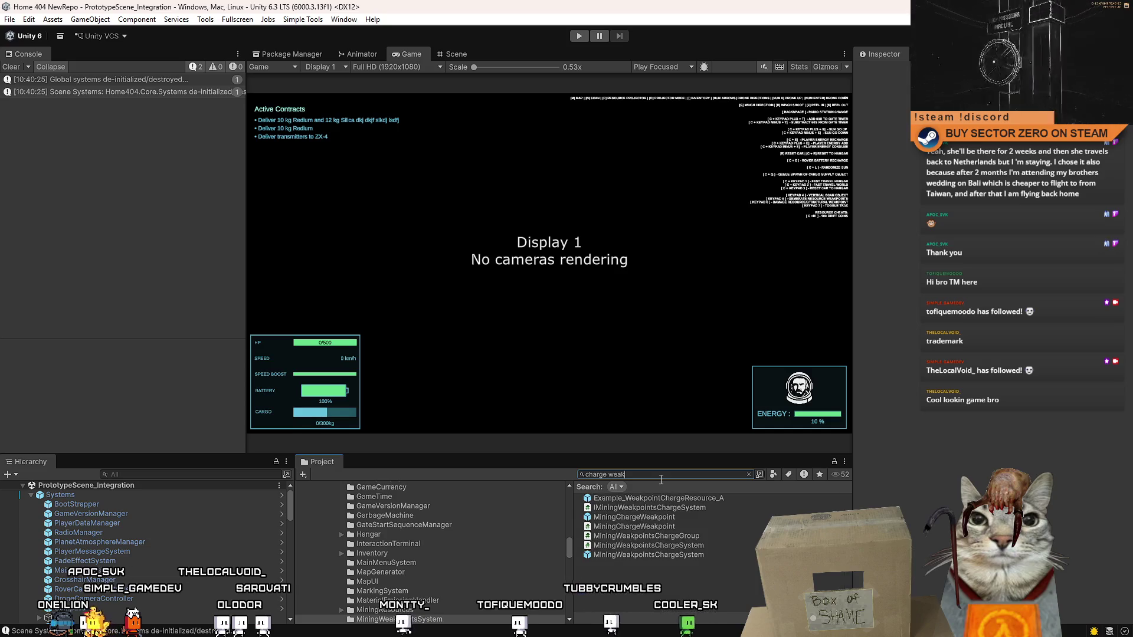
click(692, 513)
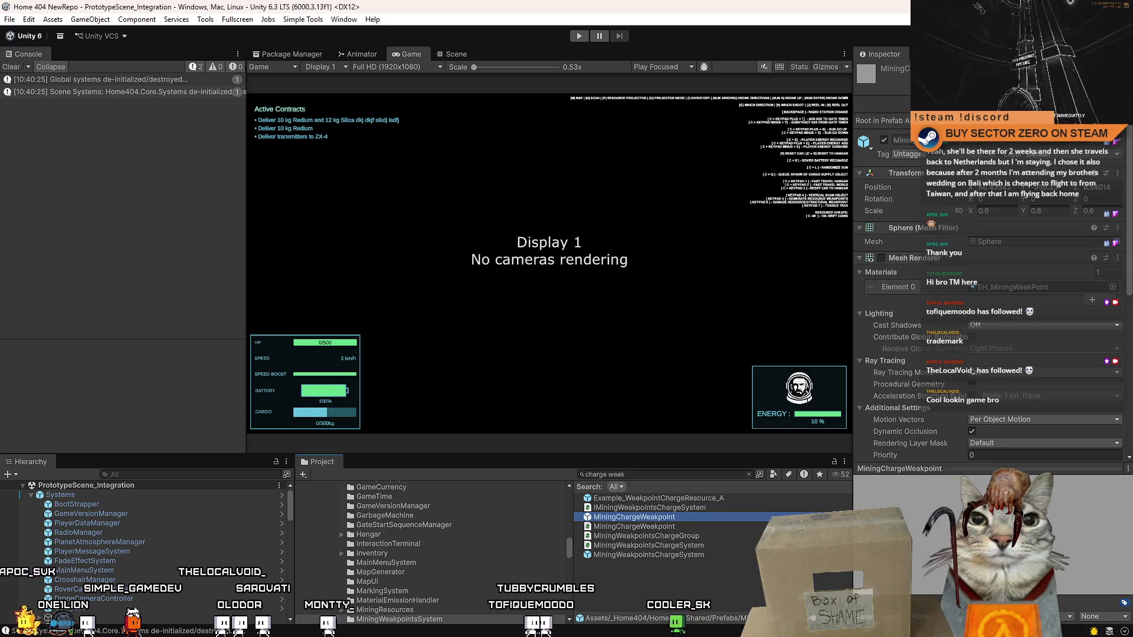
- In the MiningChargeWeakpoint prefab, paste the copied Line Renderer onto the Charge child as a new component
double_click(693, 517)
click(98, 518)
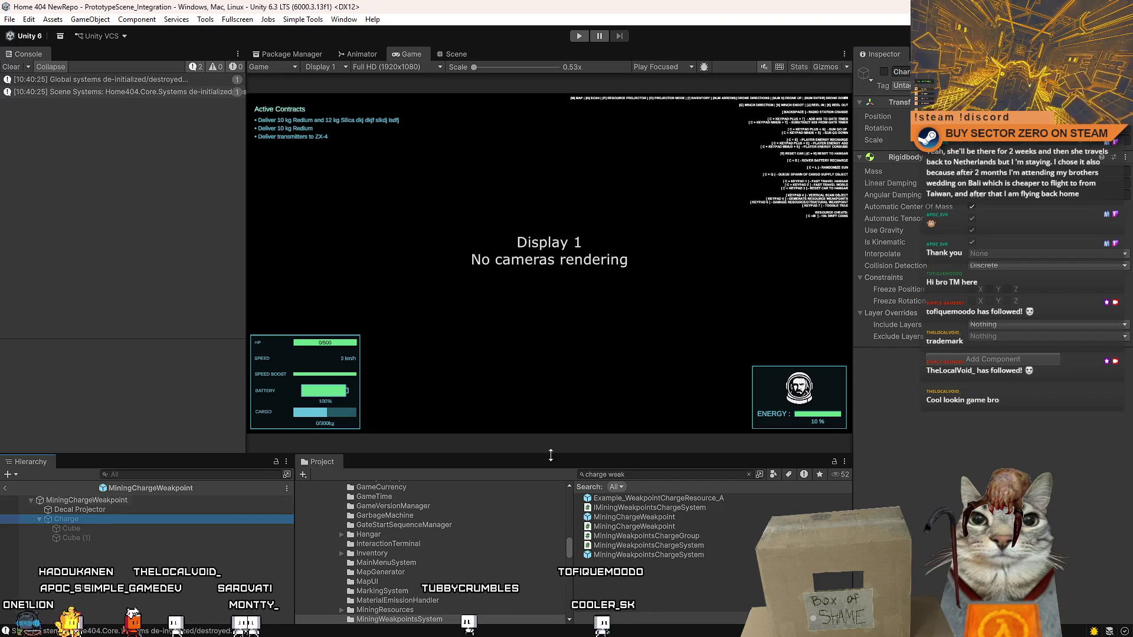
click(891, 177)
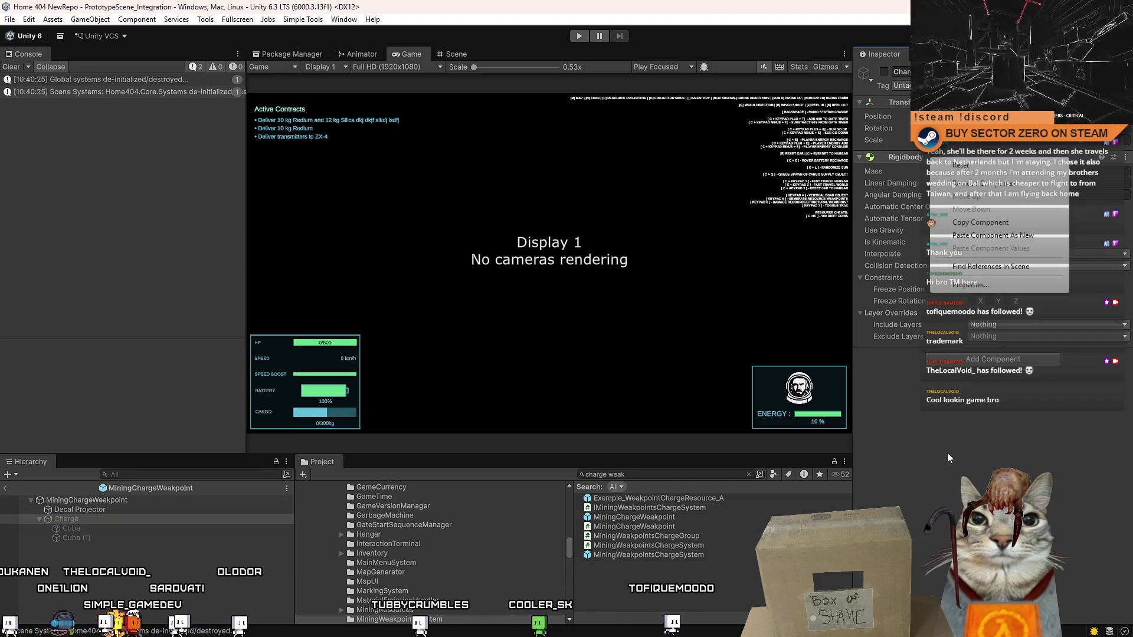
click(132, 503)
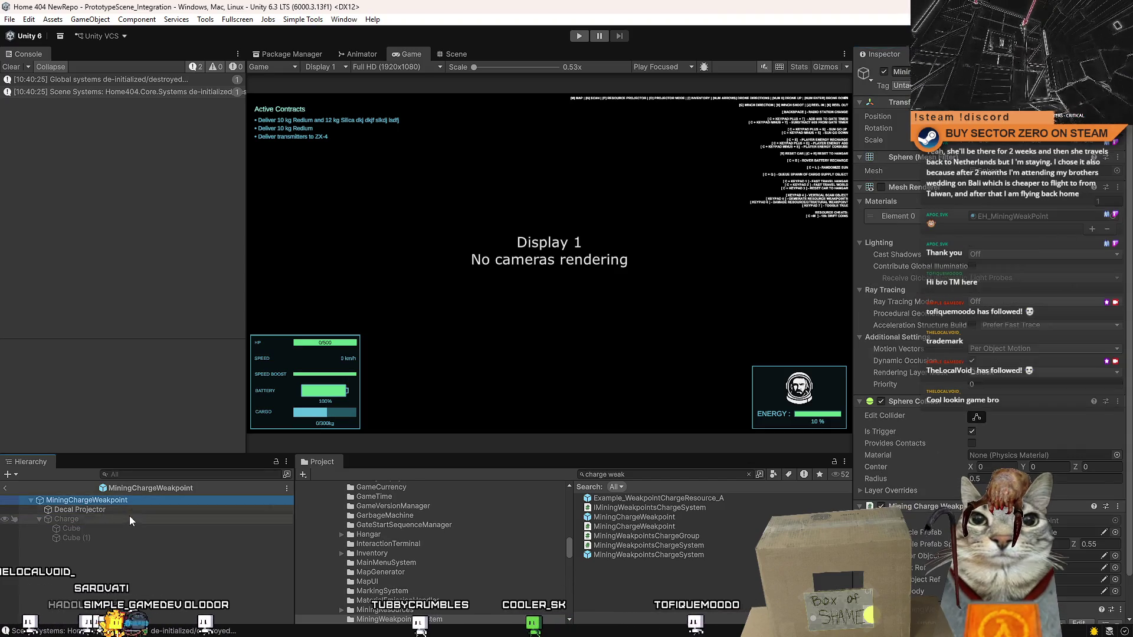
click(126, 518)
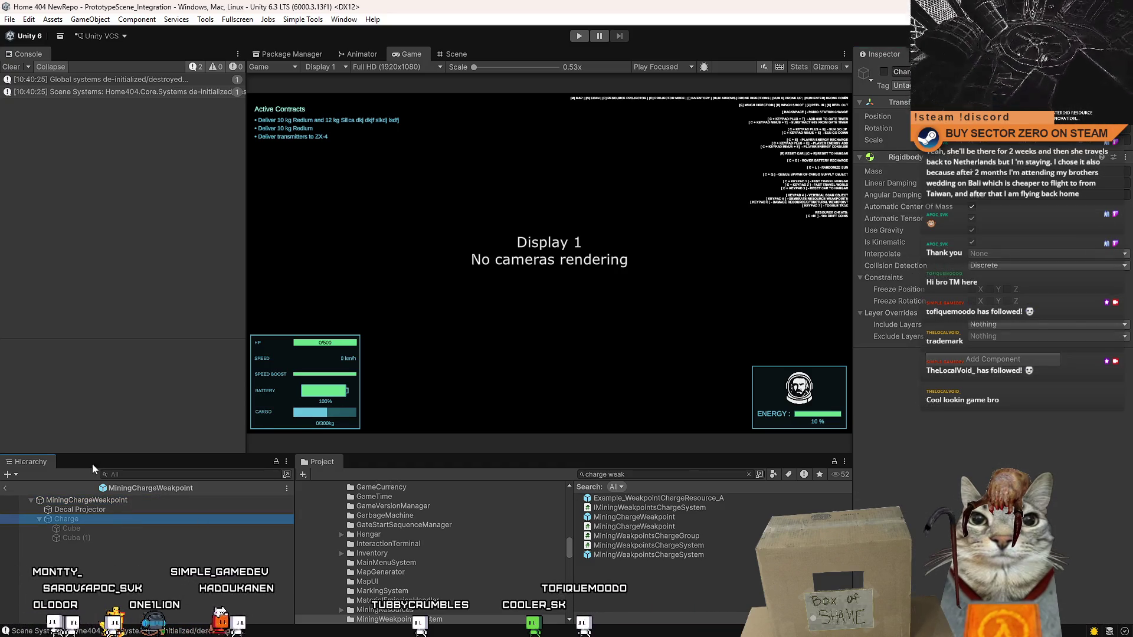
right_click(897, 161)
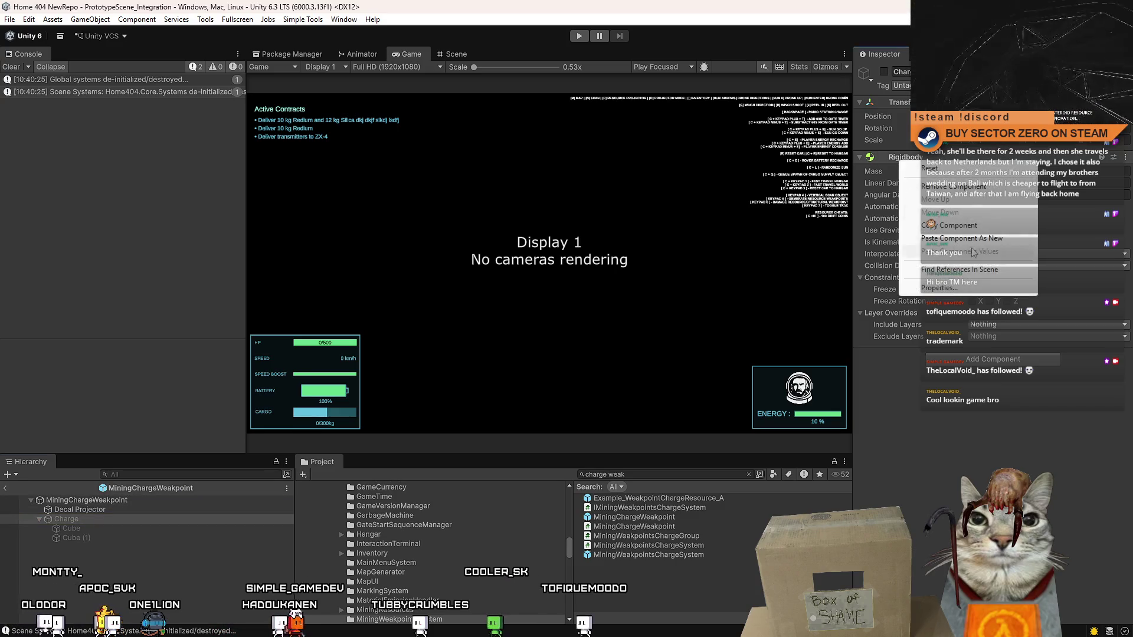
click(988, 239)
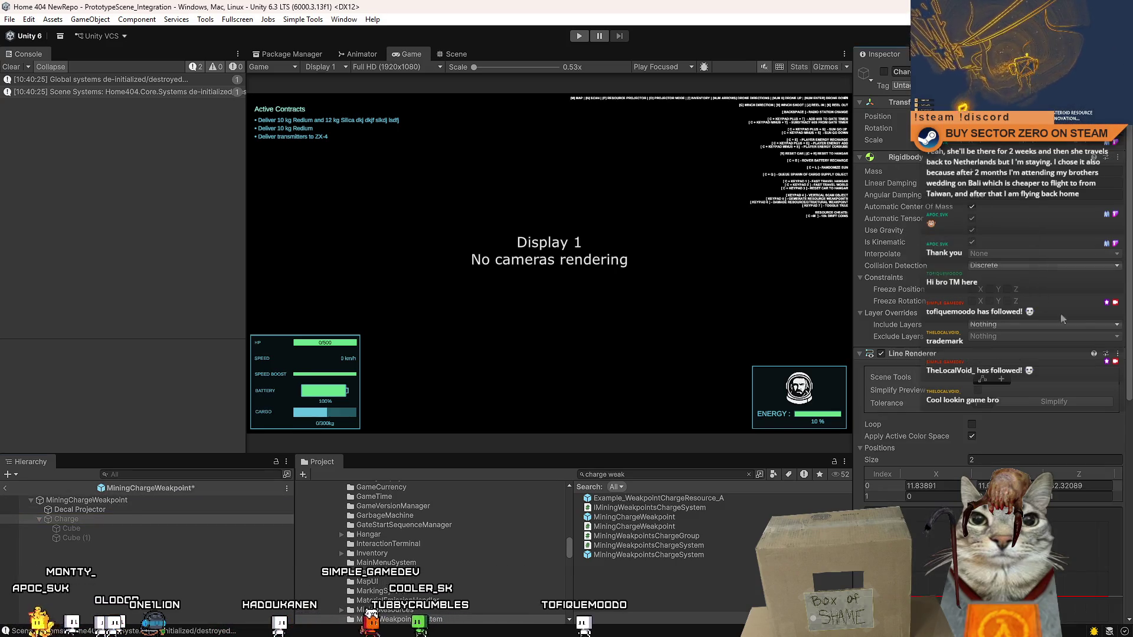
- Uncheck Charge's Line Renderer so it starts disabled
drag(1131, 306, 1129, 413)
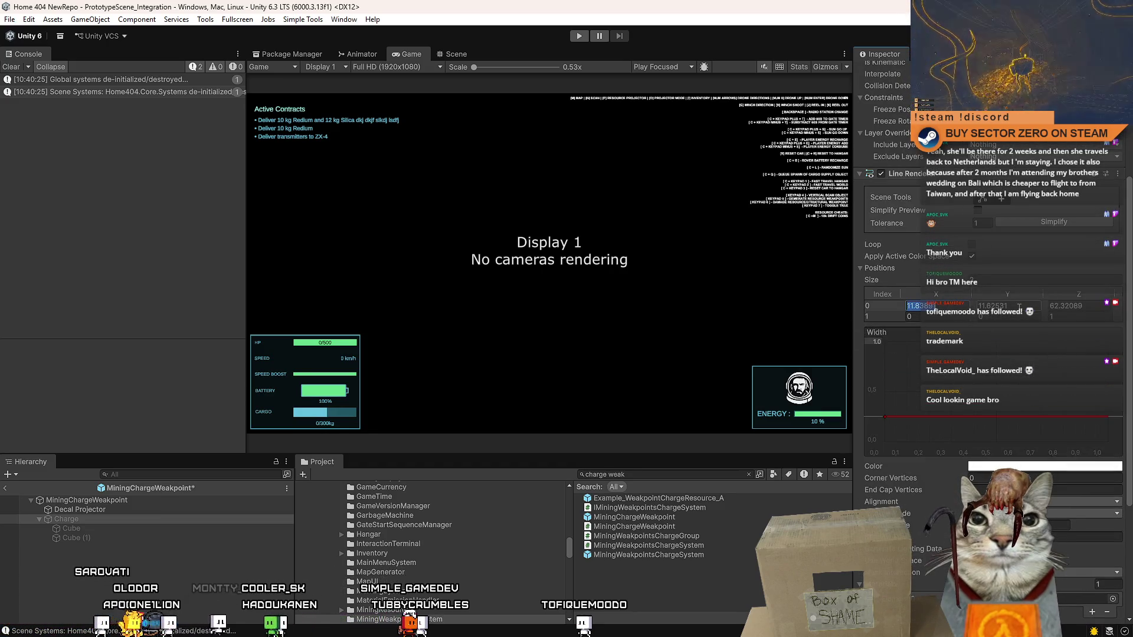
scroll(892, 275, up, 3)
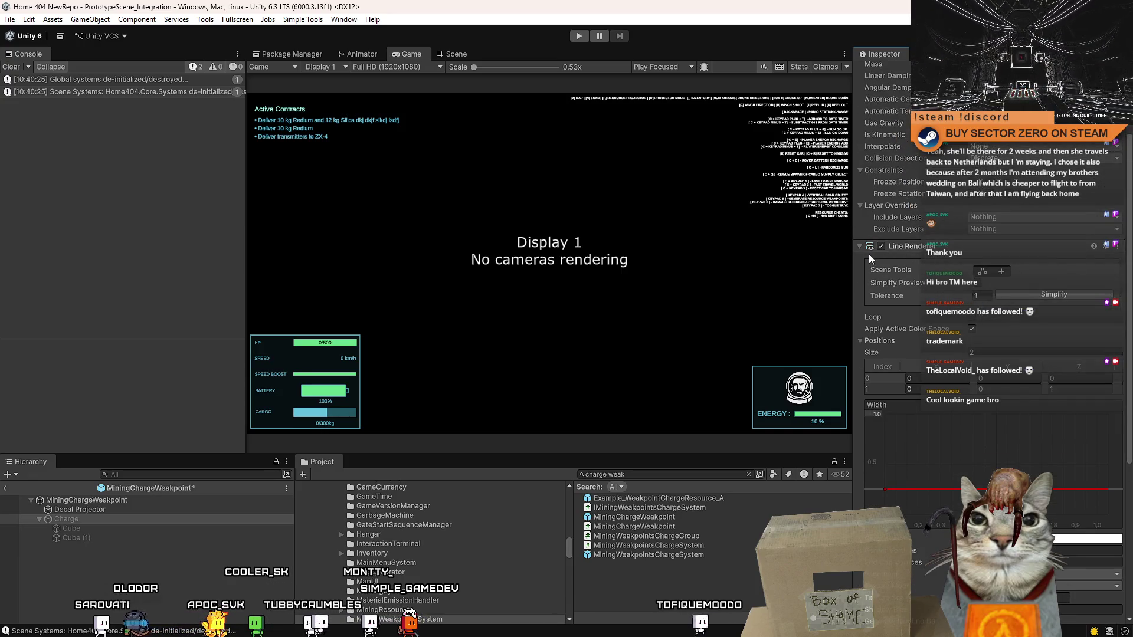
right_click(228, 558)
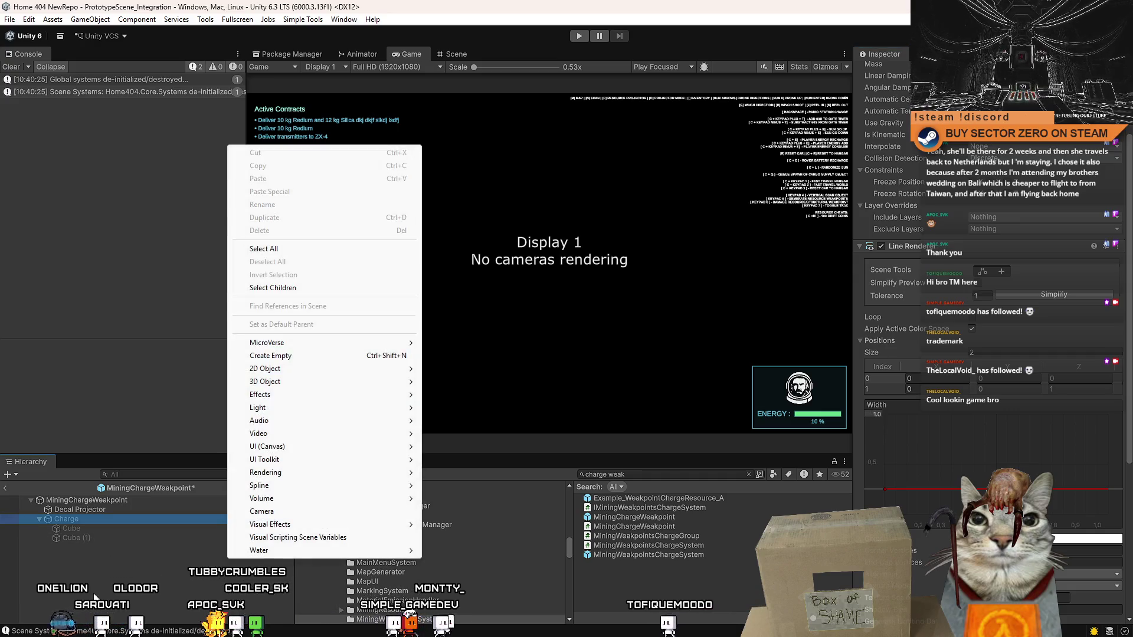
click(103, 598)
click(114, 518)
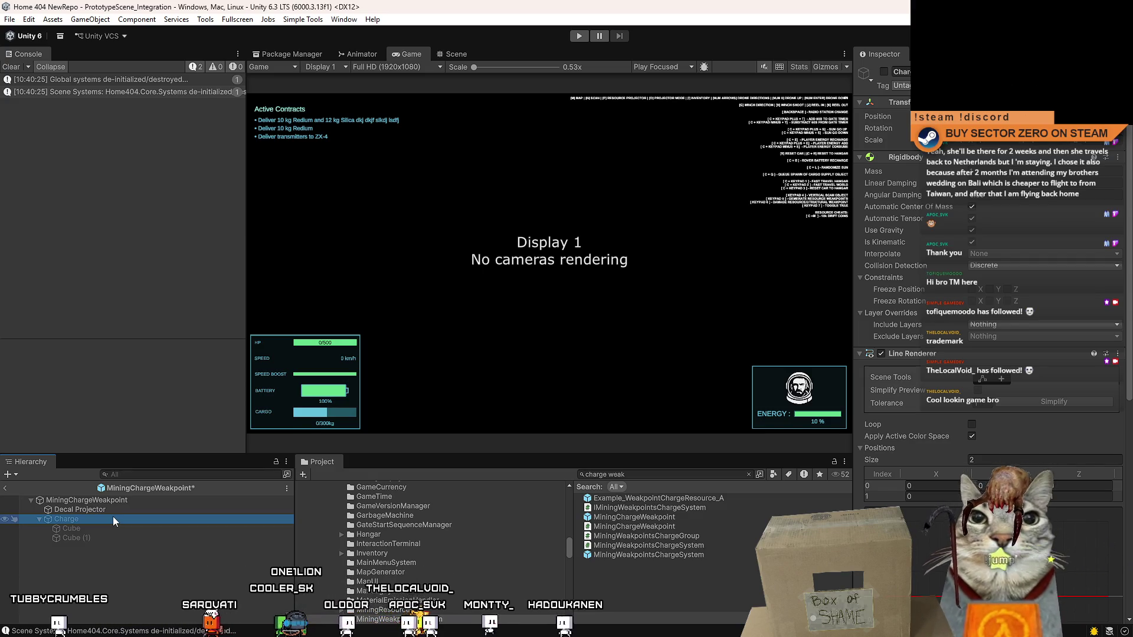
click(881, 354)
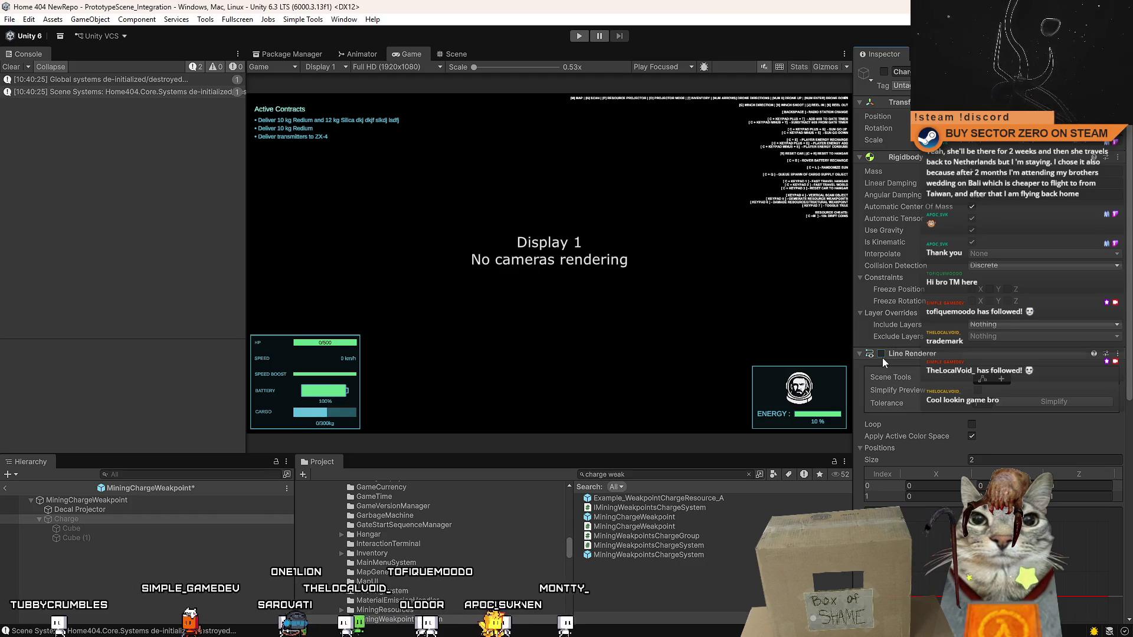
click(194, 586)
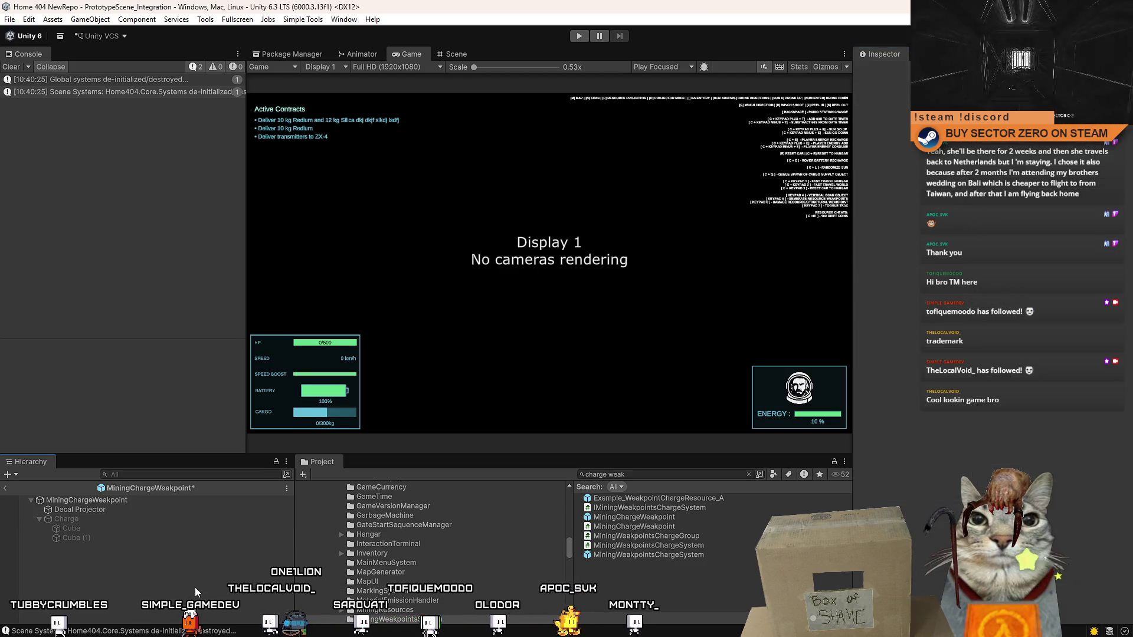
click(122, 519)
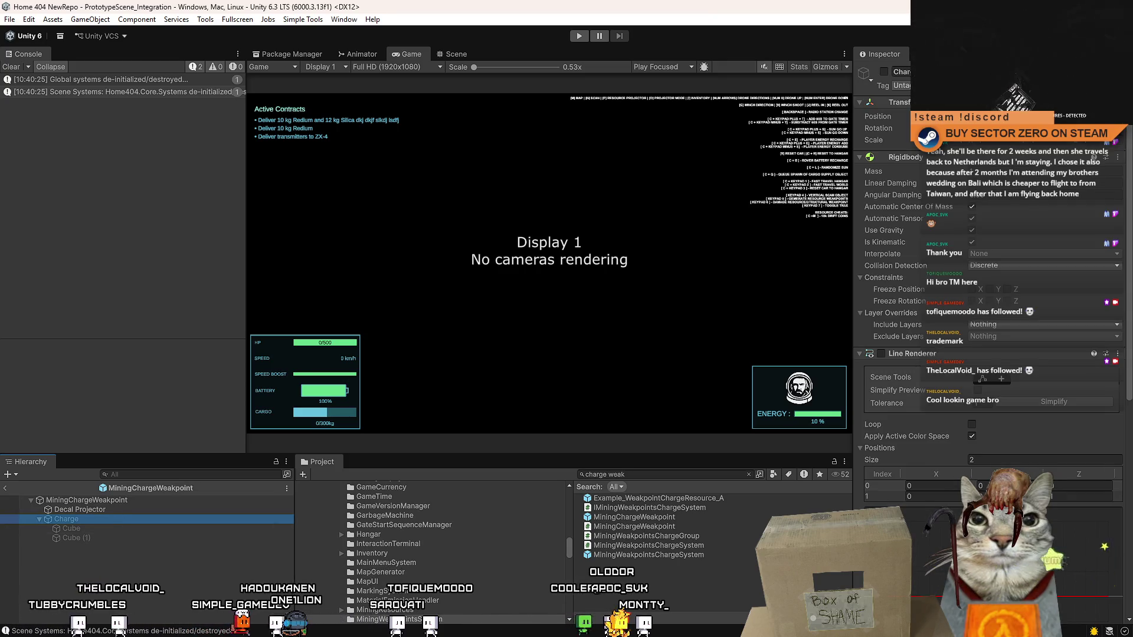
key(alt+Tab)
click(444, 342)
scroll(443, 412, up, 5)
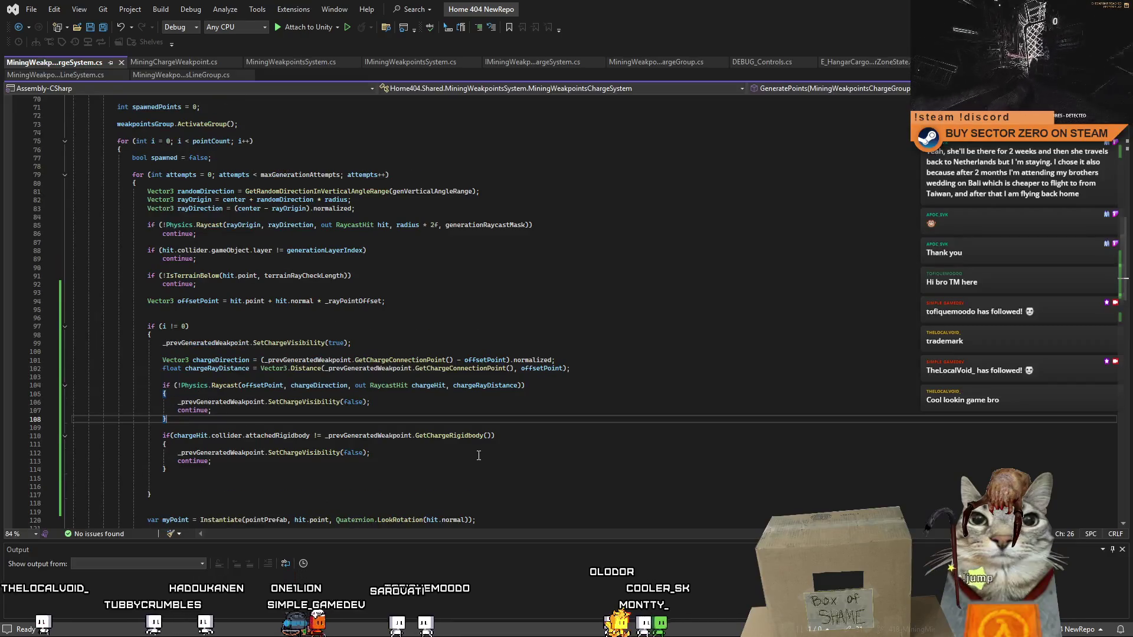
scroll(444, 412, down, 2)
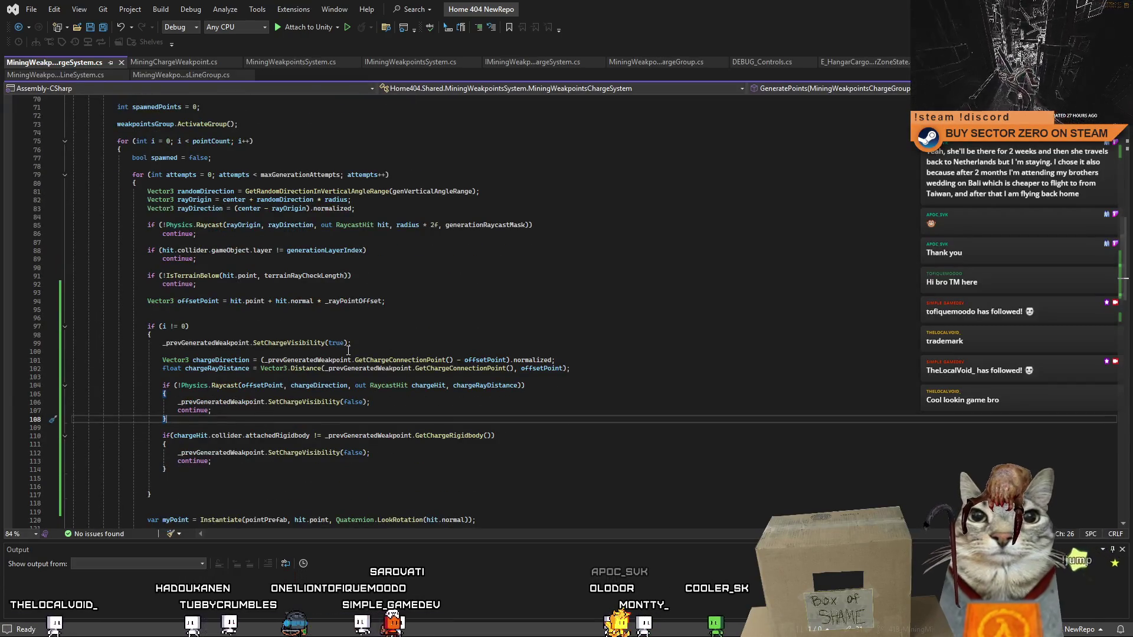
scroll(245, 342, down, 2)
click(200, 429)
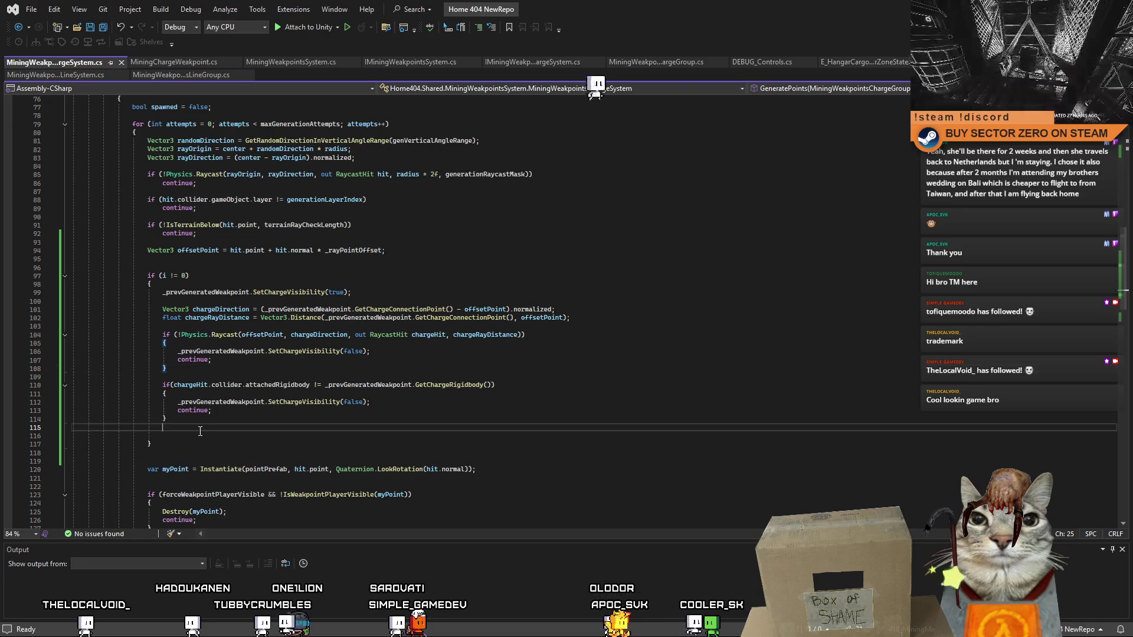
key(Return)
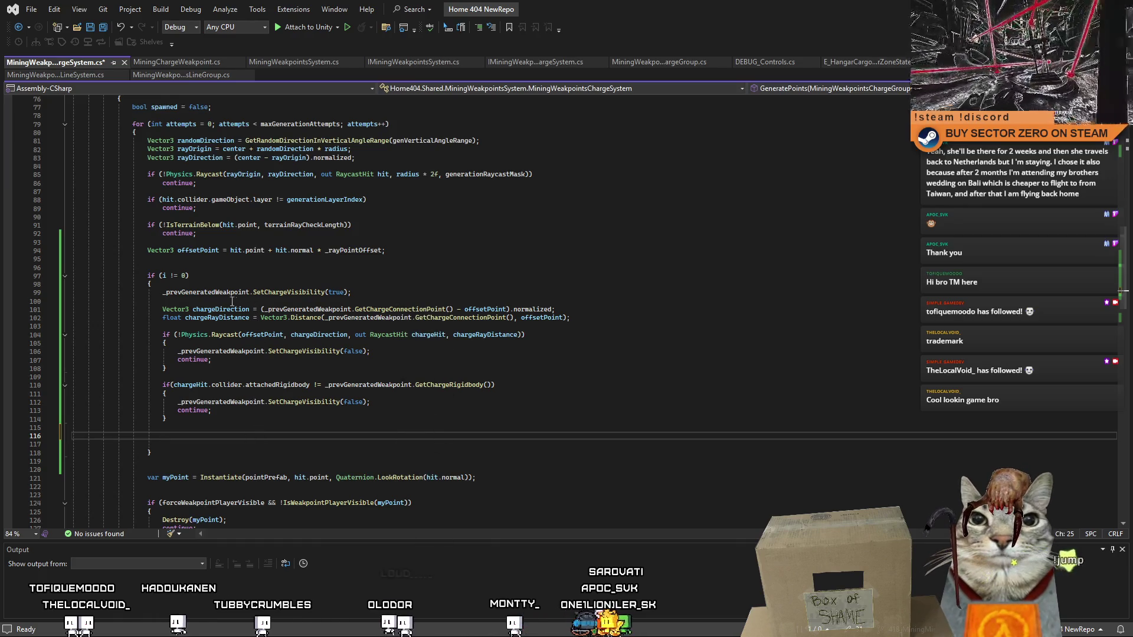
double_click(212, 292)
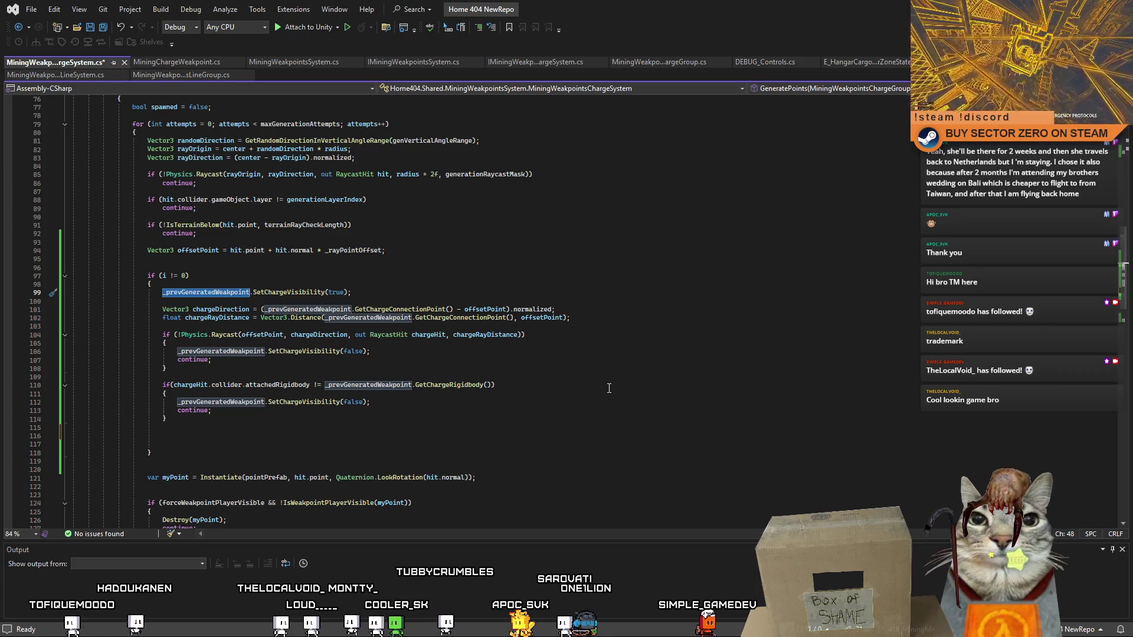
scroll(354, 427, down, 4)
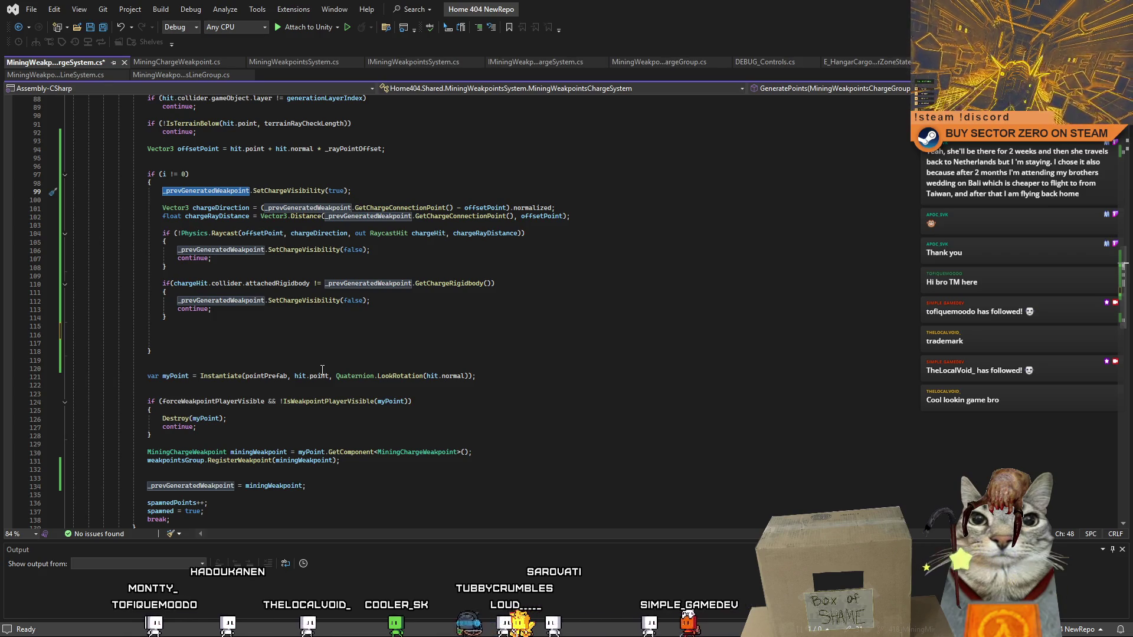
click(283, 339)
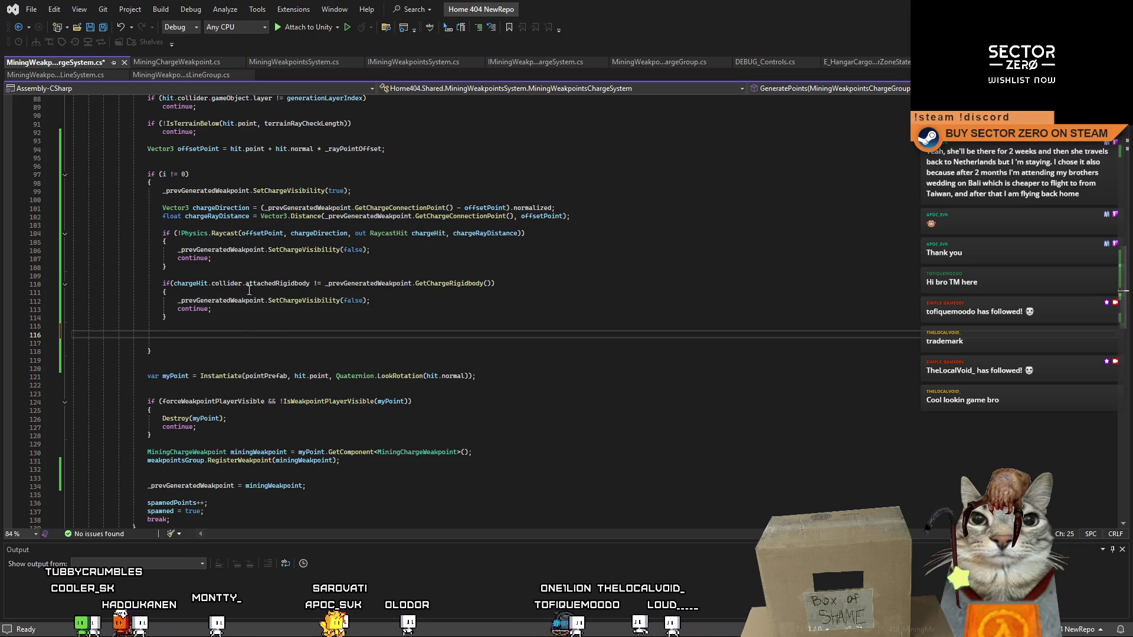
double_click(219, 190)
click(262, 344)
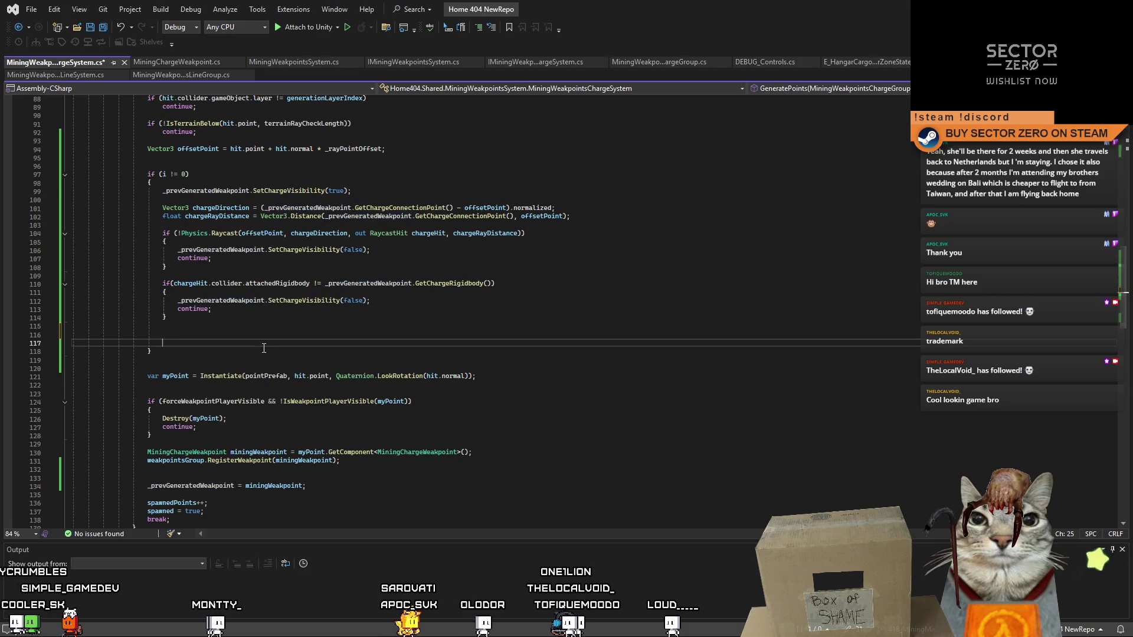
double_click(222, 208)
double_click(224, 216)
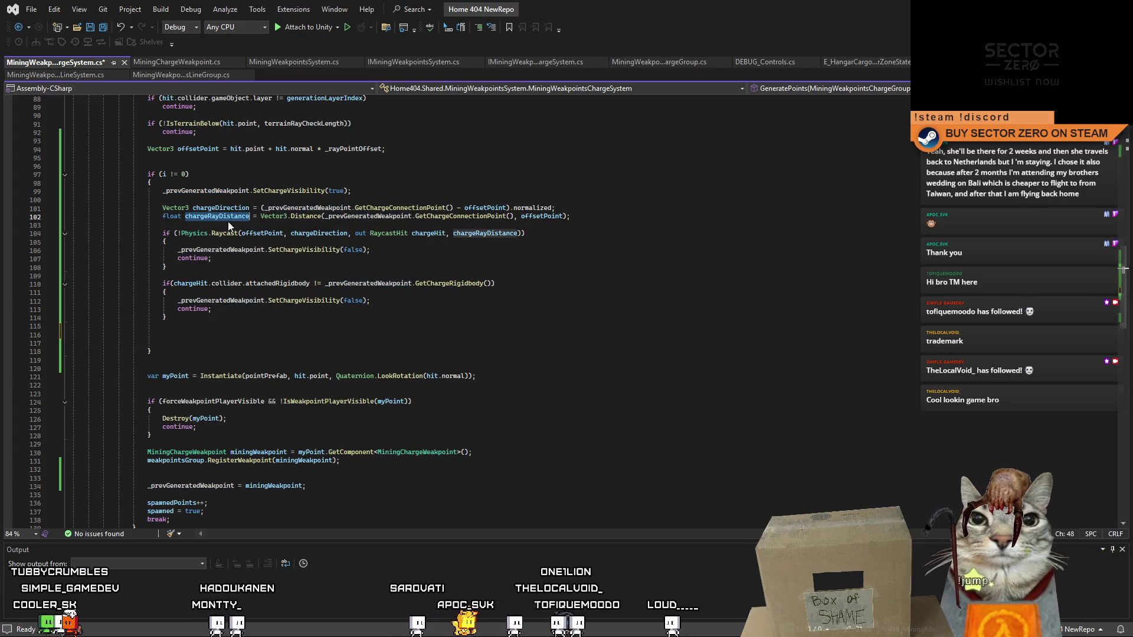
click(280, 336)
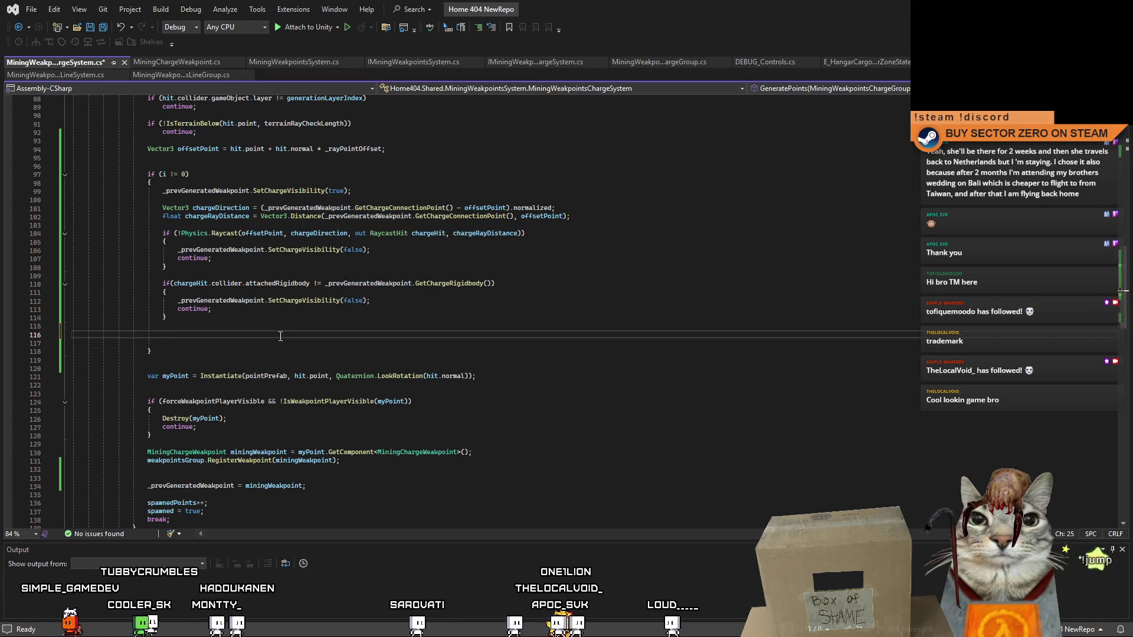
scroll(263, 333, down, 2)
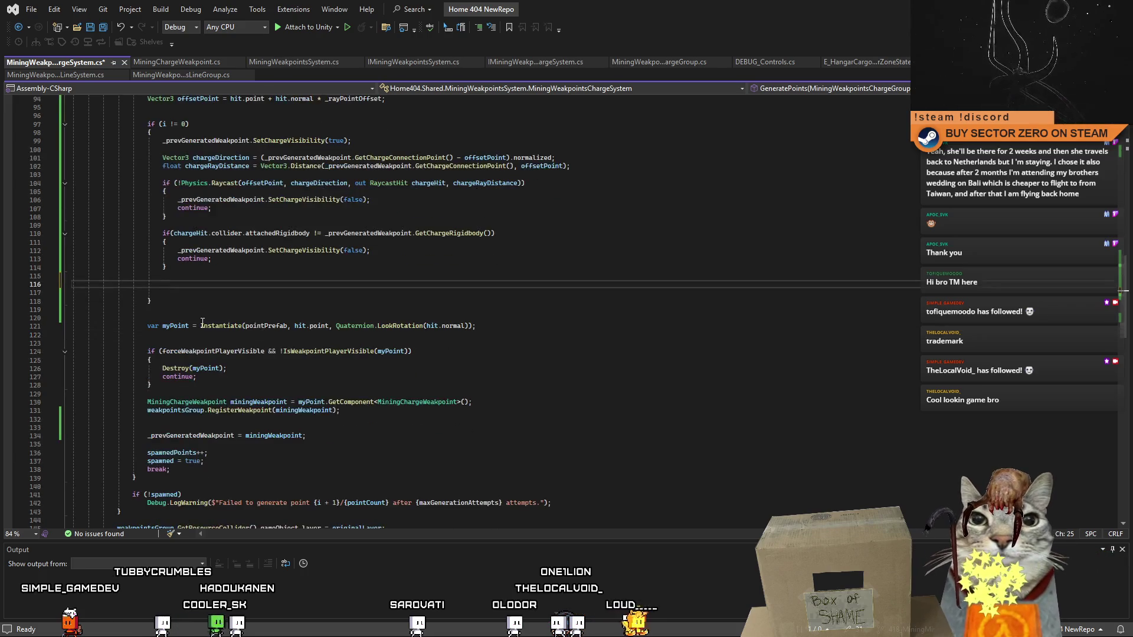
click(179, 319)
double_click(177, 326)
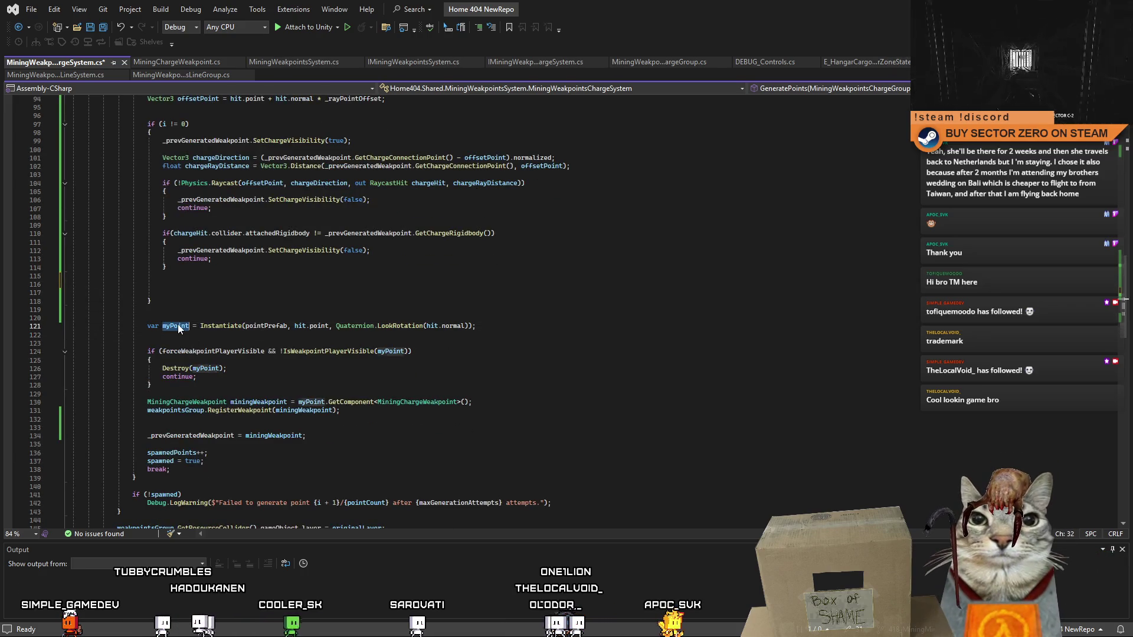
double_click(253, 401)
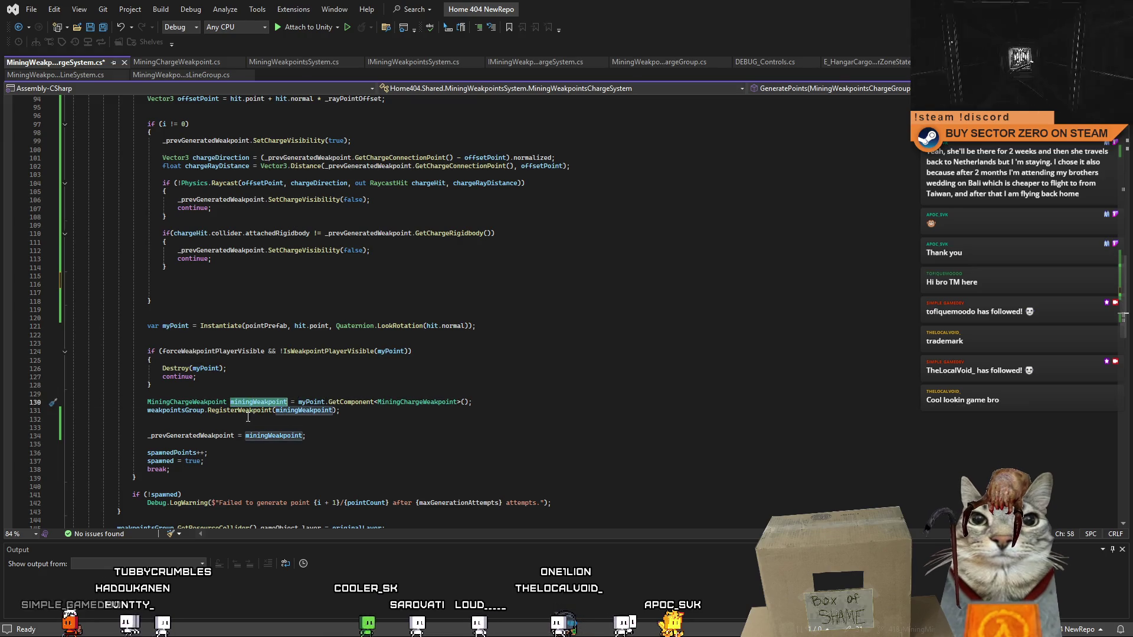
scroll(406, 416, down, 1)
- Add a '// Connect line renderer' comment and a GetComponent<LineRenderer>().SetPosition(0, call
click(244, 372)
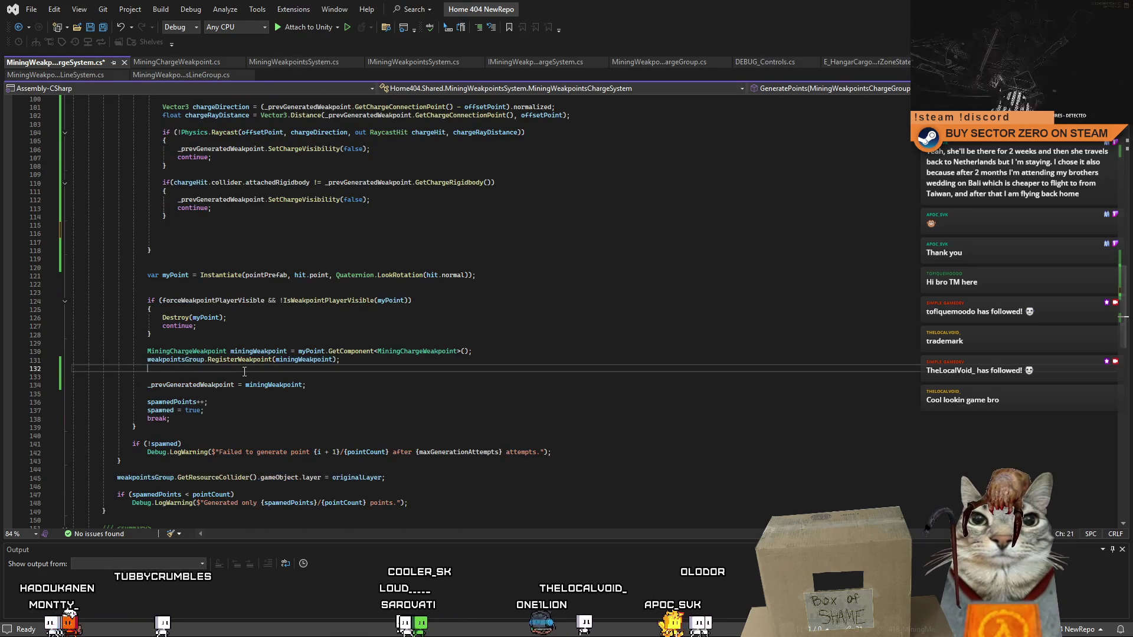
key(Return)
key(Return)
text(// Con)
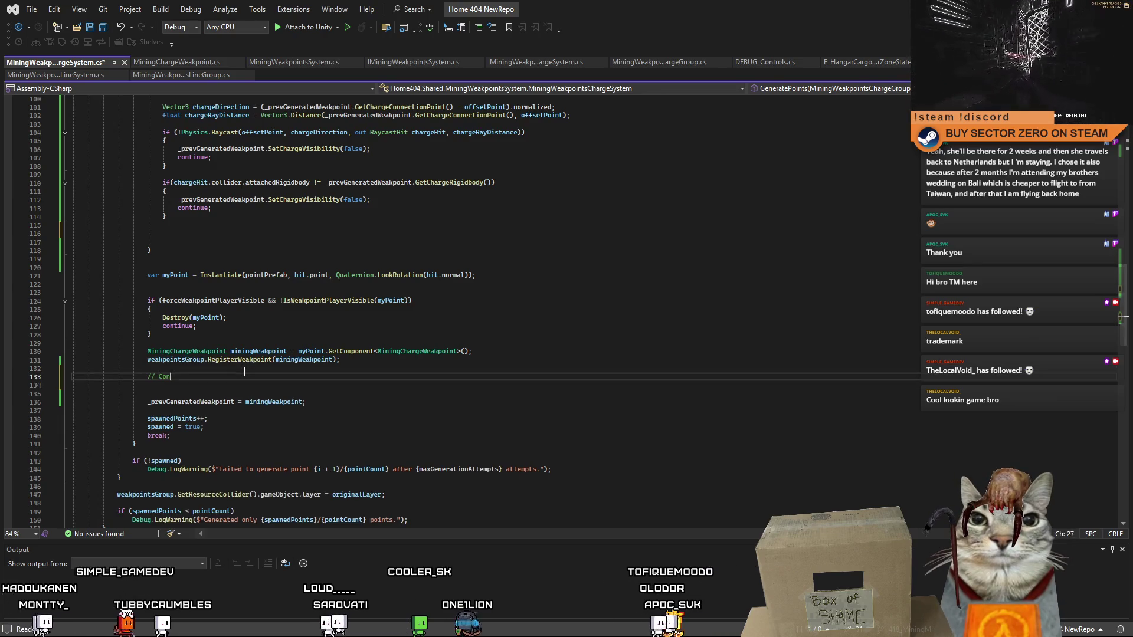
text(nect line rendere)
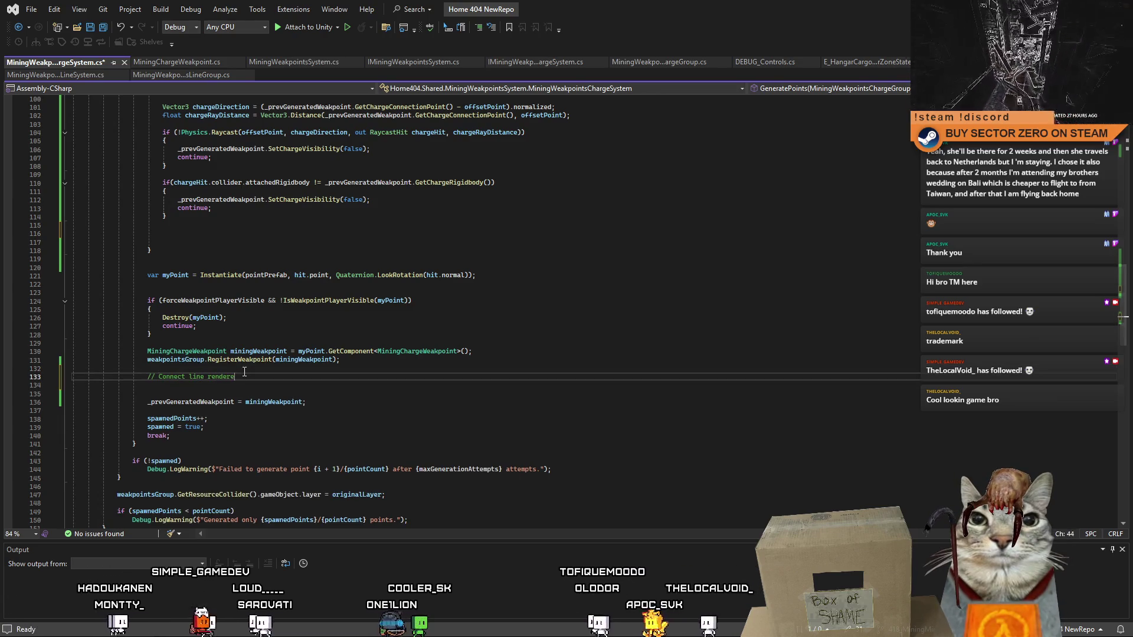
text(r)
key(Return)
text(.)
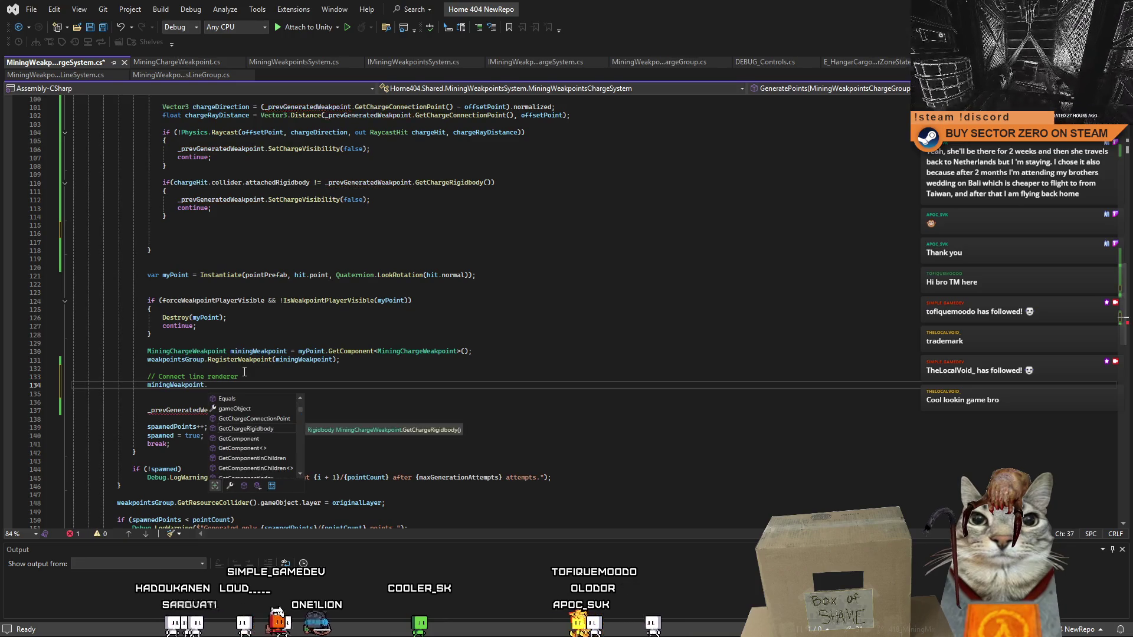
text(gameObject.get)
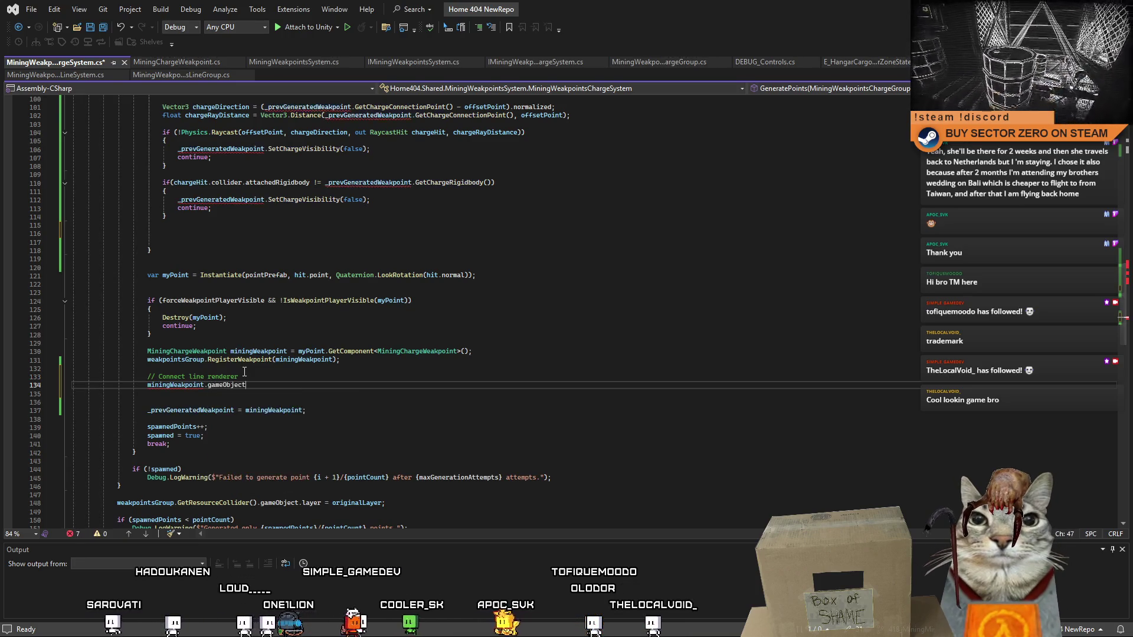
key(Tab)
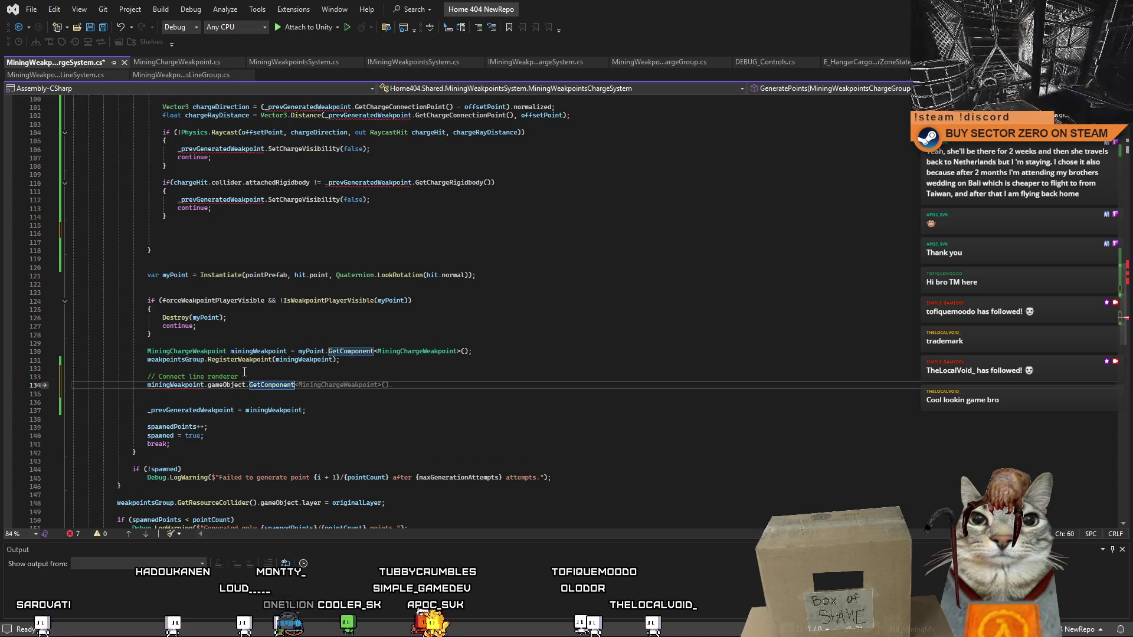
text(line)
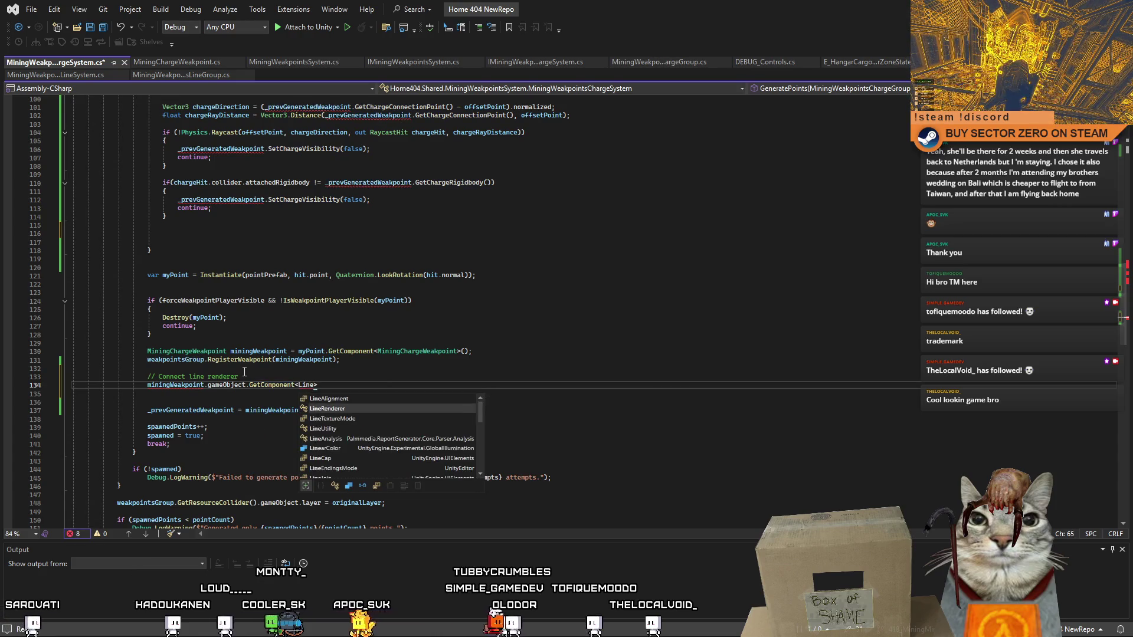
key(Tab)
text(>().)
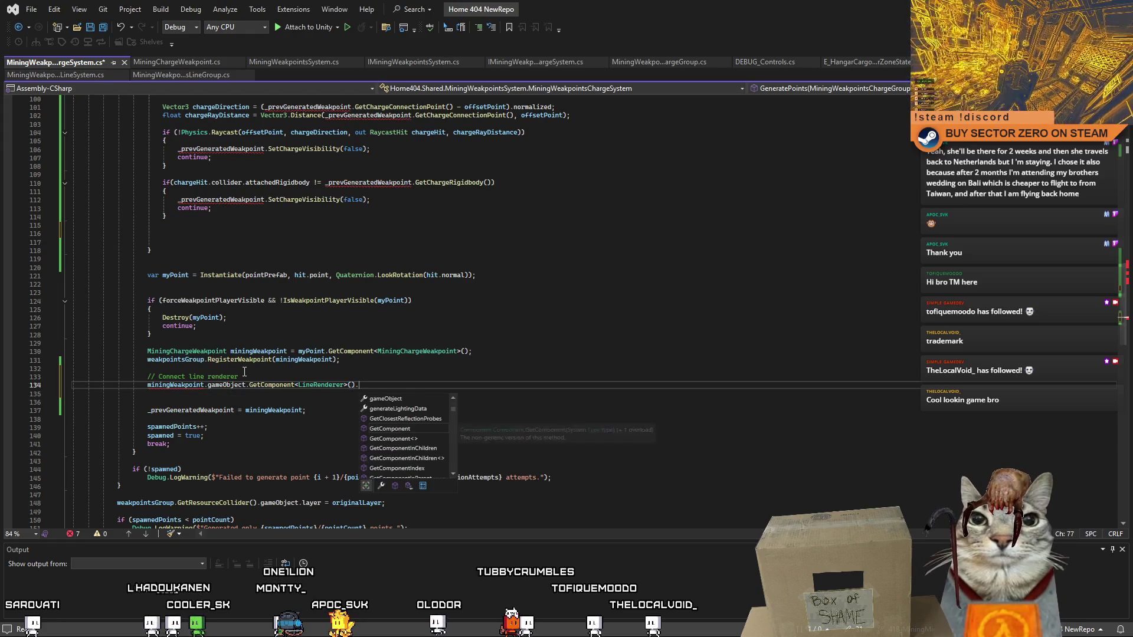
key(BackSpace)
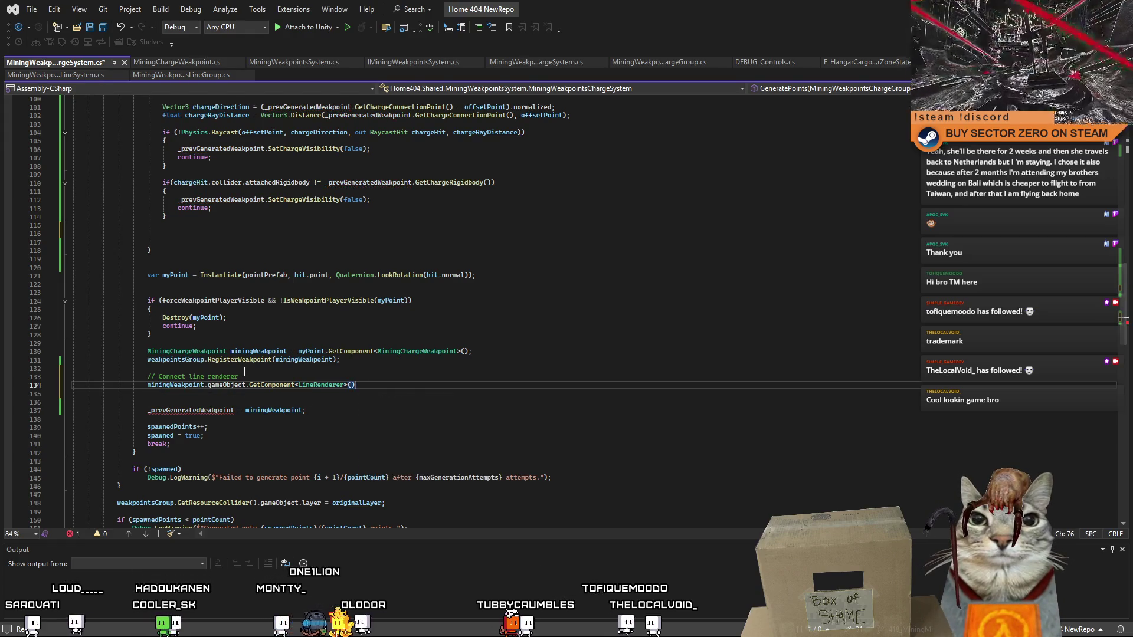
text(.)
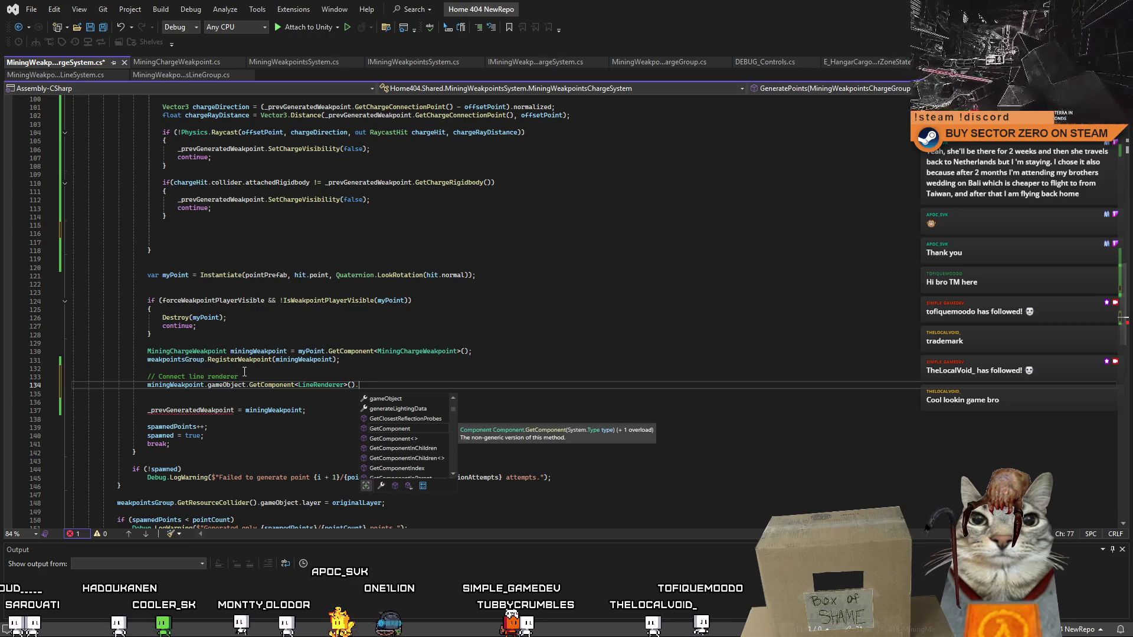
text(pos)
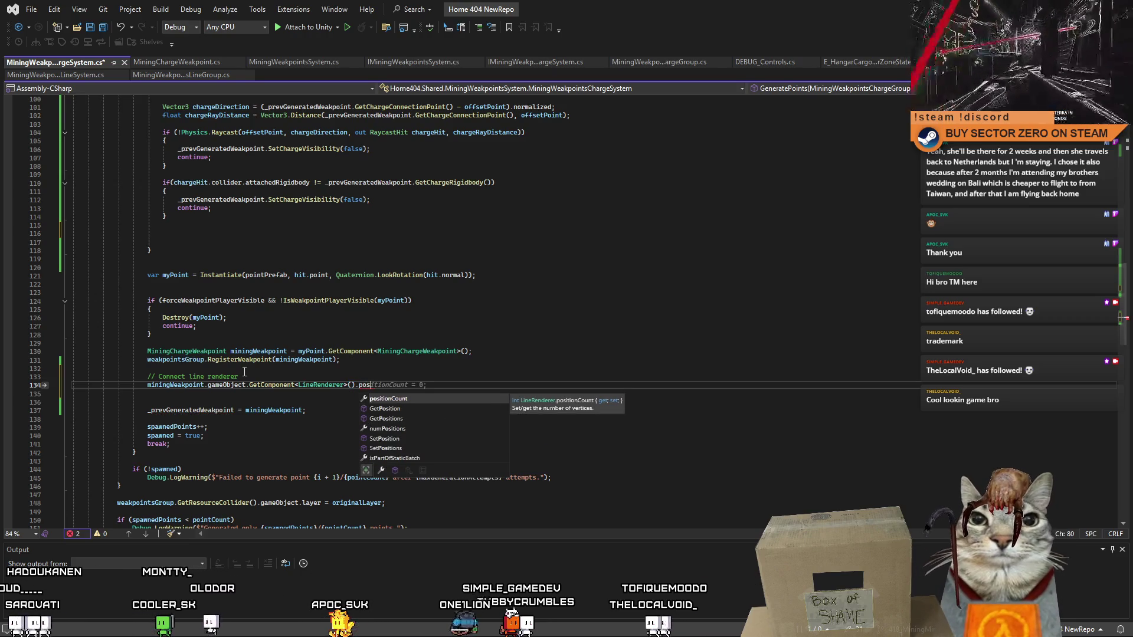
key(Down)
key(Down)
key(Down)
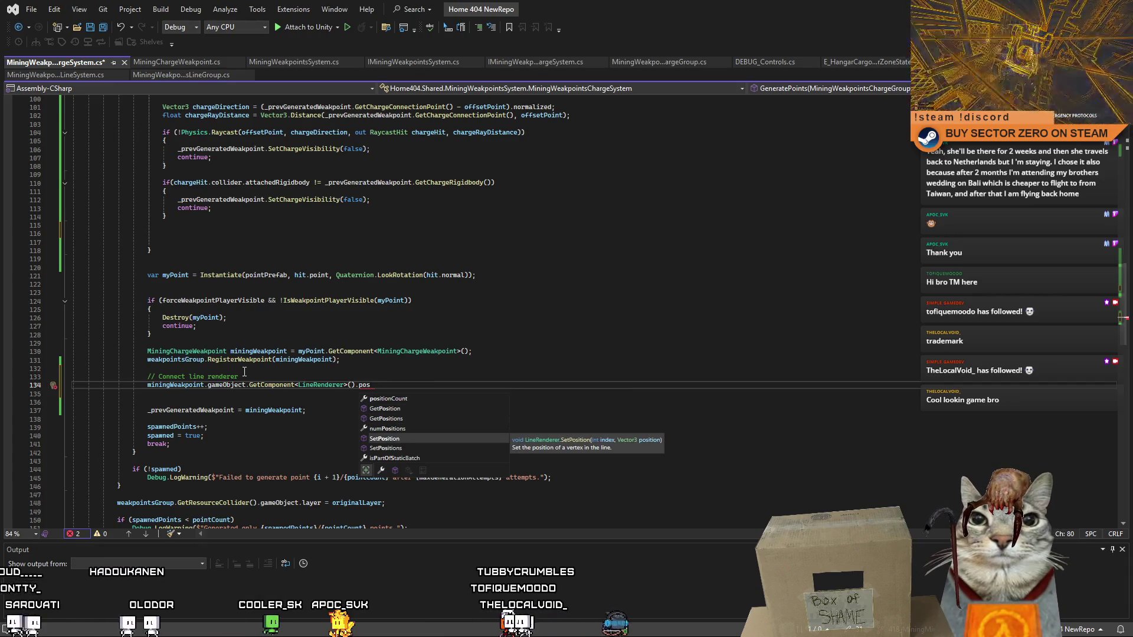
key(Tab)
text(()
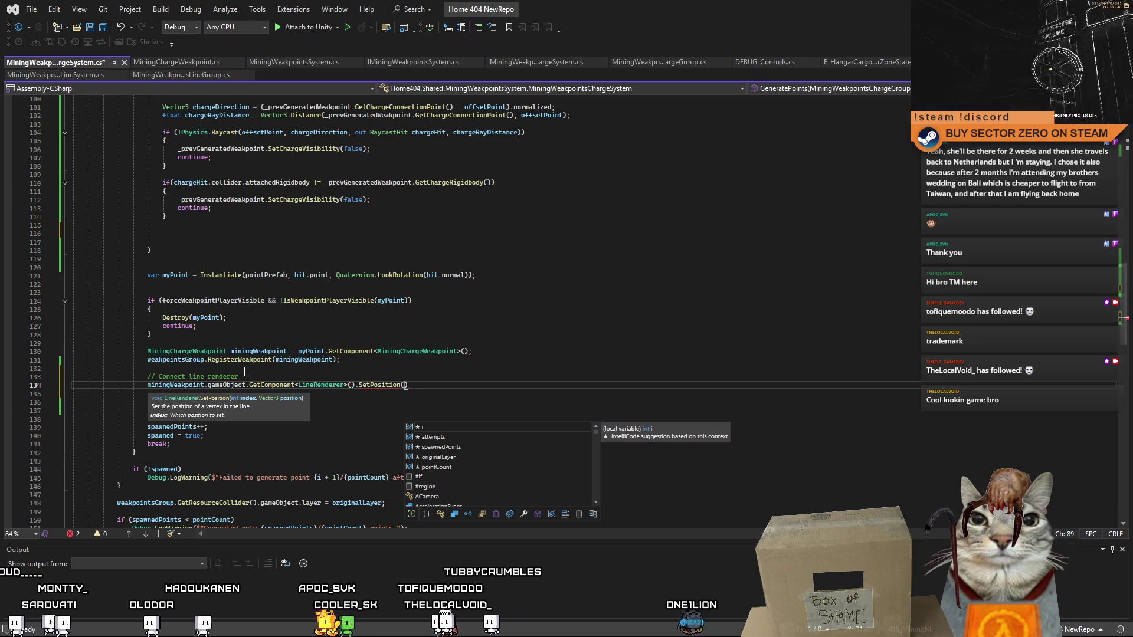
text(0,)
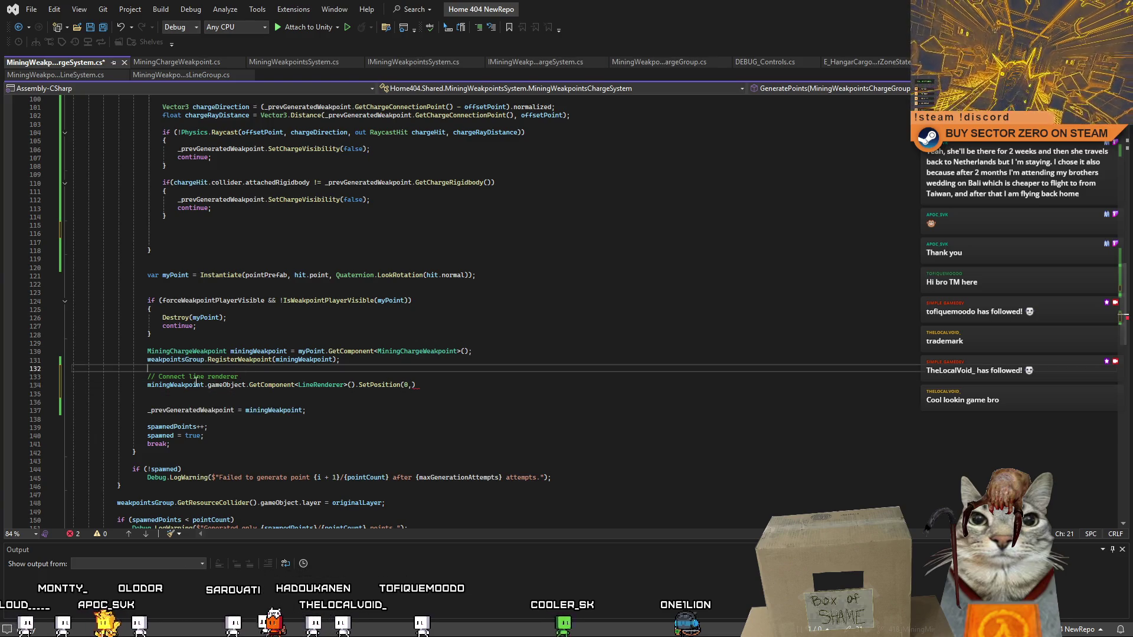
- Pass miningWeakpoint.GetChargeConnectionPoint() as the SetPosition(0) position
double_click(175, 386)
click(501, 386)
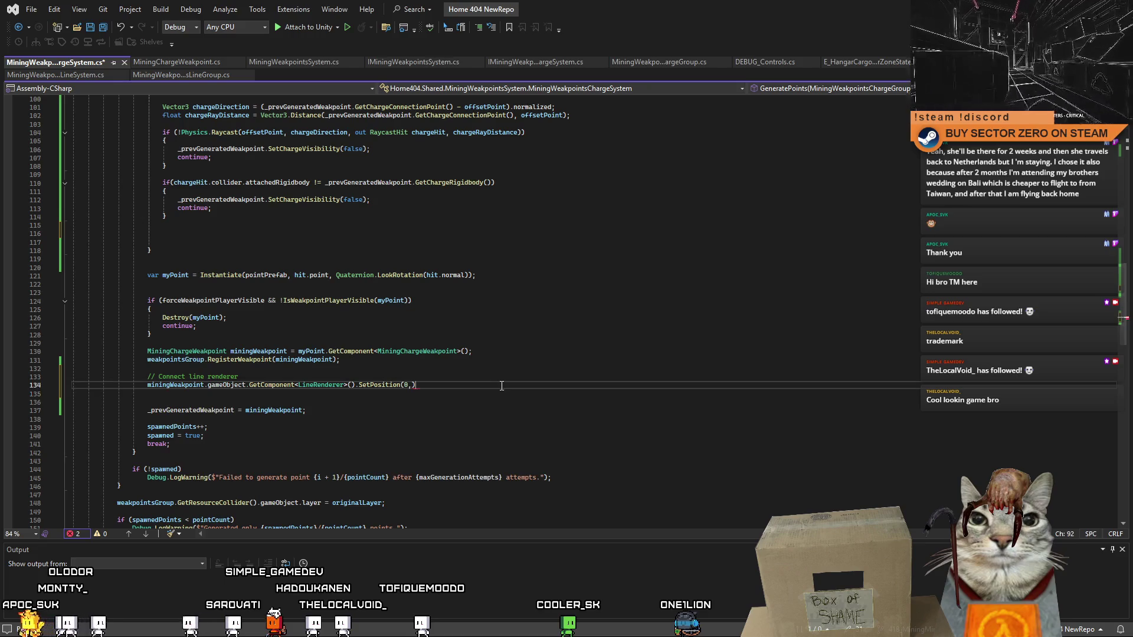
text(.get)
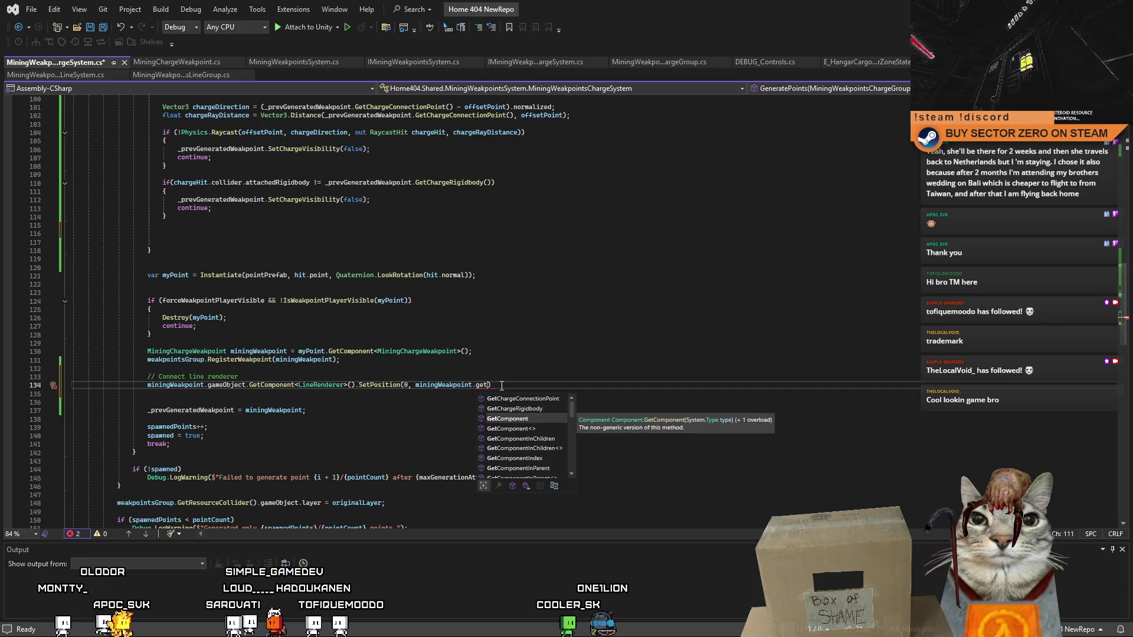
key(Up)
key(Up)
key(Tab)
text(())
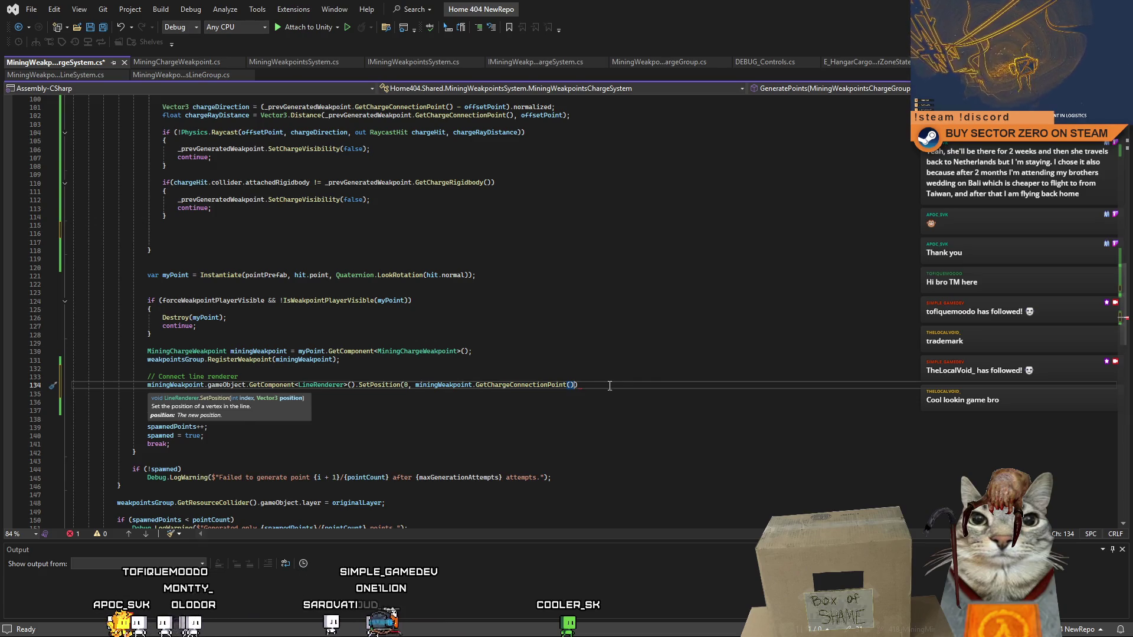
text();)
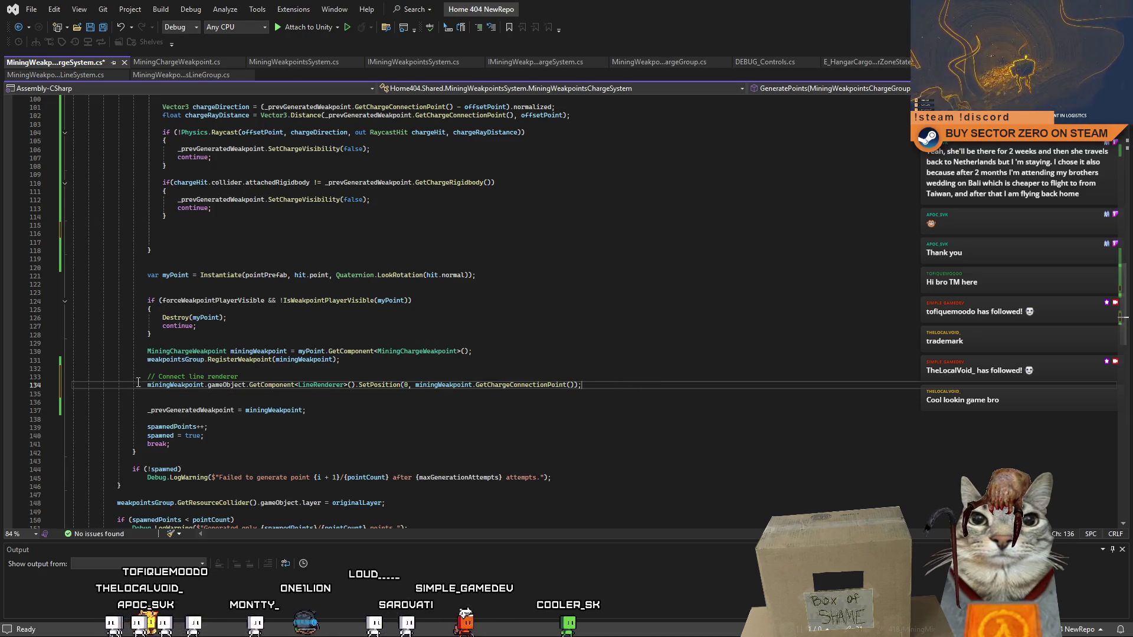
click(138, 382)
click(629, 388)
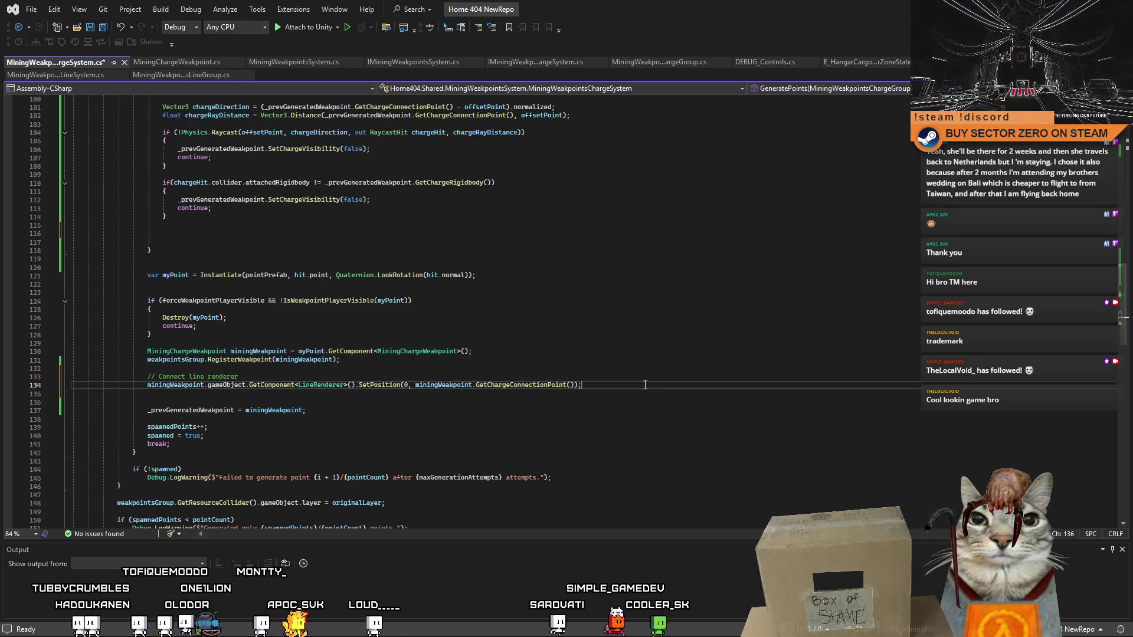
- Duplicate the line as SetPosition(1) using _prevGeneratedWeakpoint's charge point
key(ctrl+d)
key(ctrl+Left)
key(ctrl+Left)
key(ctrl+Left)
key(BackSpace)
text(1)
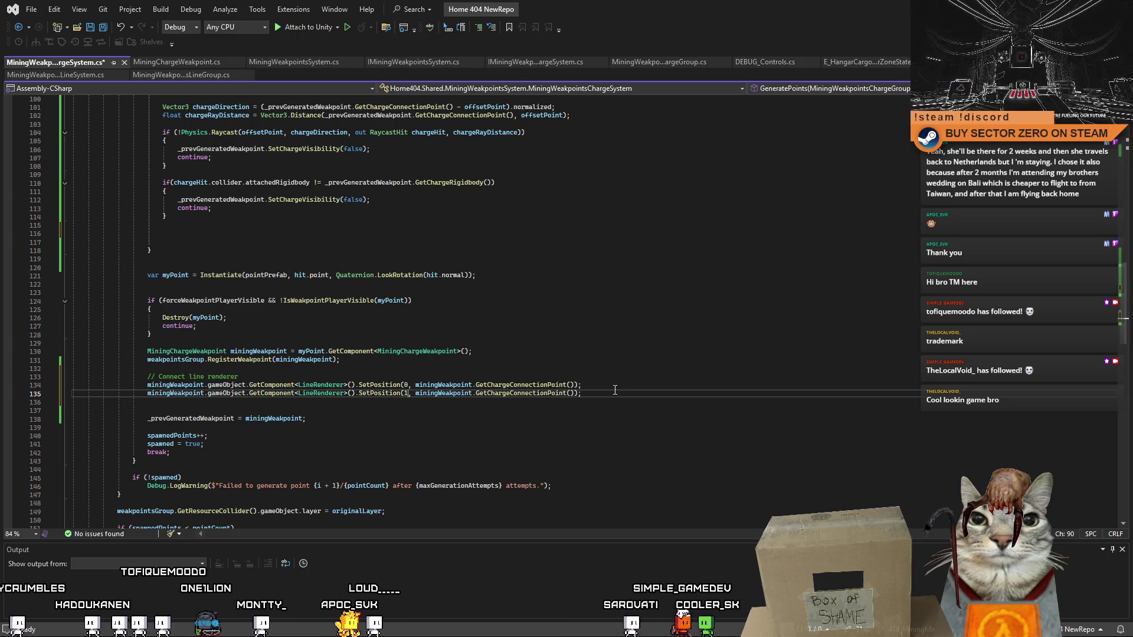
click(582, 378)
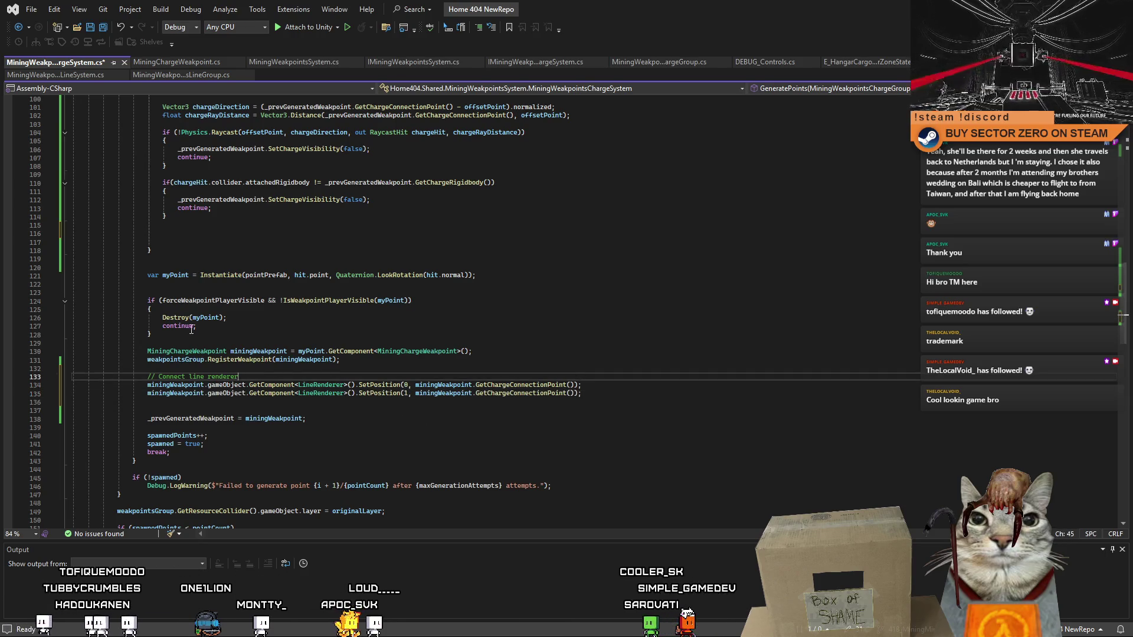
double_click(449, 394)
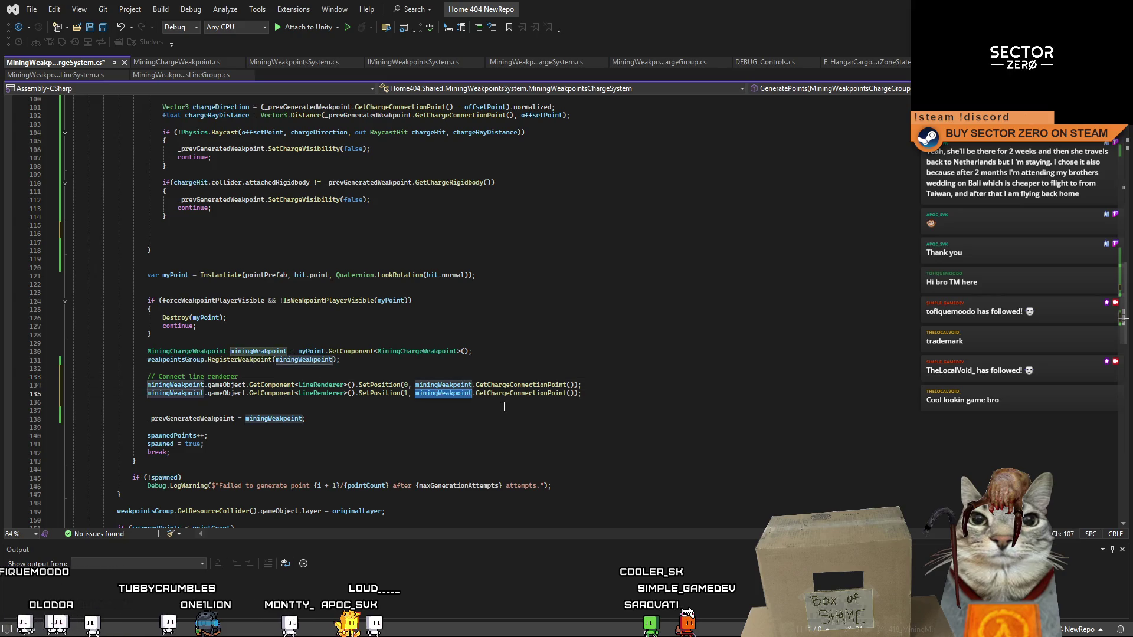
text(_prev)
key(Tab)
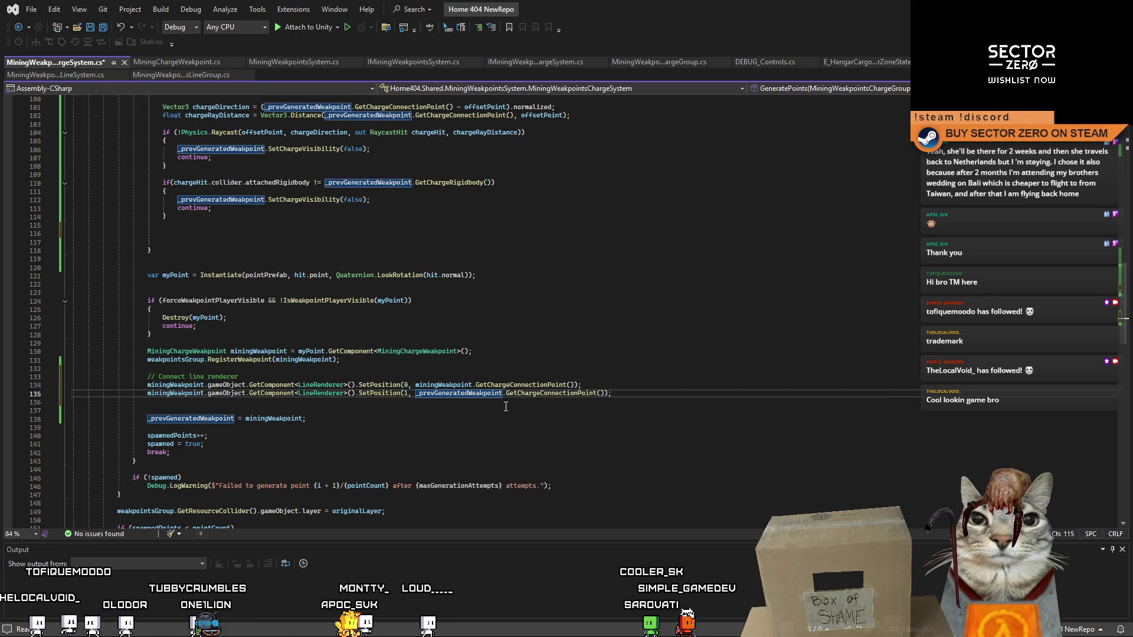
click(665, 387)
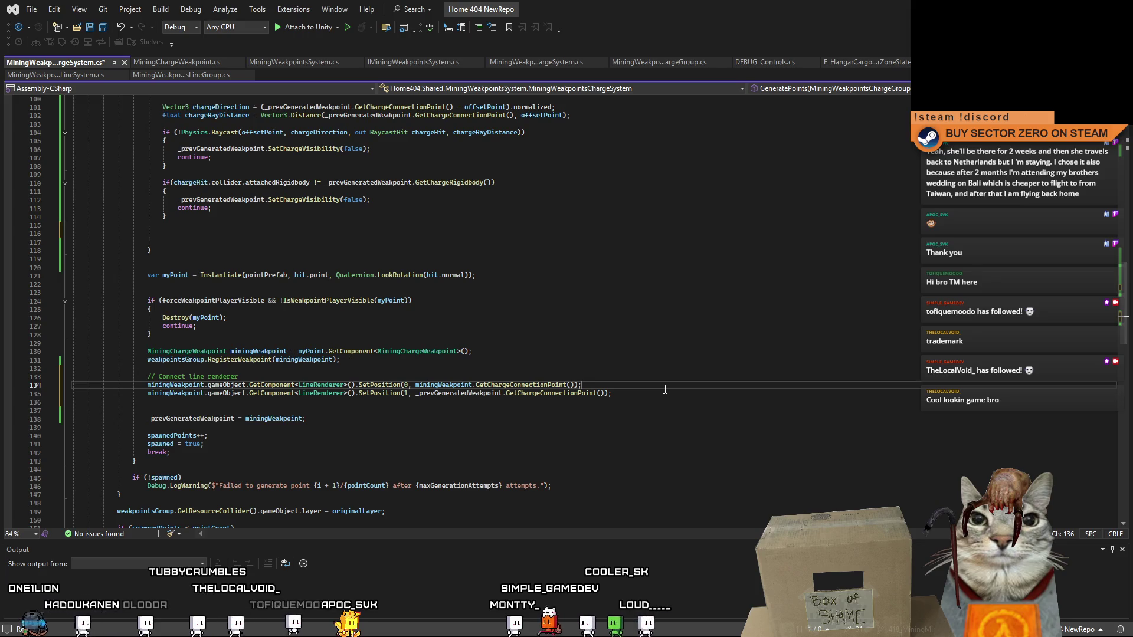
- Begin a miningWeakpoint. statement on line 136 and add an empty line under the comment
click(401, 401)
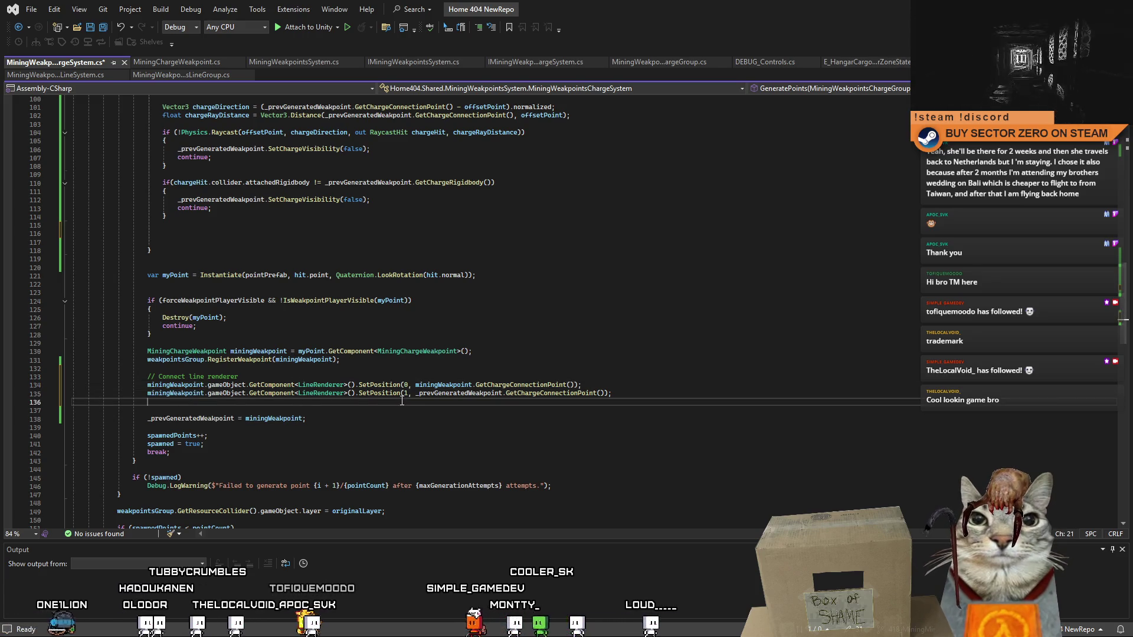
text(miningWeakpoint.)
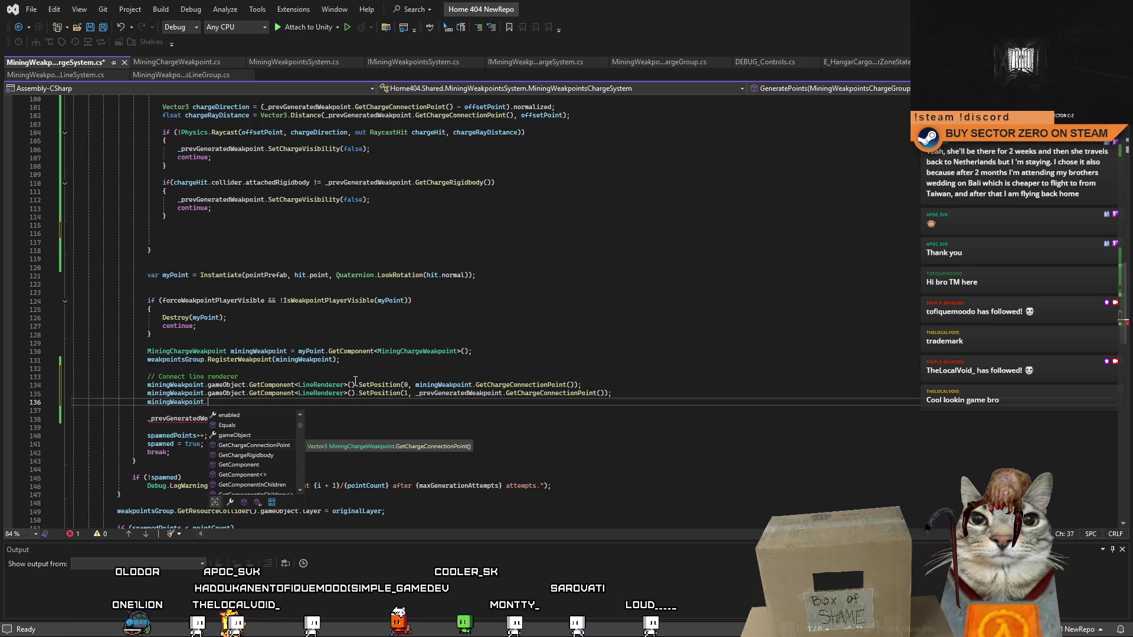
click(342, 375)
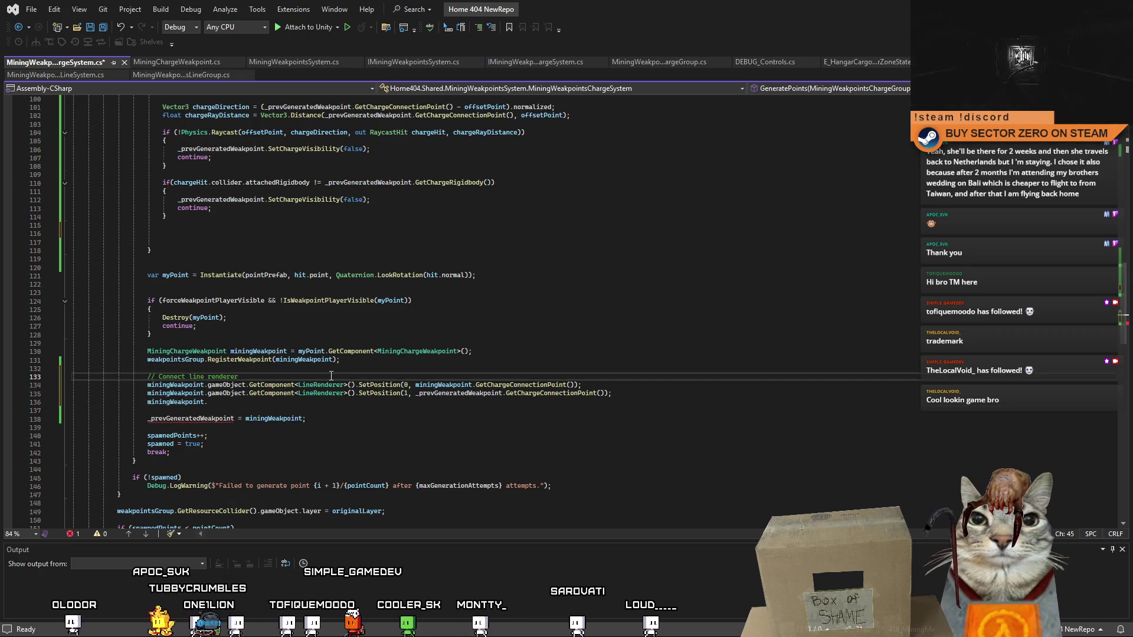
key(Return)
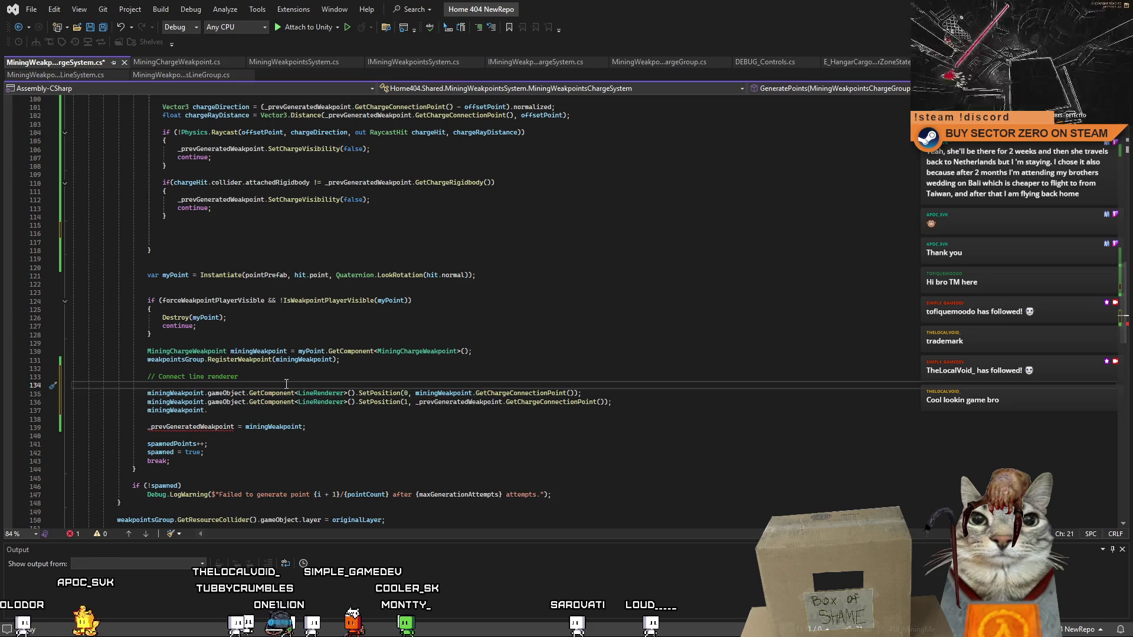
- Declare LineRenderer lineRenderer = miningWeakpoint.gameObject.GetComponent<LineRenderer>() under the comment
text(LineRenderer)
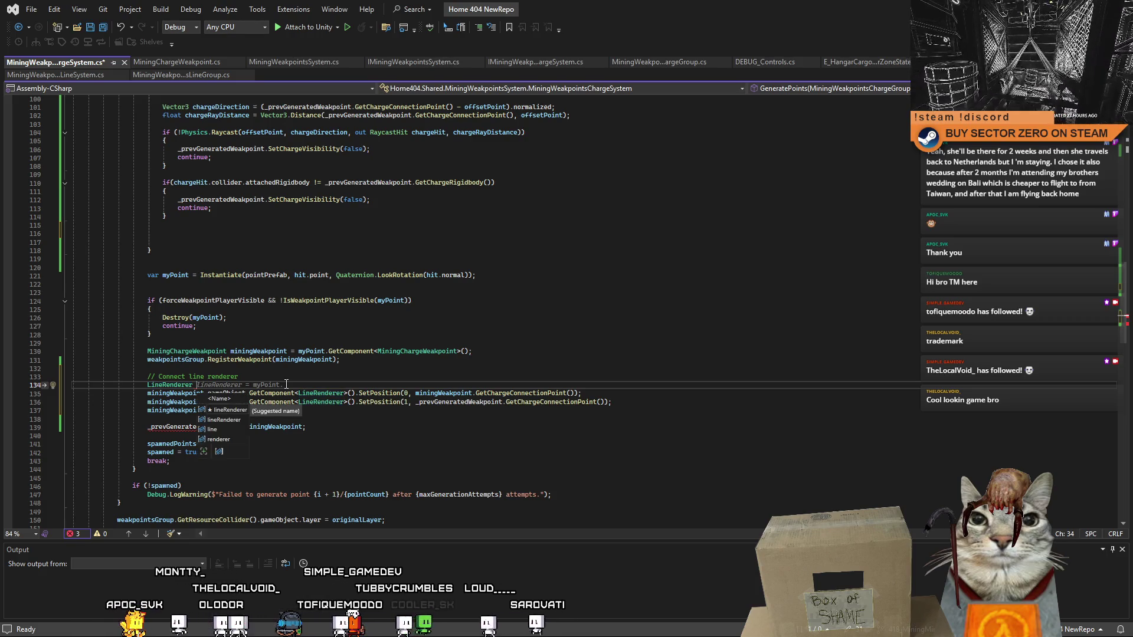
key(Tab)
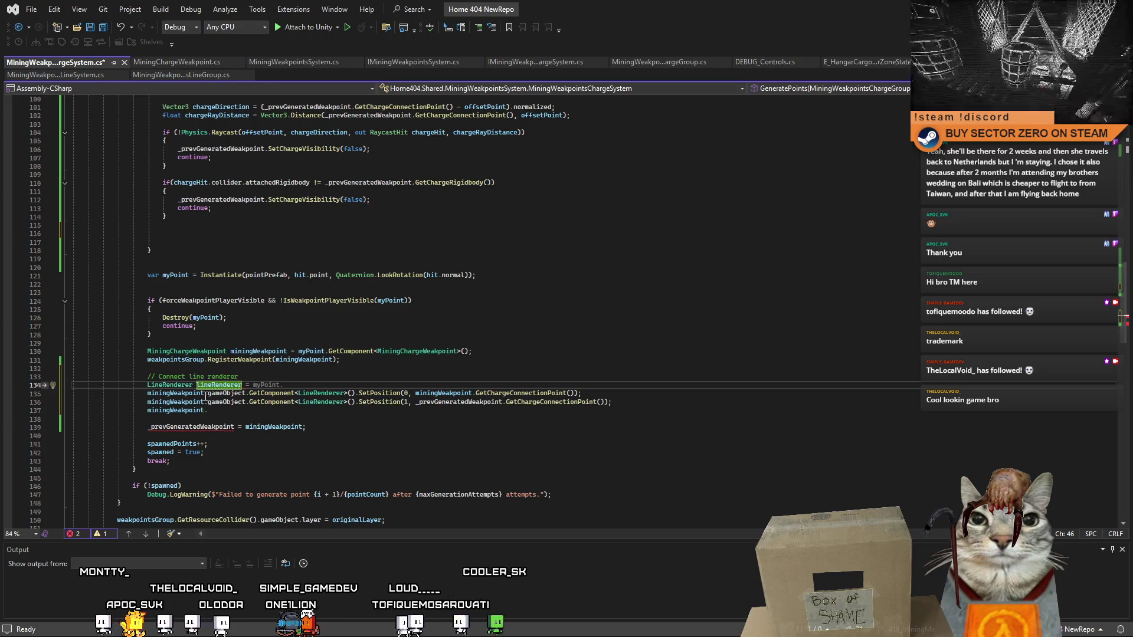
click(275, 393)
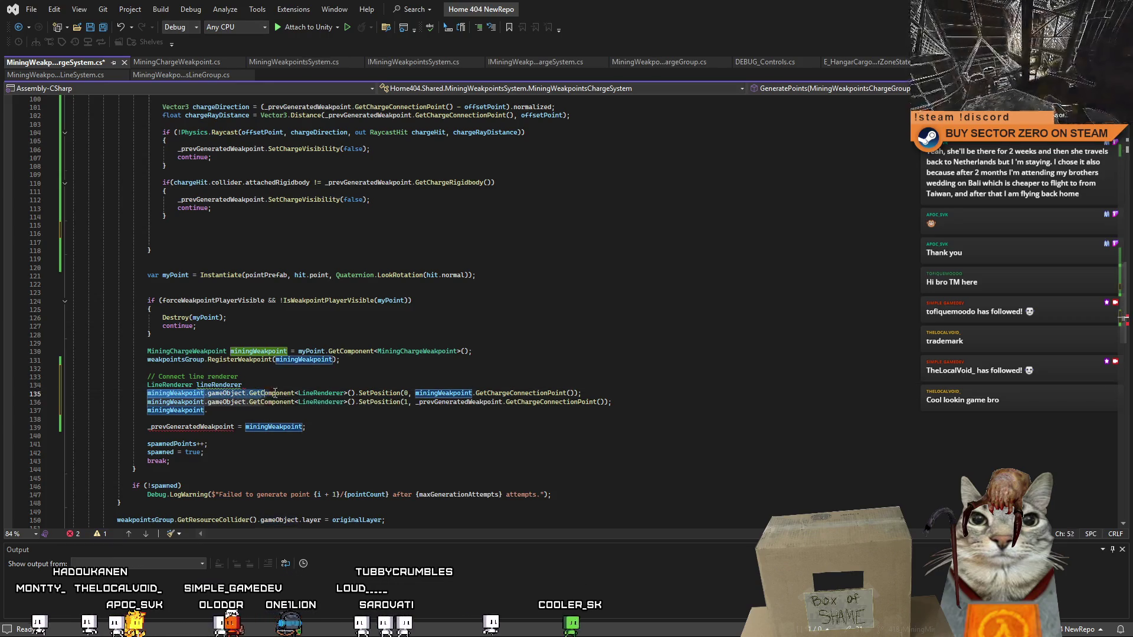
click(353, 392)
click(304, 384)
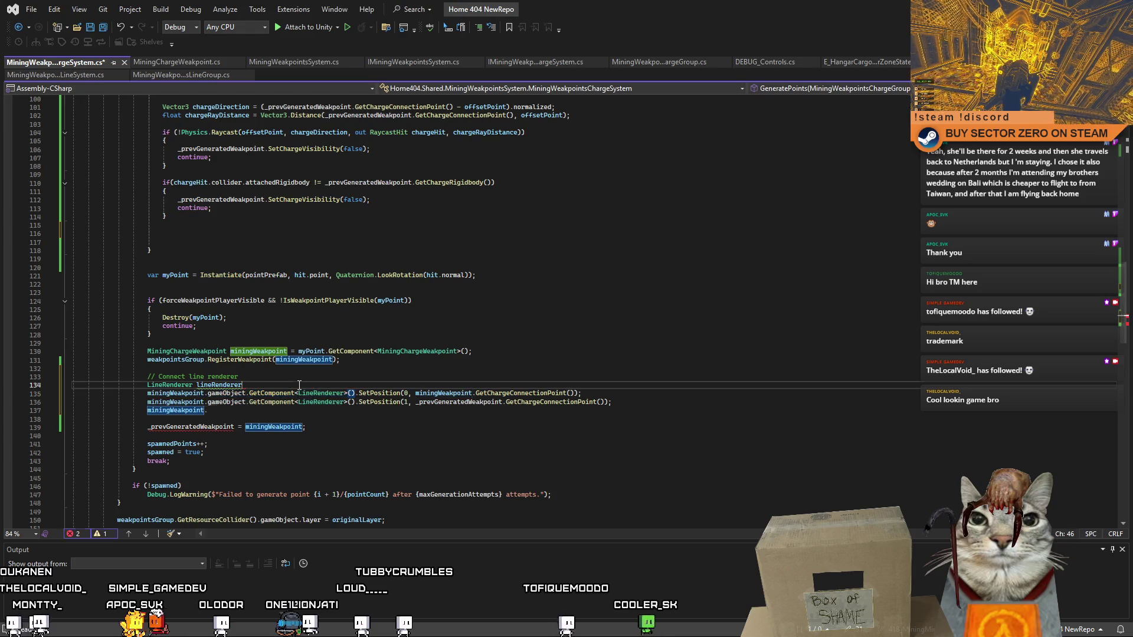
text(=)
key(Tab)
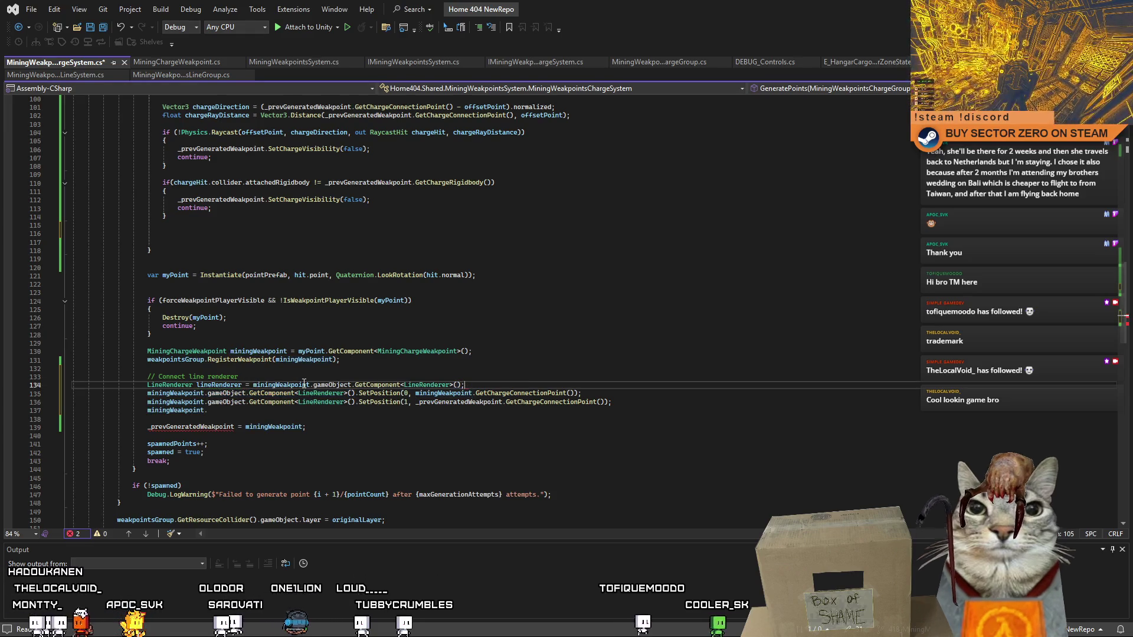
key(Return)
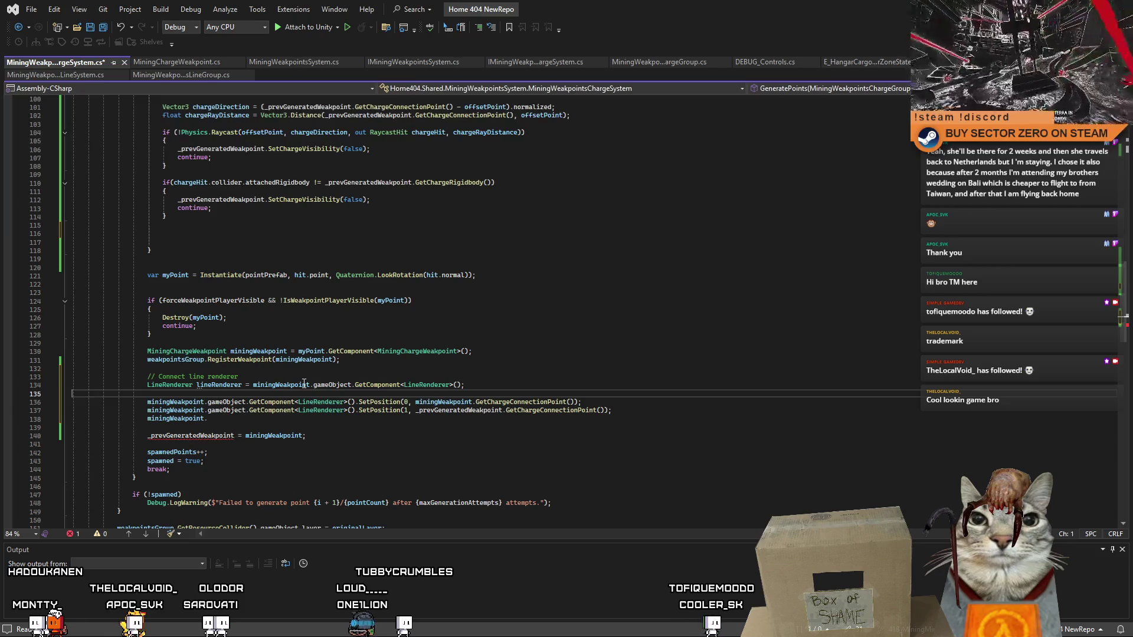
key(BackSpace)
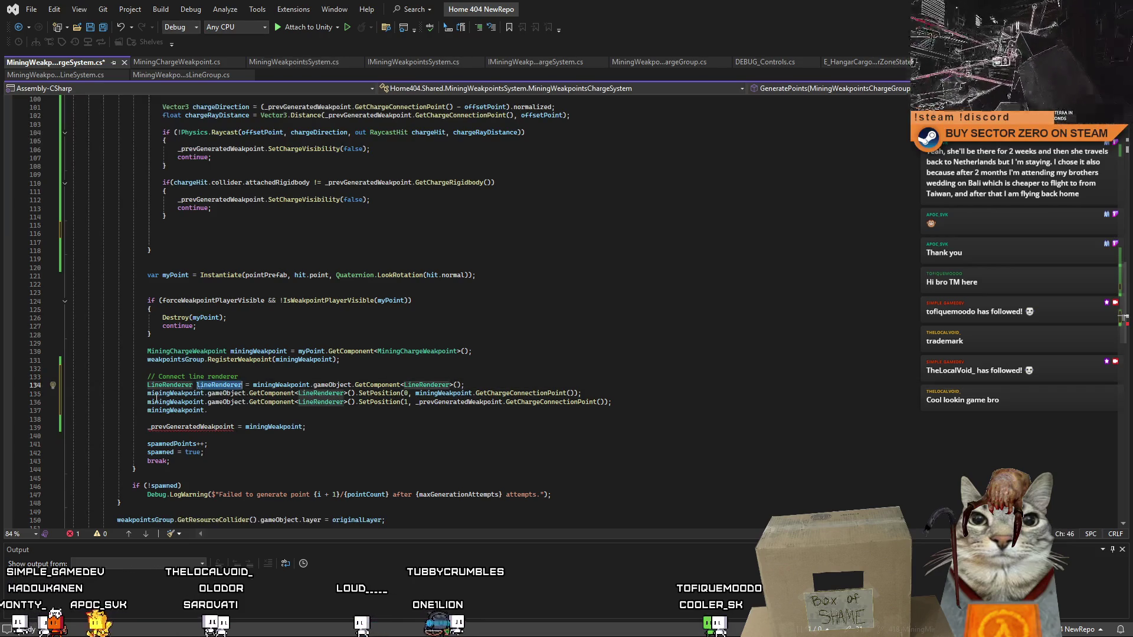
- Use lineRenderer in both SetPosition calls and add lineRenderer.enabled = true;
click(356, 394)
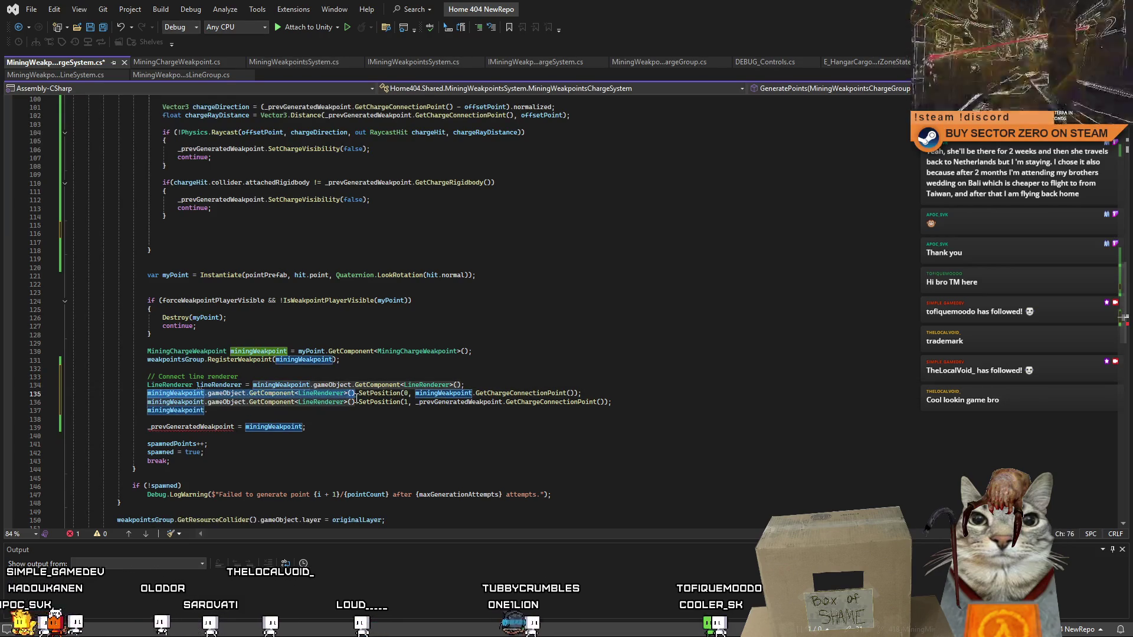
key(shift+Home)
text(lineRenderer)
drag(356, 402, 155, 402)
text(lineRenderer)
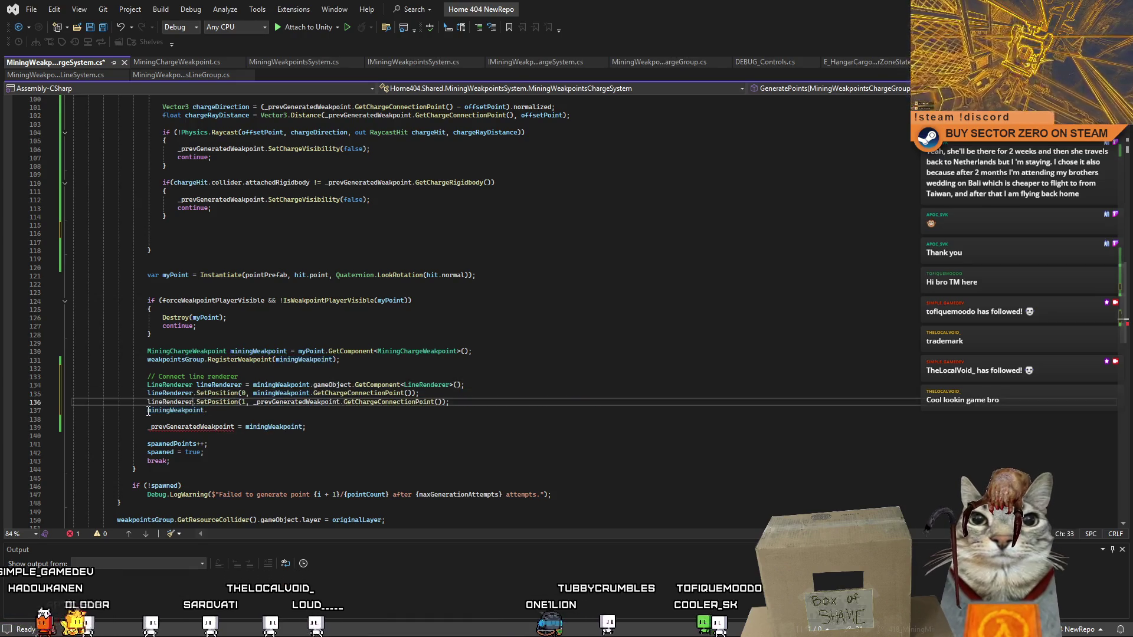
key(Down)
key(Home)
key(shift+End)
text(lineRenderer.enabled = tyr)
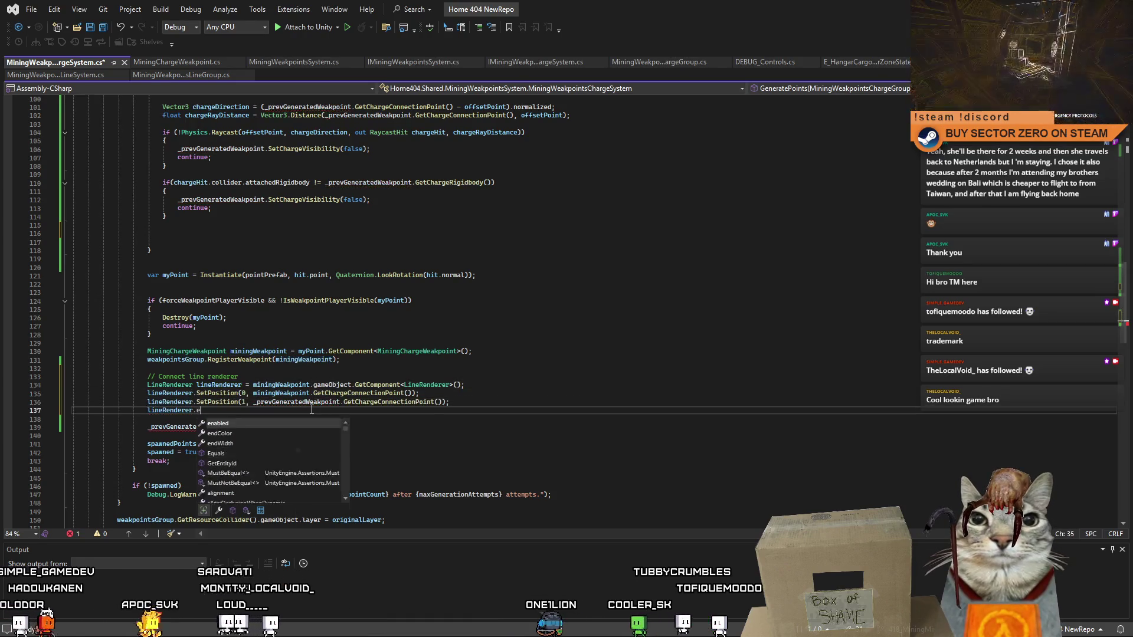
key(BackSpace)
key(BackSpace)
text(rue;)
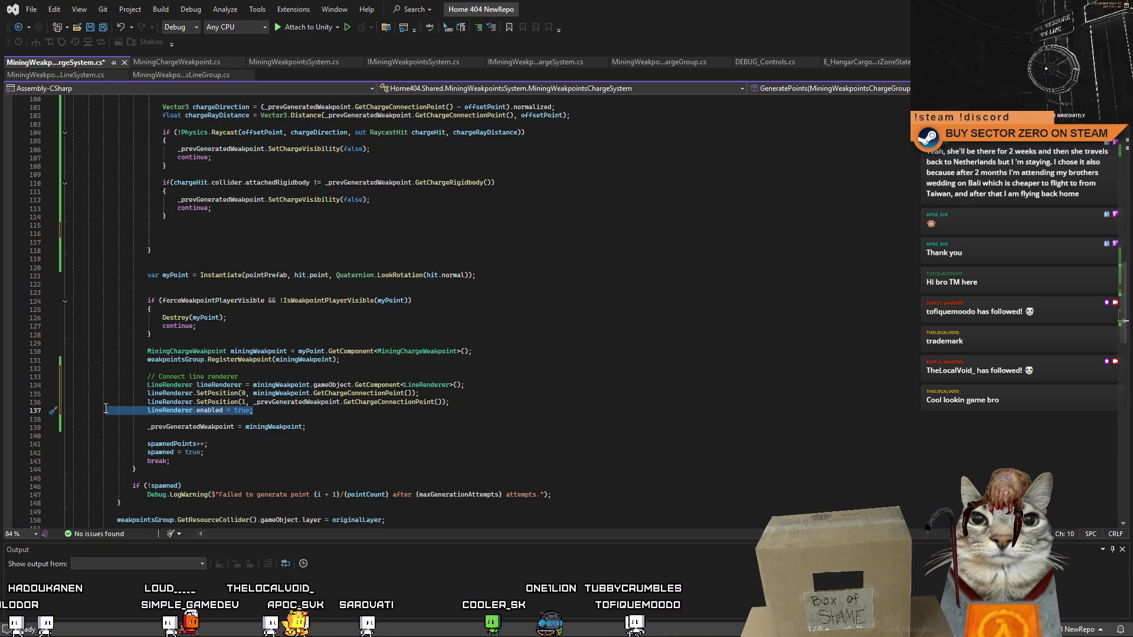
click(440, 425)
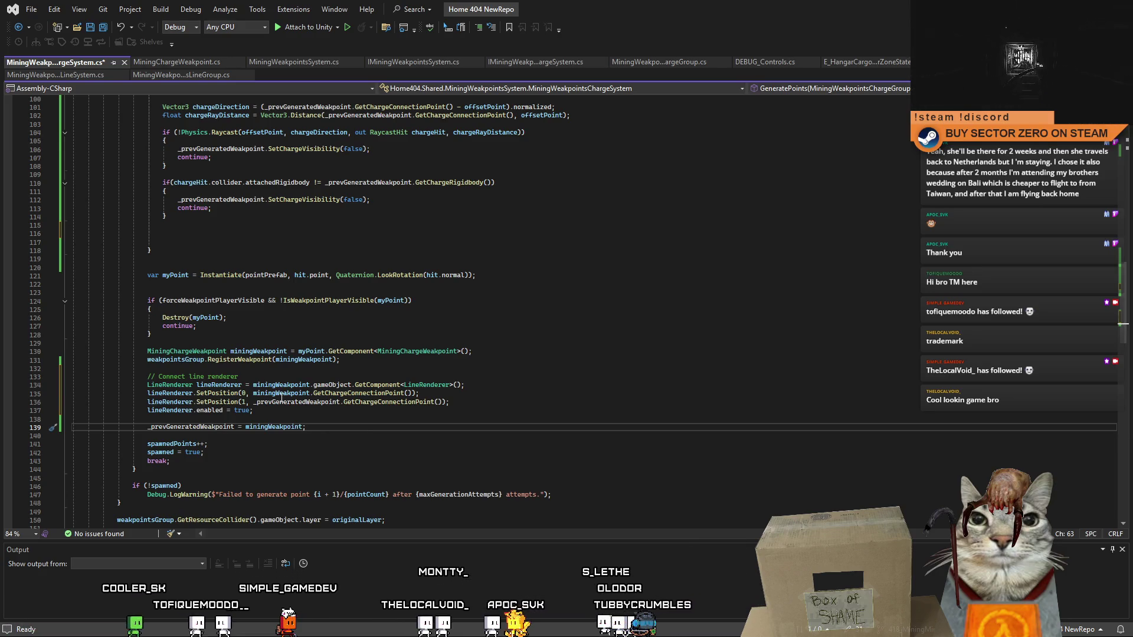
- Copy the SetChargeVisibility(true) call from line 99
click(304, 413)
click(443, 430)
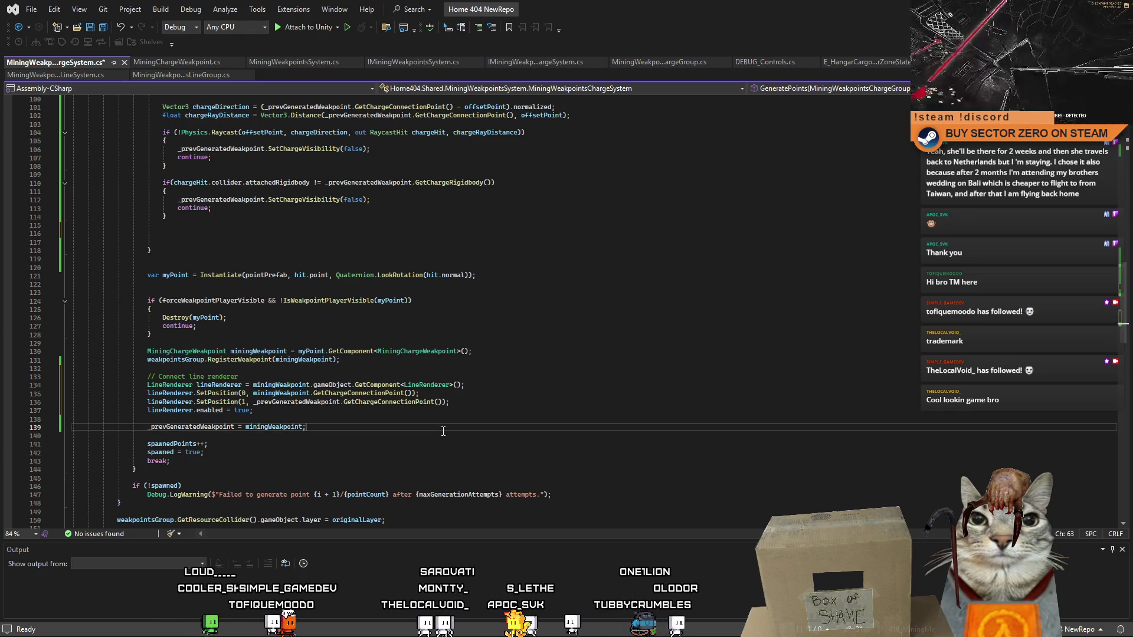
click(409, 420)
click(391, 415)
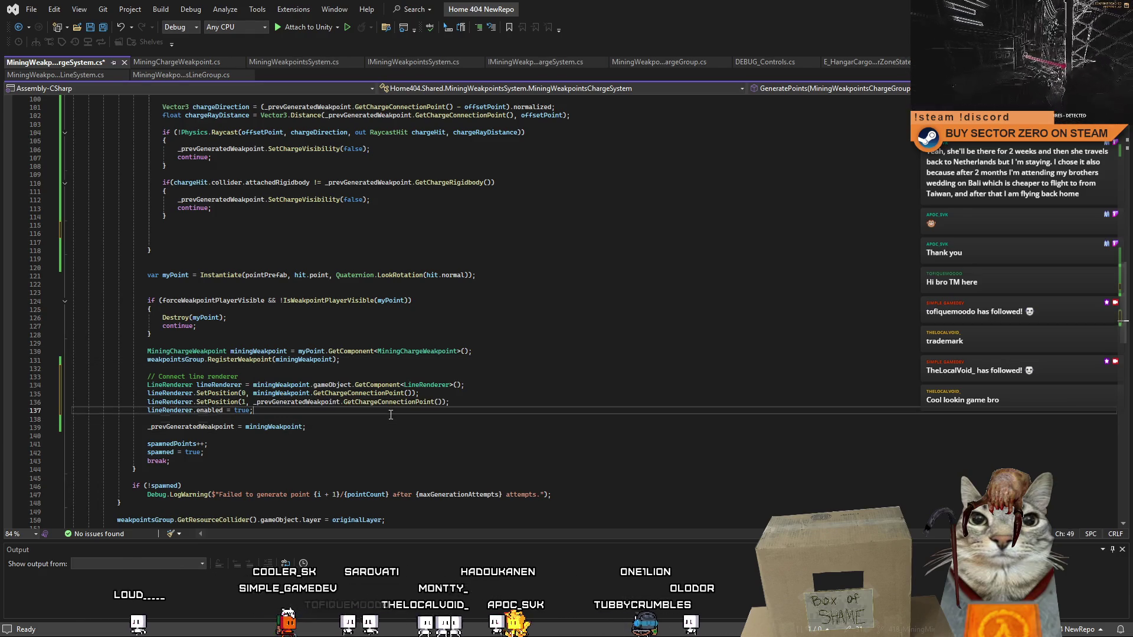
click(395, 425)
click(373, 419)
click(354, 427)
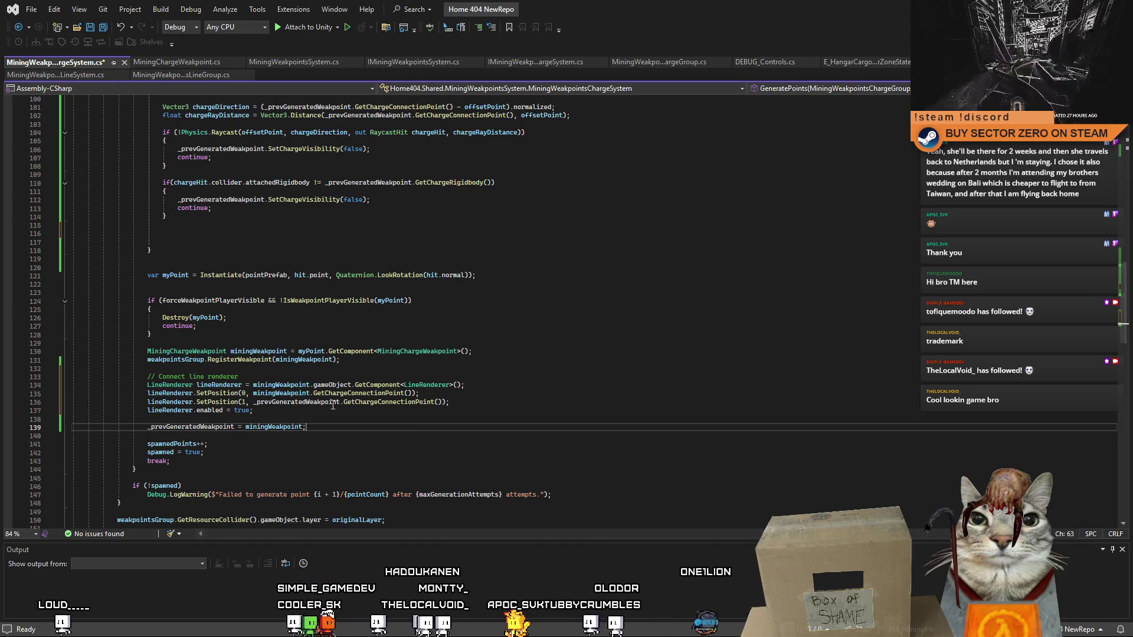
scroll(1125, 343, down, 1)
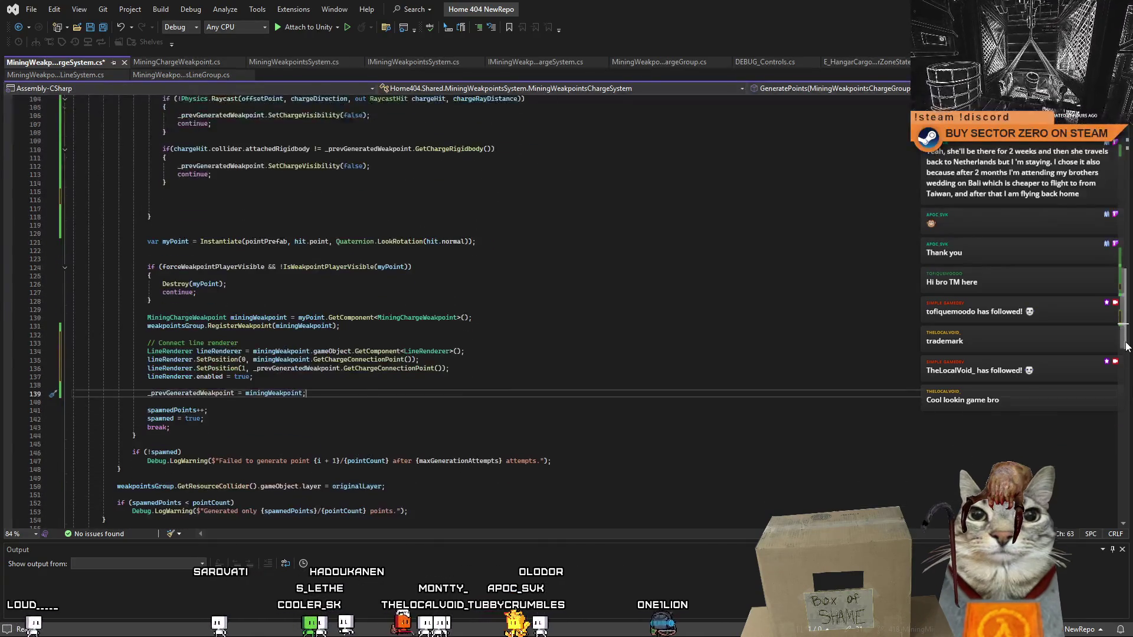
scroll(1125, 329, up, 3)
mouse_move(1126, 329)
mouse_down()
mouse_move(1122, 288)
mouse_move(1119, 316)
mouse_up()
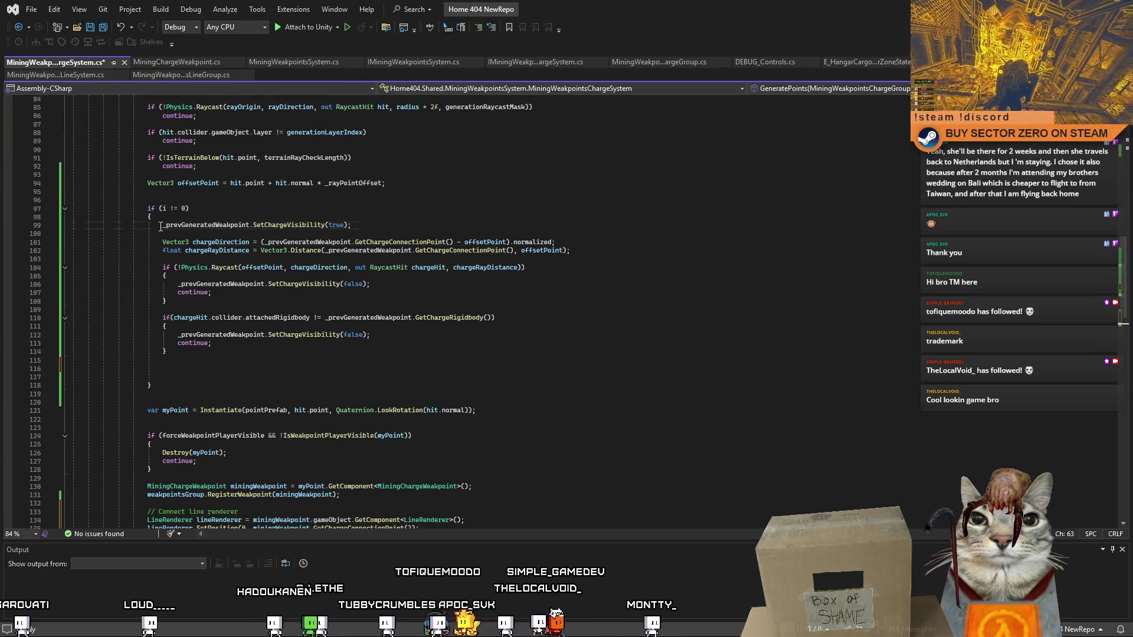
drag(162, 224, 351, 225)
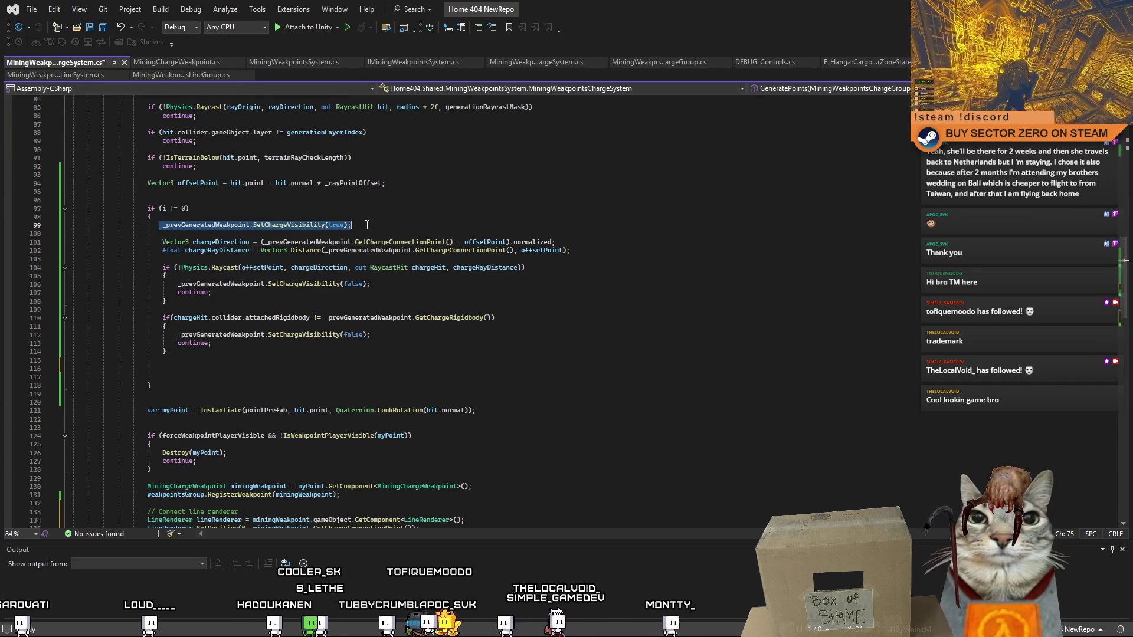
- Paste it on line 116 with false instead of true and save the script
click(285, 370)
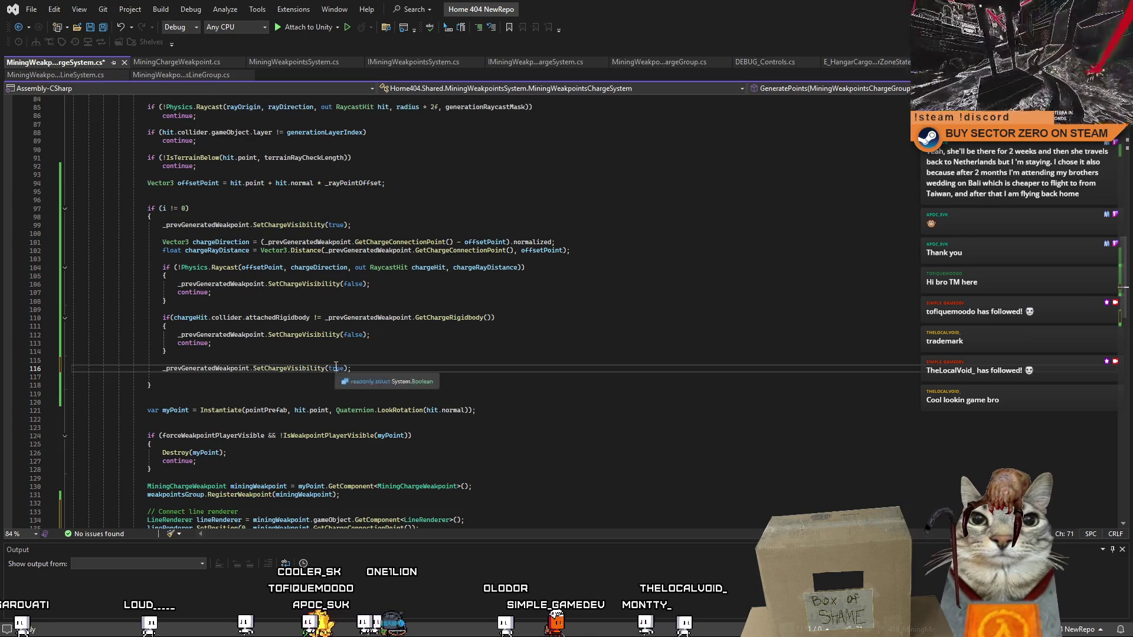
double_click(336, 368)
text(false)
click(416, 364)
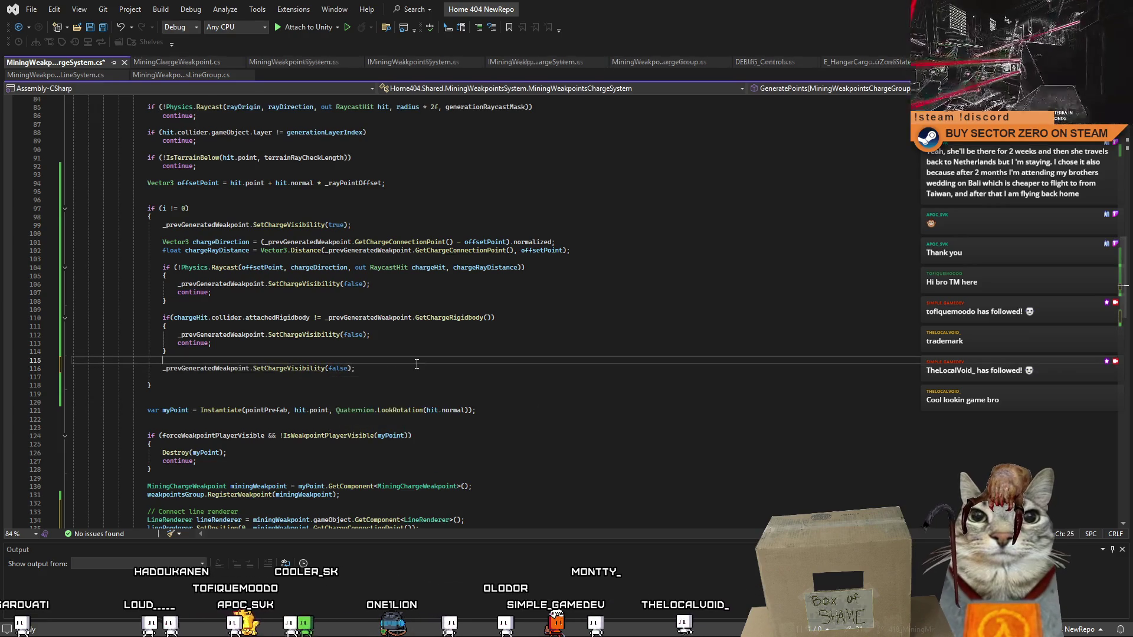
key(ctrl+s)
key(Down)
key(Down)
scroll(418, 372, down, 10)
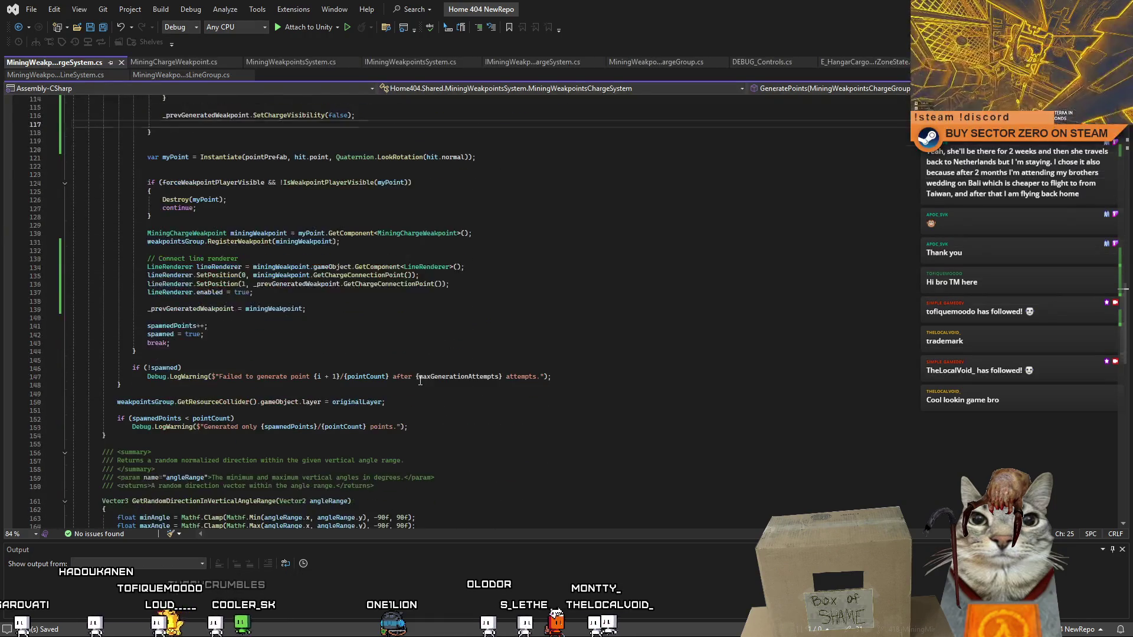
- Back in Unity after recompiling, clear the Console warnings and enter Play mode
key(alt+Tab)
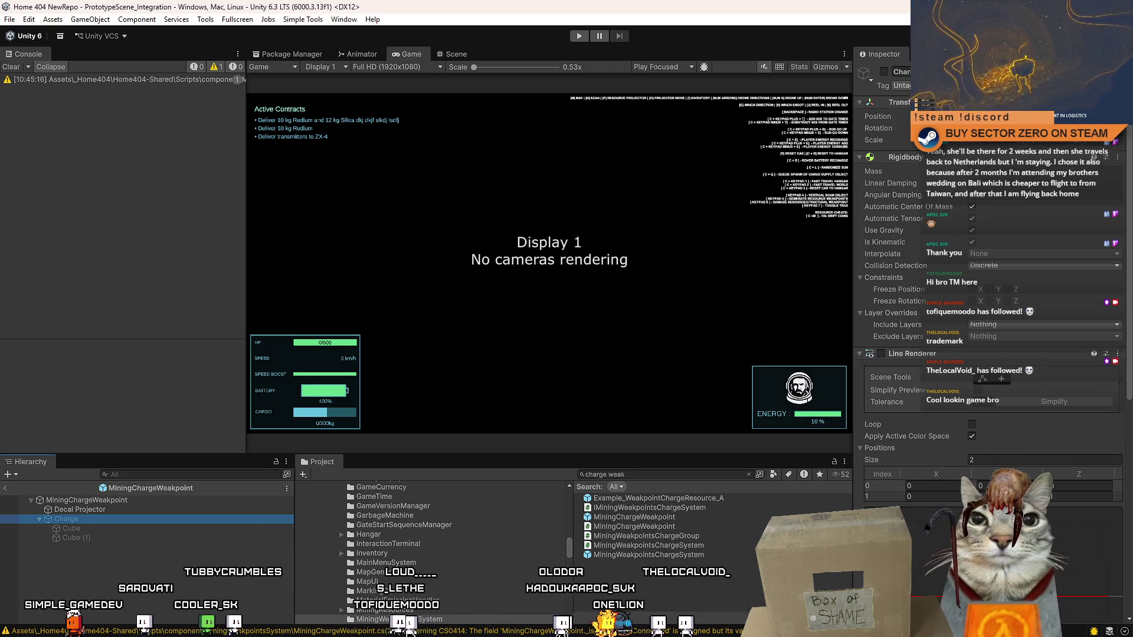
click(263, 187)
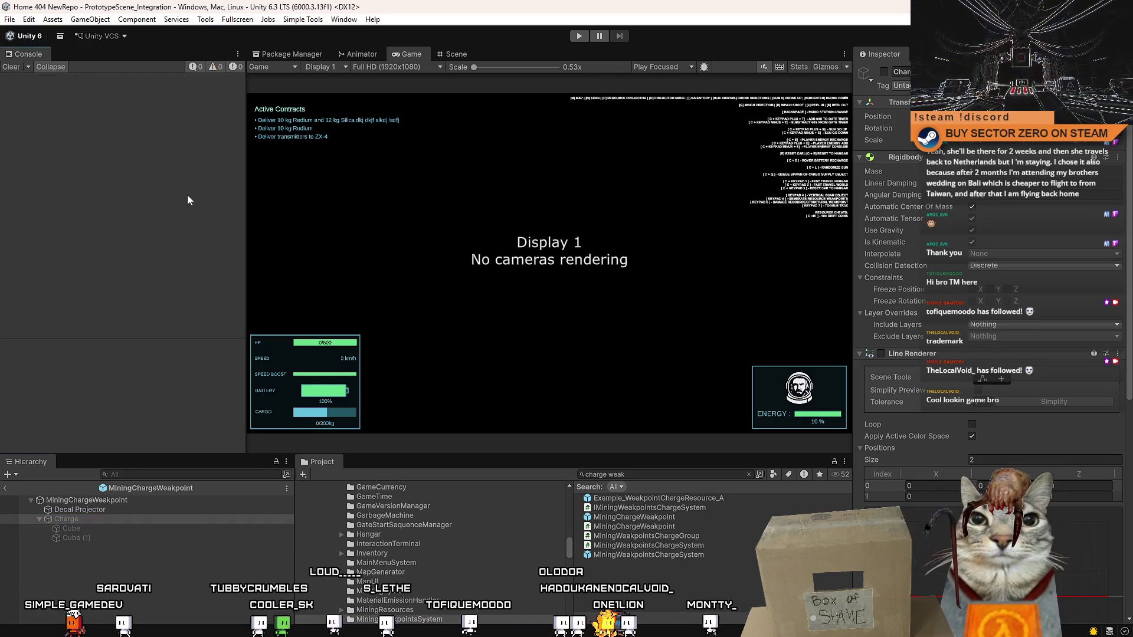
click(572, 37)
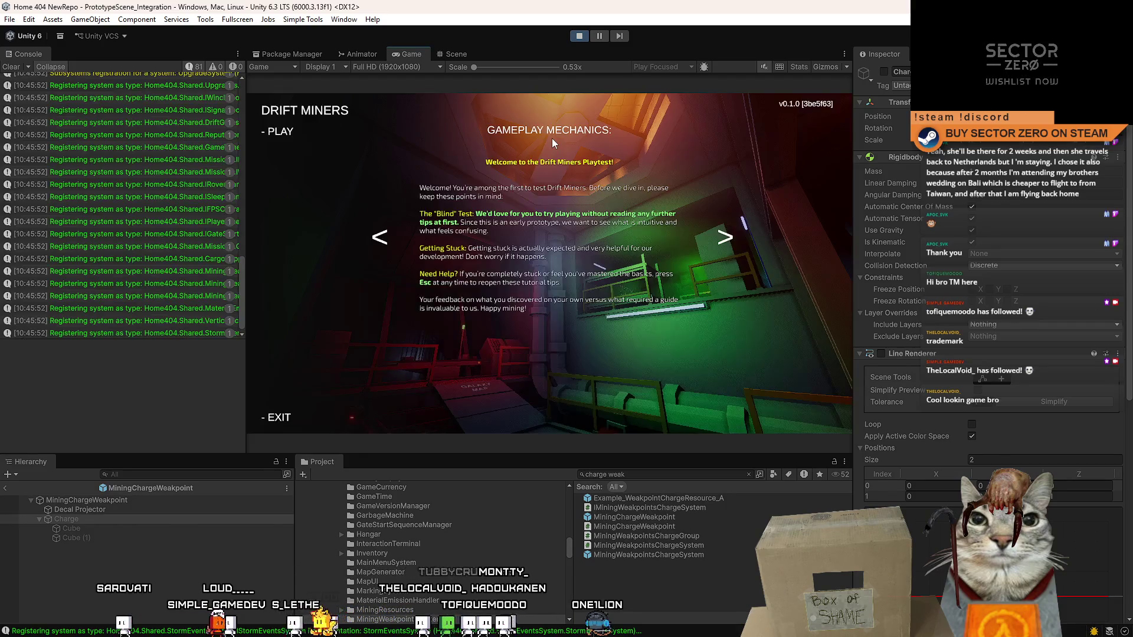
- Start playing from the main menu, drive the rover onto the desert, then pause
click(276, 131)
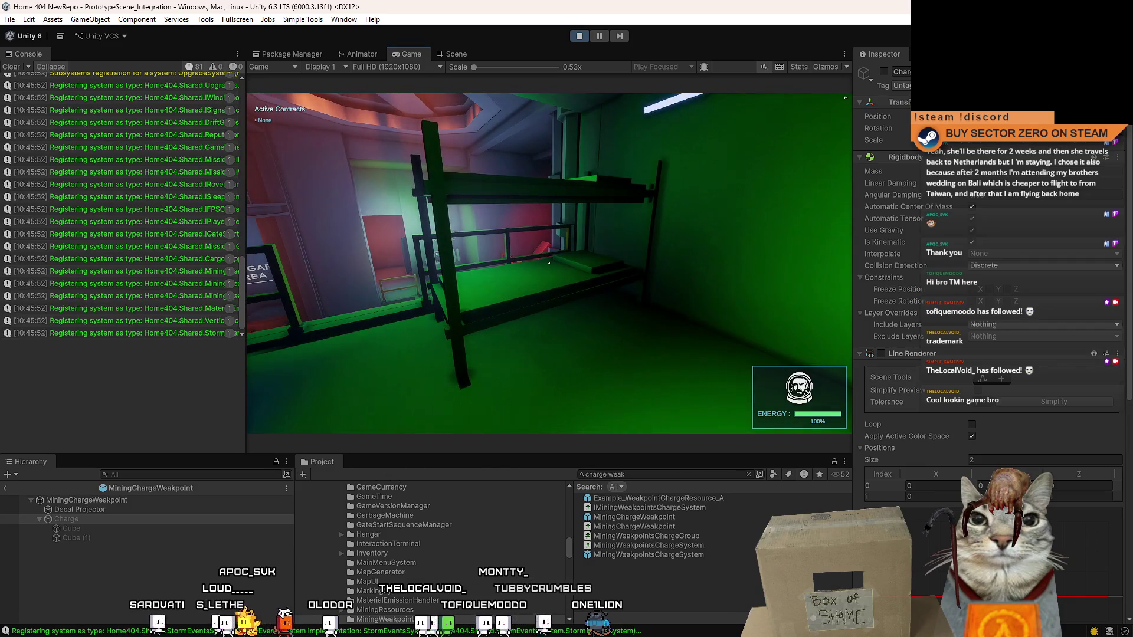
key(a)
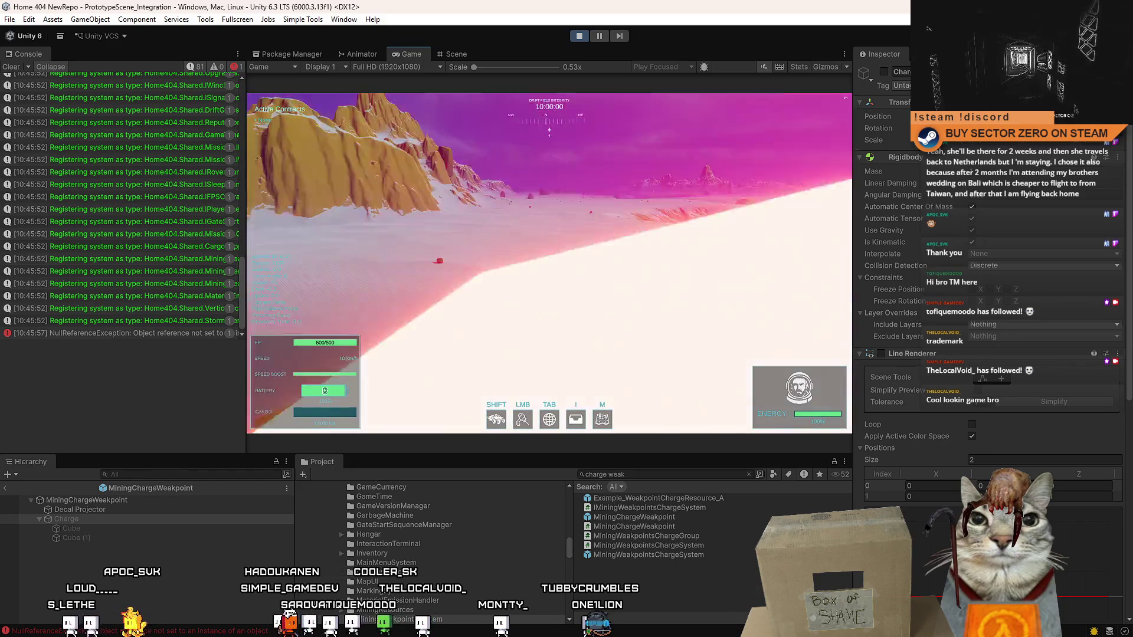
key(w)
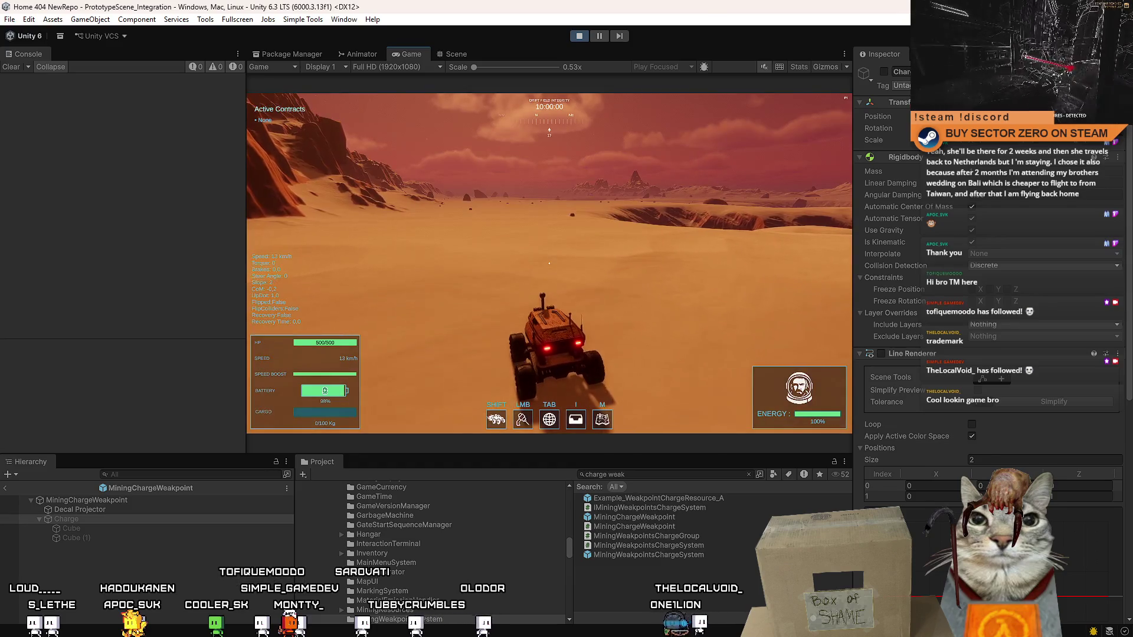
key(Escape)
click(600, 36)
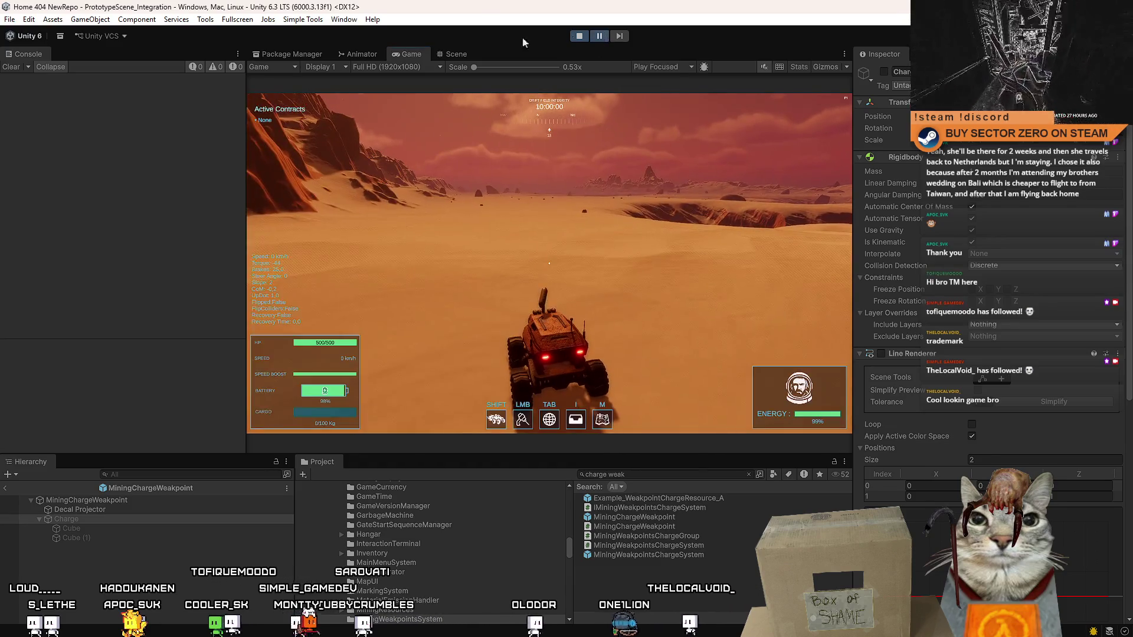
- Place the charge cube in the desert, drive beside it, and view the LineRenderer error's stack trace
click(456, 53)
drag(585, 399, 597, 405)
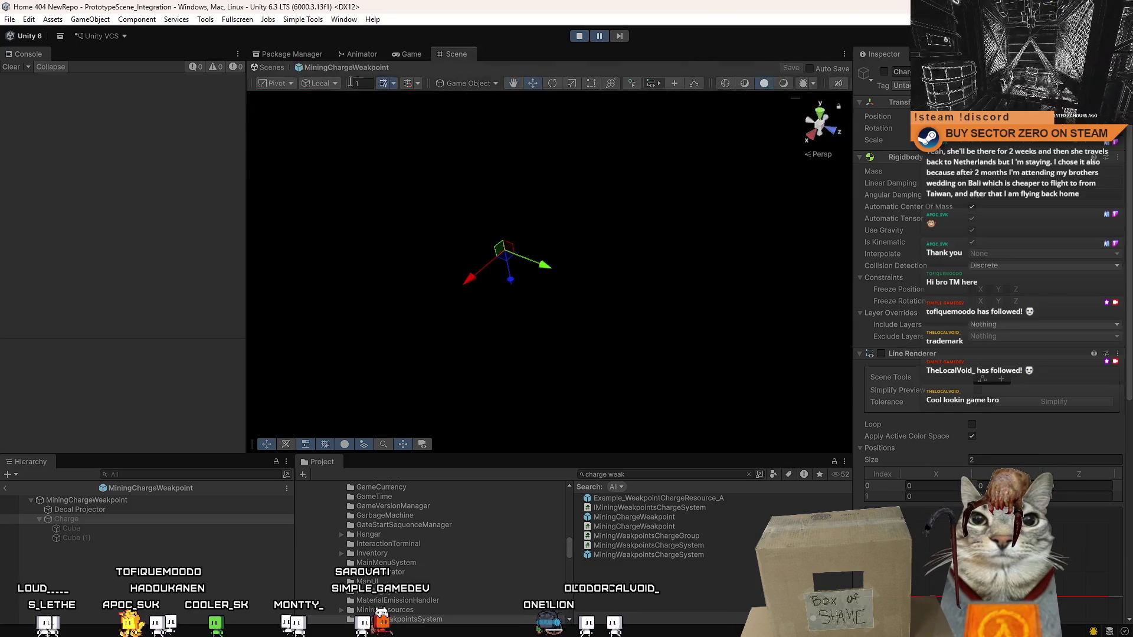
click(278, 72)
mouse_move(466, 354)
mouse_down()
mouse_move(677, 419)
mouse_move(586, 339)
mouse_move(655, 527)
mouse_move(560, 212)
mouse_up()
click(407, 54)
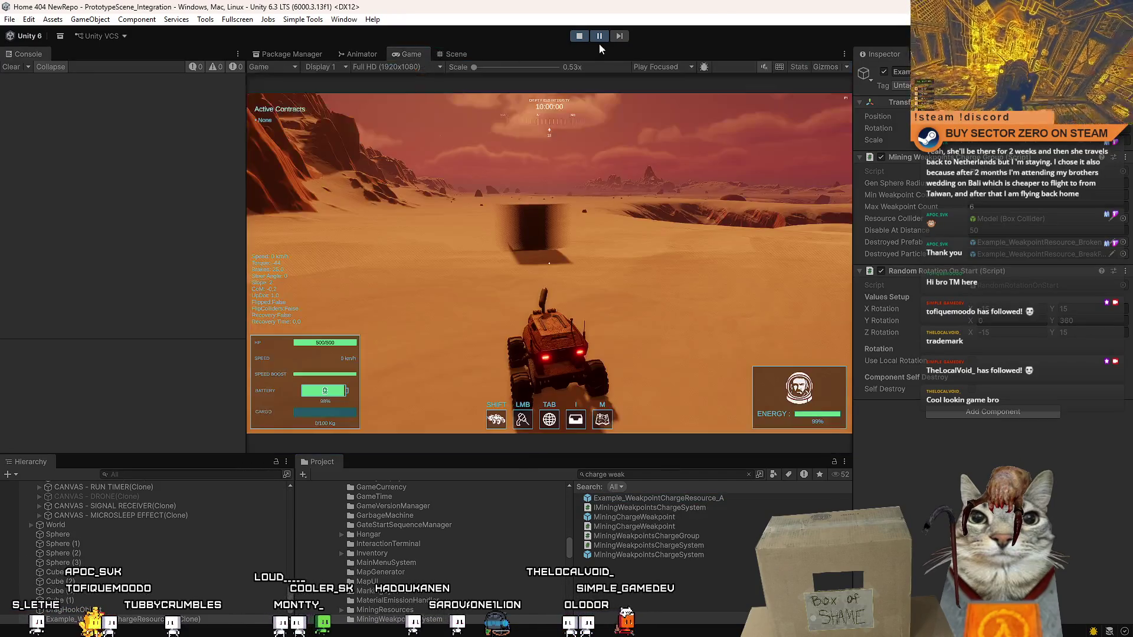
key(w)
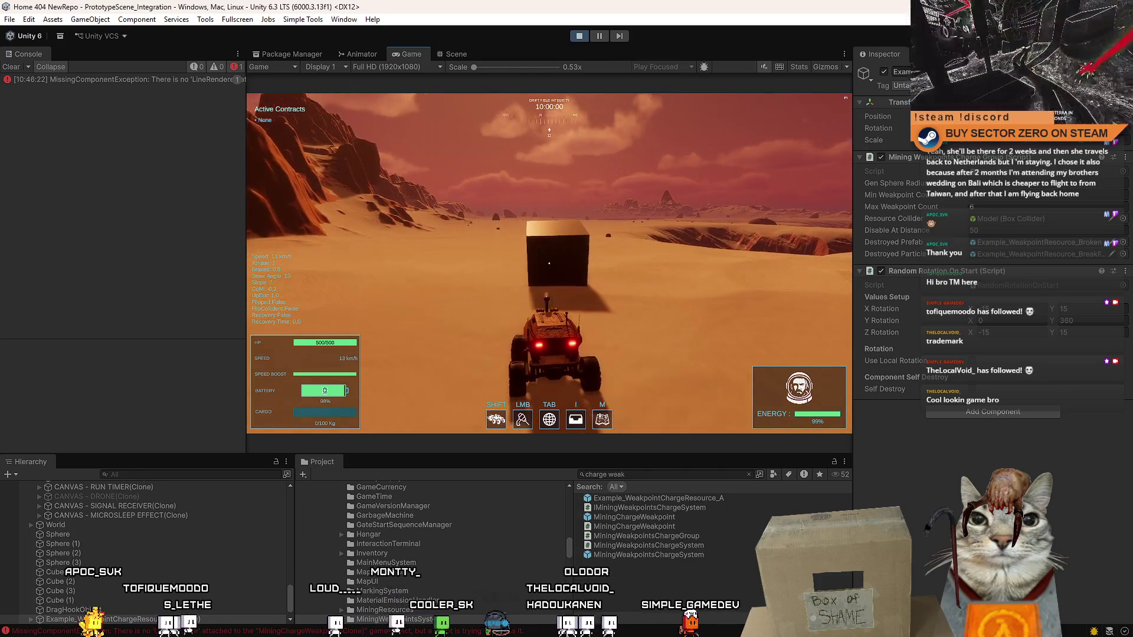
key(s)
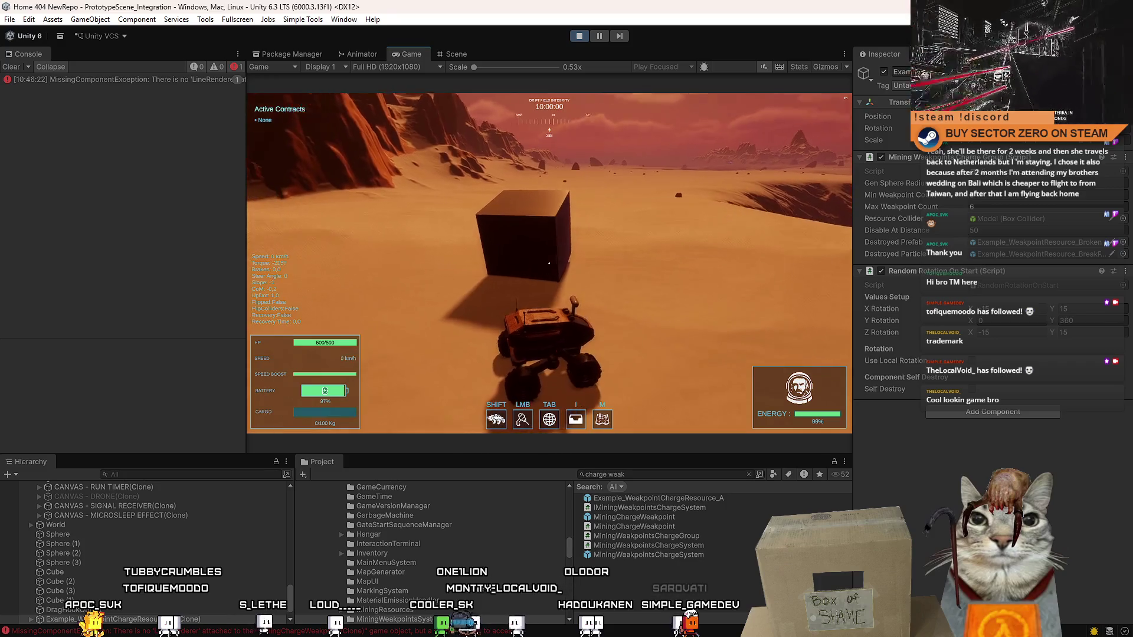
key(Escape)
key(Escape)
click(151, 79)
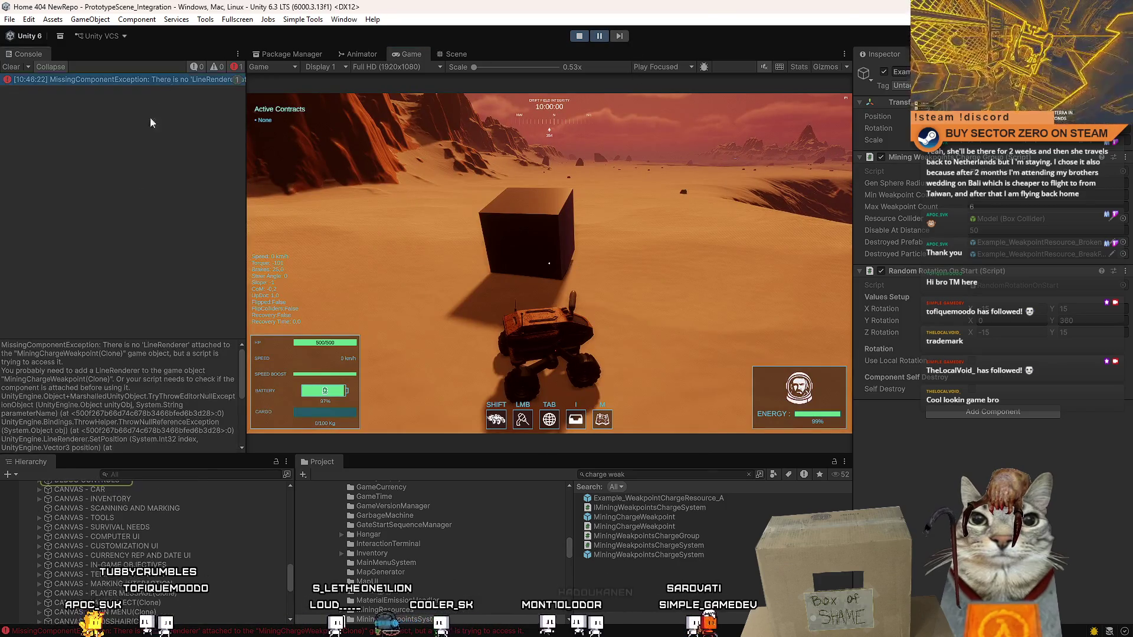
- Find the LineRenderer lookup on line 134 and start rewriting it with .get
key(alt+Tab)
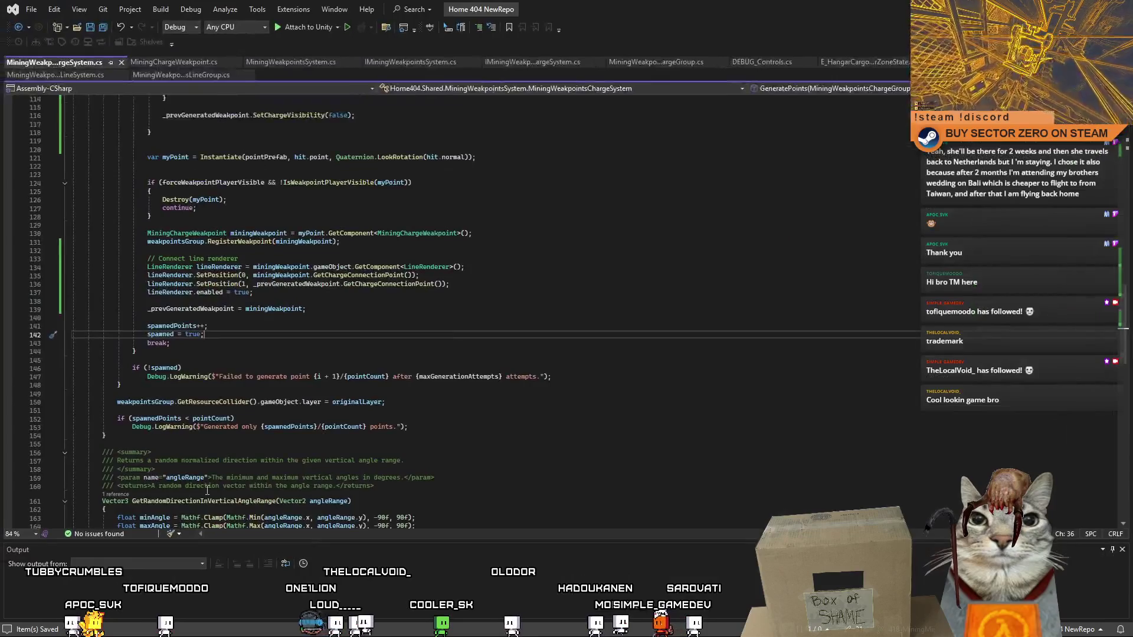
scroll(288, 413, up, 4)
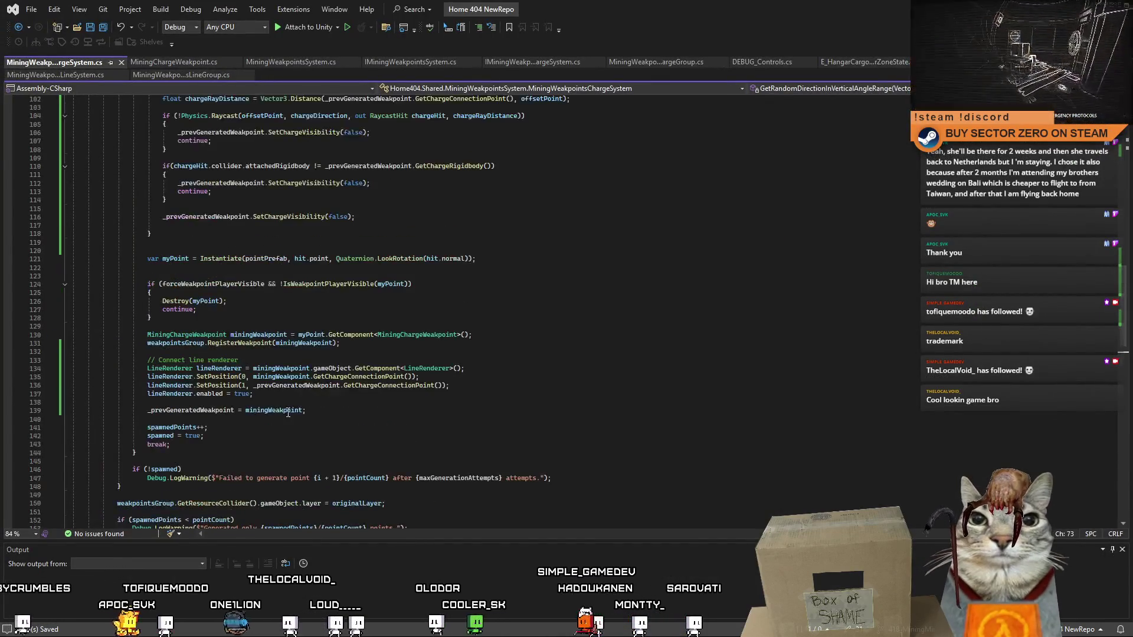
click(281, 377)
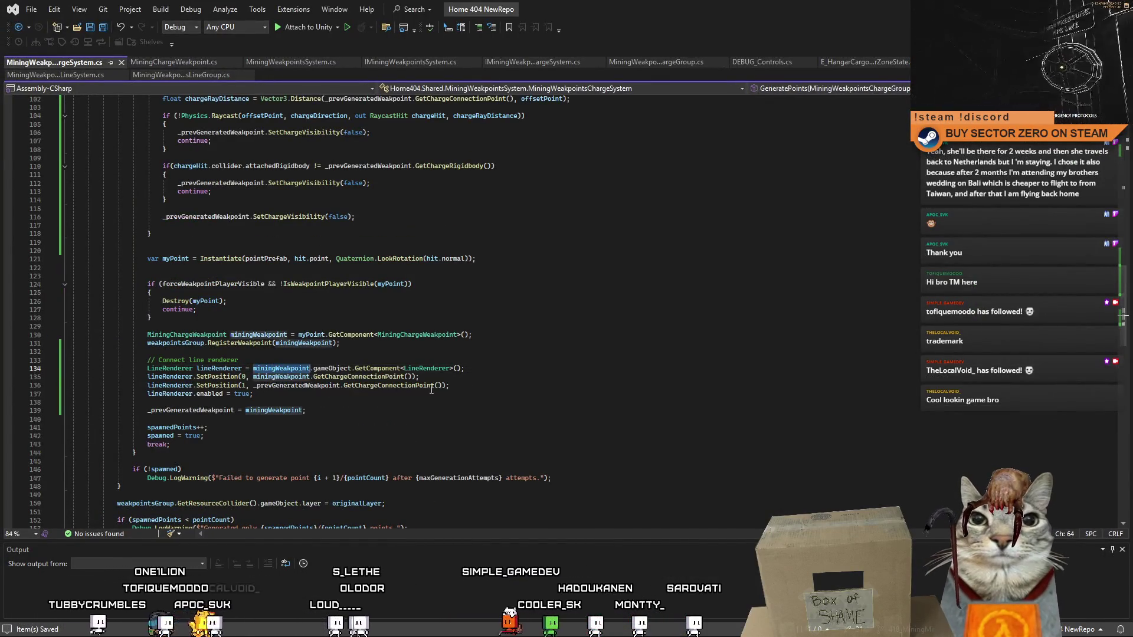
click(529, 388)
click(317, 369)
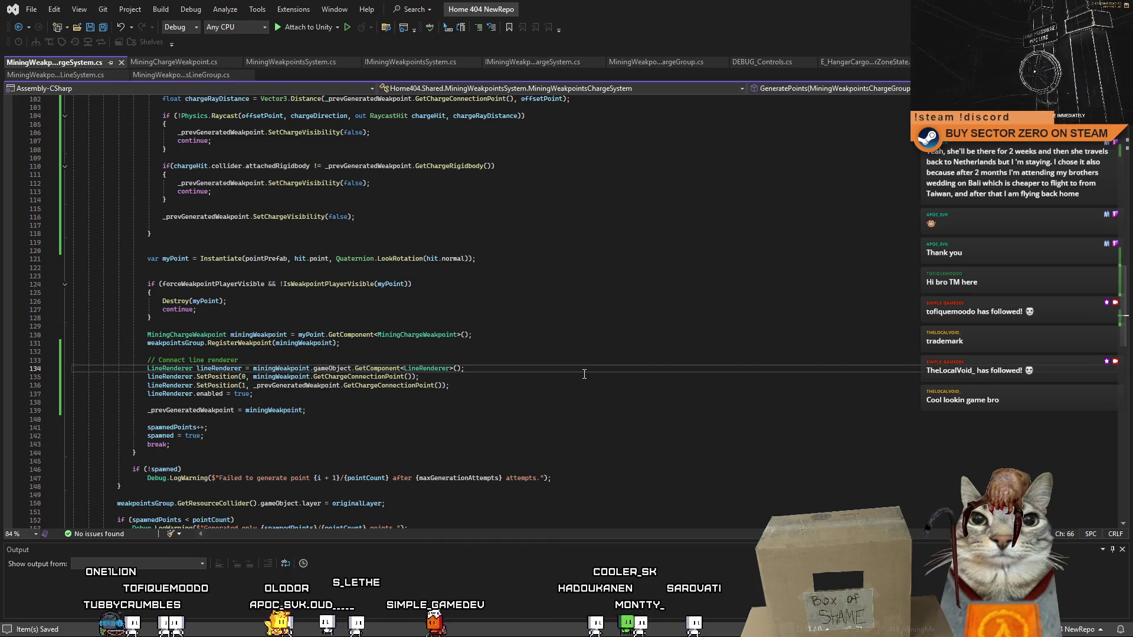
key(Left)
key(BackSpace)
text(.)
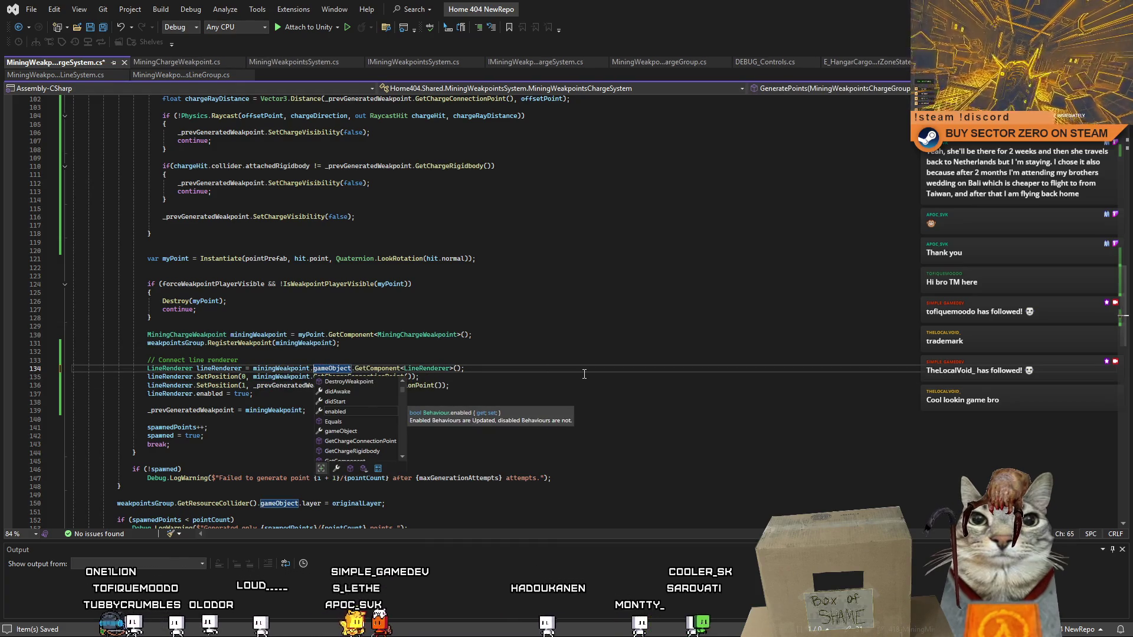
text(get)
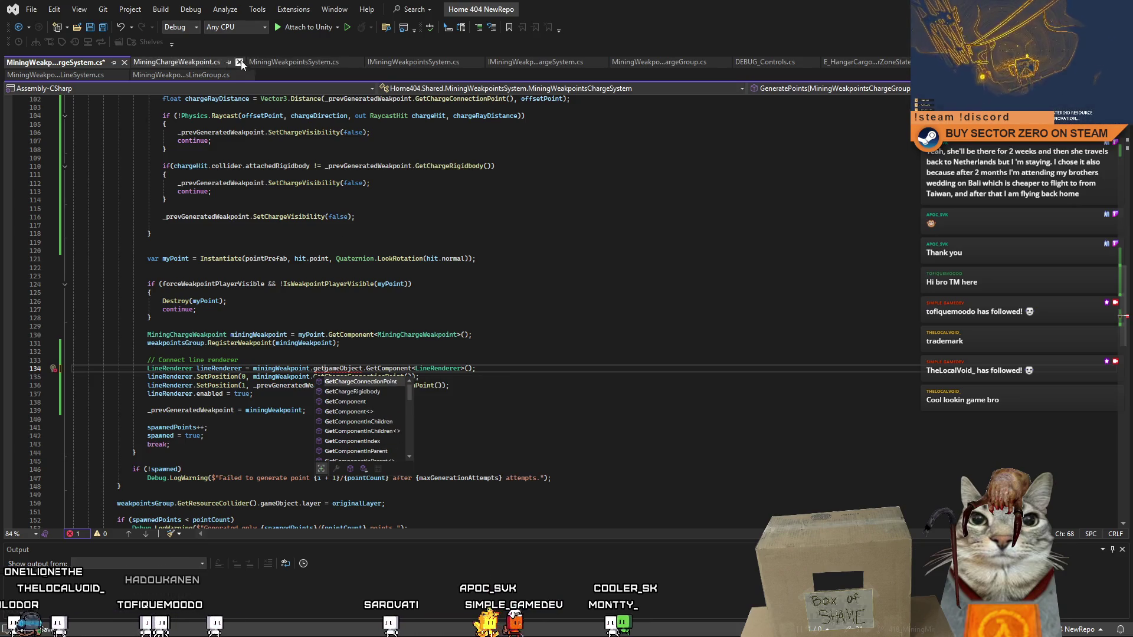
- Check the MiningChargeWeakpoint script for its charge rigidbody getter
click(201, 62)
scroll(1129, 247, up, 19)
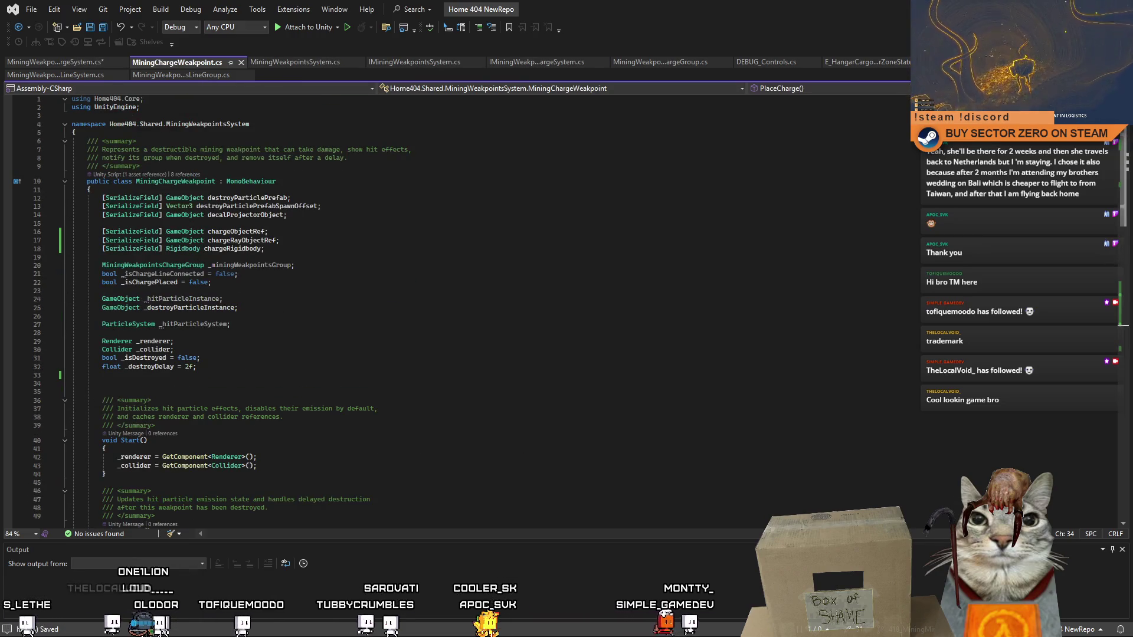
scroll(1116, 176, down, 6)
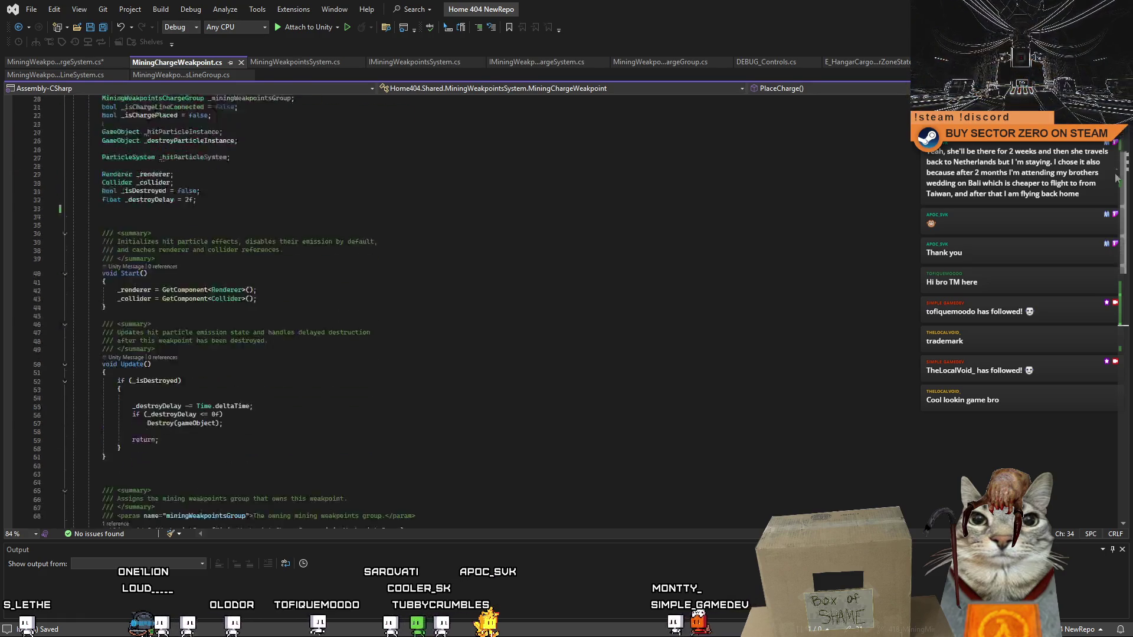
scroll(1116, 176, down, 16)
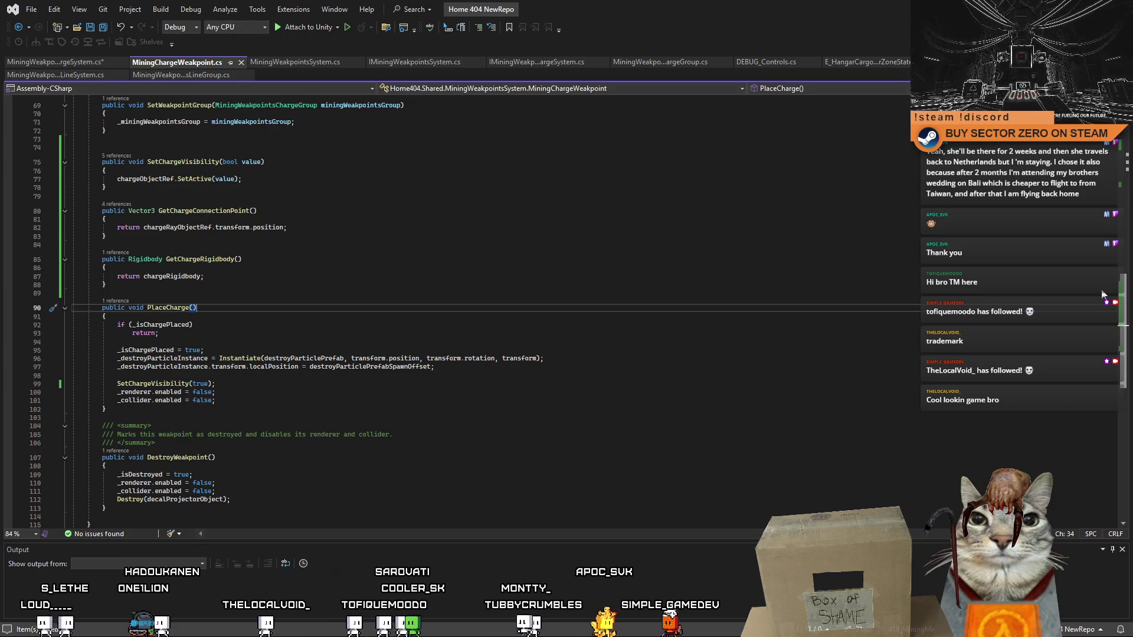
scroll(1095, 311, up, 20)
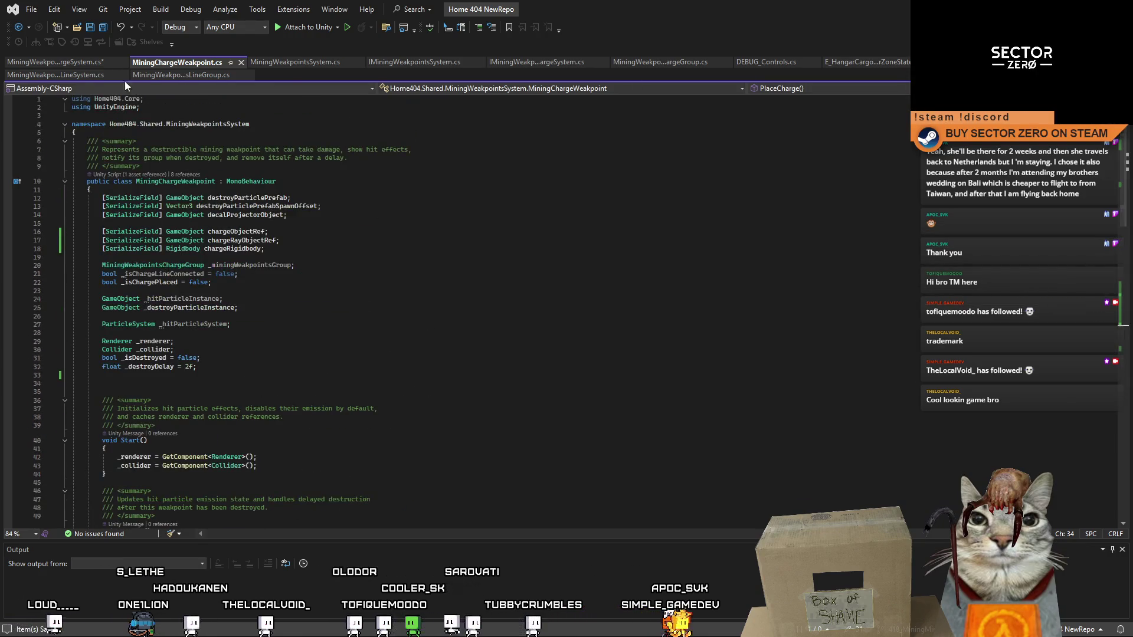
- Change the lookup to miningWeakpoint.GetChargeRigidbody().gameObject.GetComponent<LineRenderer>() and save the script
key(ctrl+Tab)
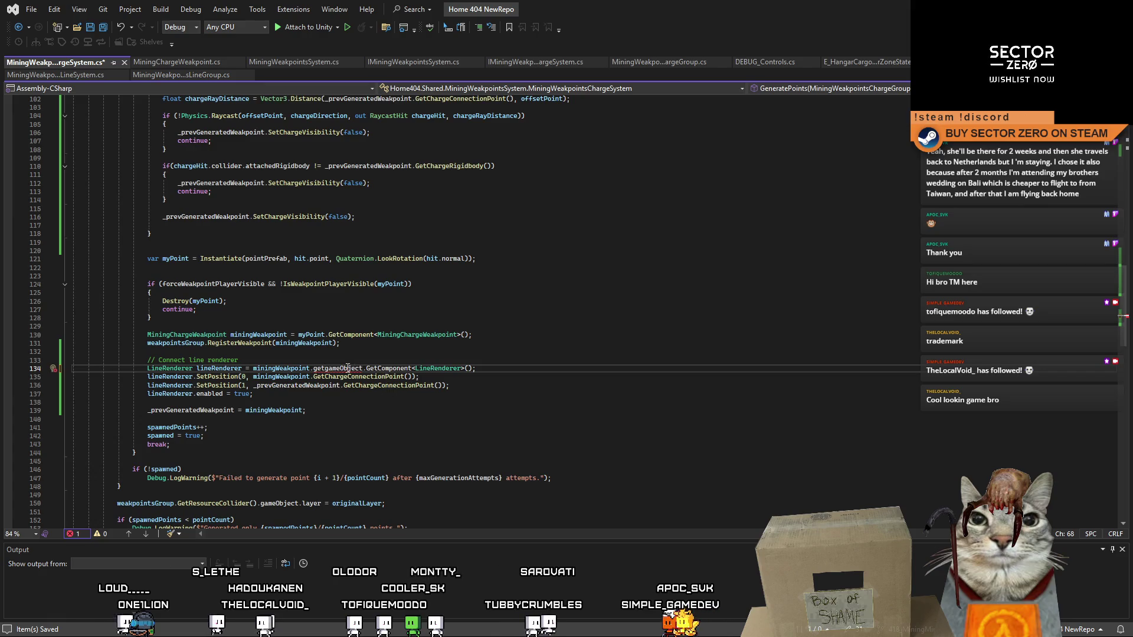
key(ctrl+BackSpace)
key(ctrl+Delete)
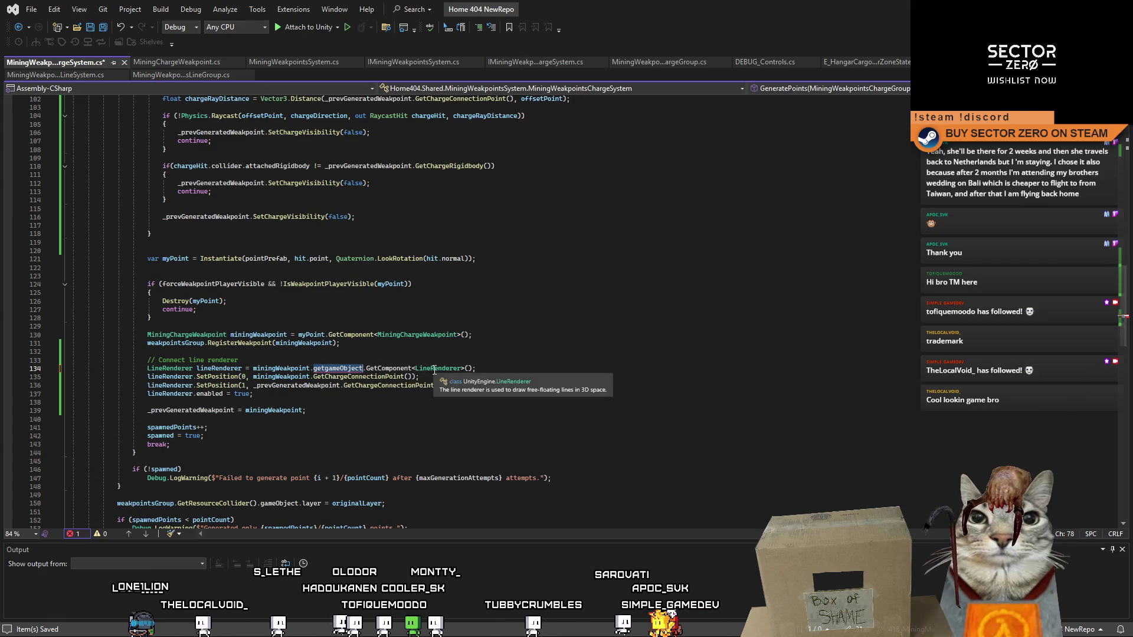
text(G)
key(Down)
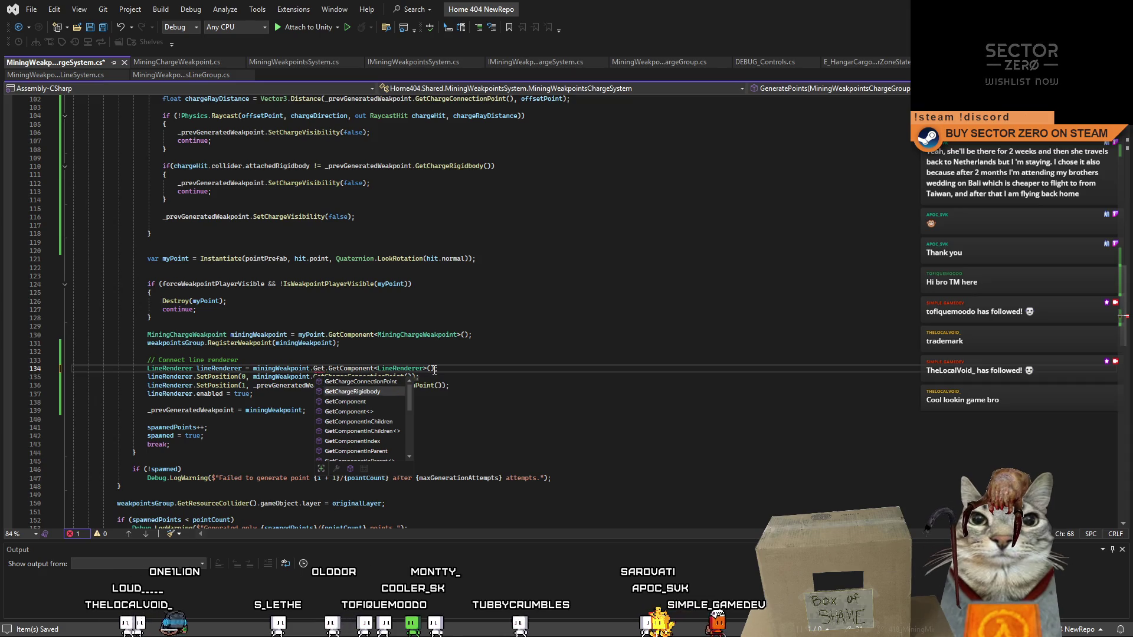
text(.ga)
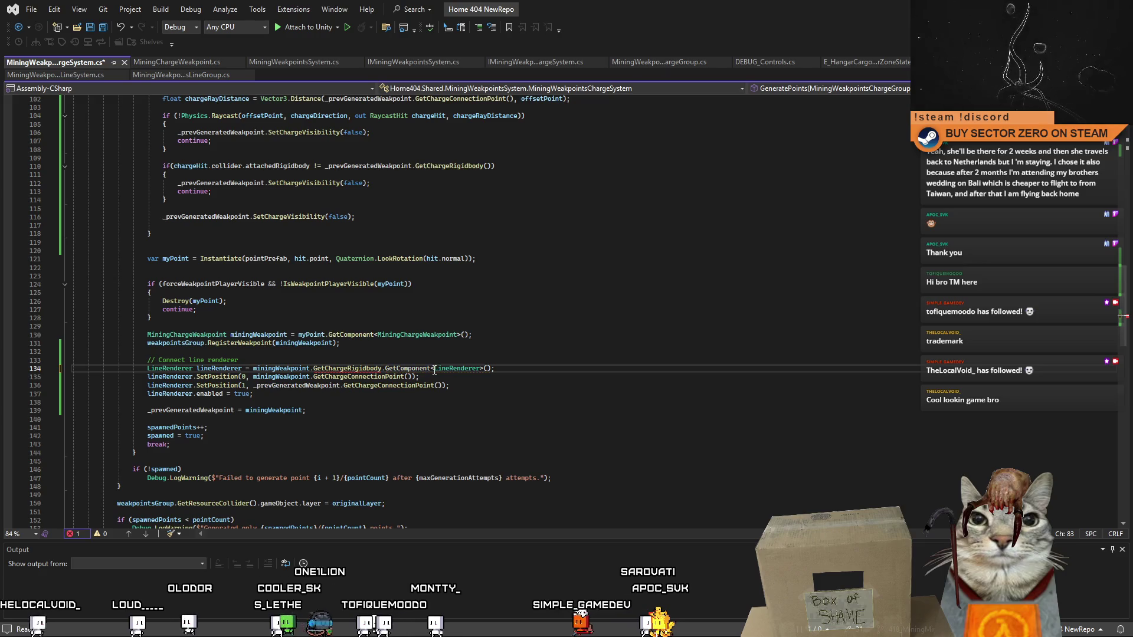
text(()
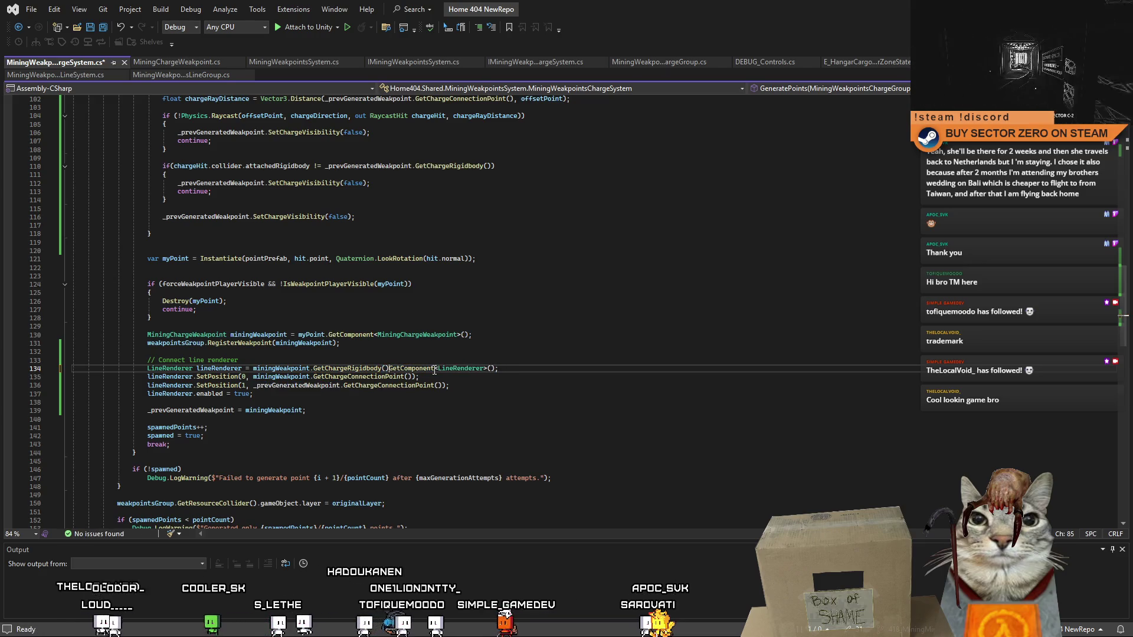
text().gameObject.)
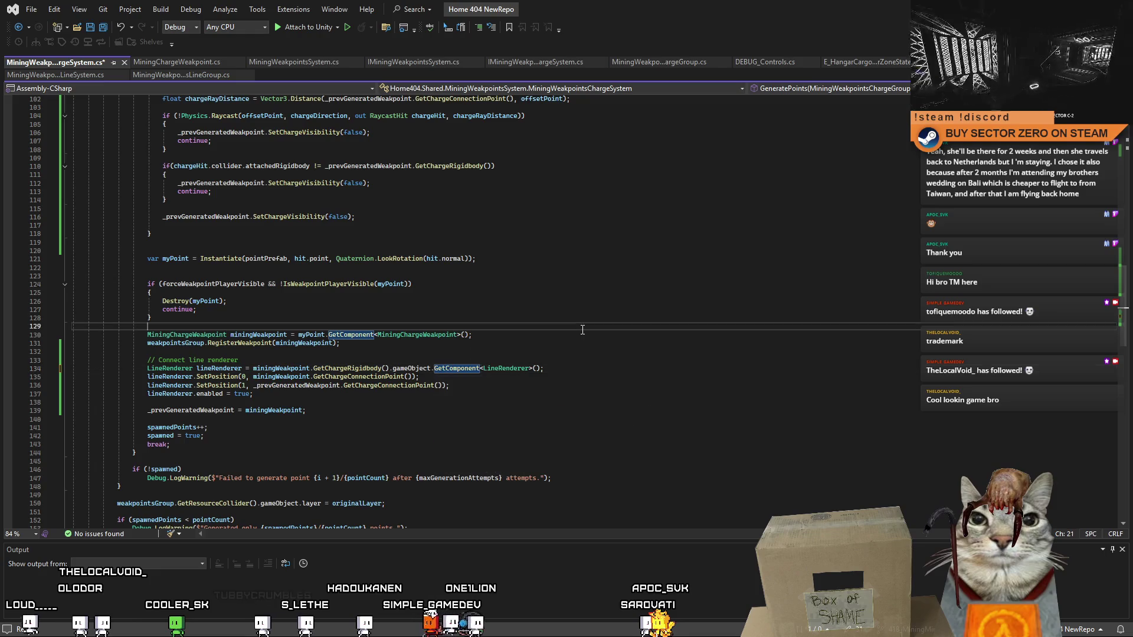
click(305, 410)
key(ctrl+s)
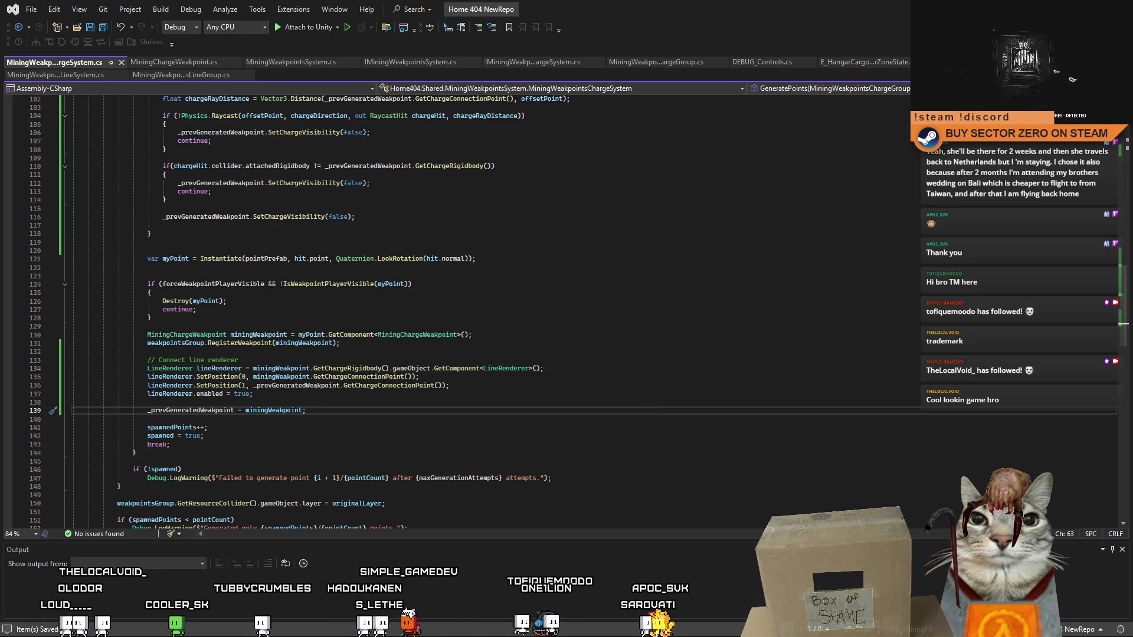
key(alt+Tab)
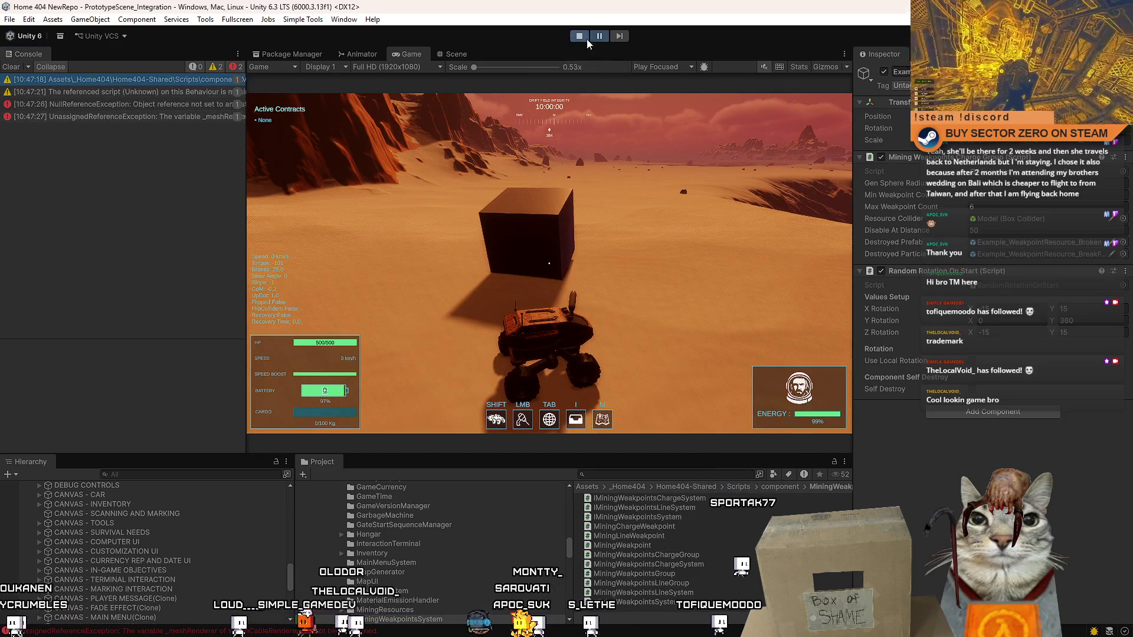
- Clear the console and restart Play mode from the main menu with the new code
click(11, 67)
key(ctrl+p)
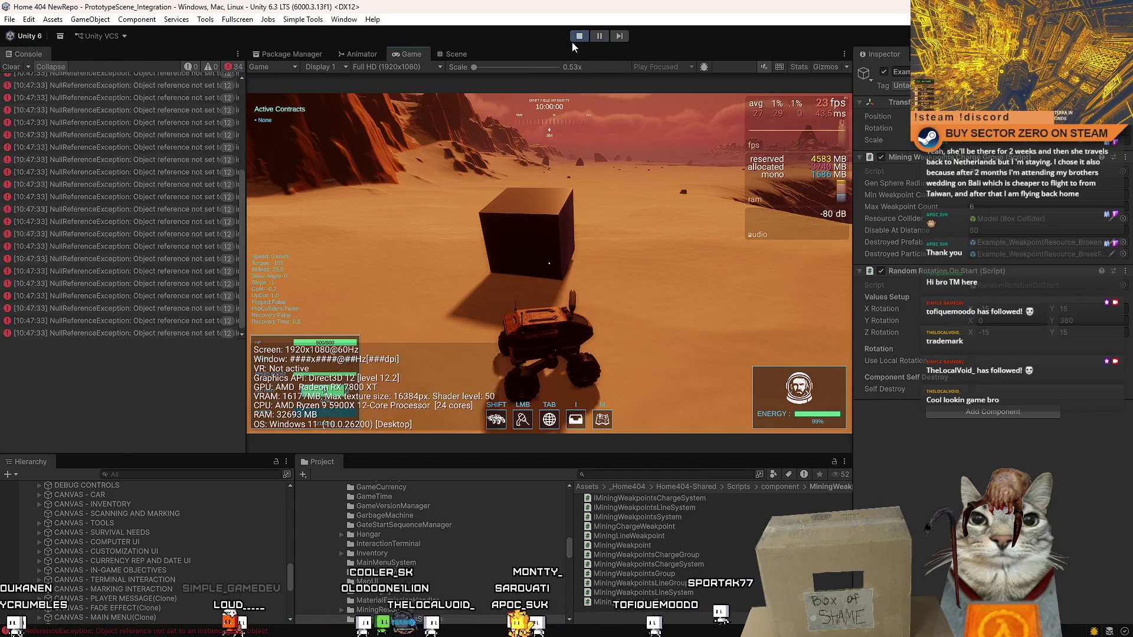
click(578, 36)
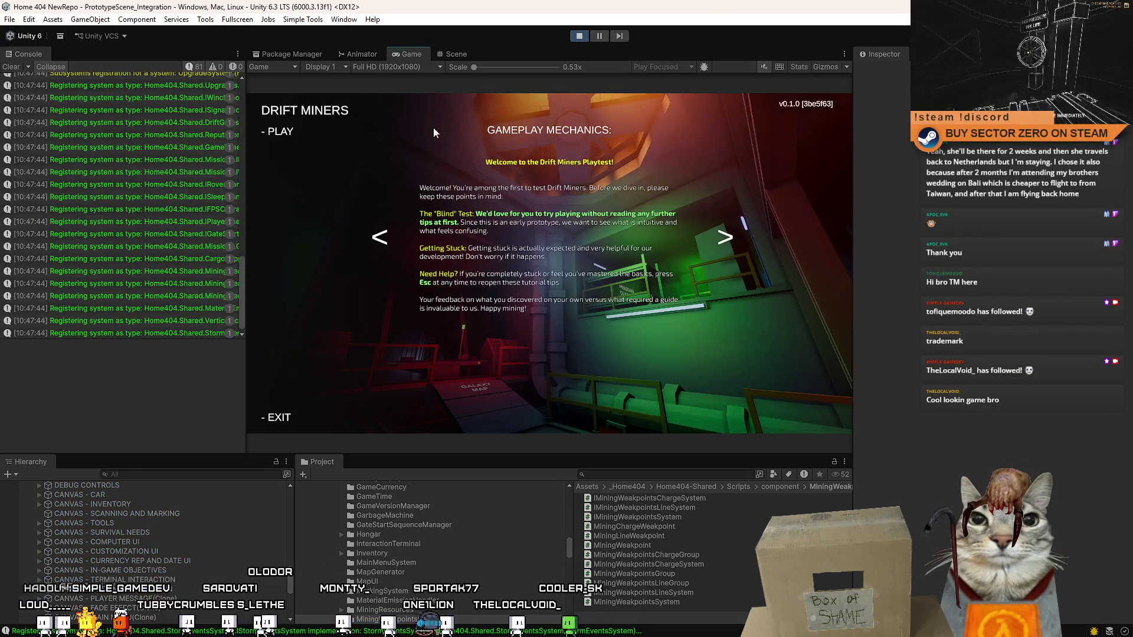
click(281, 132)
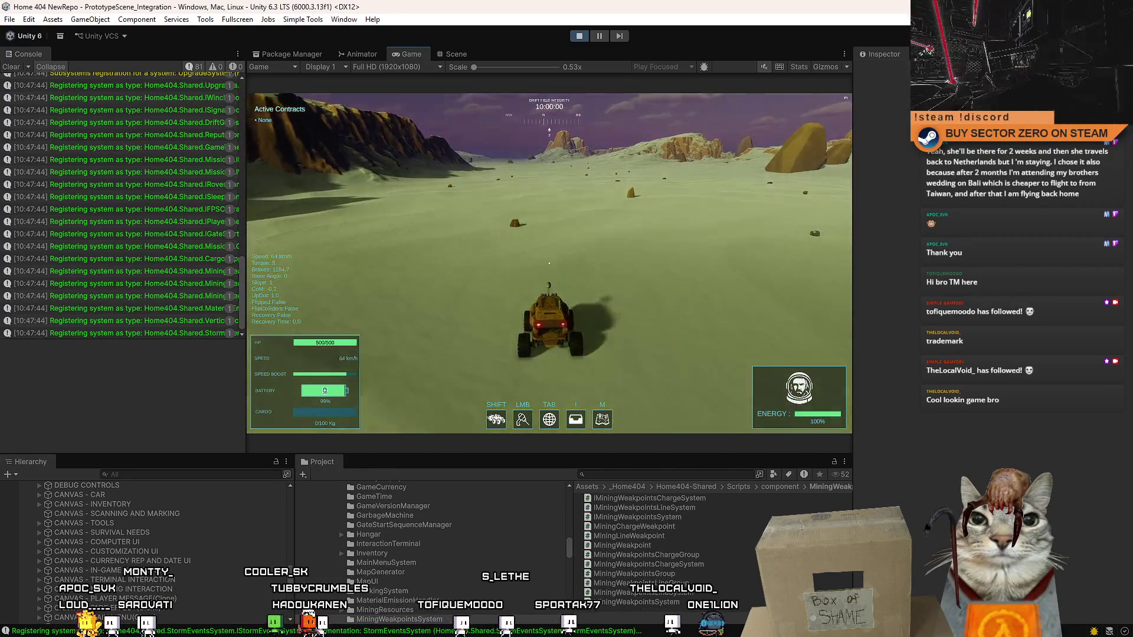
- Drop an example charge-resource cube near the rover and drive toward it
key(Escape)
key(Escape)
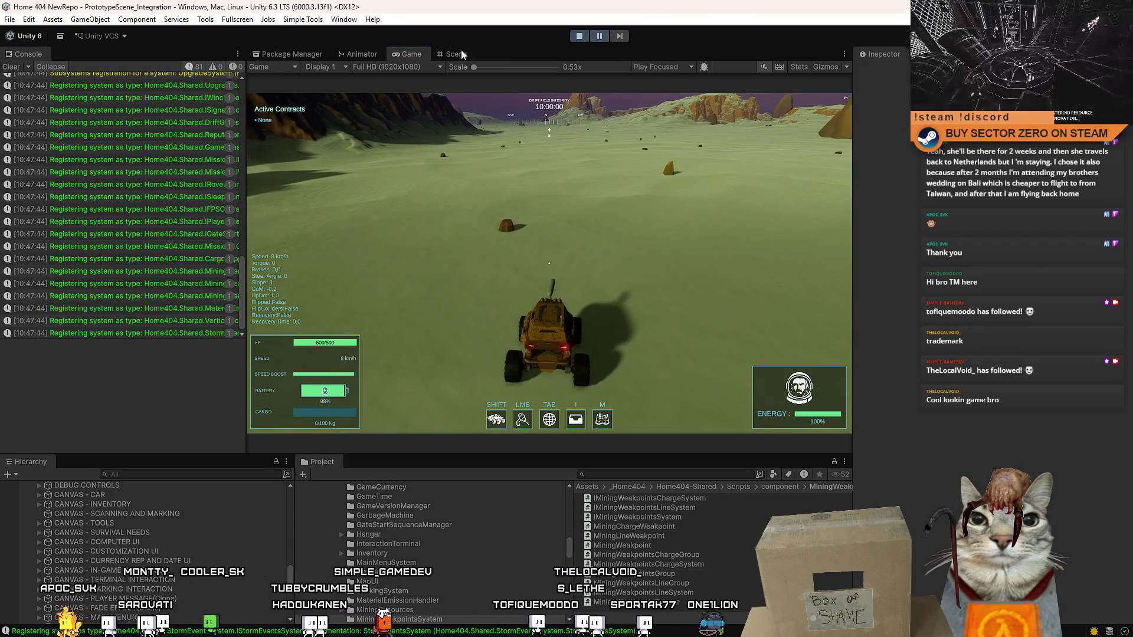
click(459, 53)
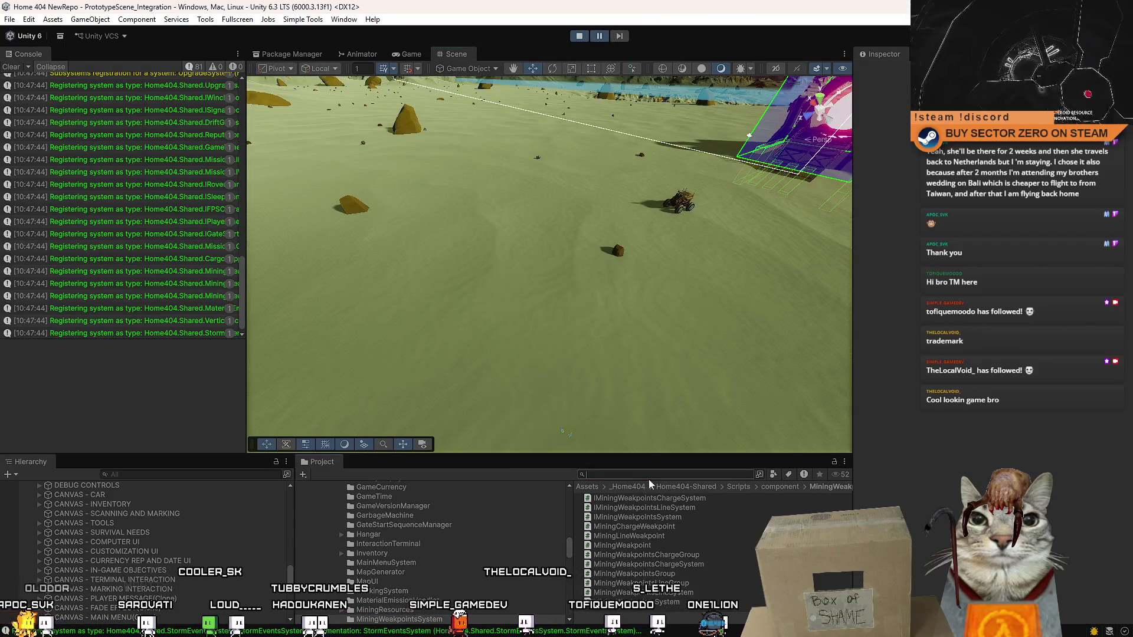
click(649, 477)
text(example )
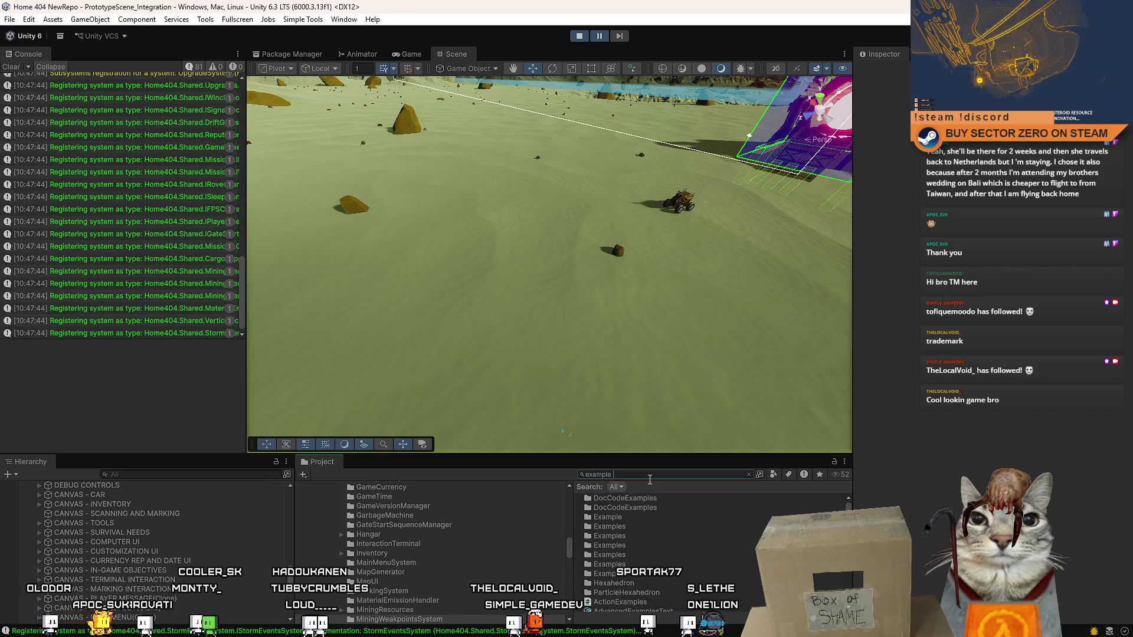
text(char)
drag(649, 498, 518, 221)
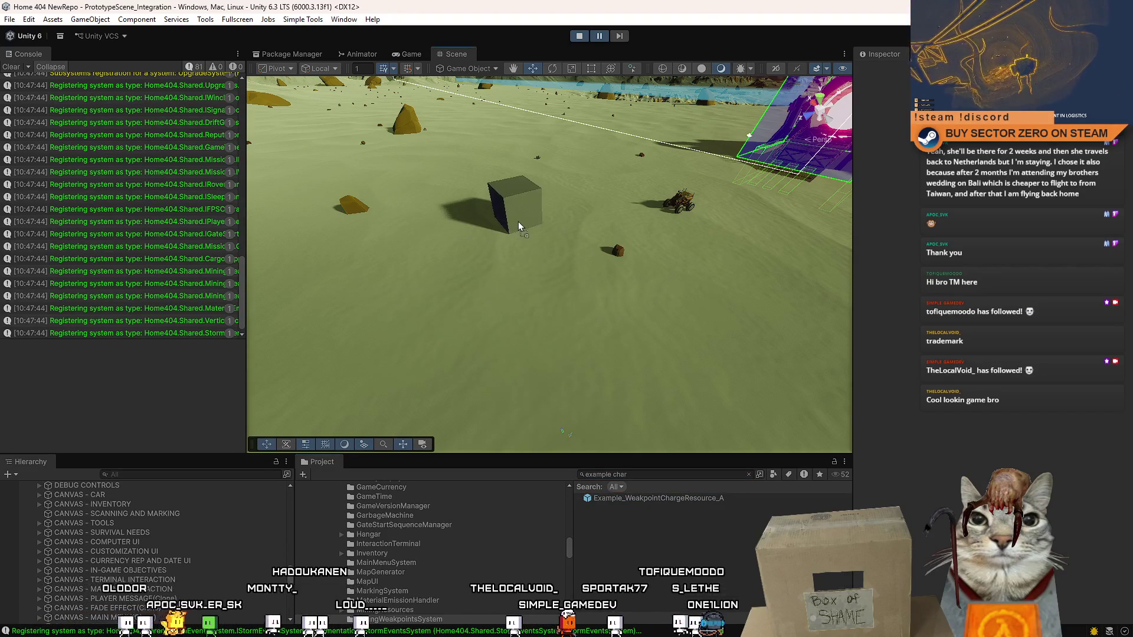
click(411, 54)
key(w)
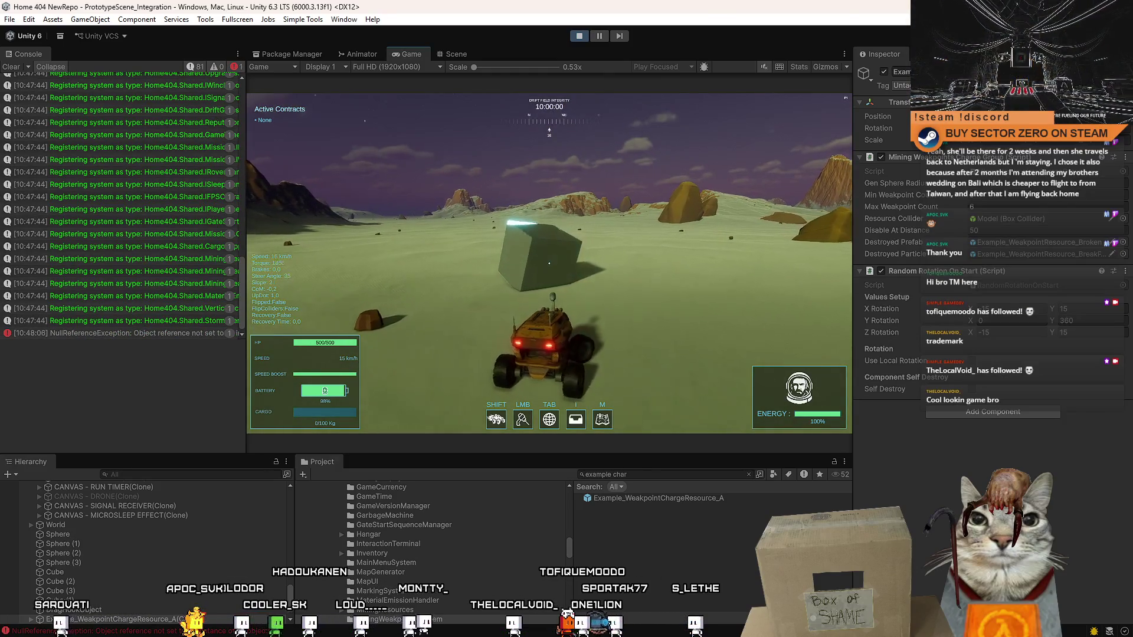
- Pause and read the NullReferenceException's stack trace in the Console
key(Escape)
key(Escape)
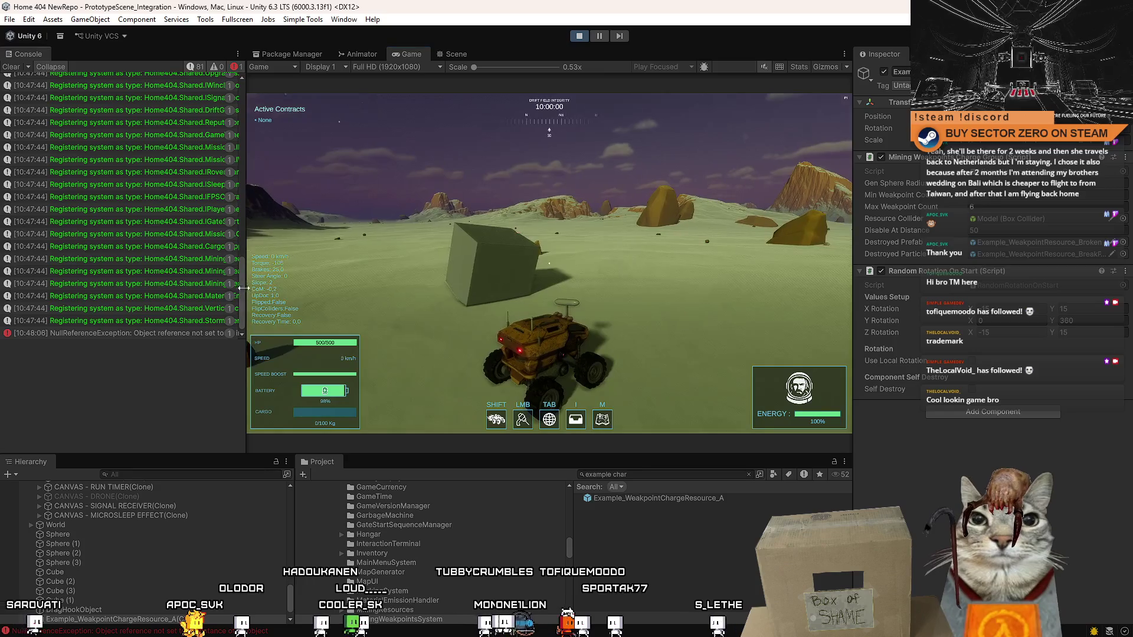
click(149, 330)
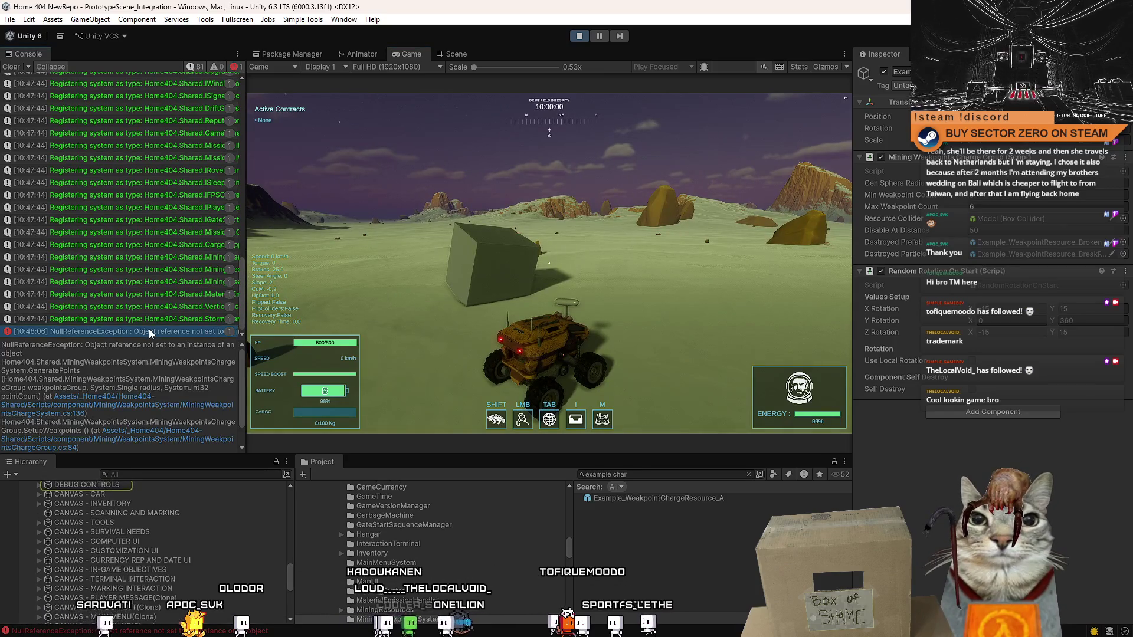
click(181, 405)
key(alt+Tab)
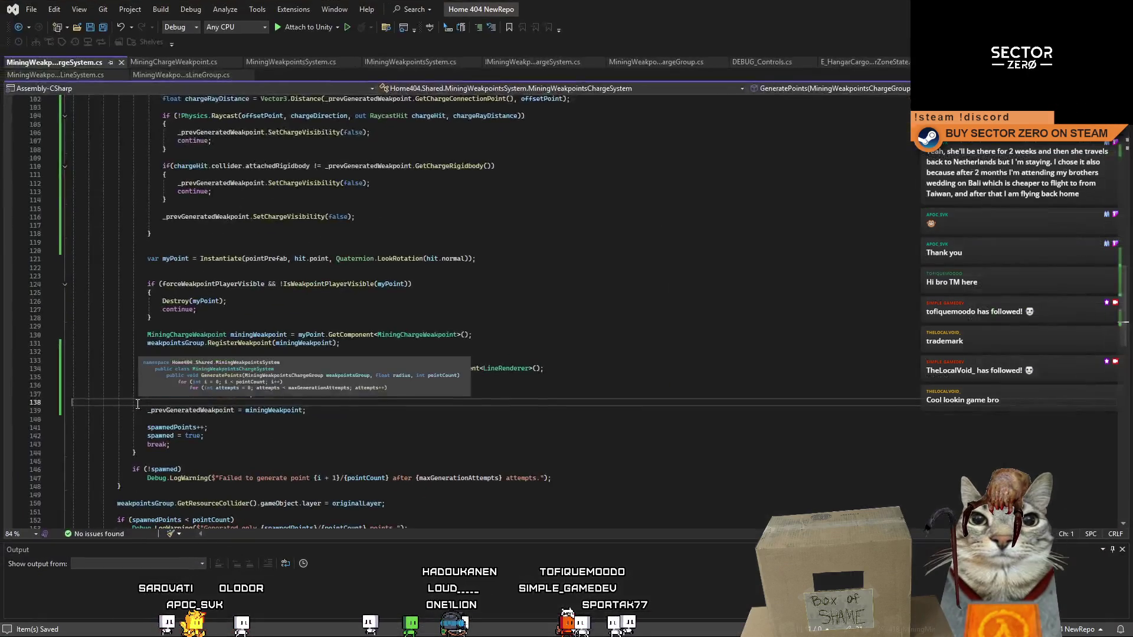
key(alt+Tab)
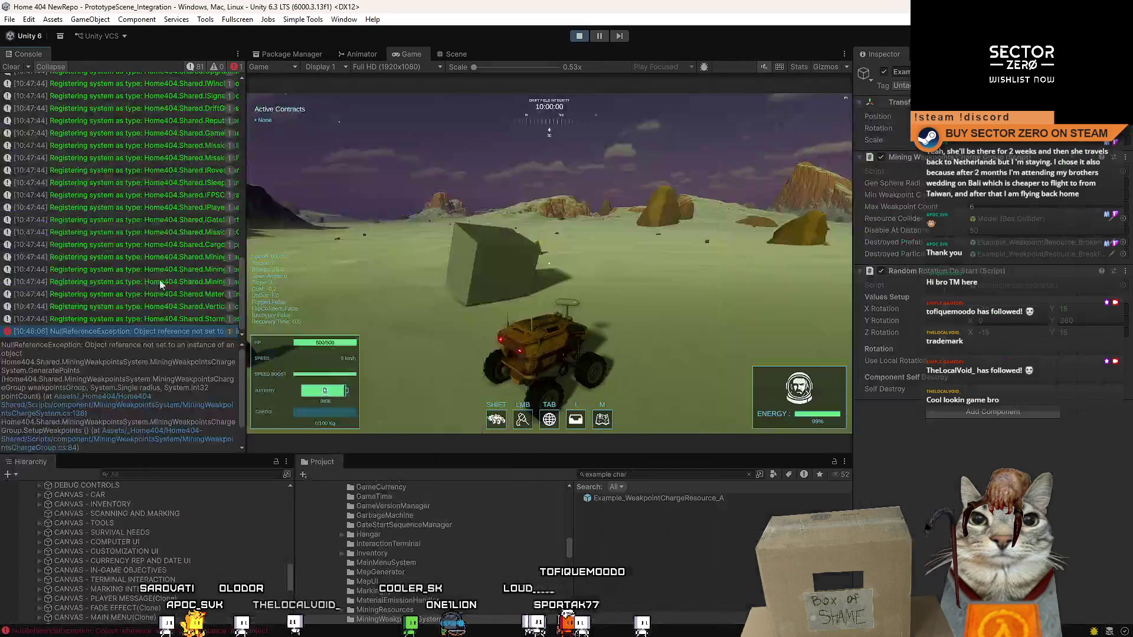
click(135, 413)
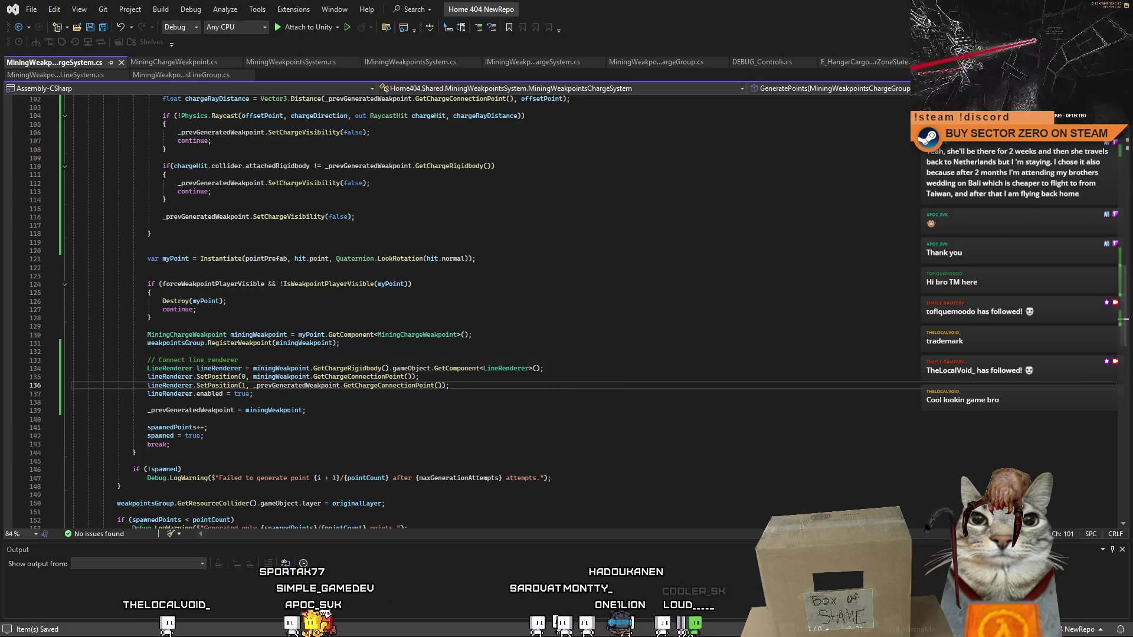
key(alt+Tab)
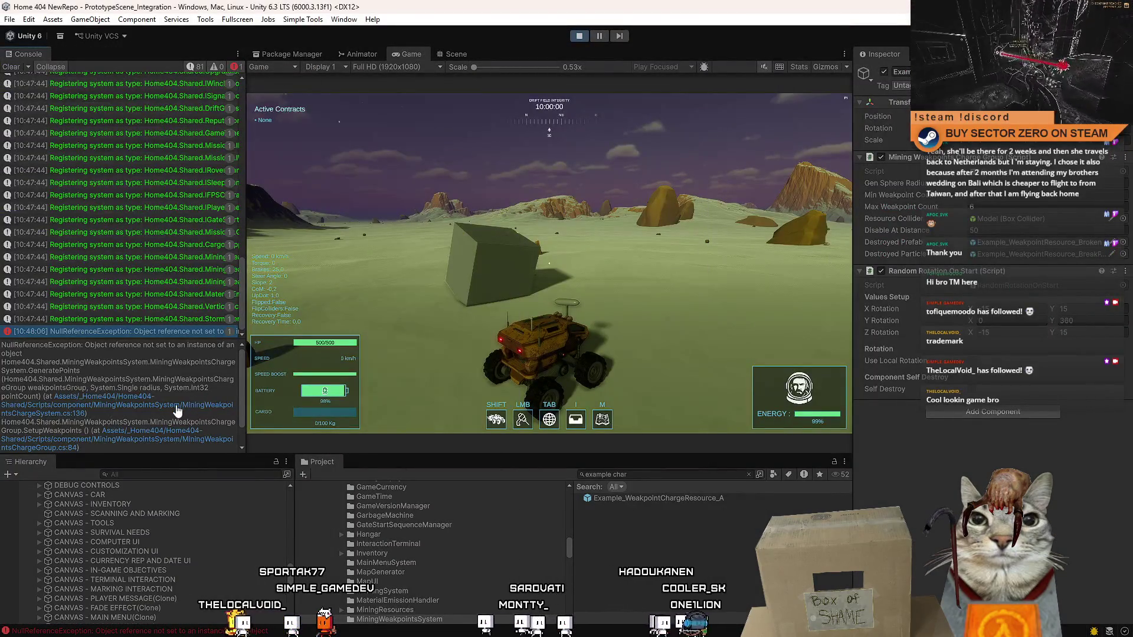
click(177, 409)
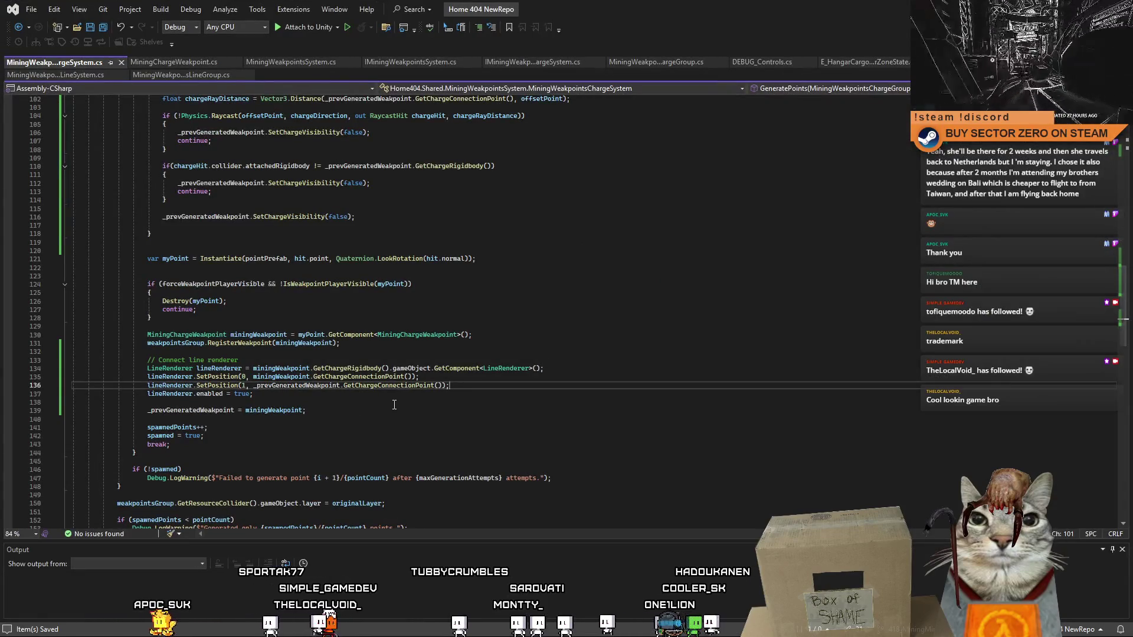
click(394, 404)
double_click(270, 385)
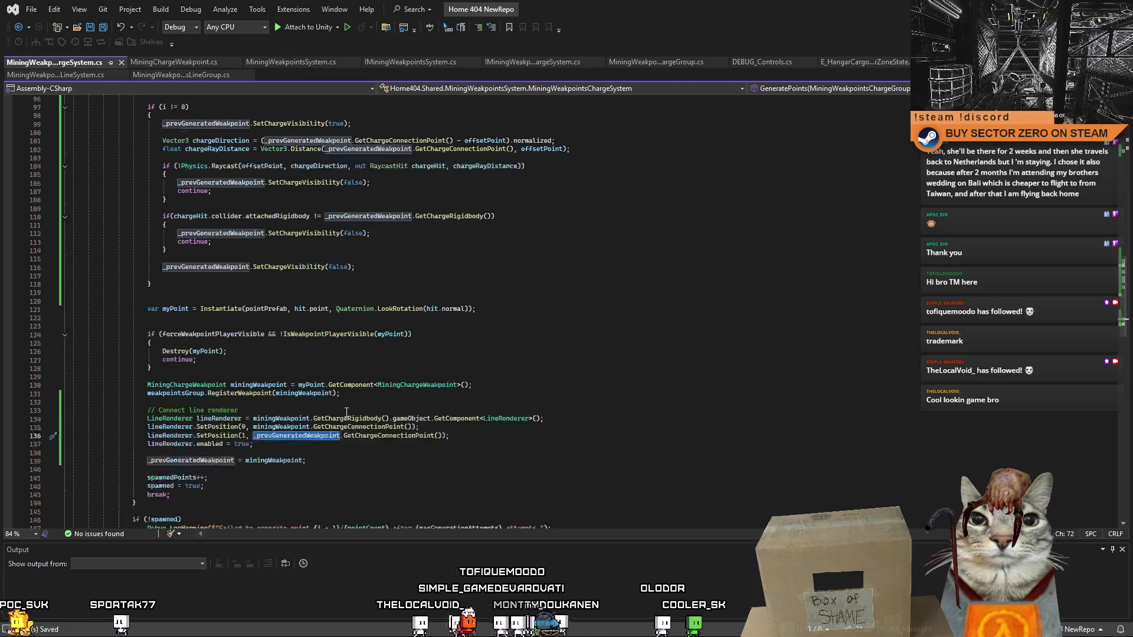
scroll(347, 411, down, 1)
scroll(346, 411, down, 3)
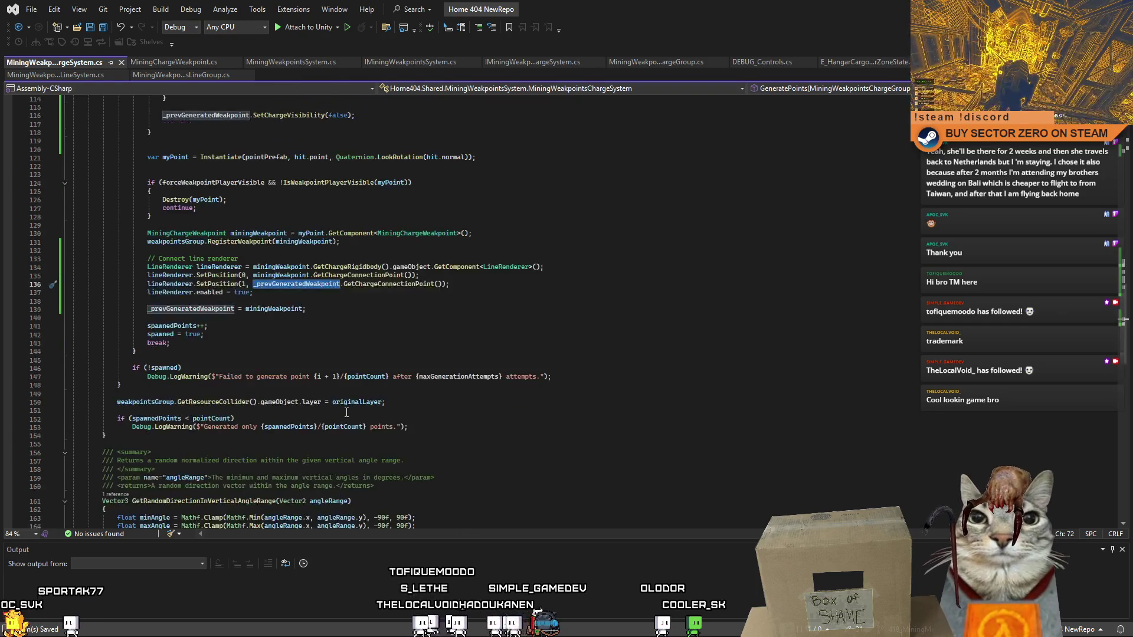
scroll(348, 413, up, 2)
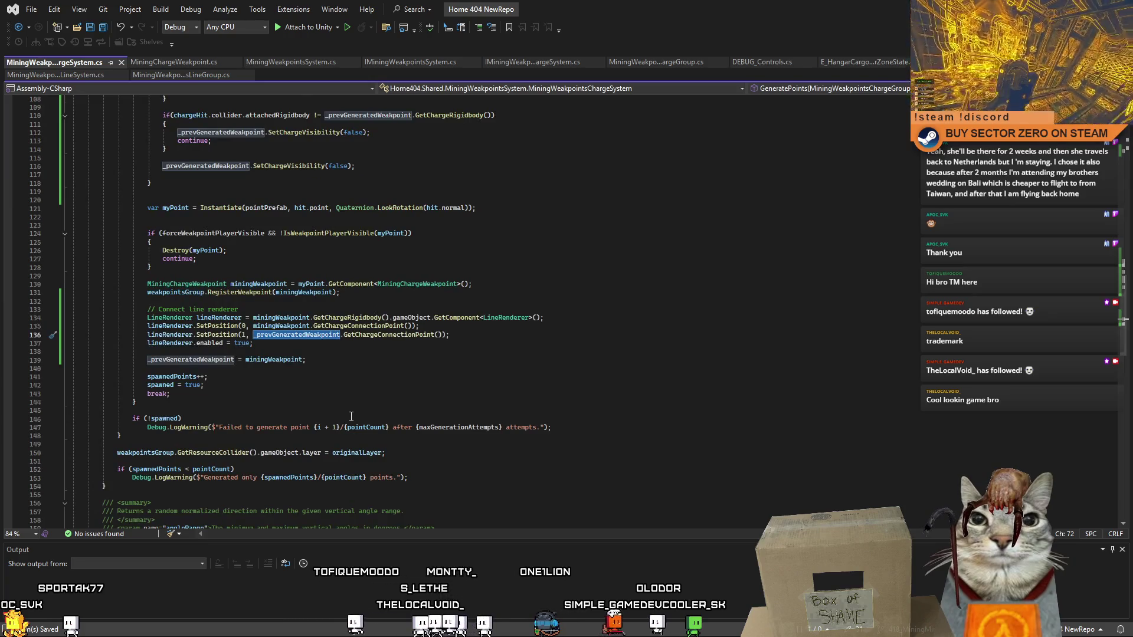
scroll(351, 417, up, 4)
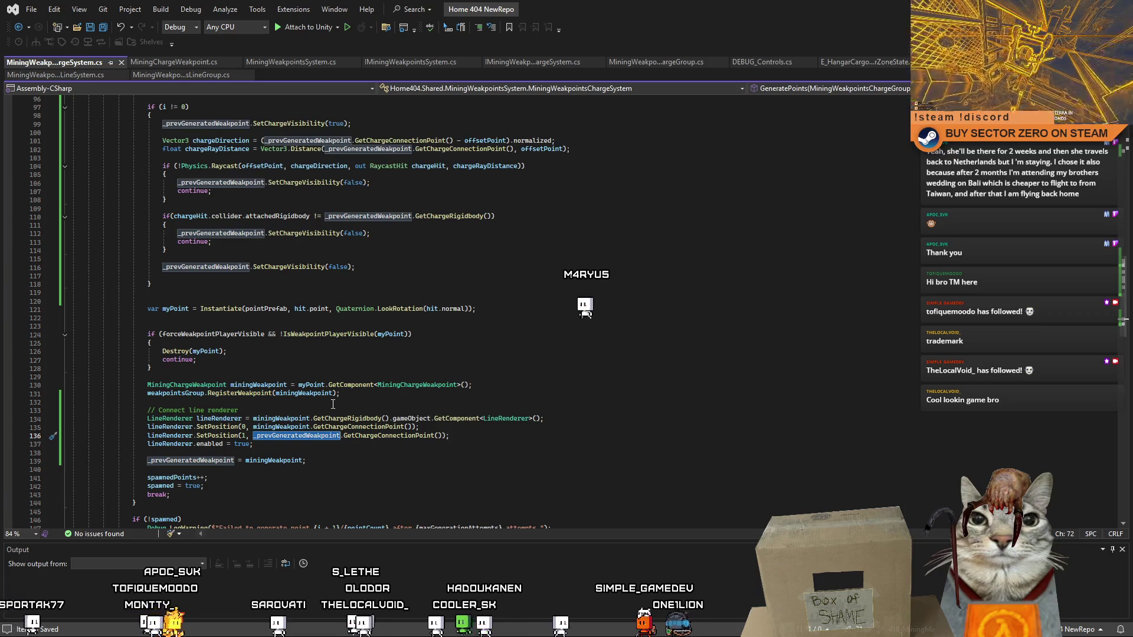
double_click(268, 386)
scroll(266, 246, up, 4)
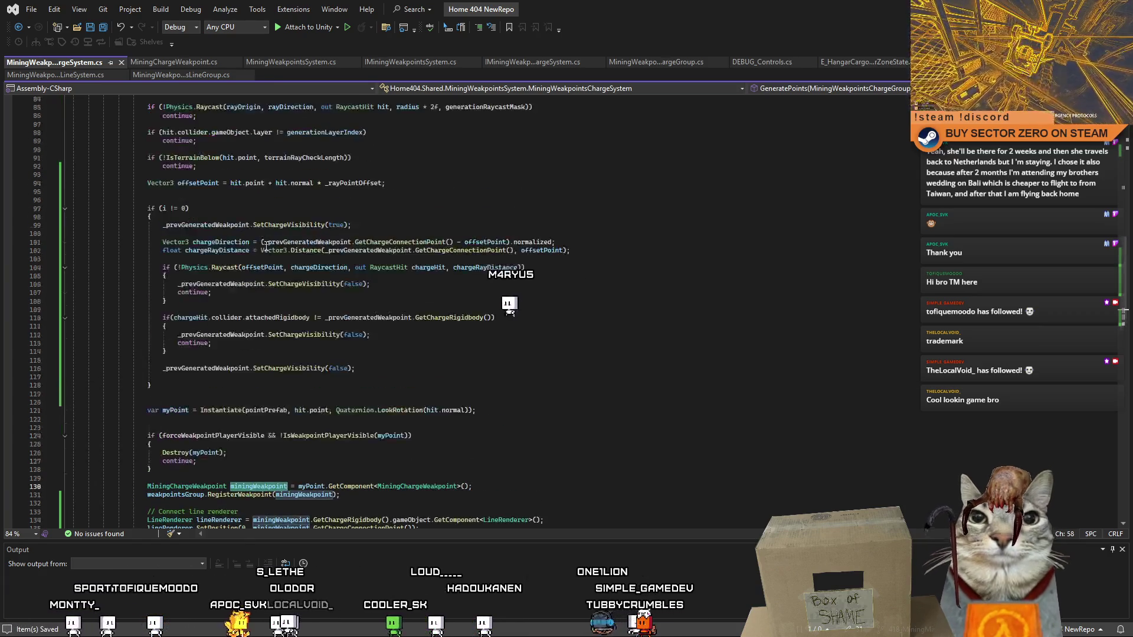
click(216, 208)
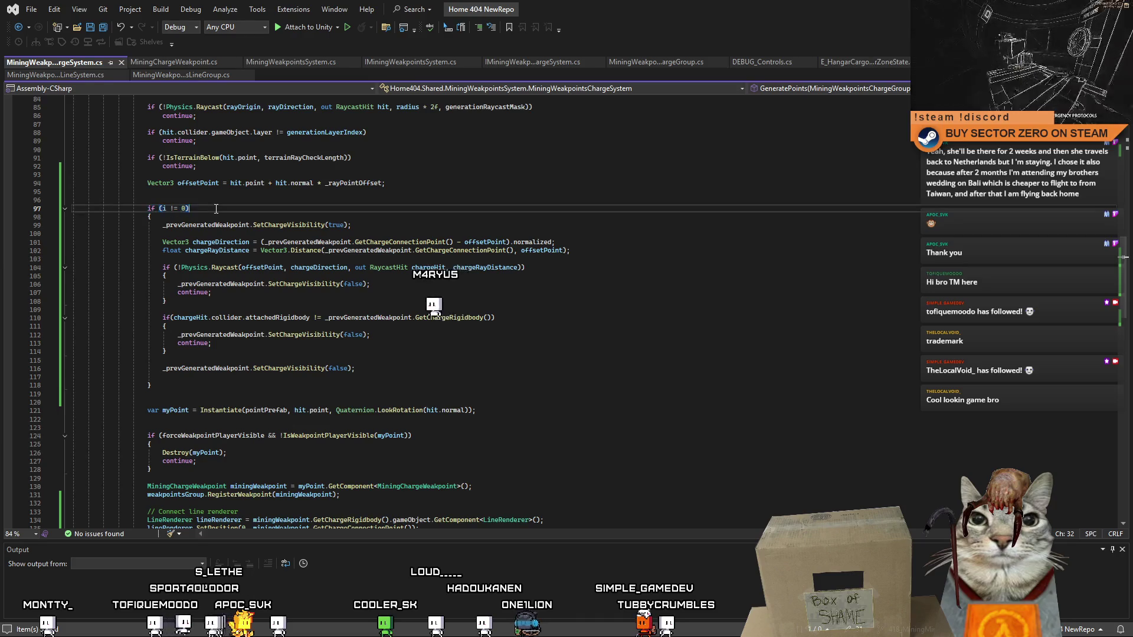
- Insert an if (i != 0) condition above the line renderer connection code and open its block
scroll(196, 322, down, 9)
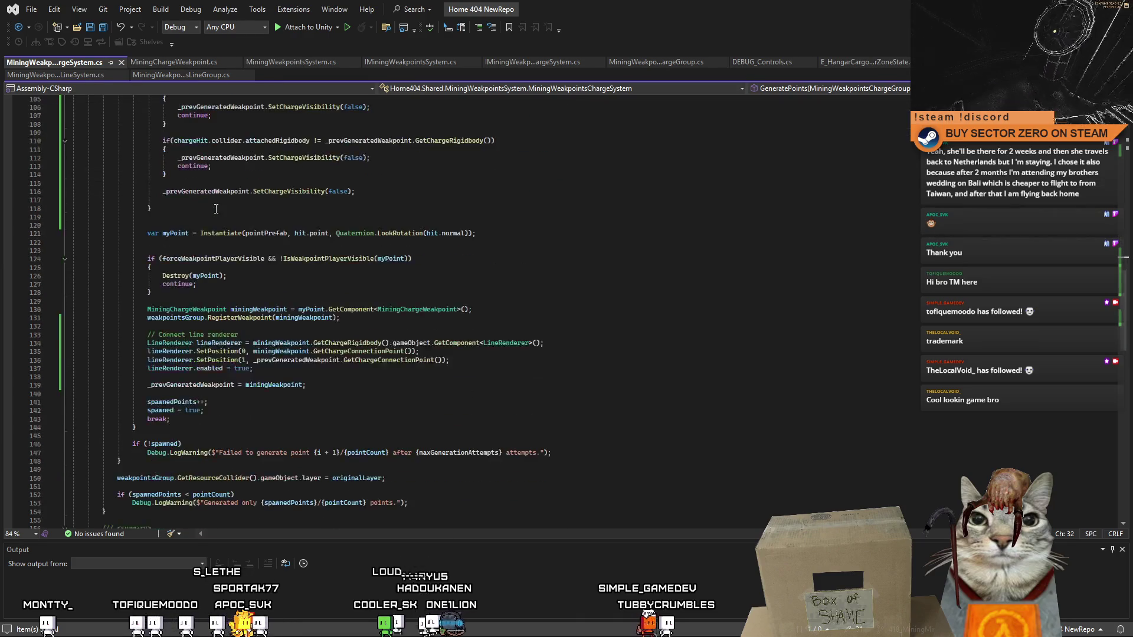
click(199, 275)
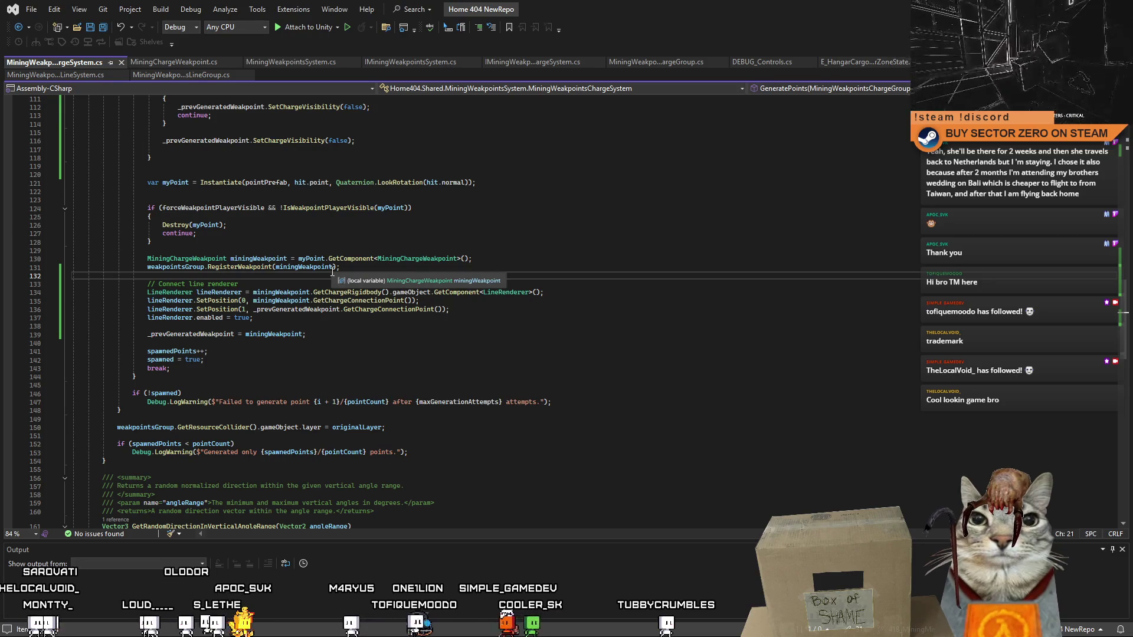
key(Return)
text(if ( if (i != 0))
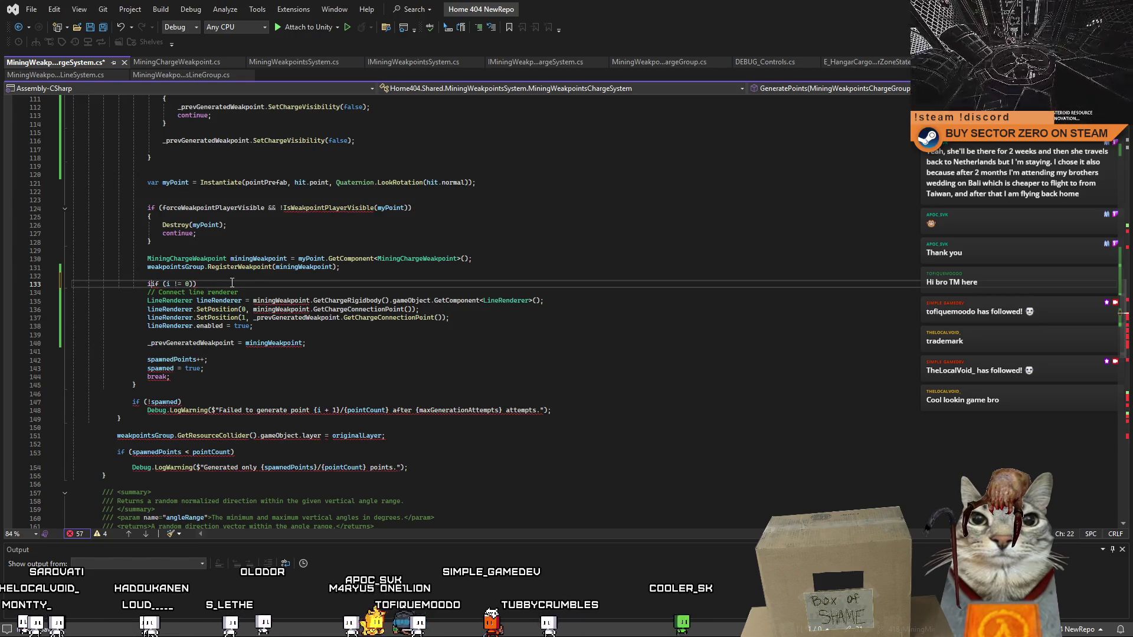
key(BackSpace)
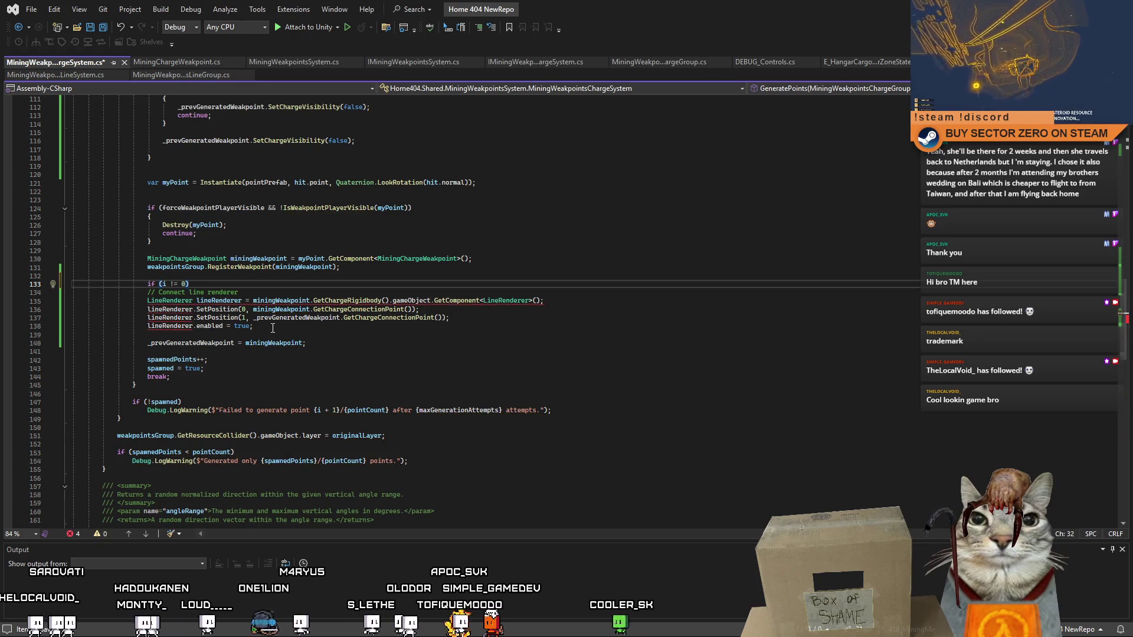
scroll(272, 328, up, 15)
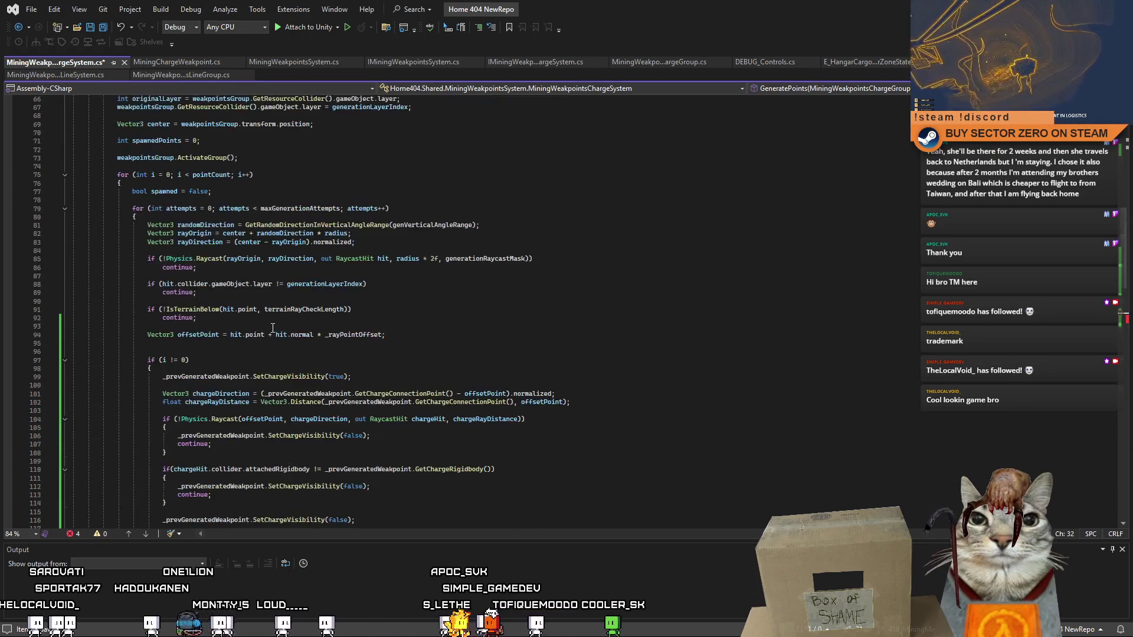
scroll(272, 328, down, 11)
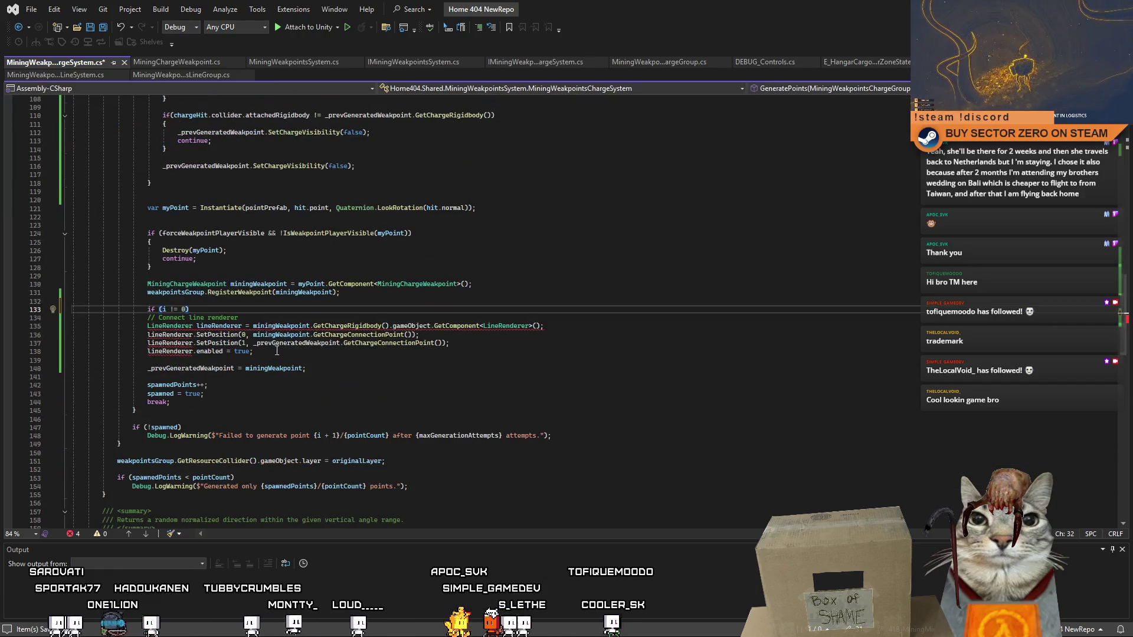
key(Return)
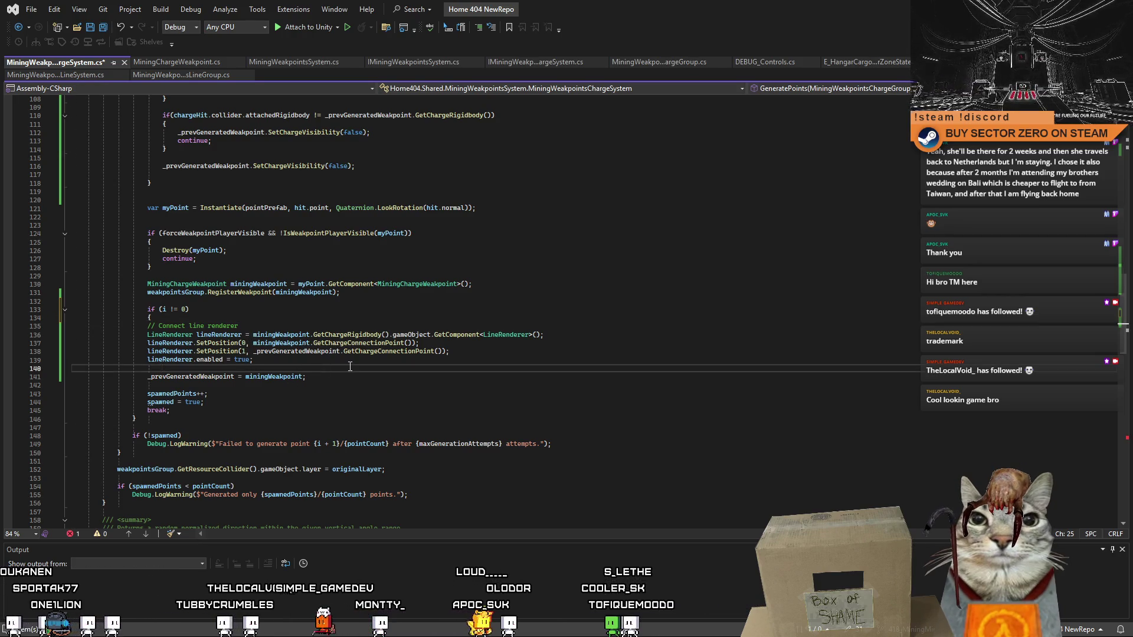
text(})
click(434, 396)
click(455, 411)
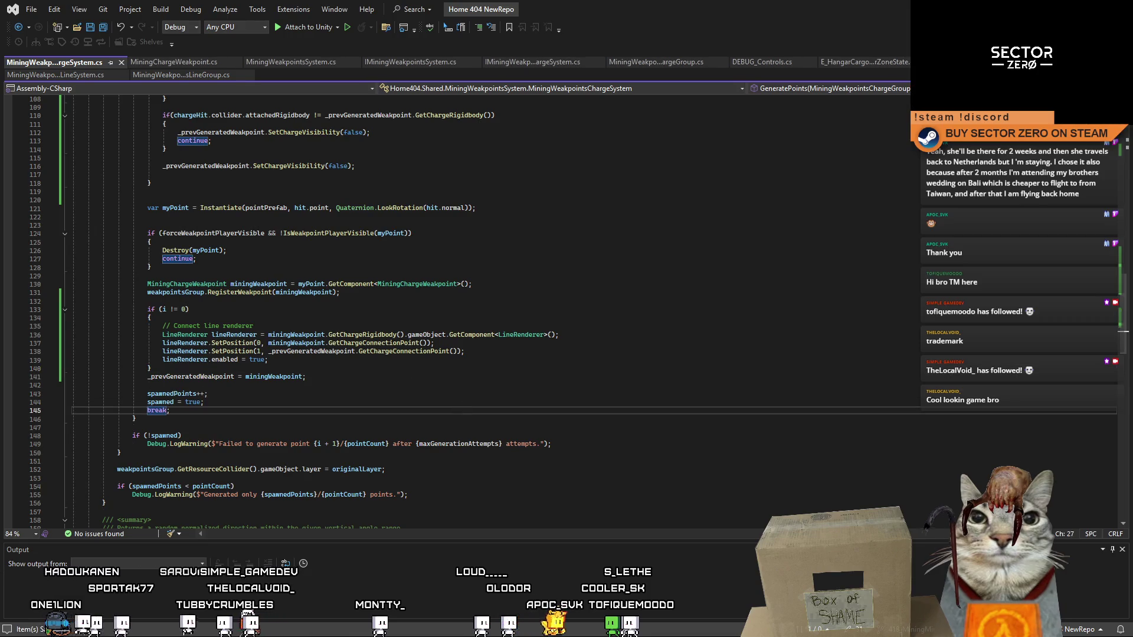
key(alt+Tab)
- Clear the console, restart Play mode, and drive the rover down onto the desert
click(582, 36)
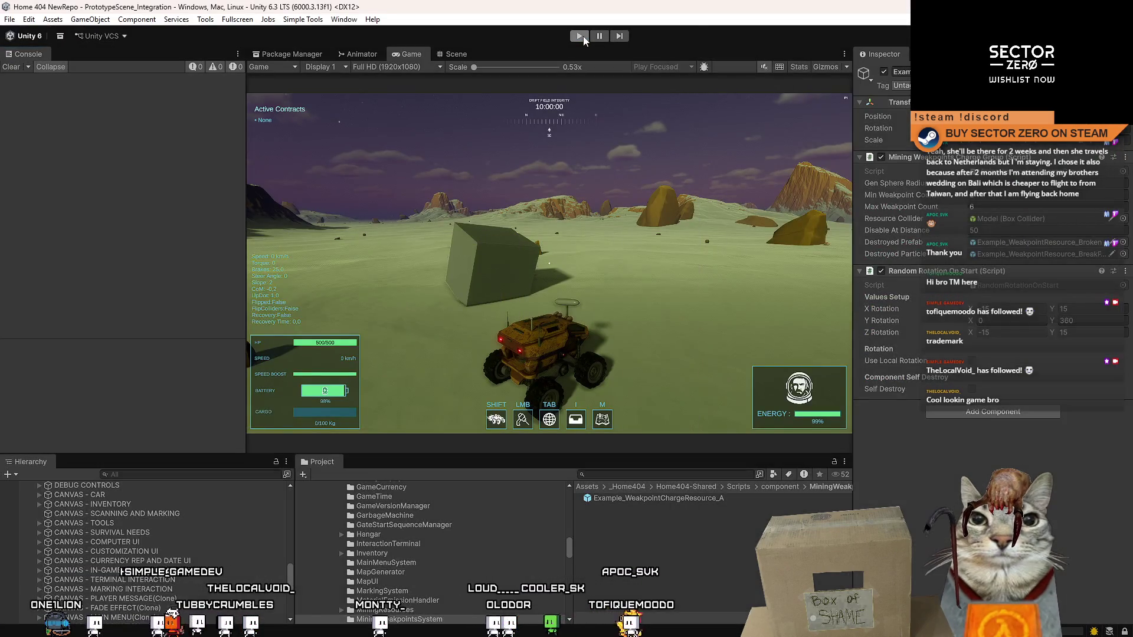
click(583, 37)
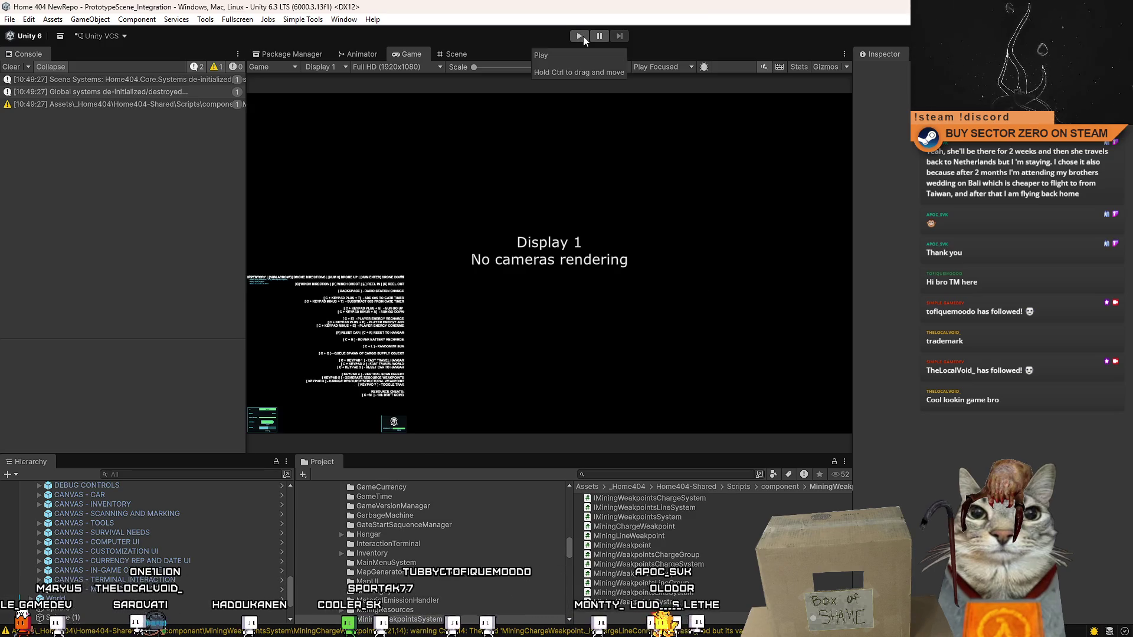
click(3, 68)
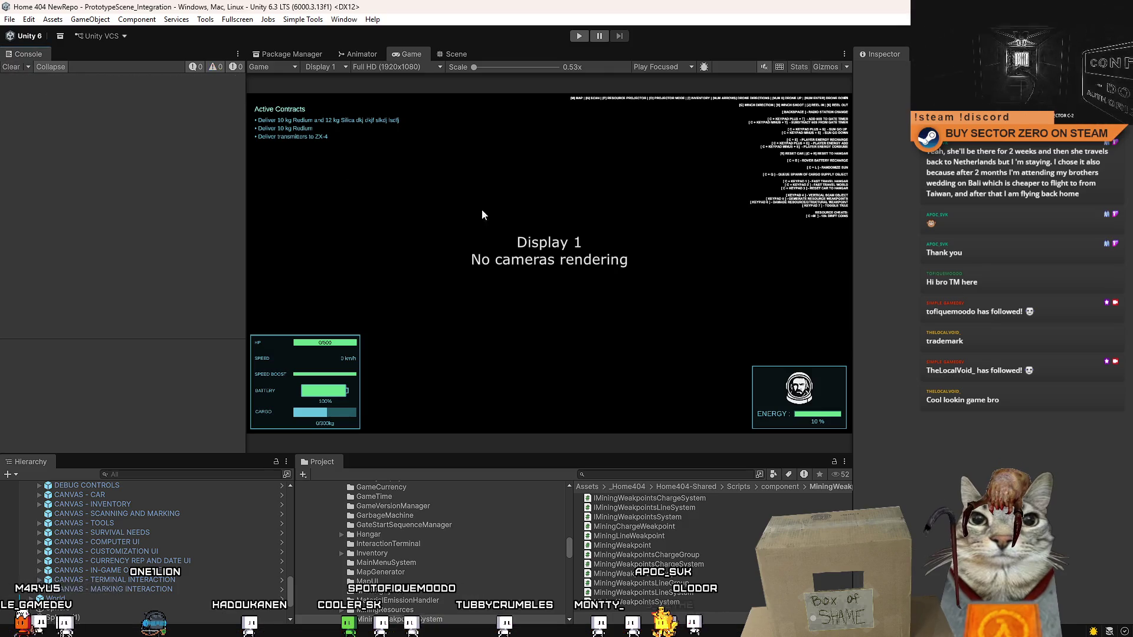
click(575, 38)
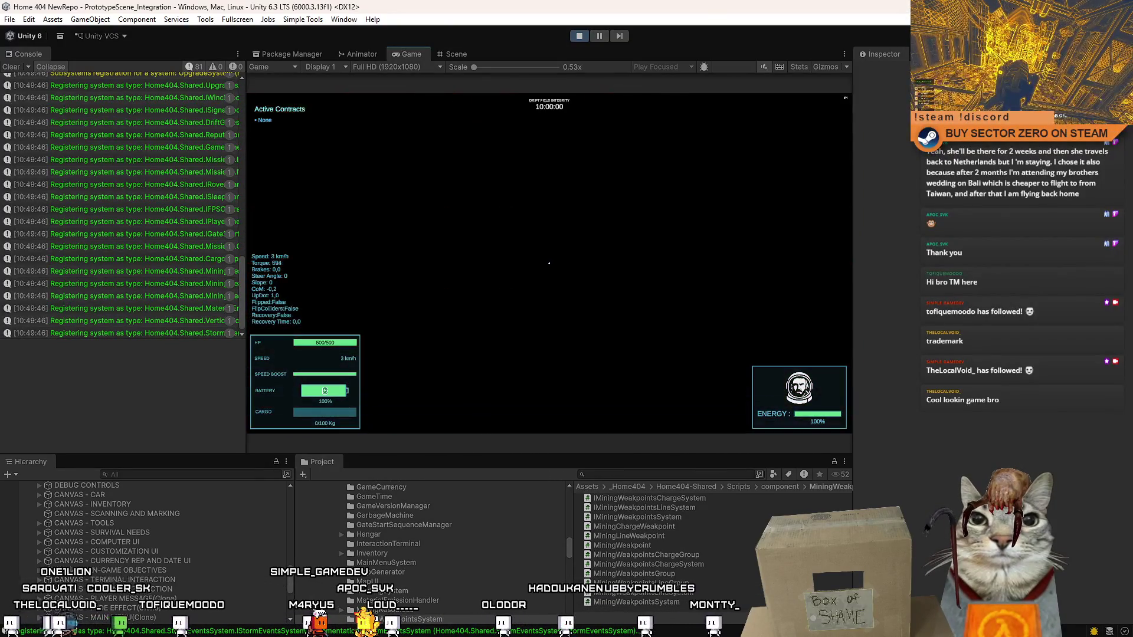
key(w)
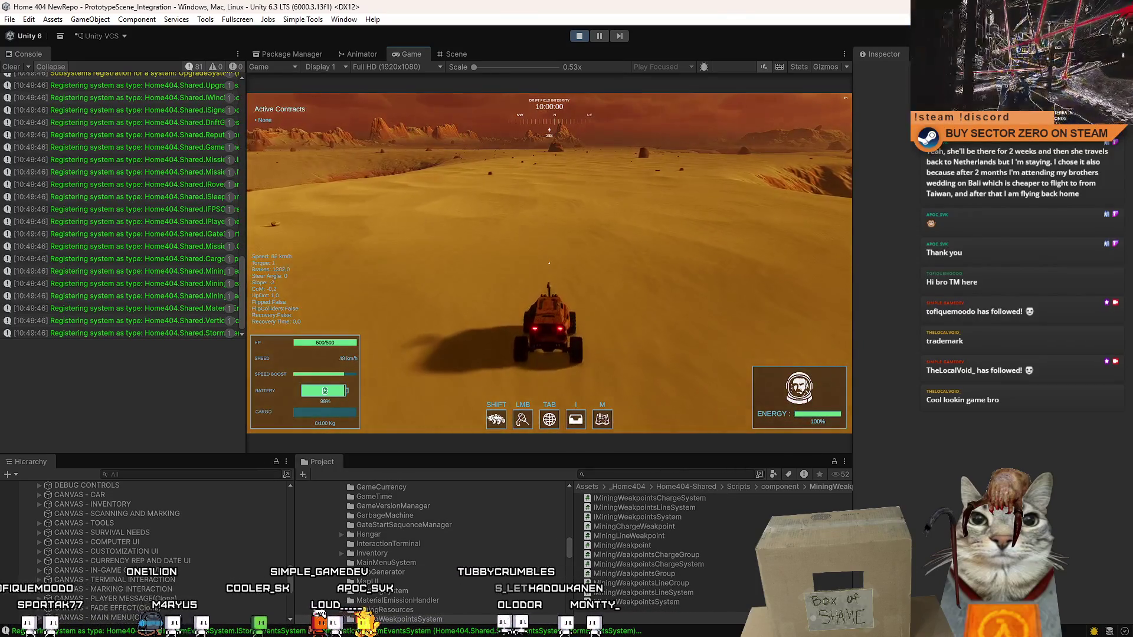
key(Escape)
key(Escape)
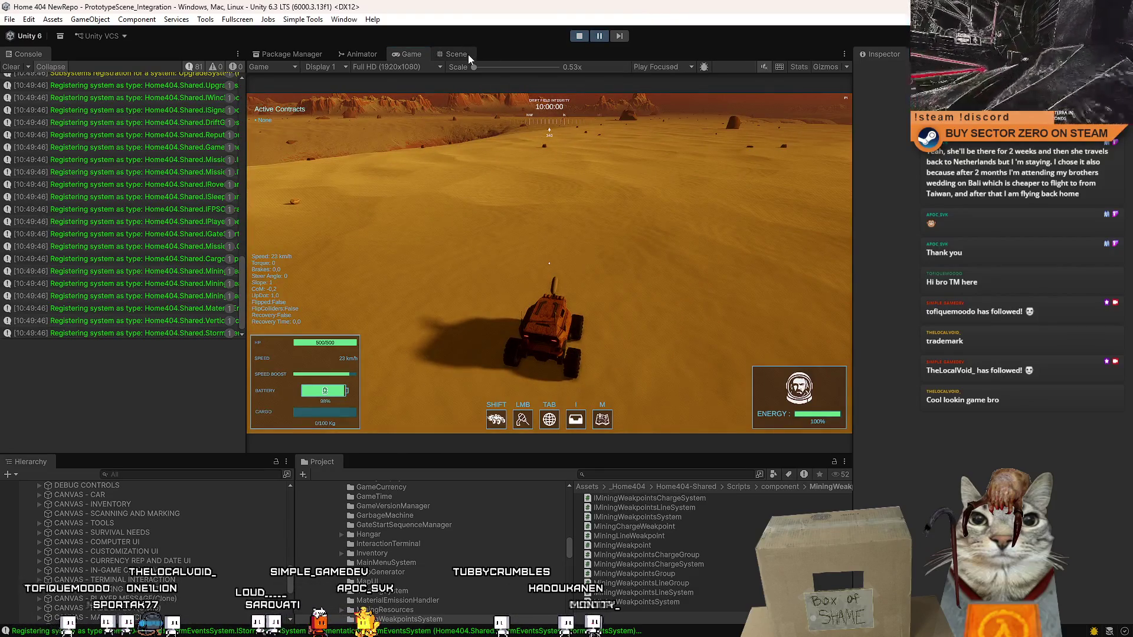
- Drop three Example_WeakpointChargeResource_A cubes into the desert scene from the Project panel
click(469, 54)
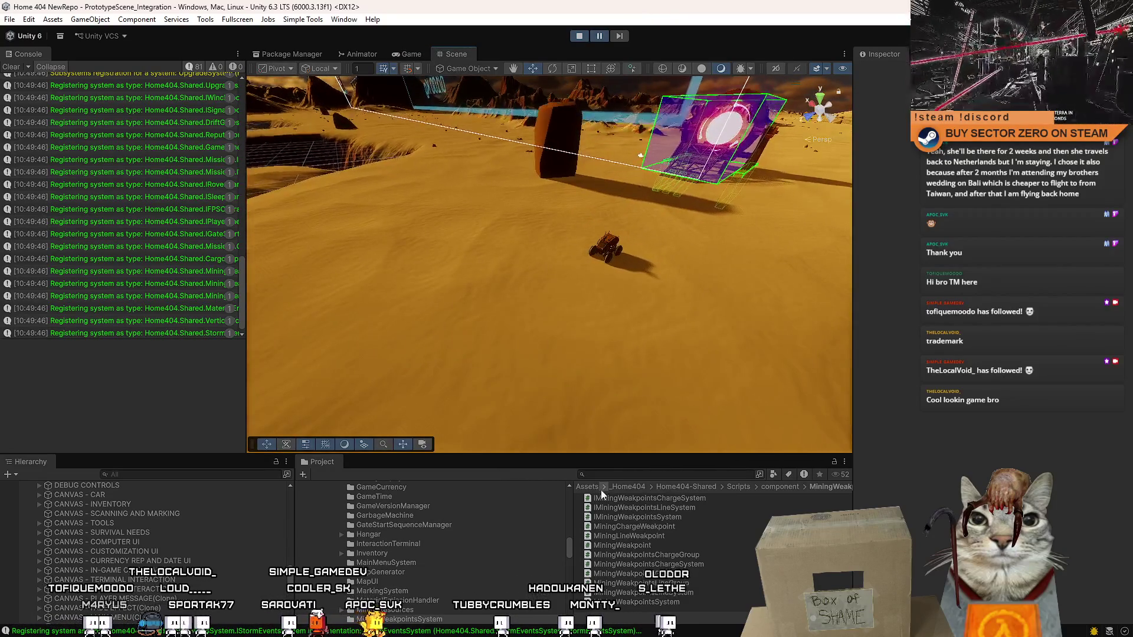
click(622, 486)
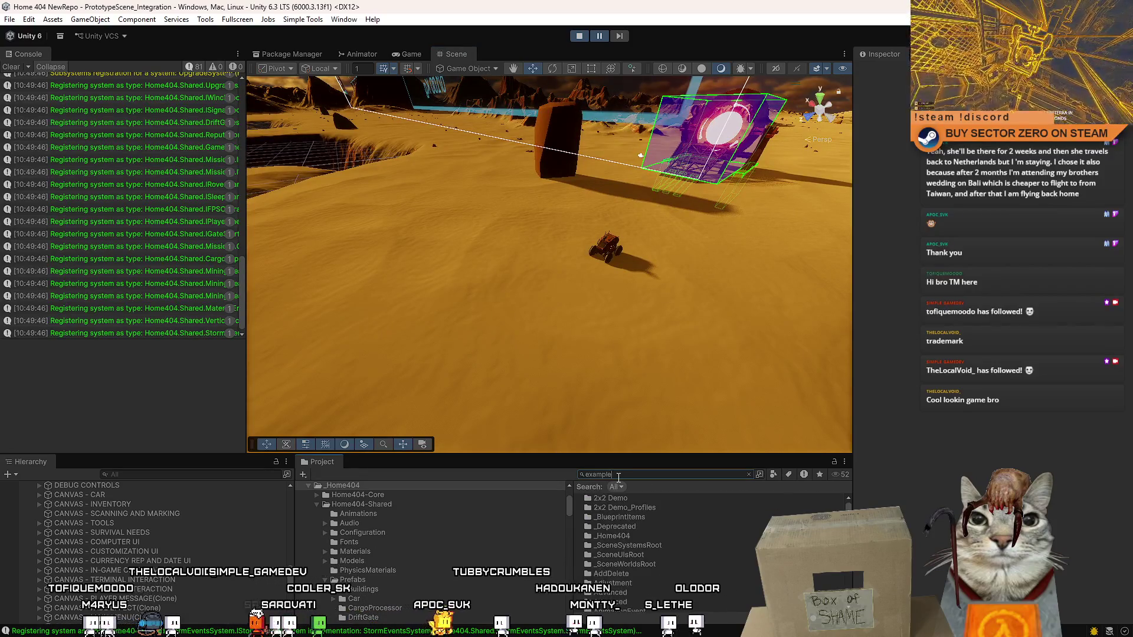
drag(629, 498, 379, 251)
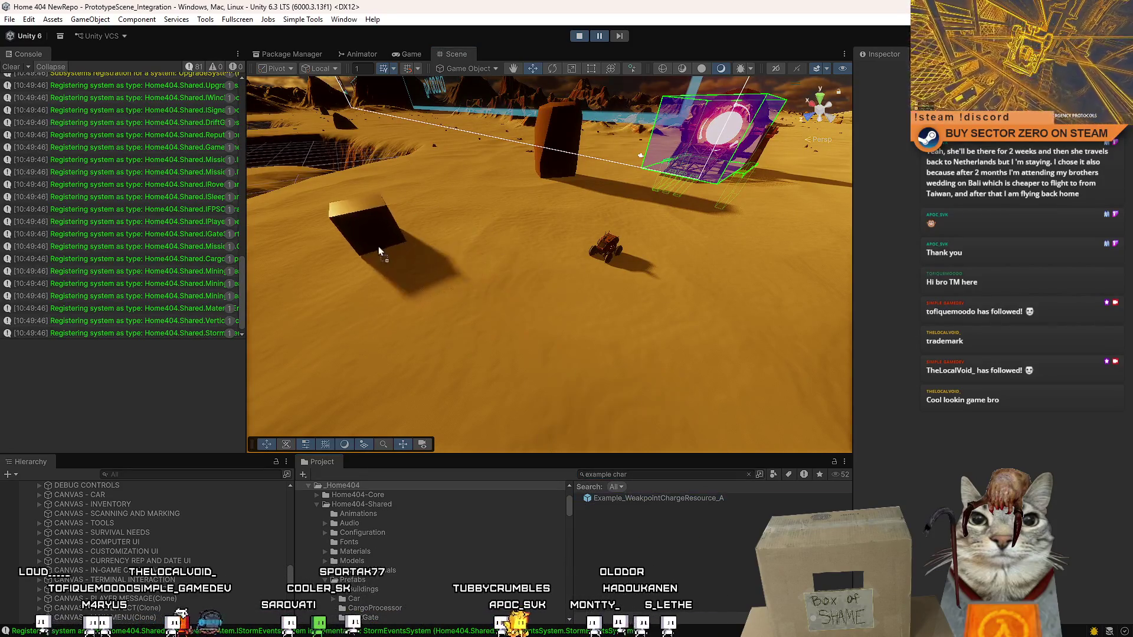
mouse_move(710, 490)
mouse_down()
mouse_move(671, 501)
mouse_move(495, 381)
mouse_move(534, 262)
mouse_move(549, 269)
mouse_up()
drag(627, 498, 668, 323)
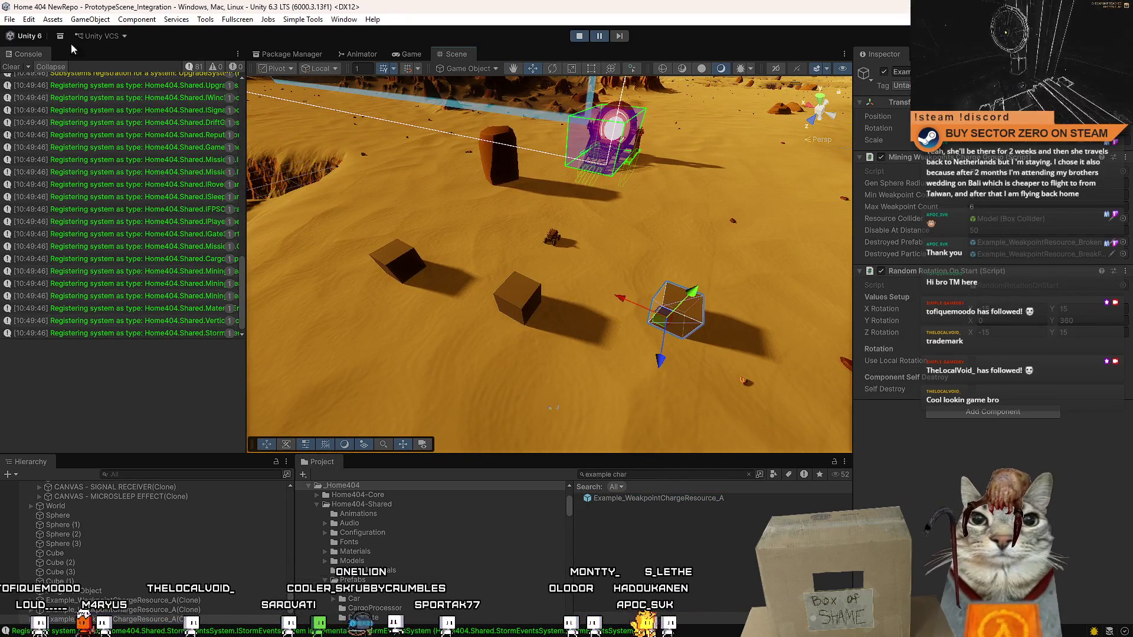
click(402, 54)
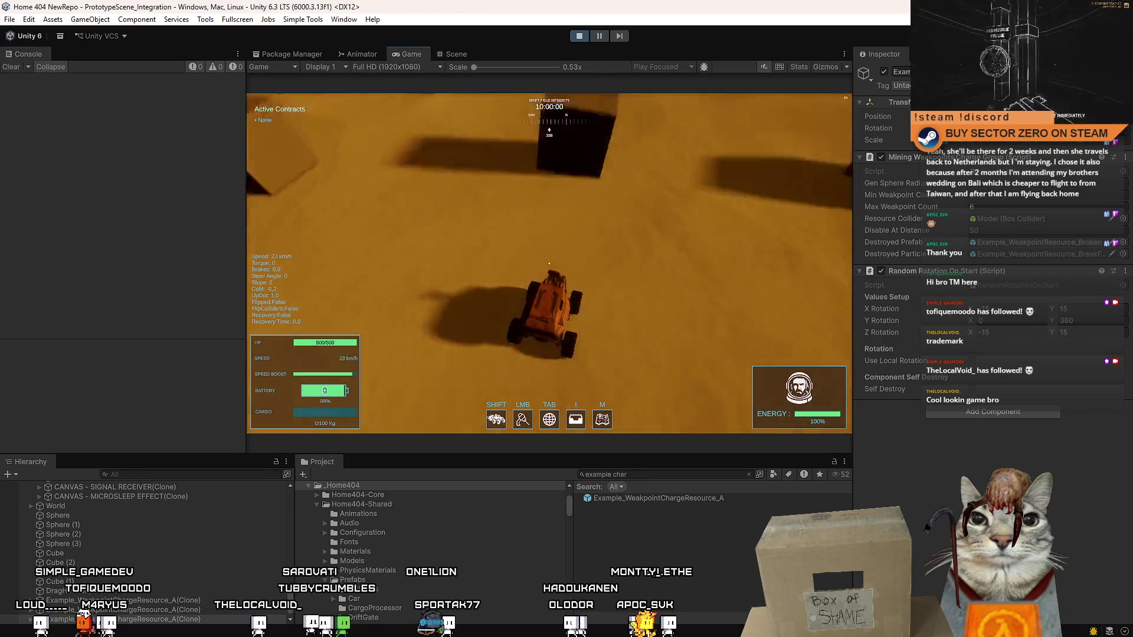
- Drive the rover around the desert and stop beside the first weakpoint cube
key(s)
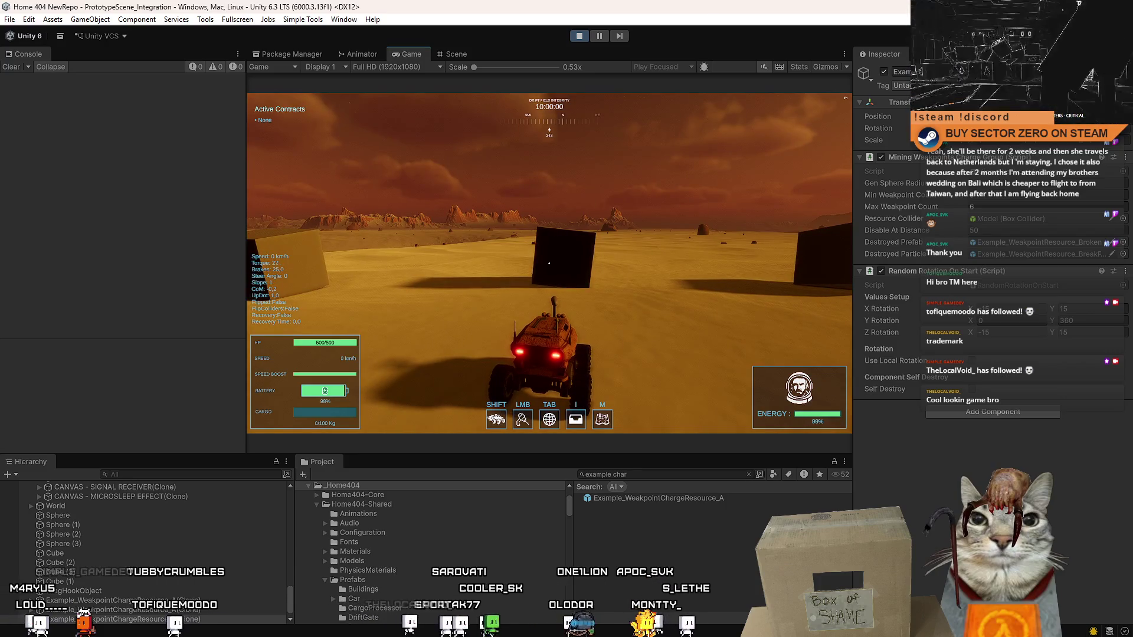
key(w)
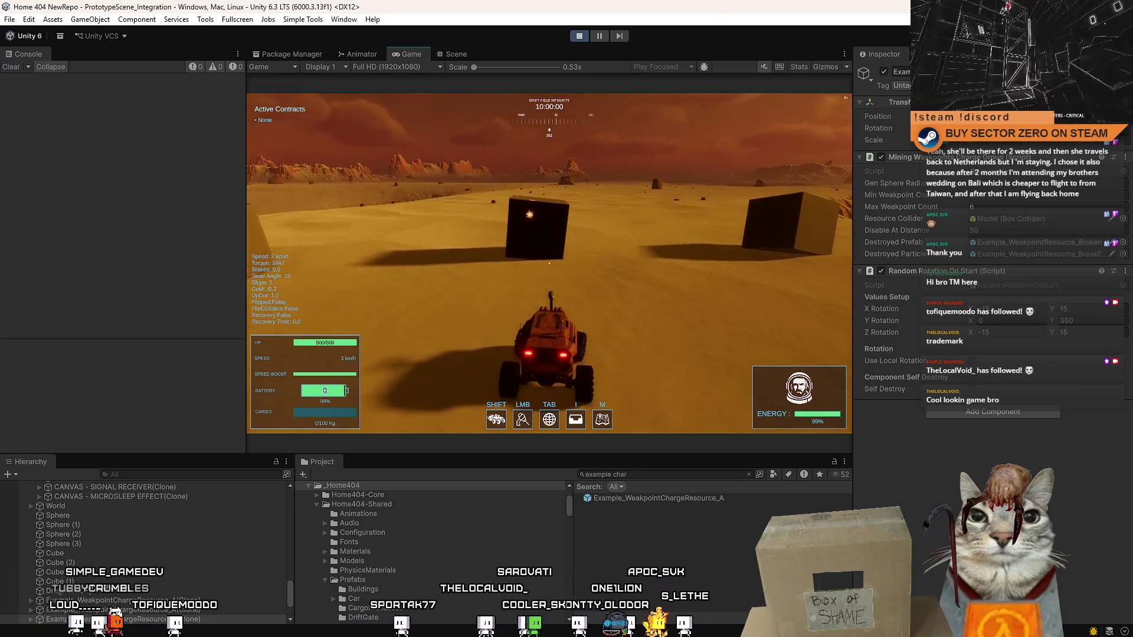
key(s)
key(a)
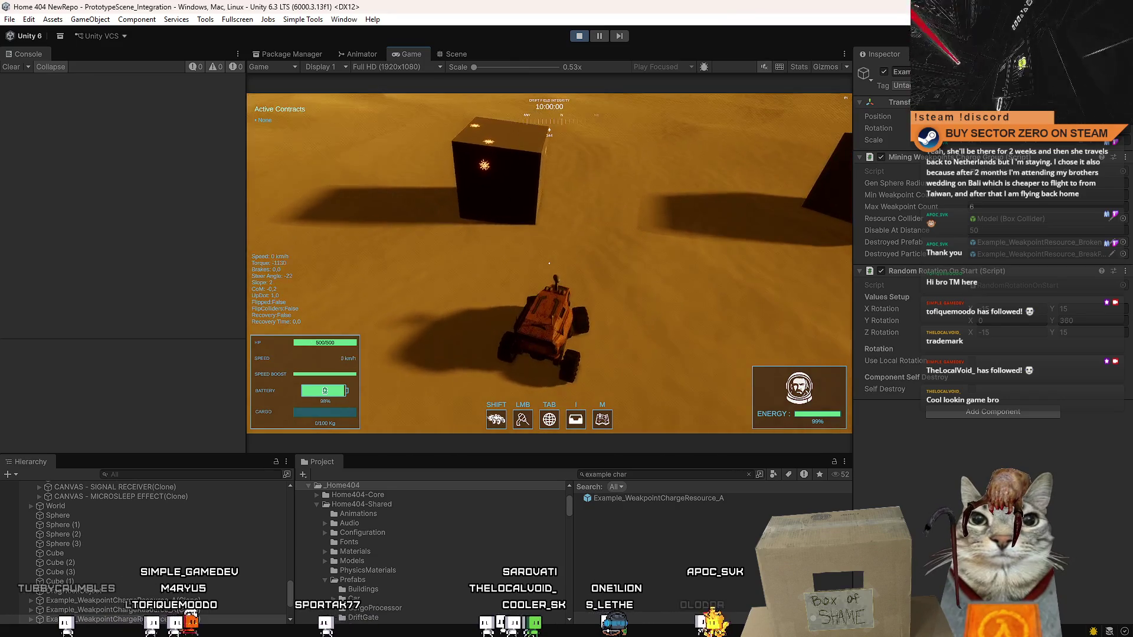
key(w)
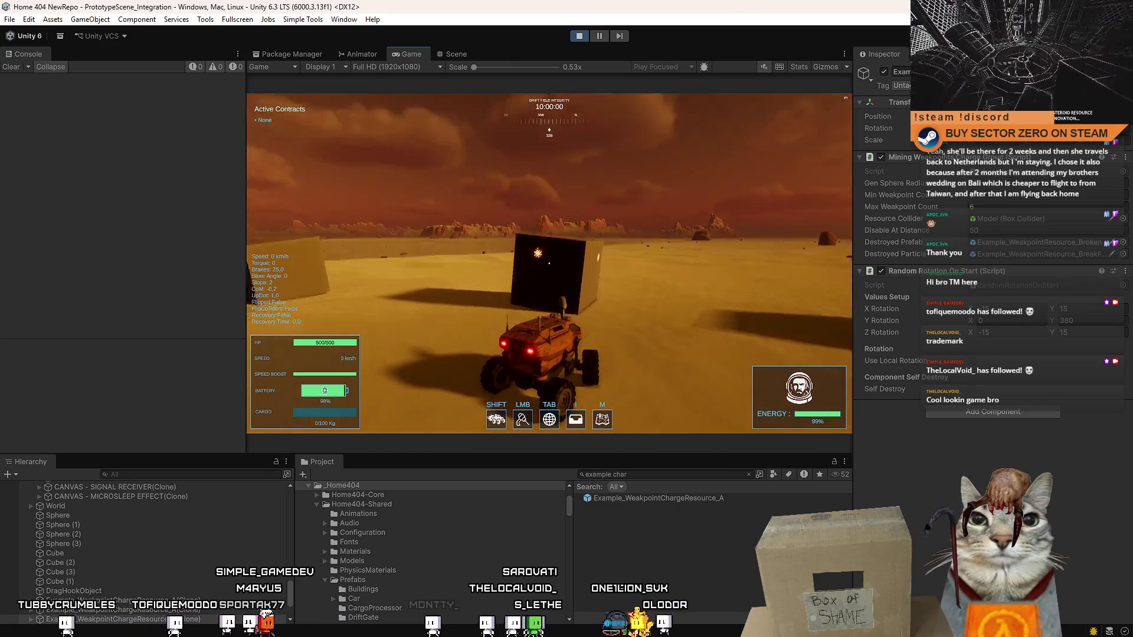
key(a)
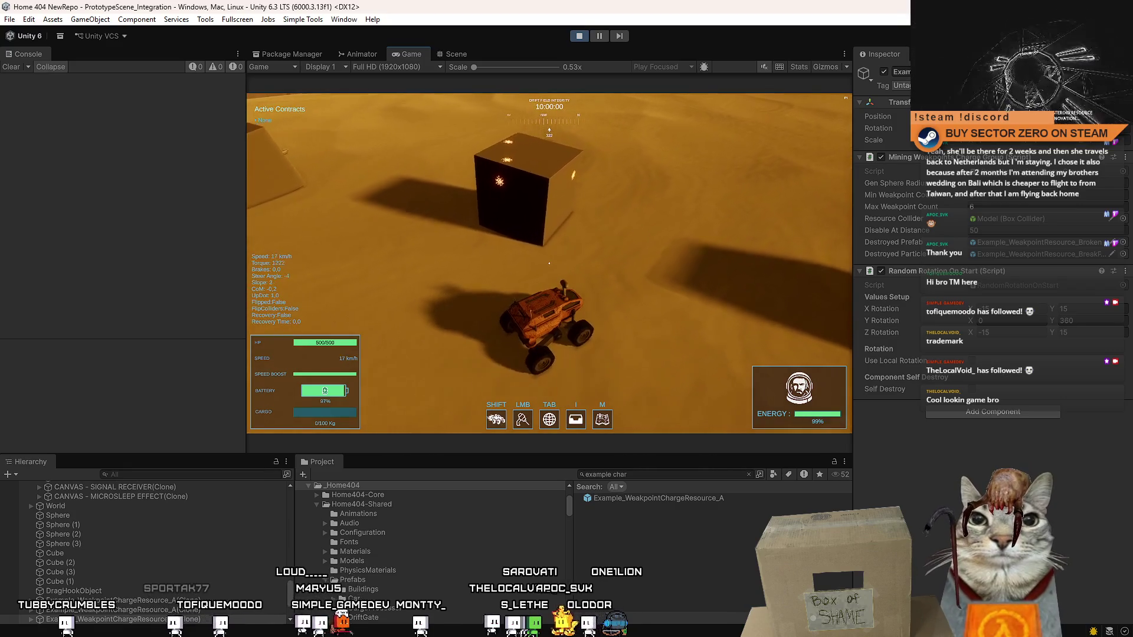
key(w)
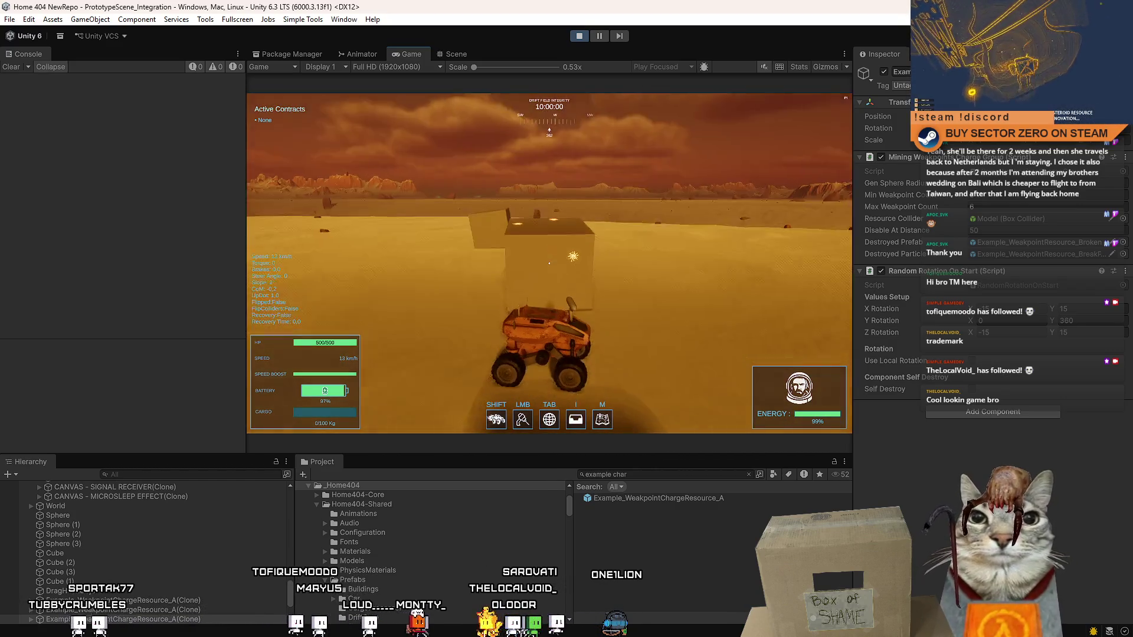
key(s)
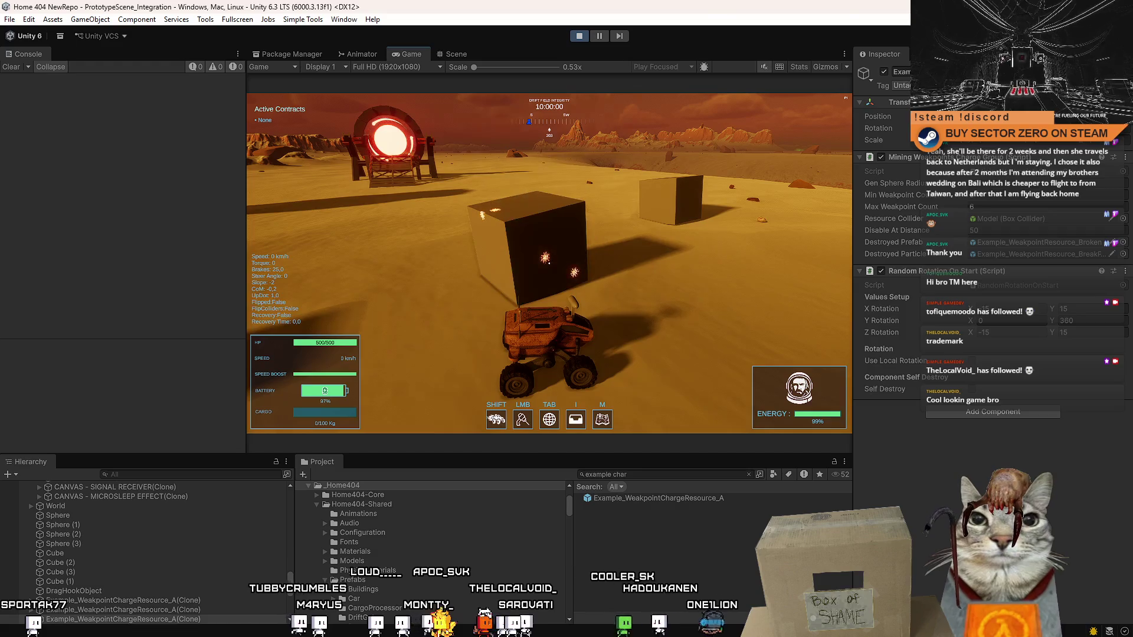
key(w)
key(a)
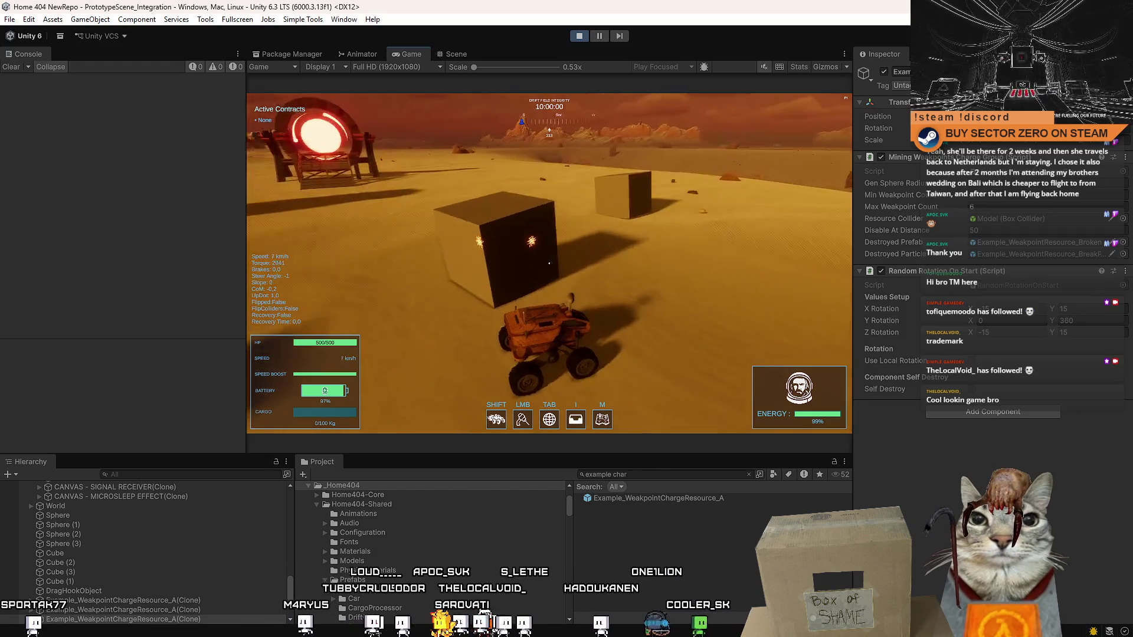
key(a)
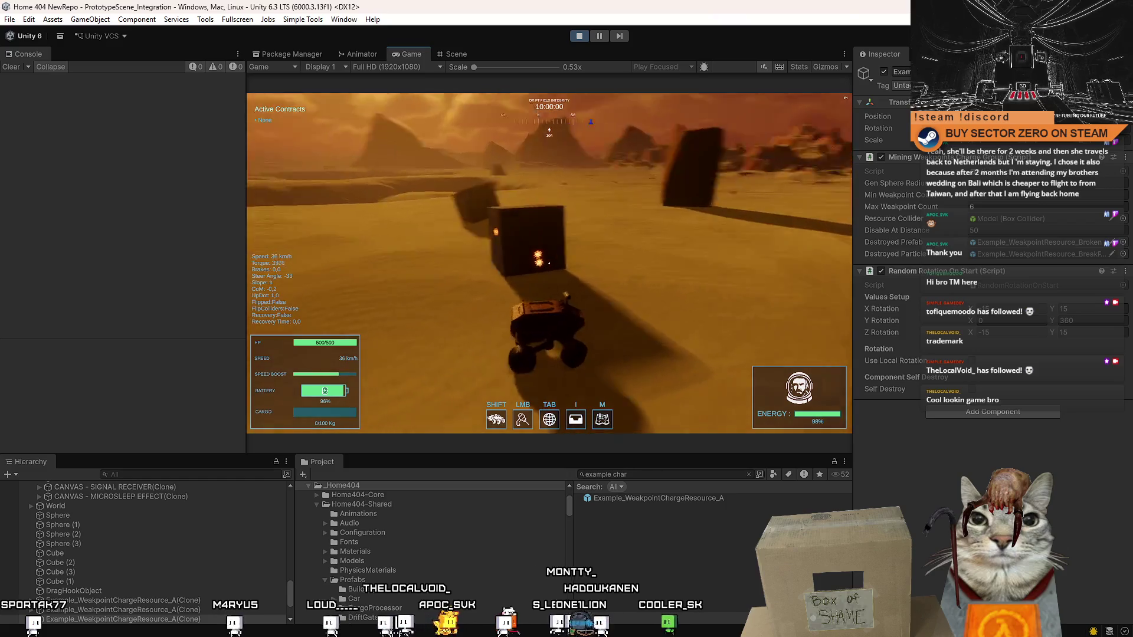
key(w)
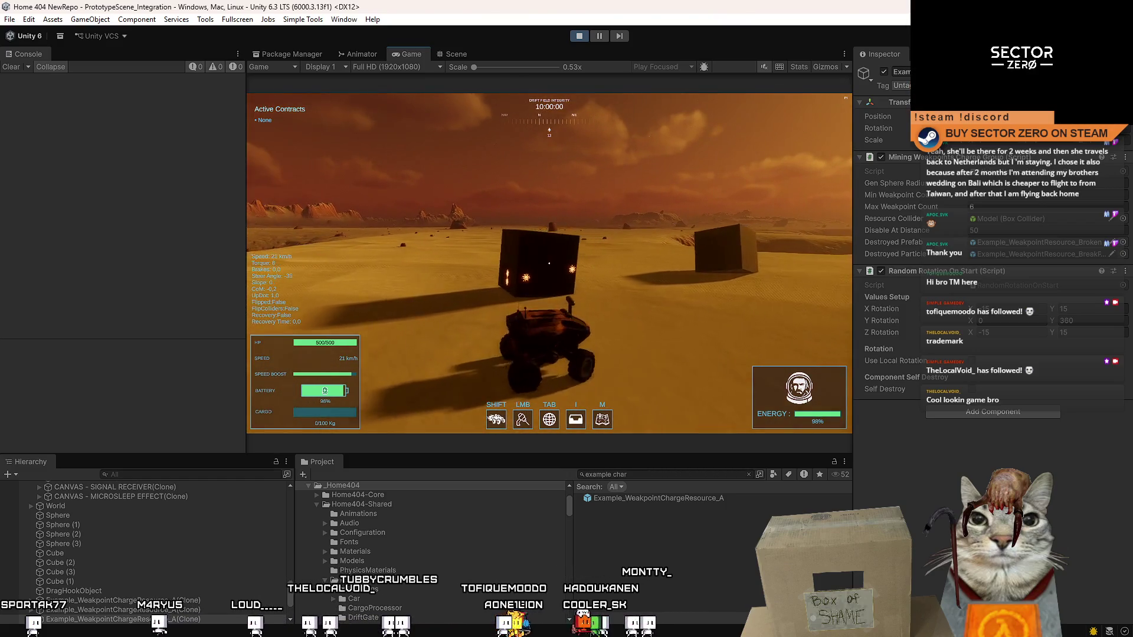
key(s)
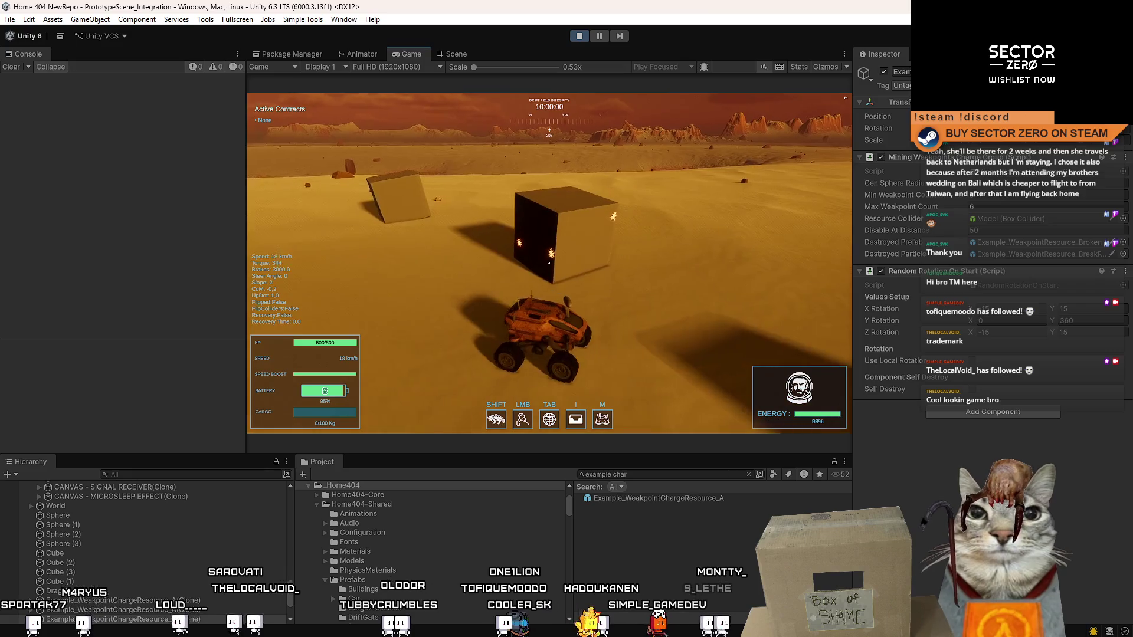
key(s)
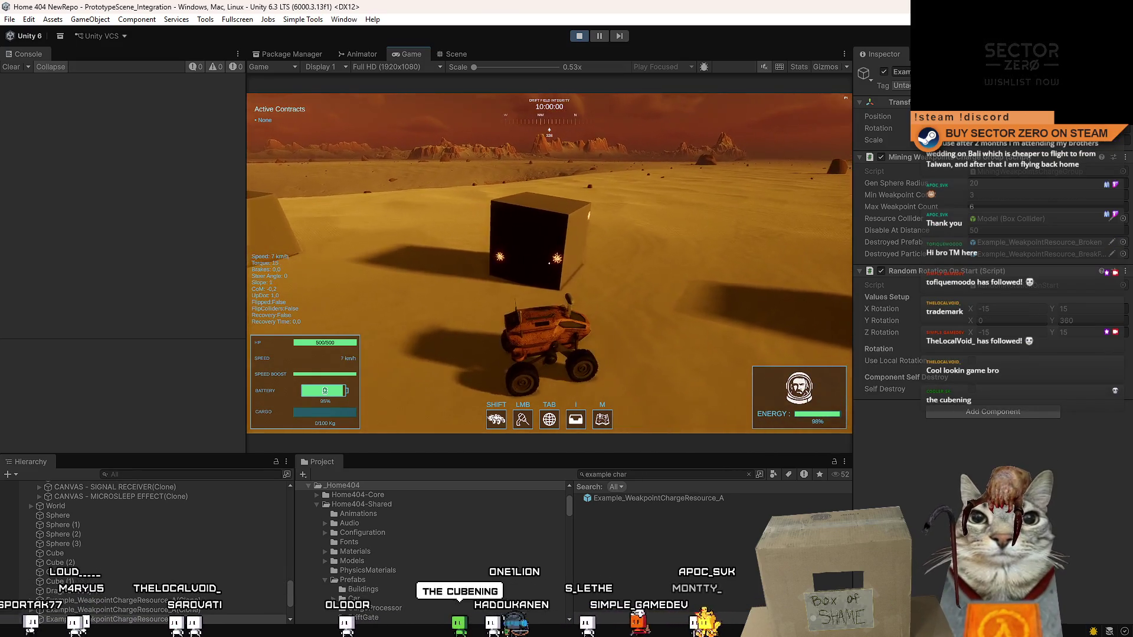
key(w)
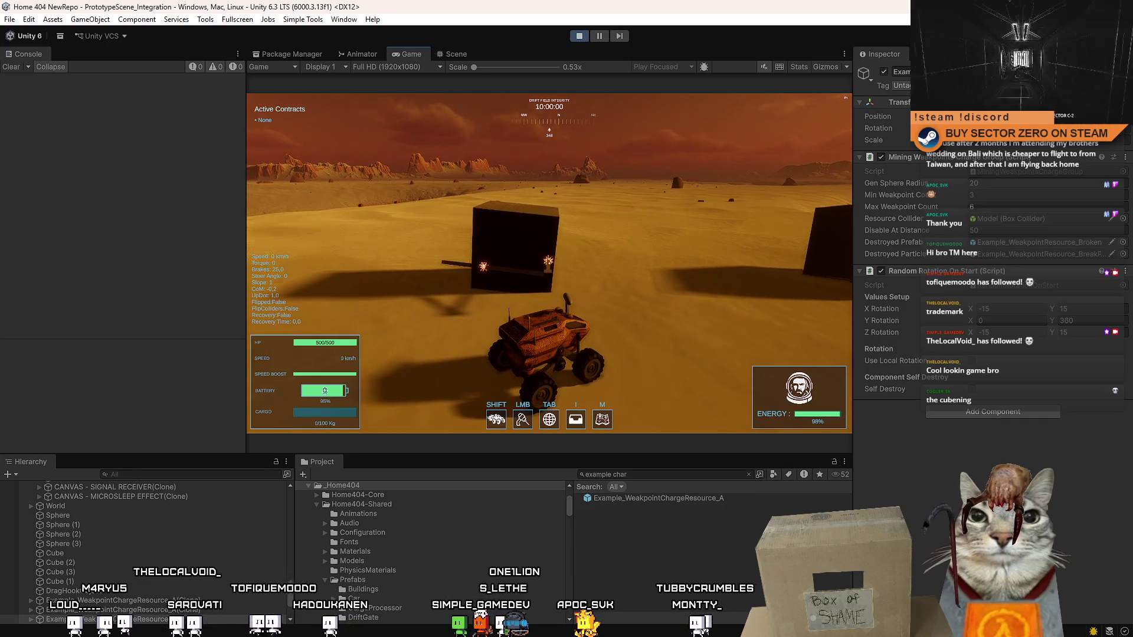
- Steer the rover over to another cube and stop beside it
key(s)
key(a)
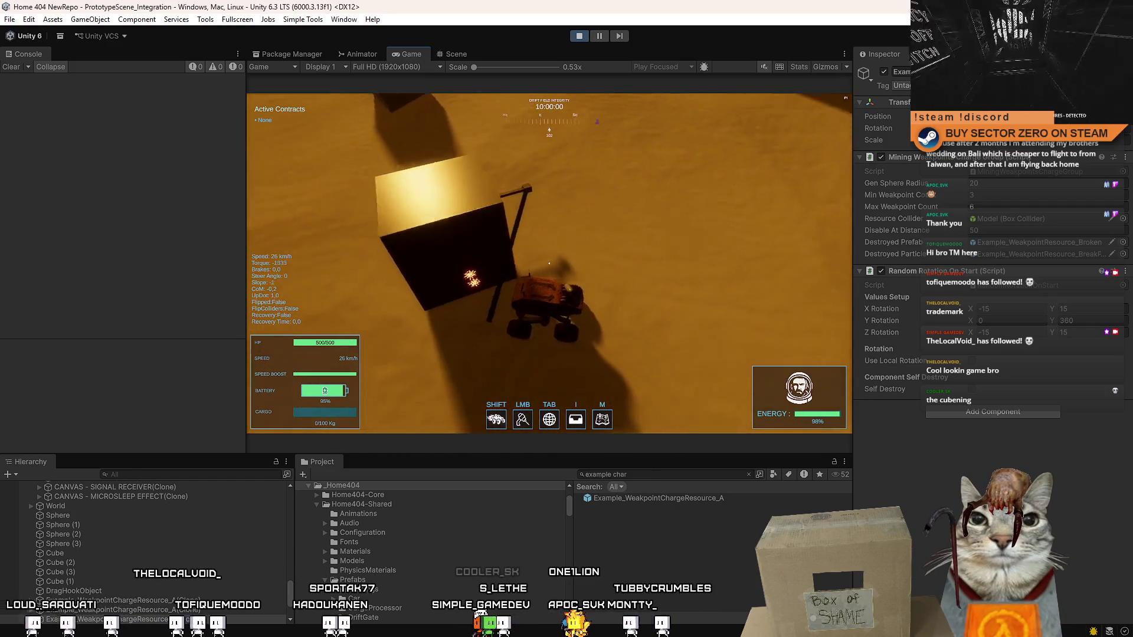
key(a)
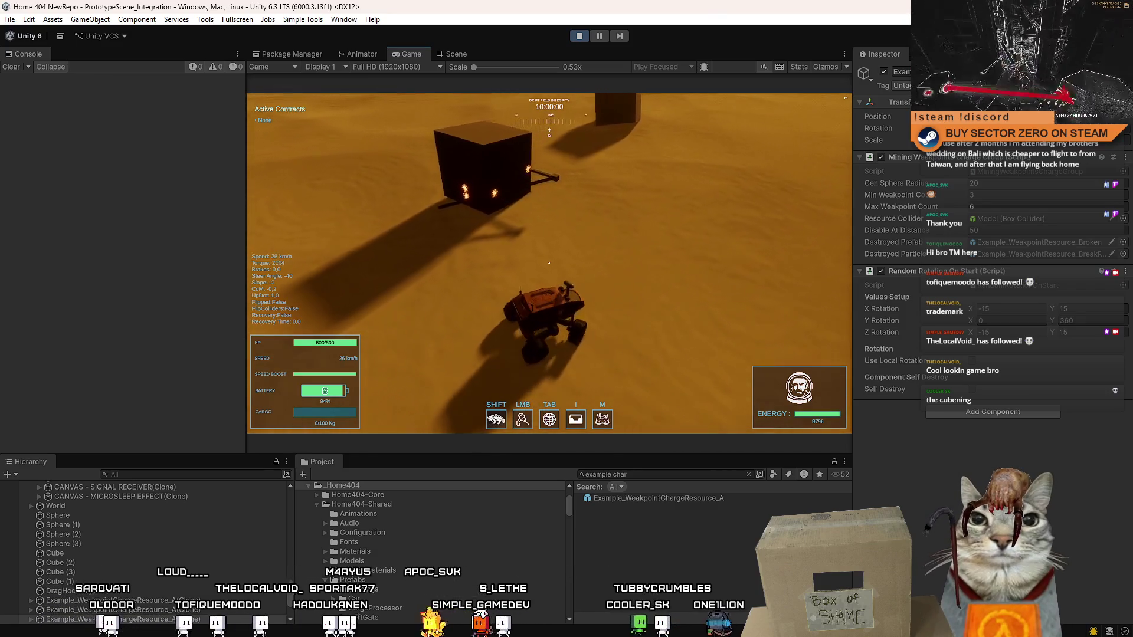
key(s)
key(d)
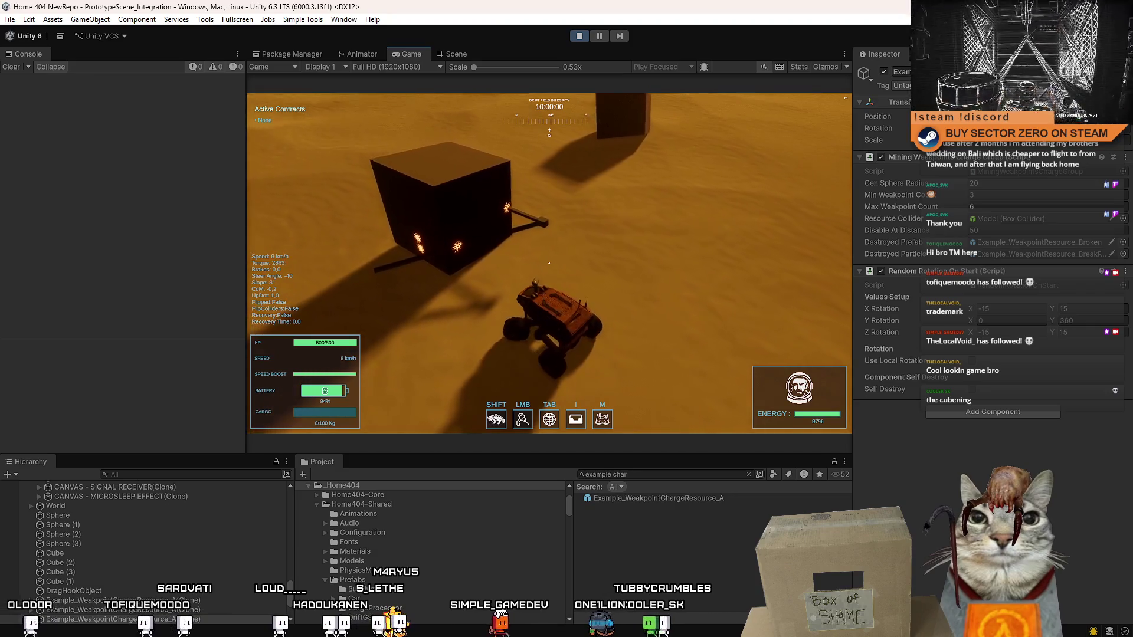
key(space)
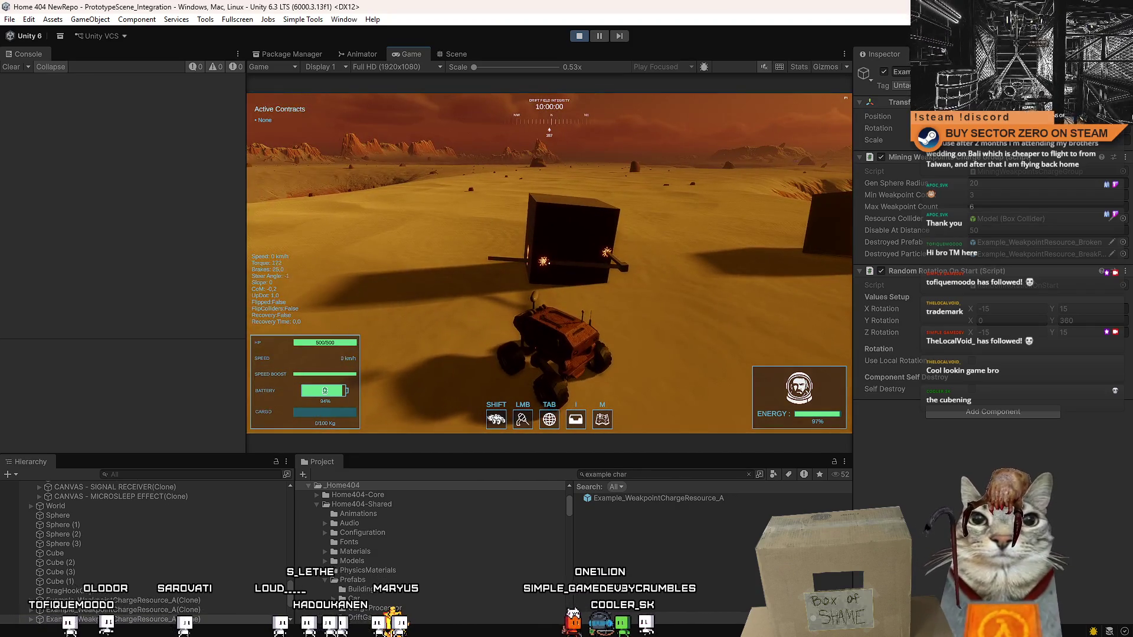
key(d)
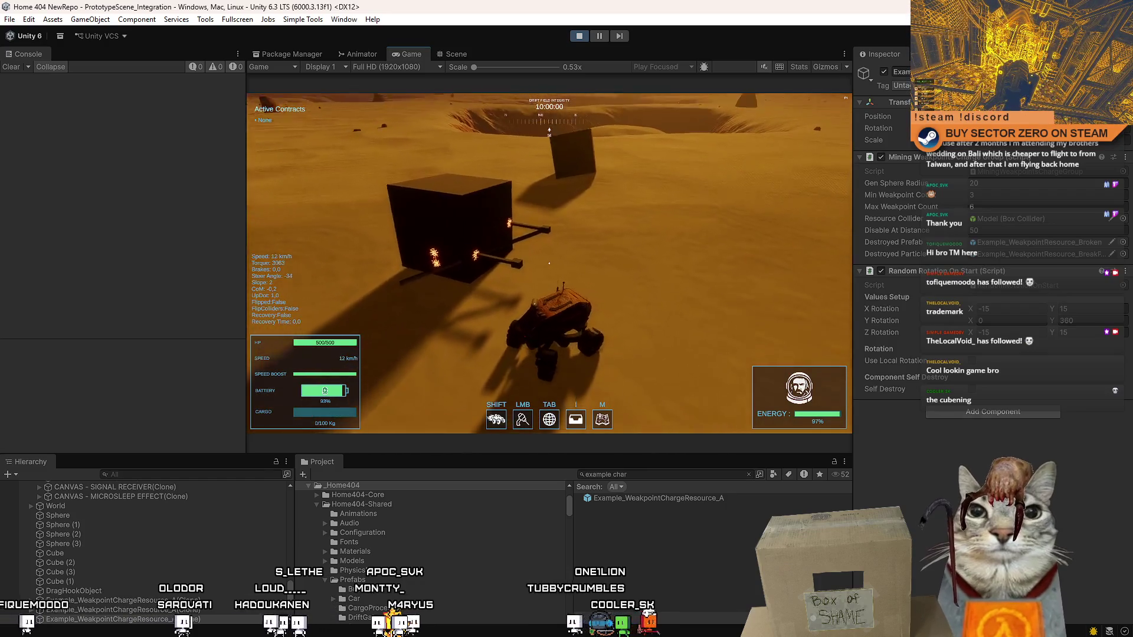
key(d)
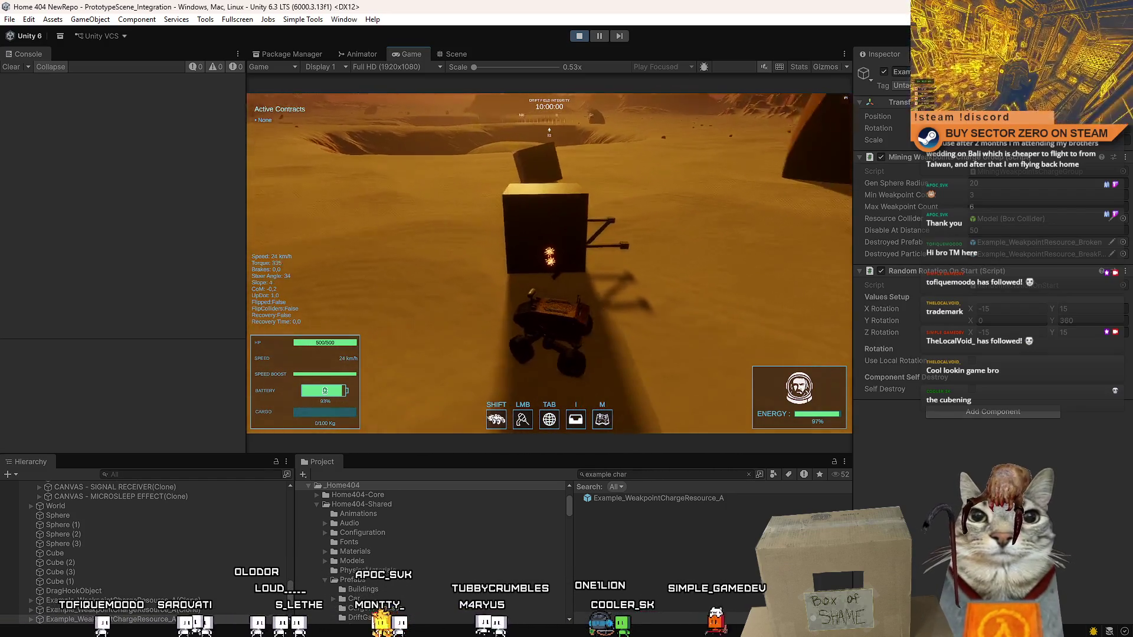
key(s)
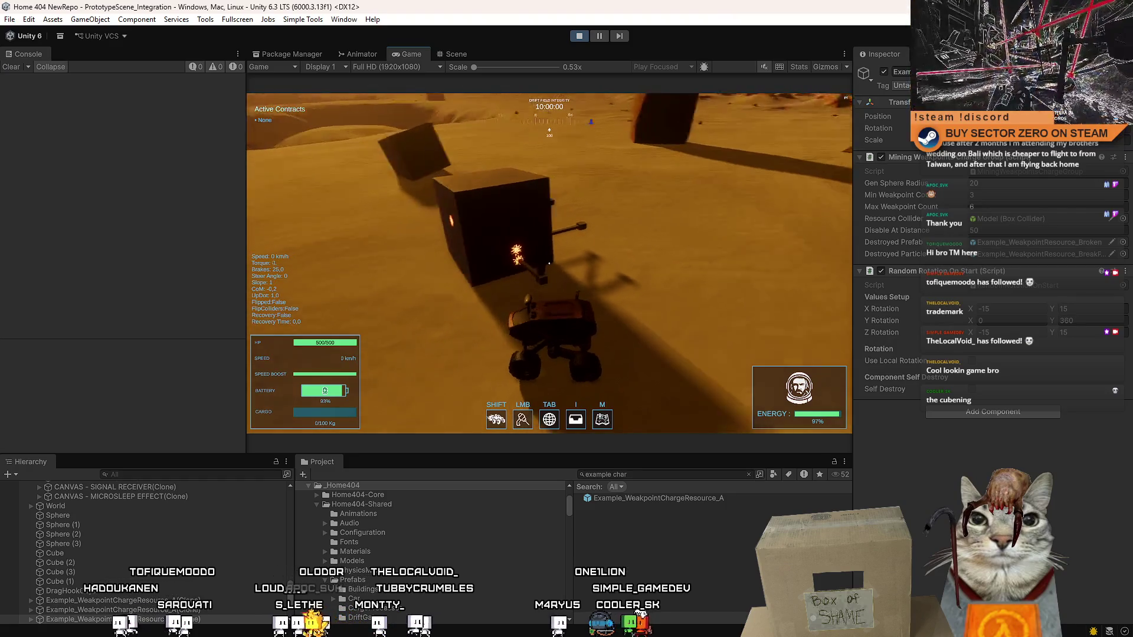
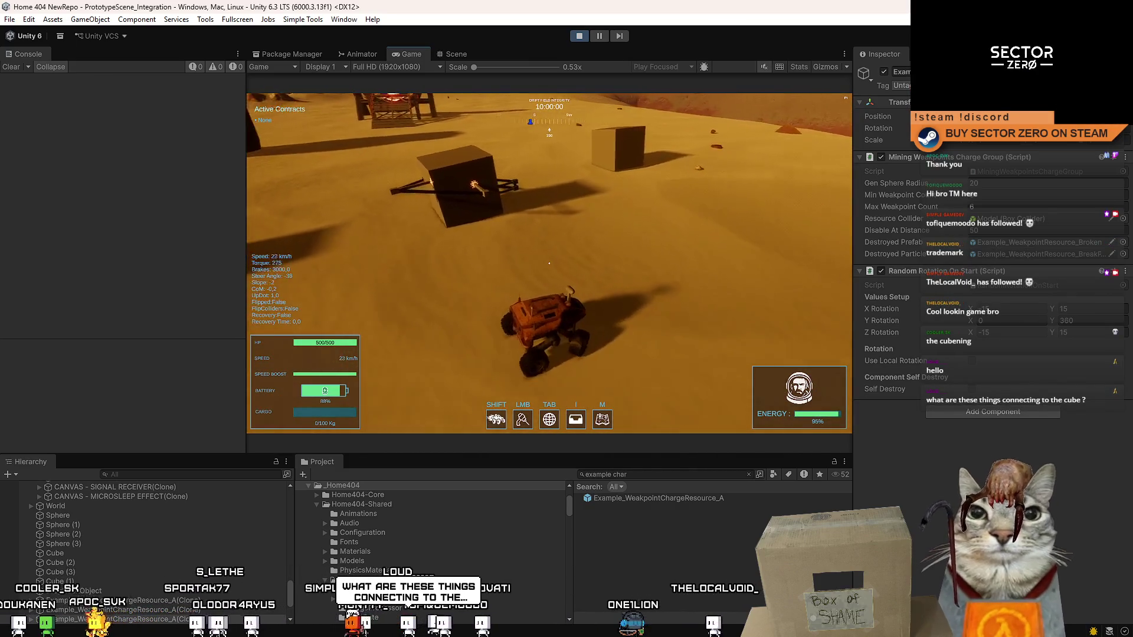
- Maximize the Game view and drive the rover to the big cube, braking and reversing beside it
key(Escape)
double_click(413, 54)
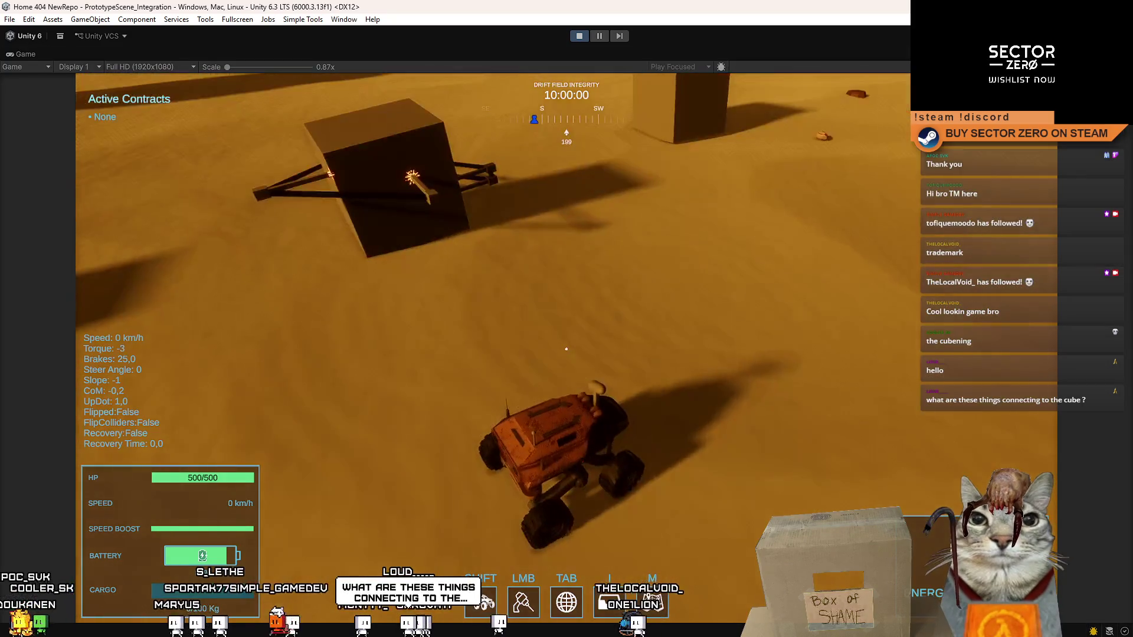
key(w)
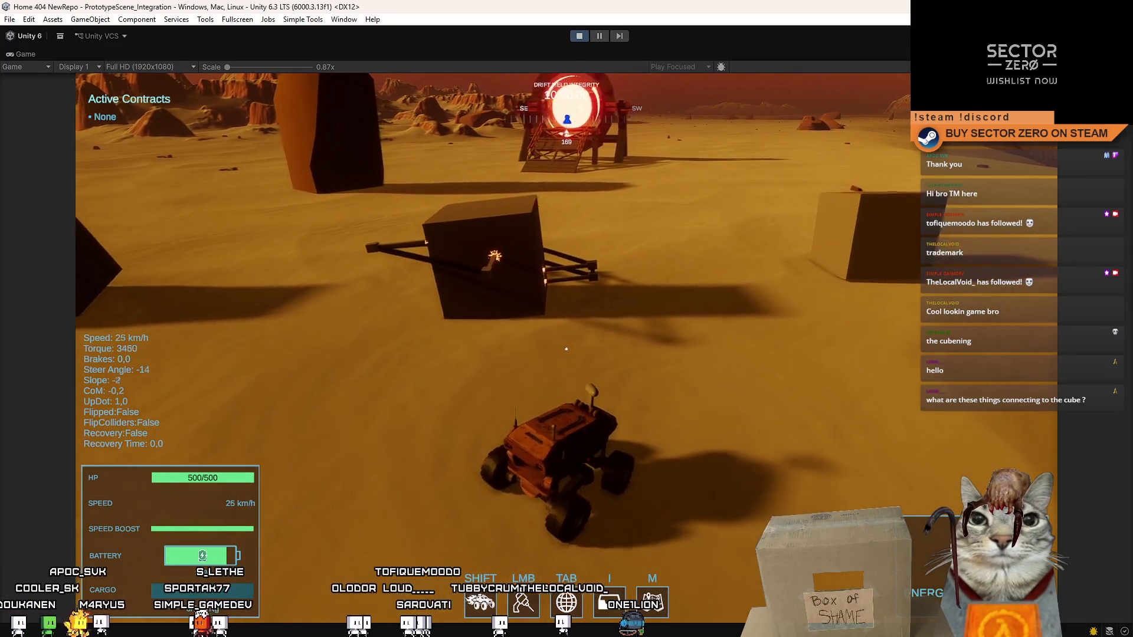
key(s)
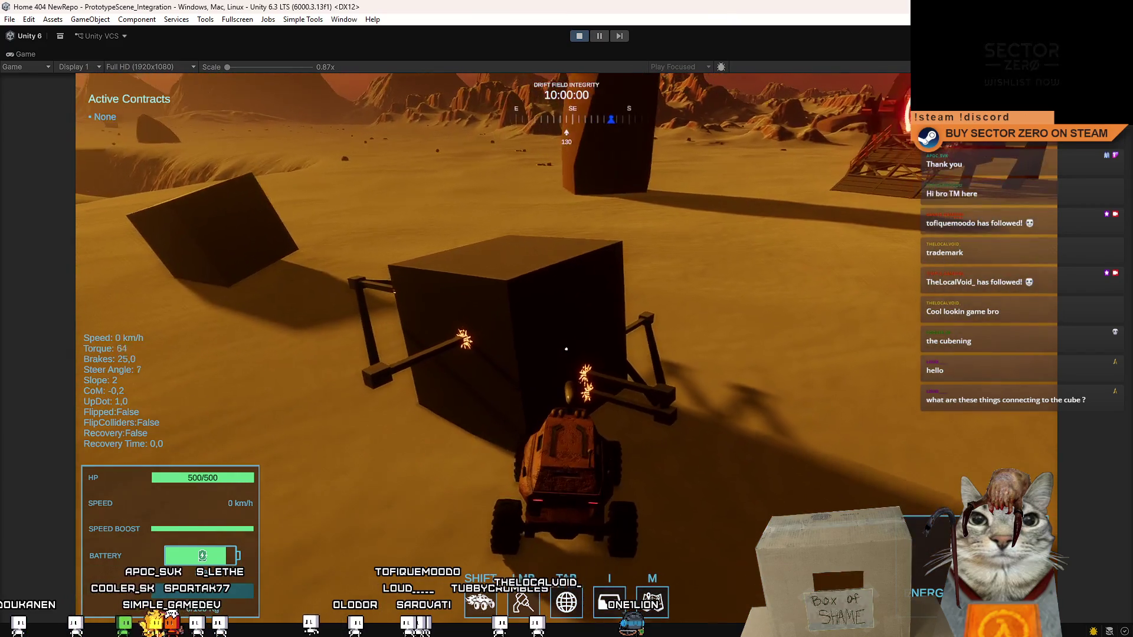
key(s)
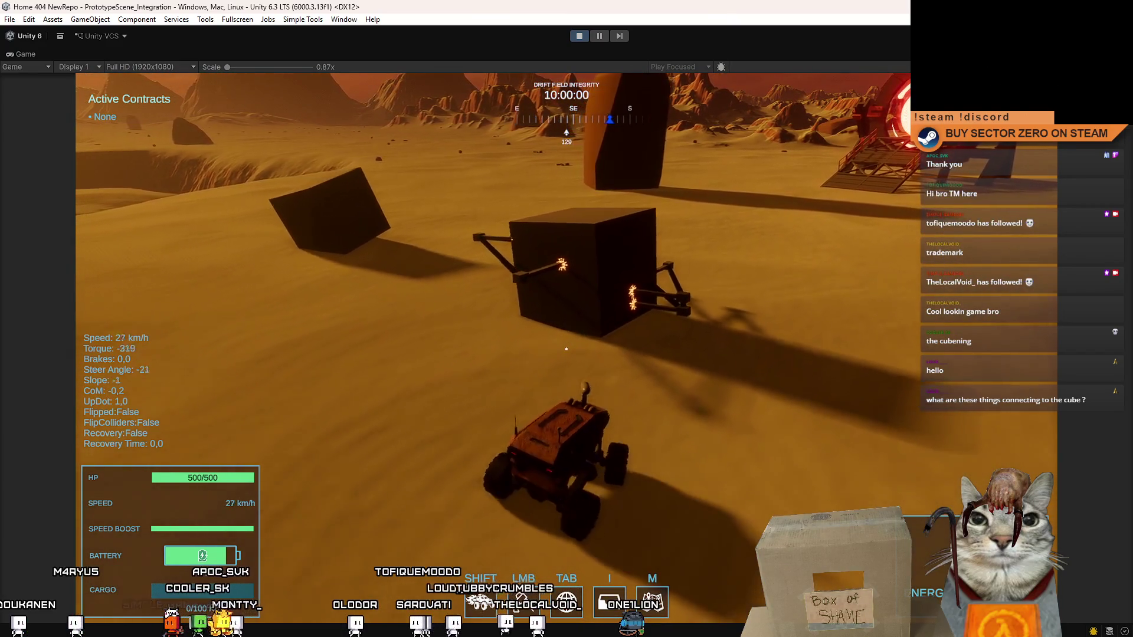
key(w)
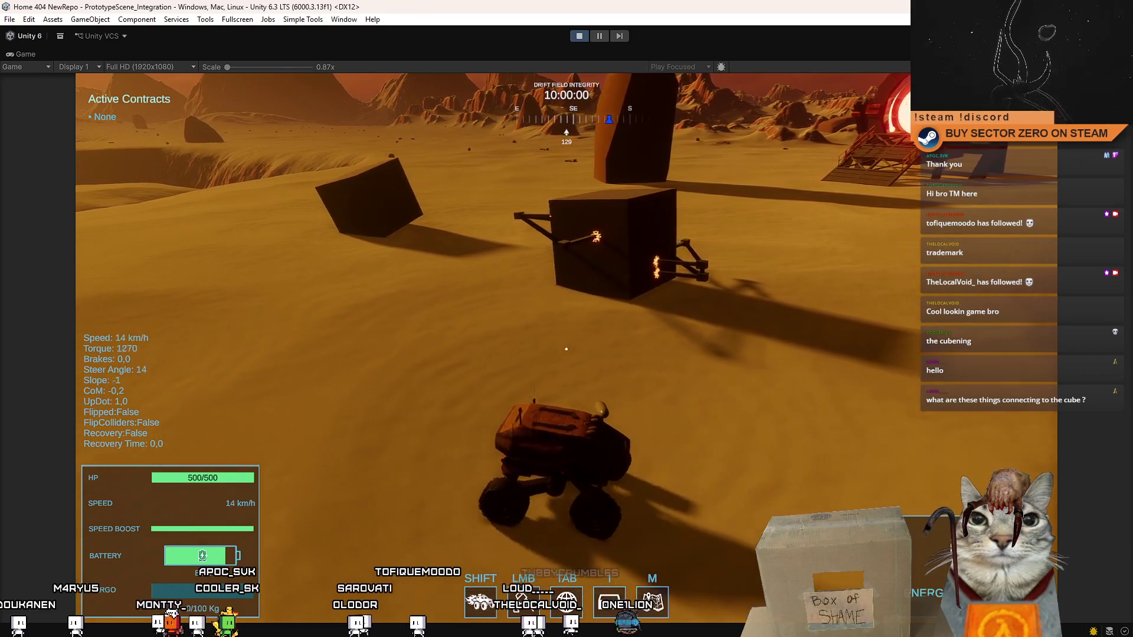
key(s)
key(w)
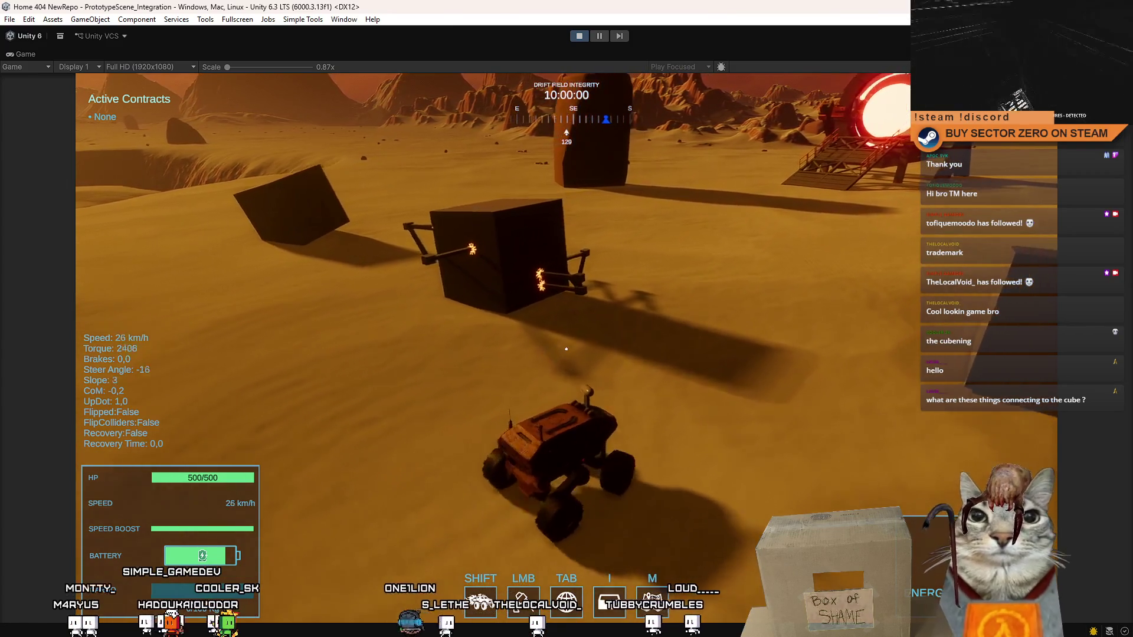
key(w)
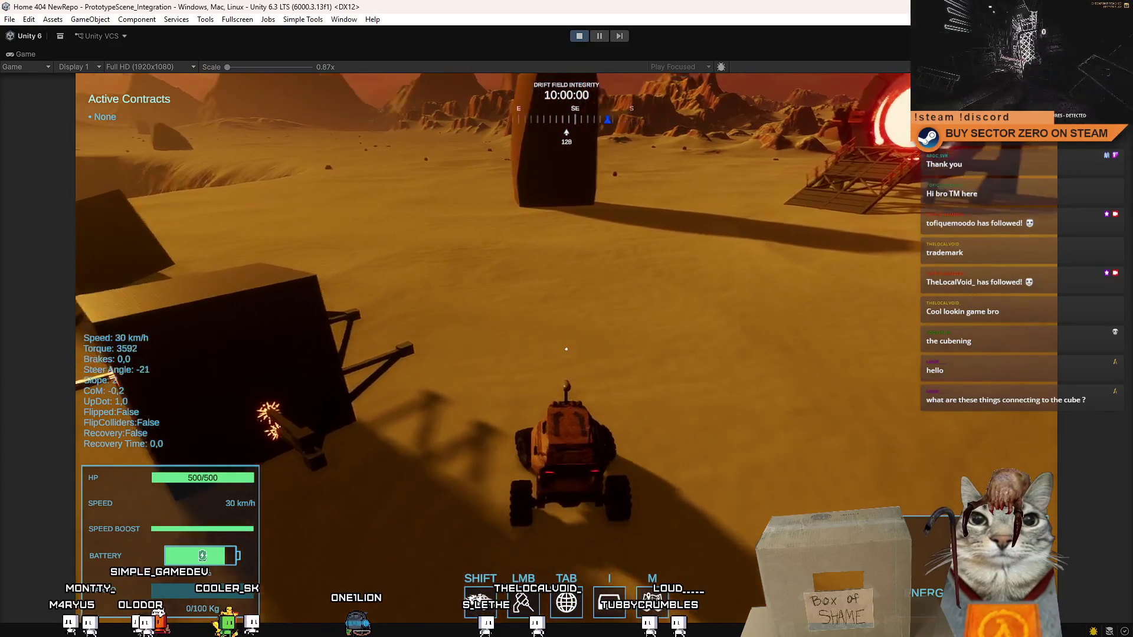
- Swing the rover around the cubes and speed toward the far ones, braking beside the tethered cube
key(a)
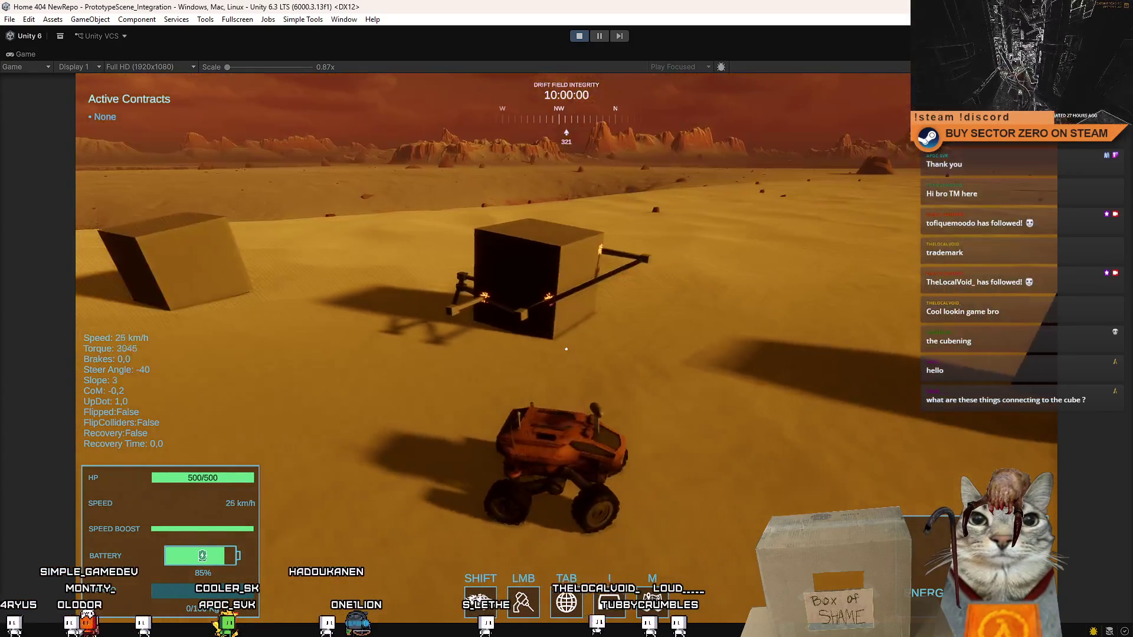
key(s)
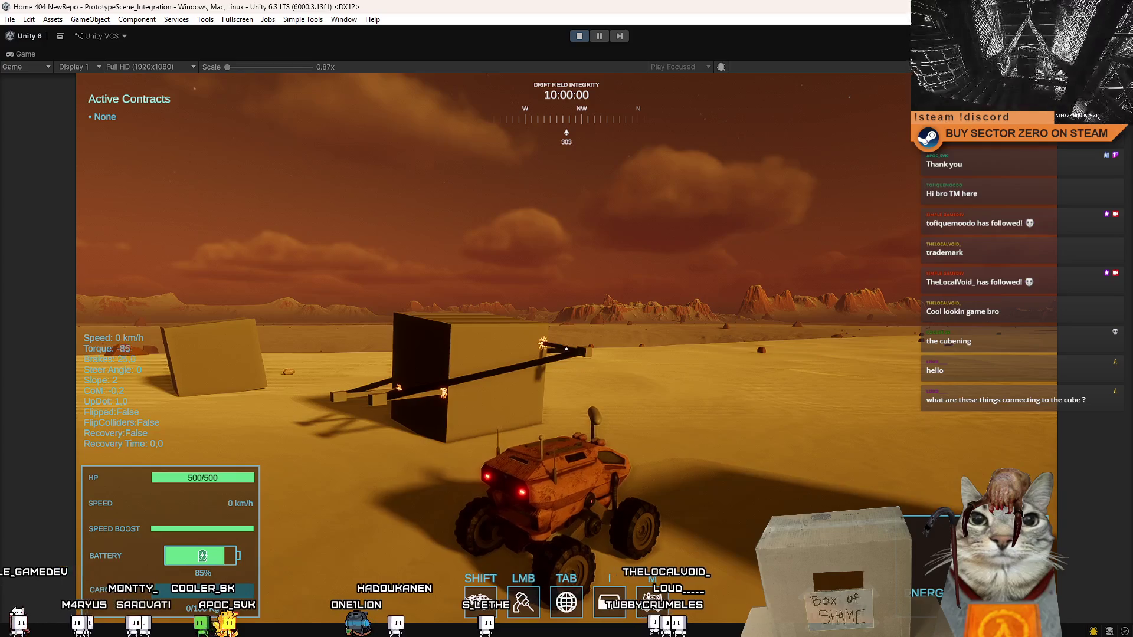
key(w)
key(a)
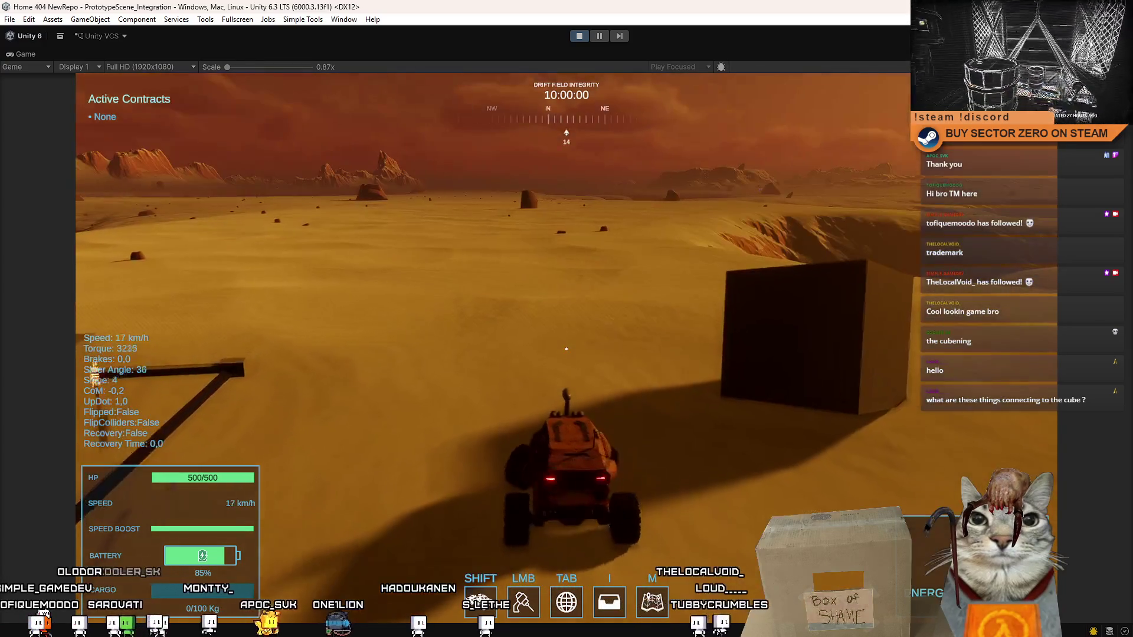
key(d)
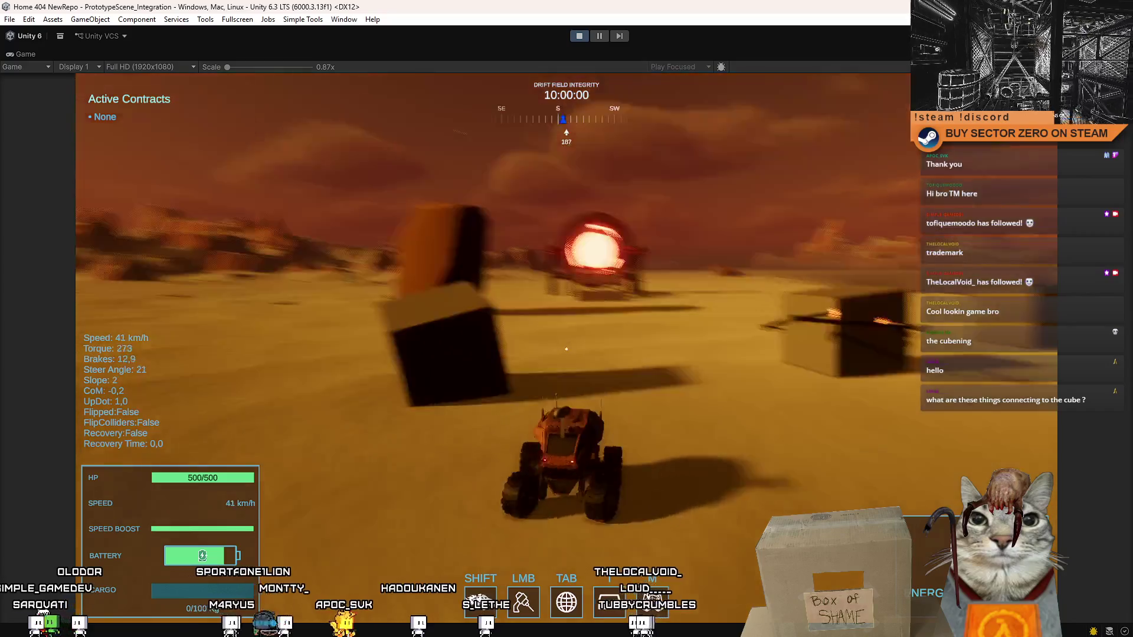
key(s)
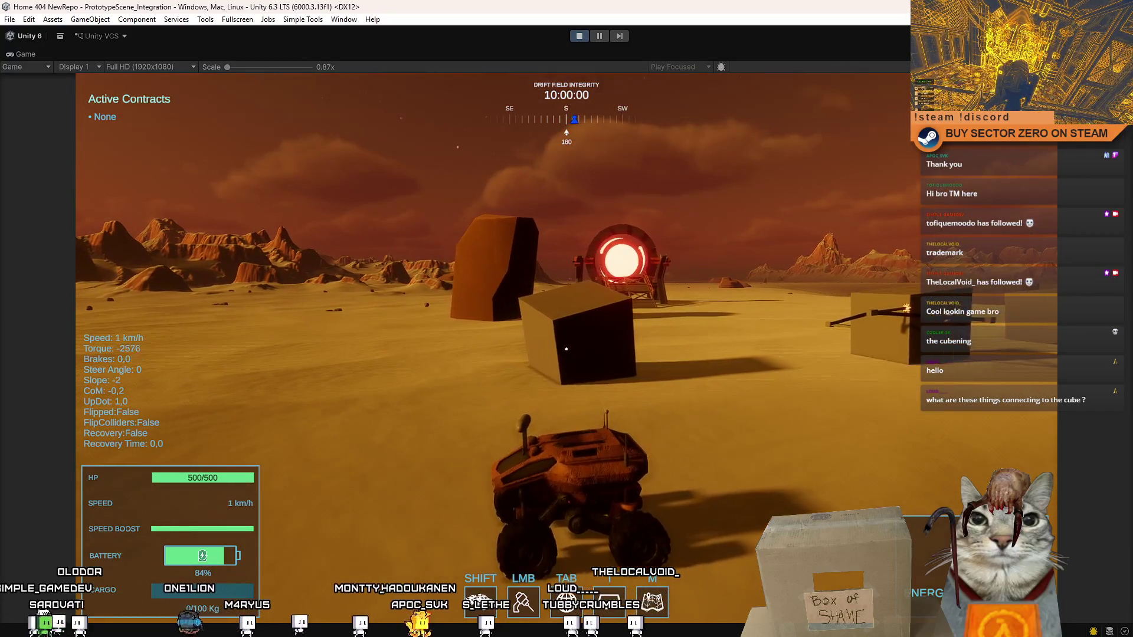
key(w)
key(d)
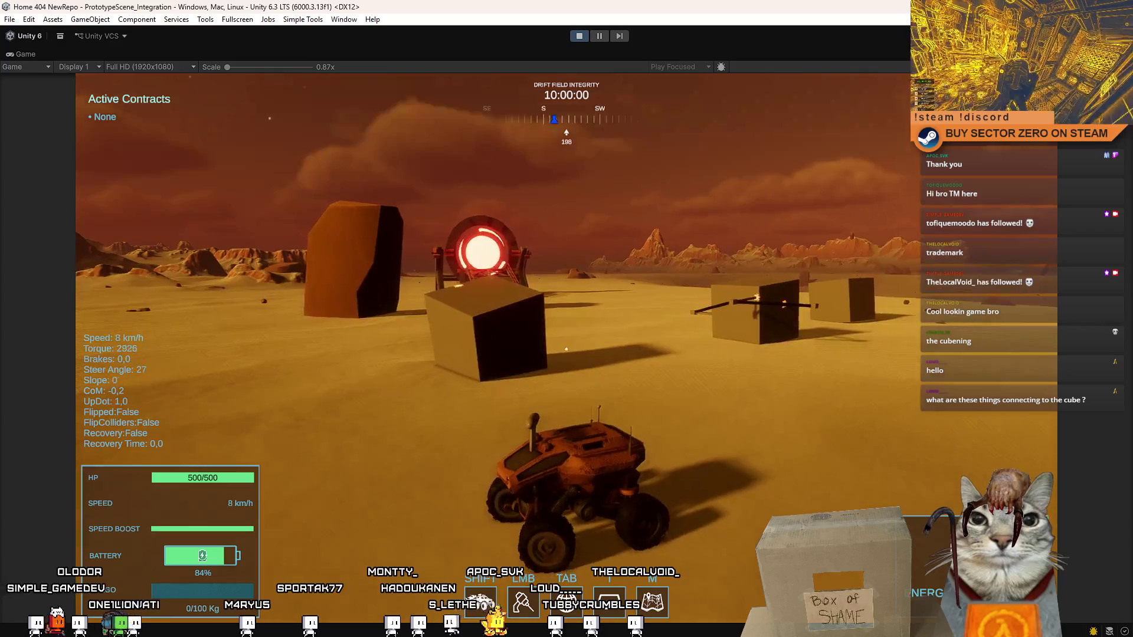
key(w)
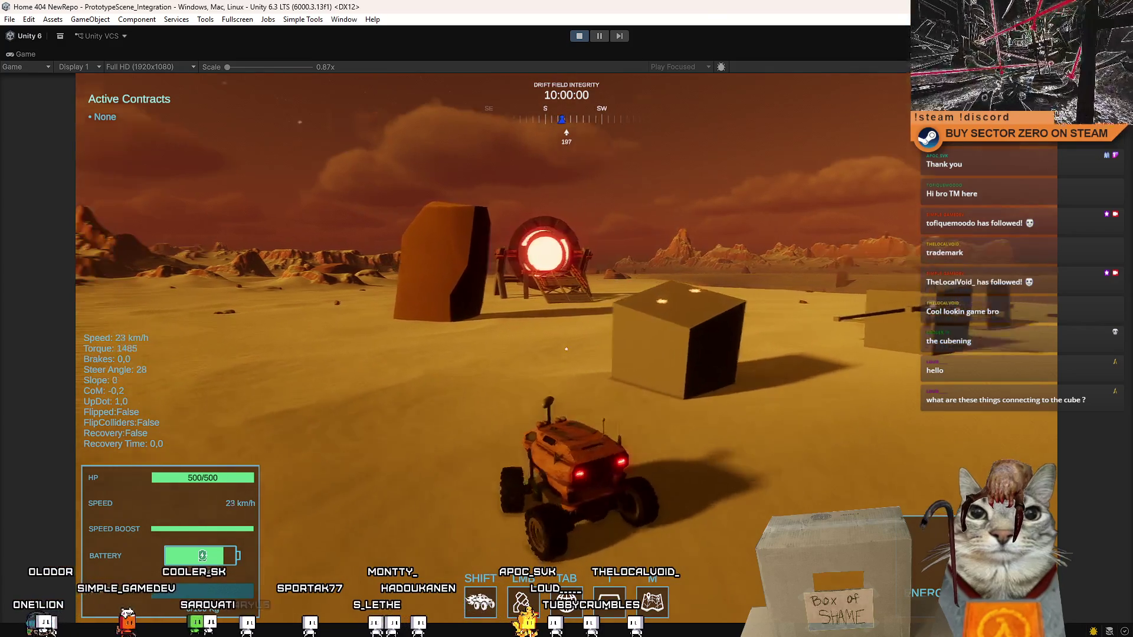
key(s)
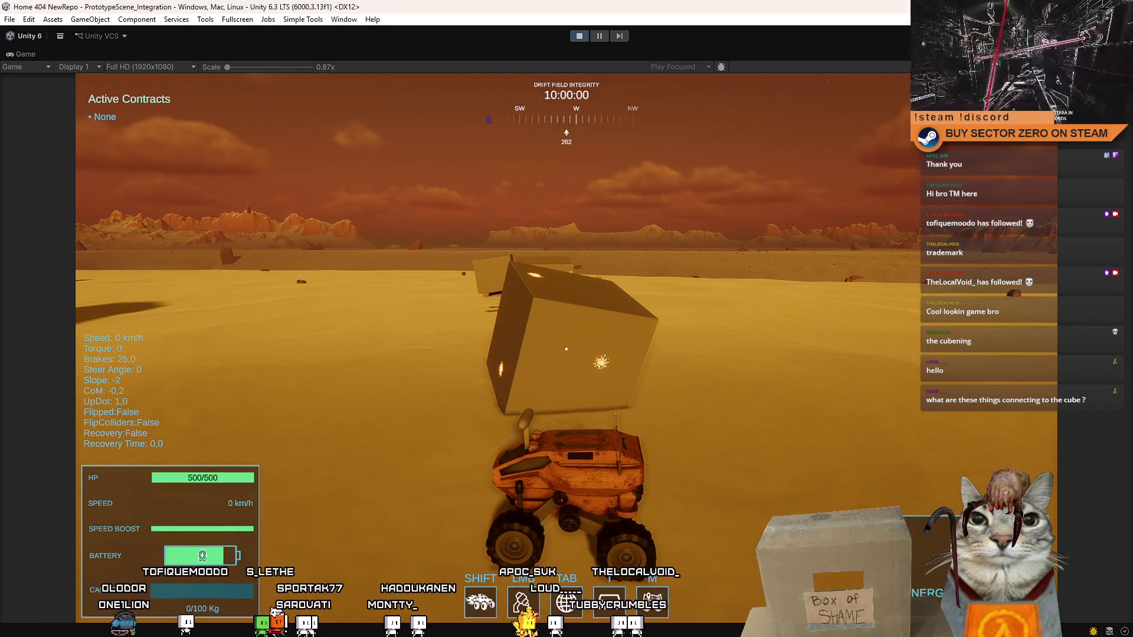
key(s)
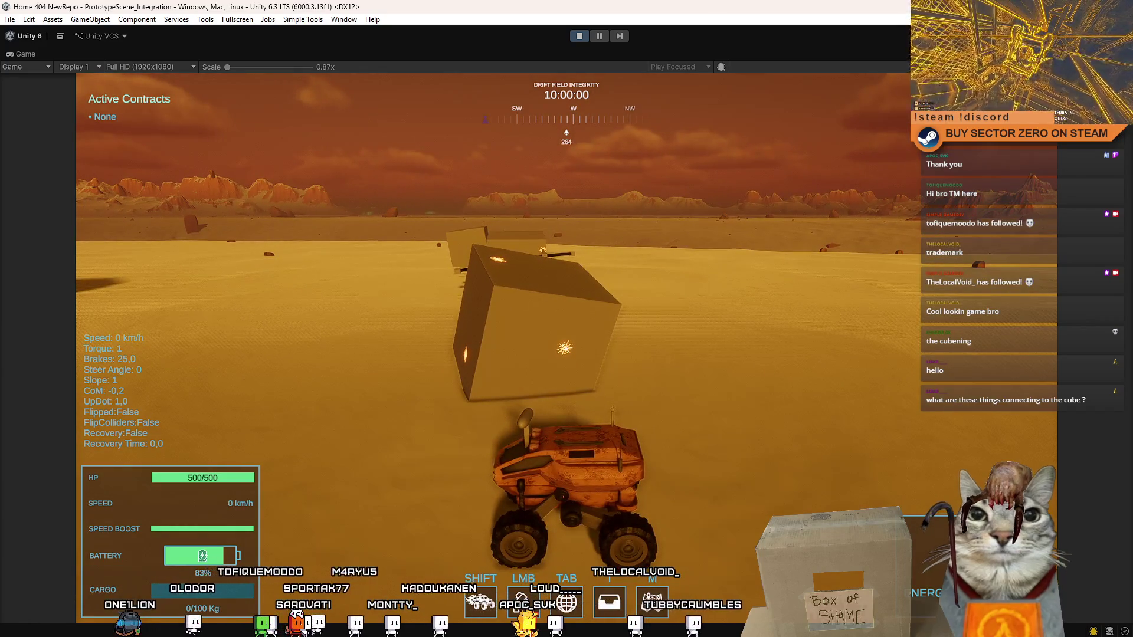
- Circle the tethered cube, reverse away, then stop near the beamed cube and pull away
key(w)
key(d)
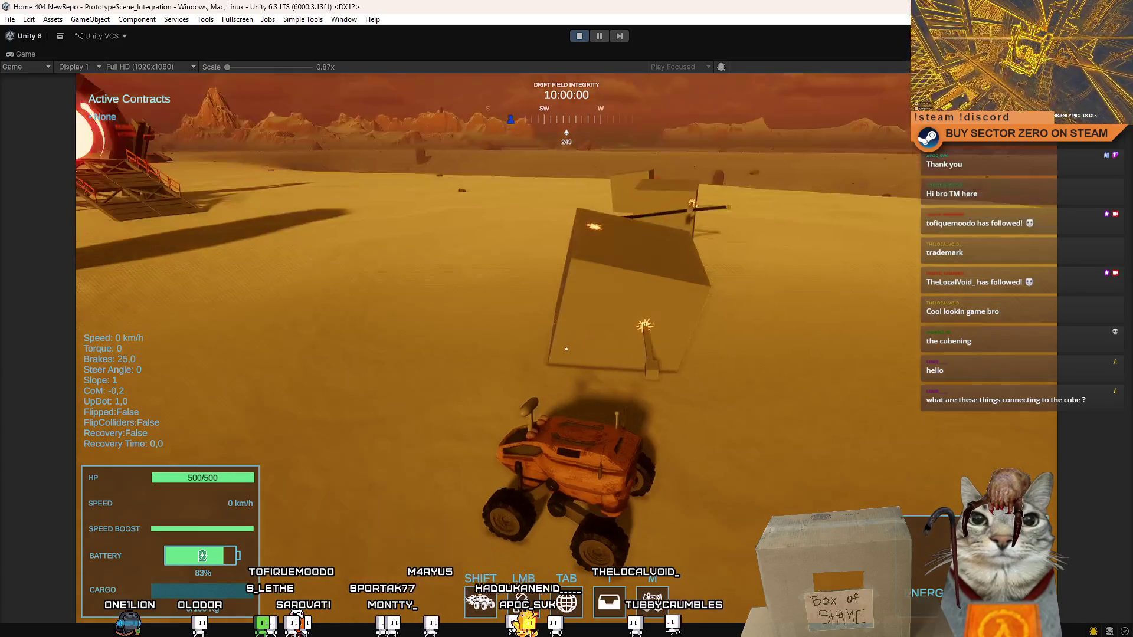
key(s)
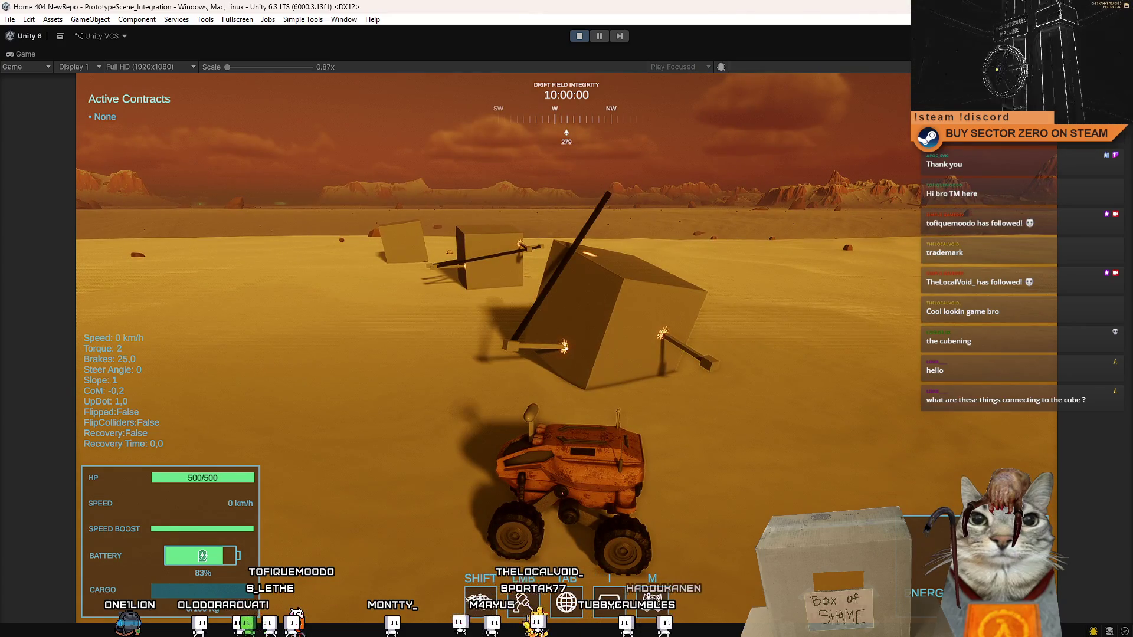
key(s)
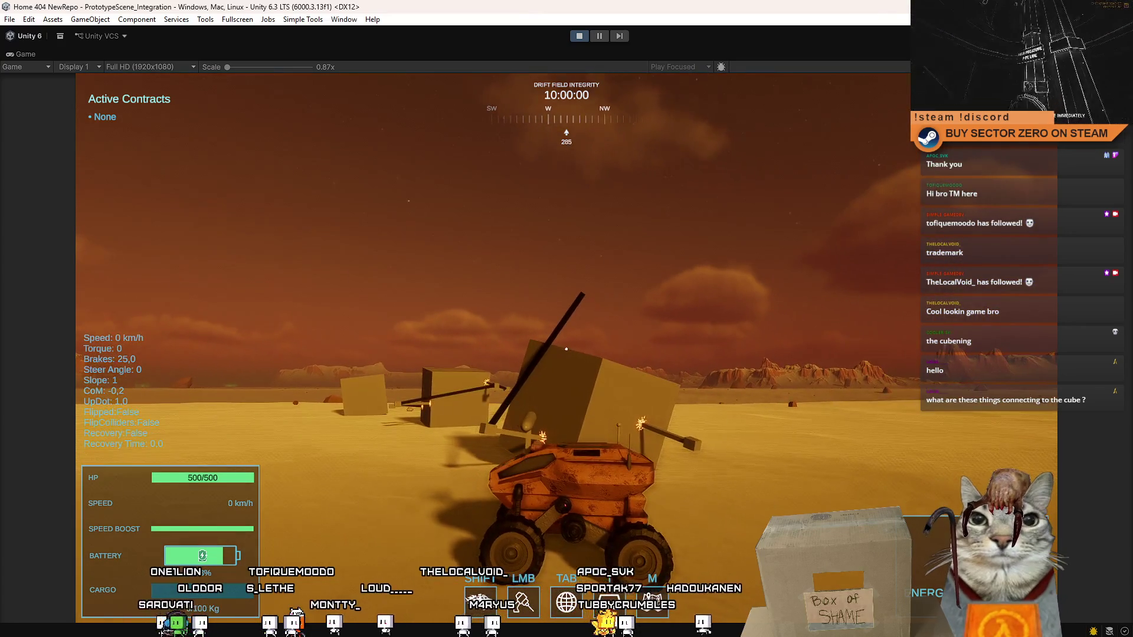
key(a)
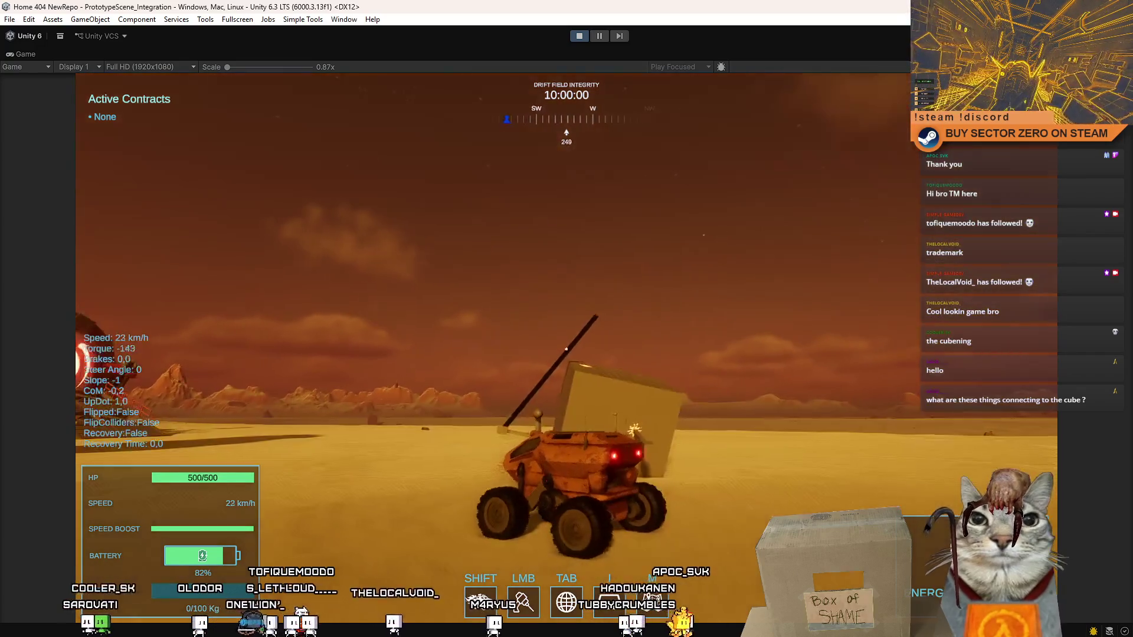
key(s)
key(w)
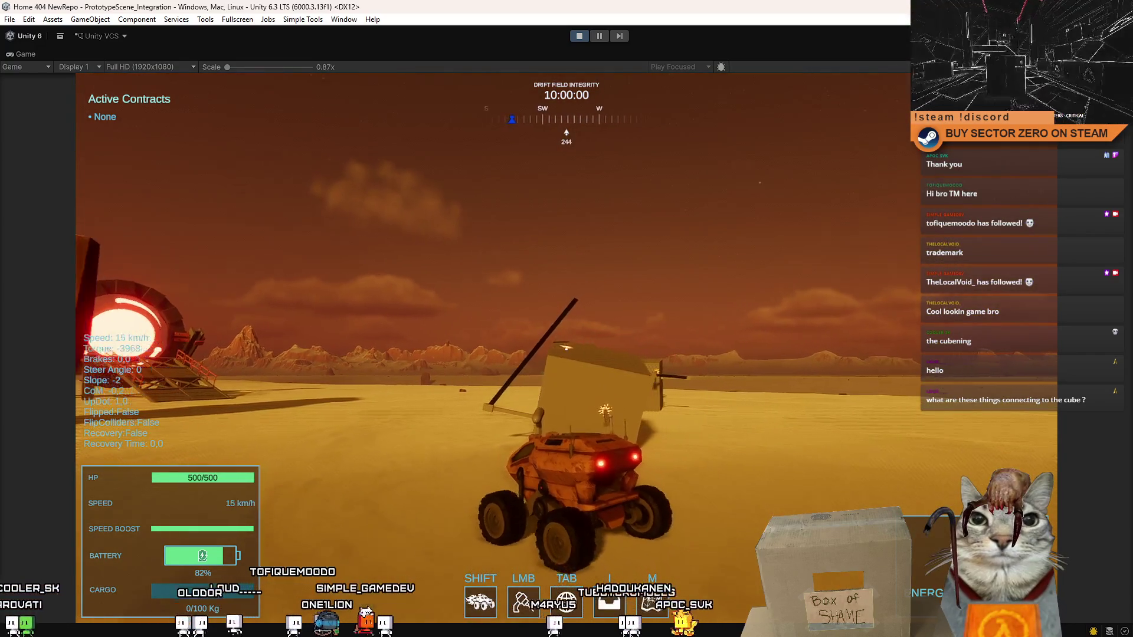
key(s)
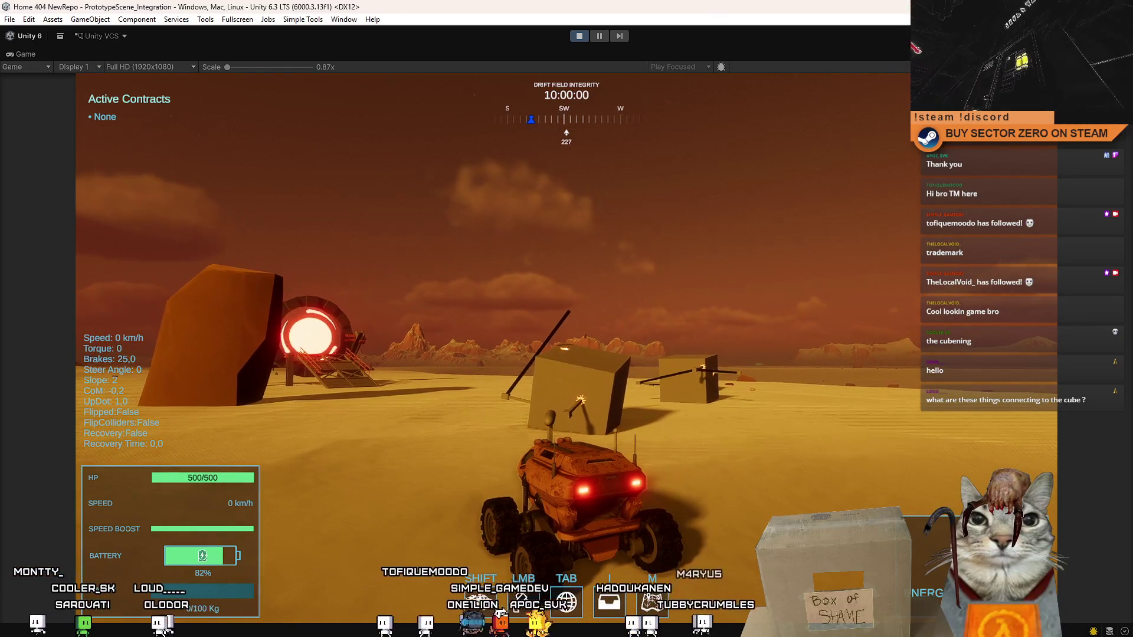
key(w)
key(d)
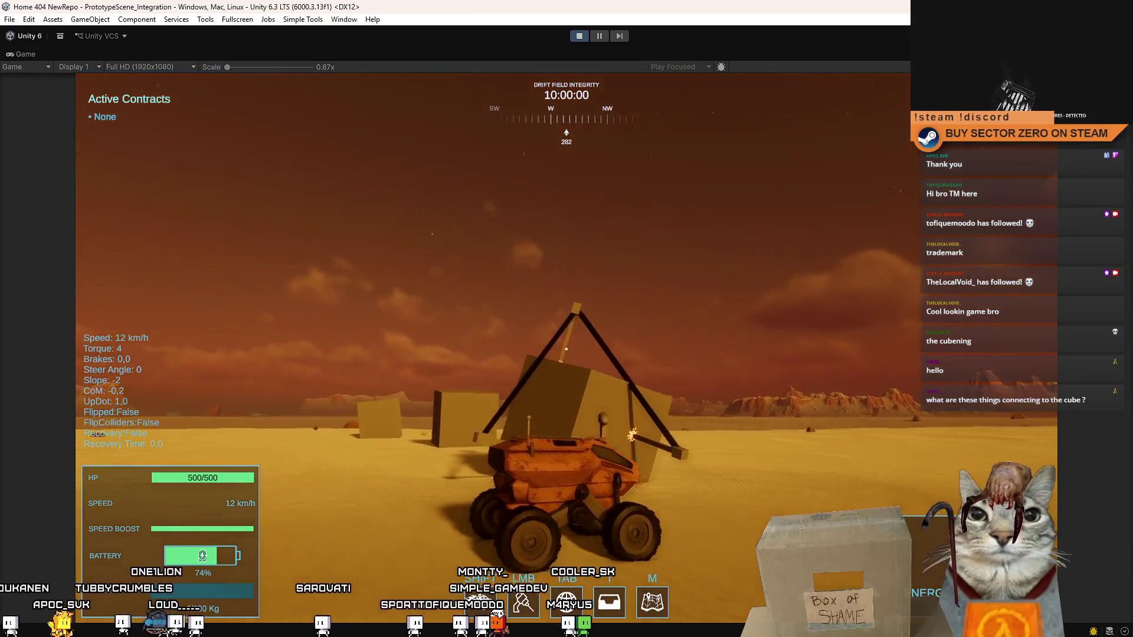
- Steer the rover toward the cube and then back the other way
key(w)
key(d)
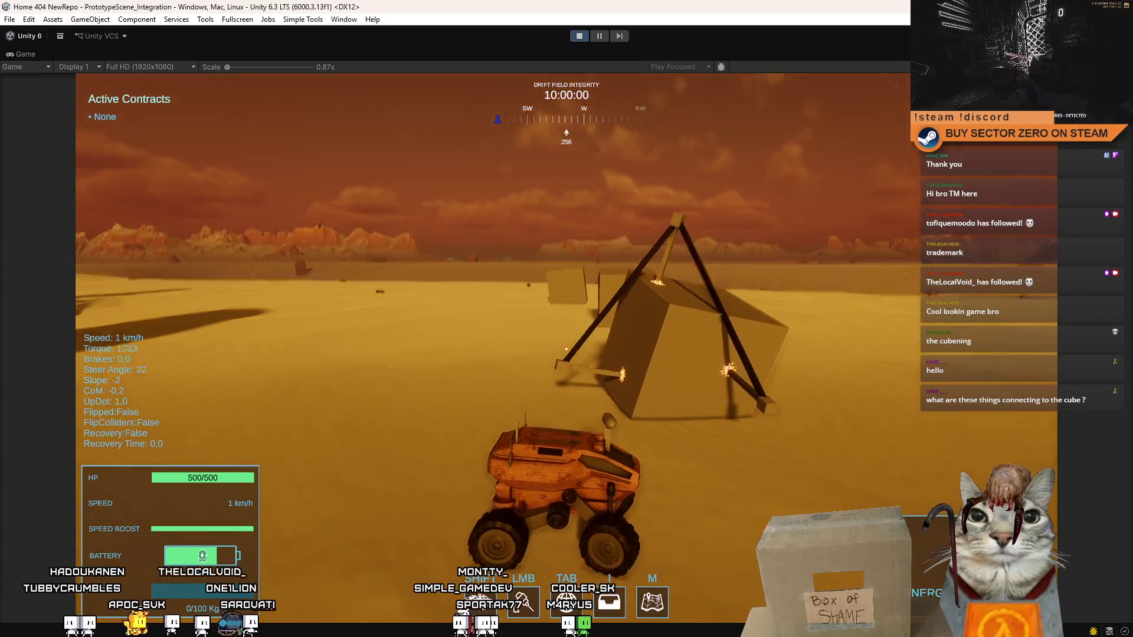
key(a)
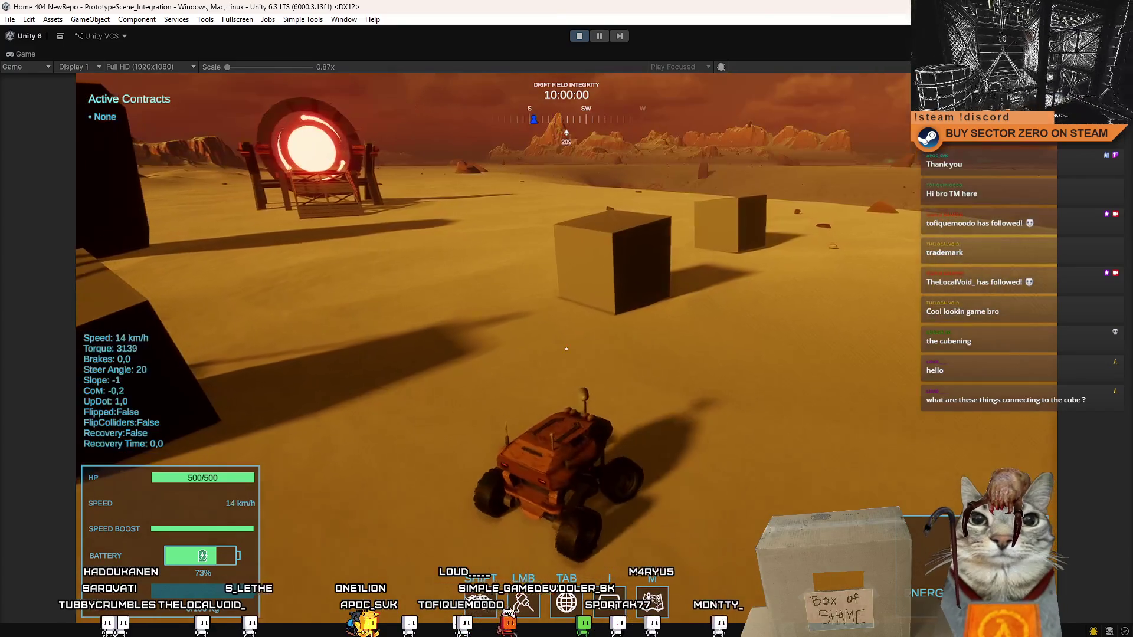
- Circle the rover in left-hand loops around the cubes and portal, then brake to 0 km/h
key(d)
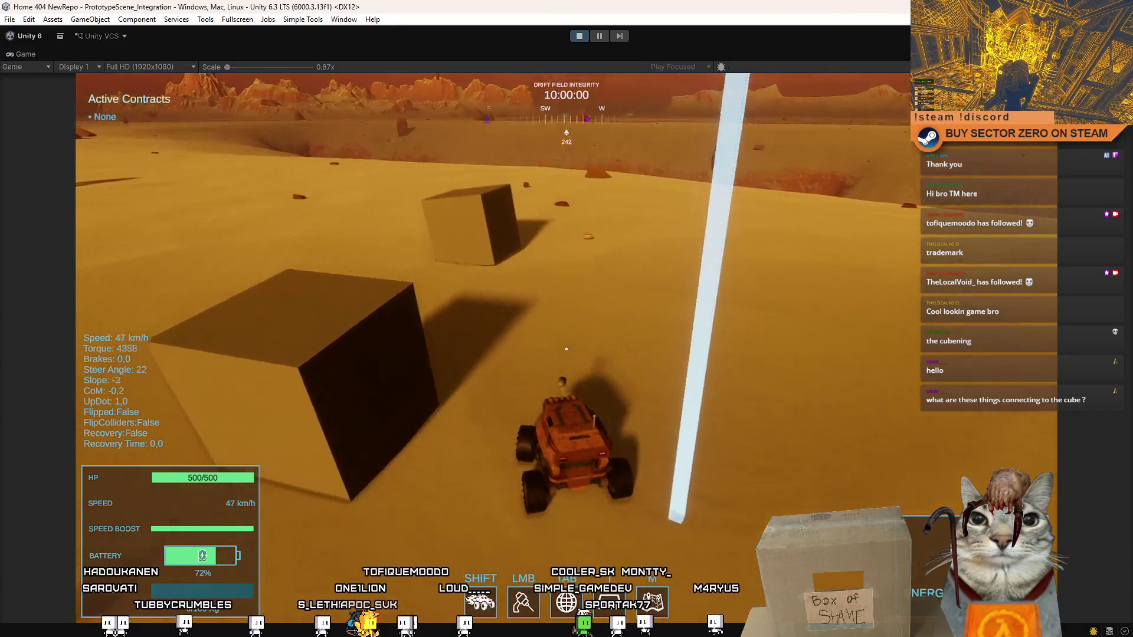
key(a)
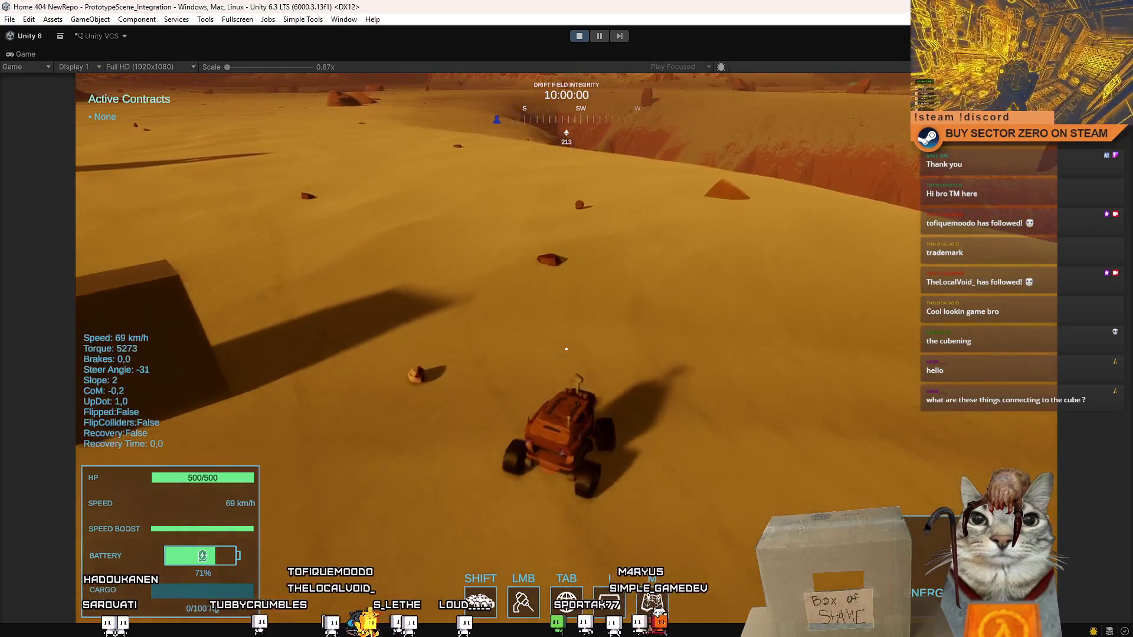
key(a)
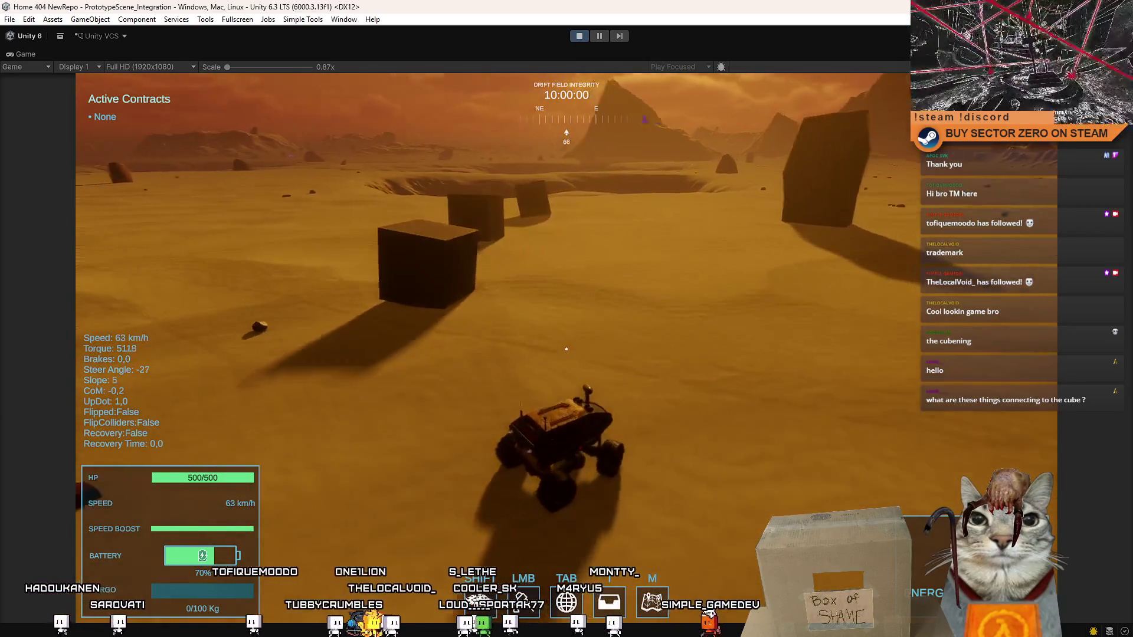
key(a)
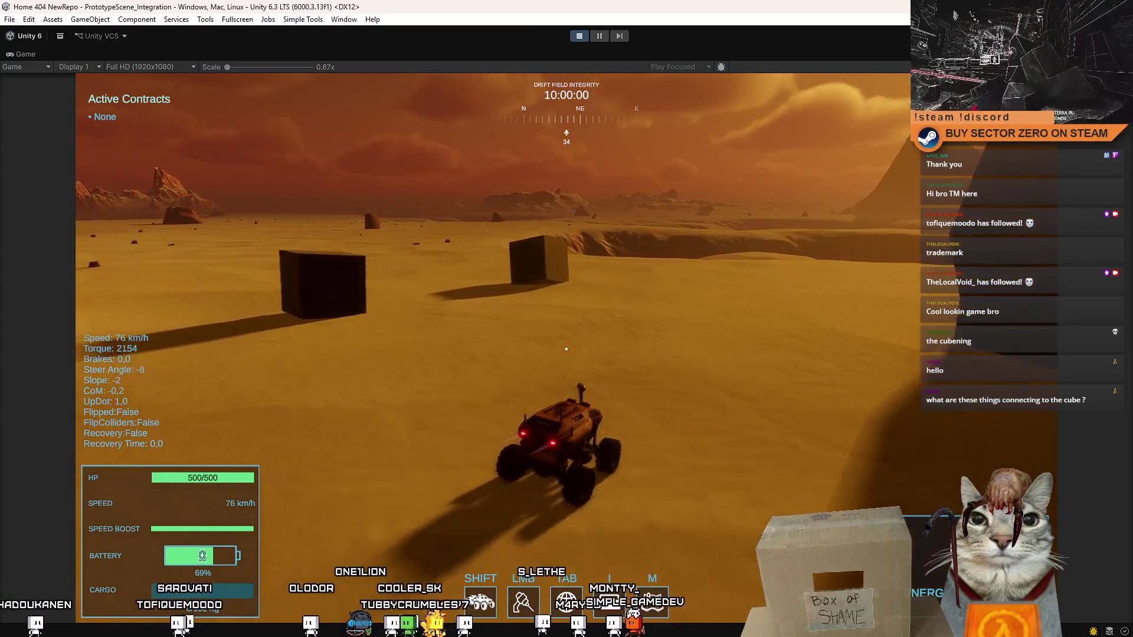
key(a)
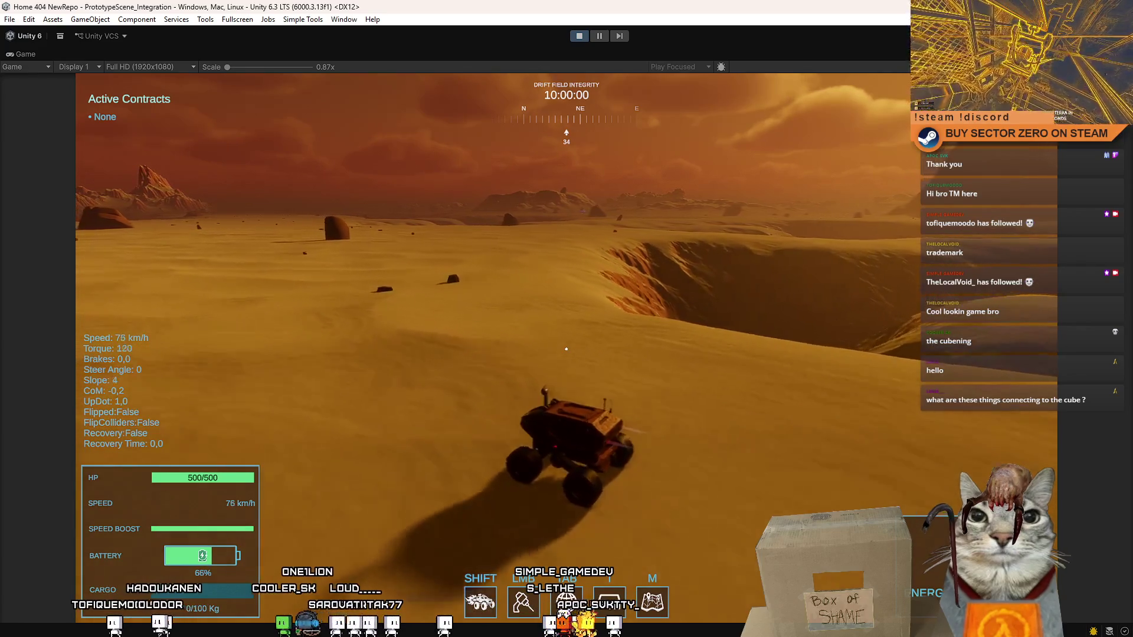
key(a)
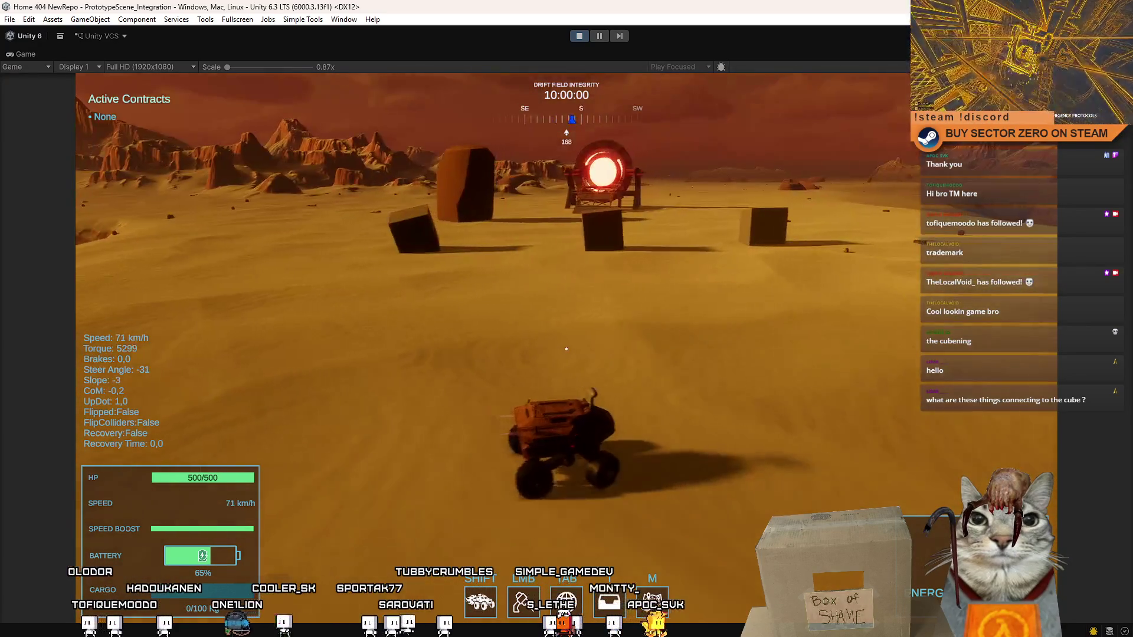
key(a)
key(a)
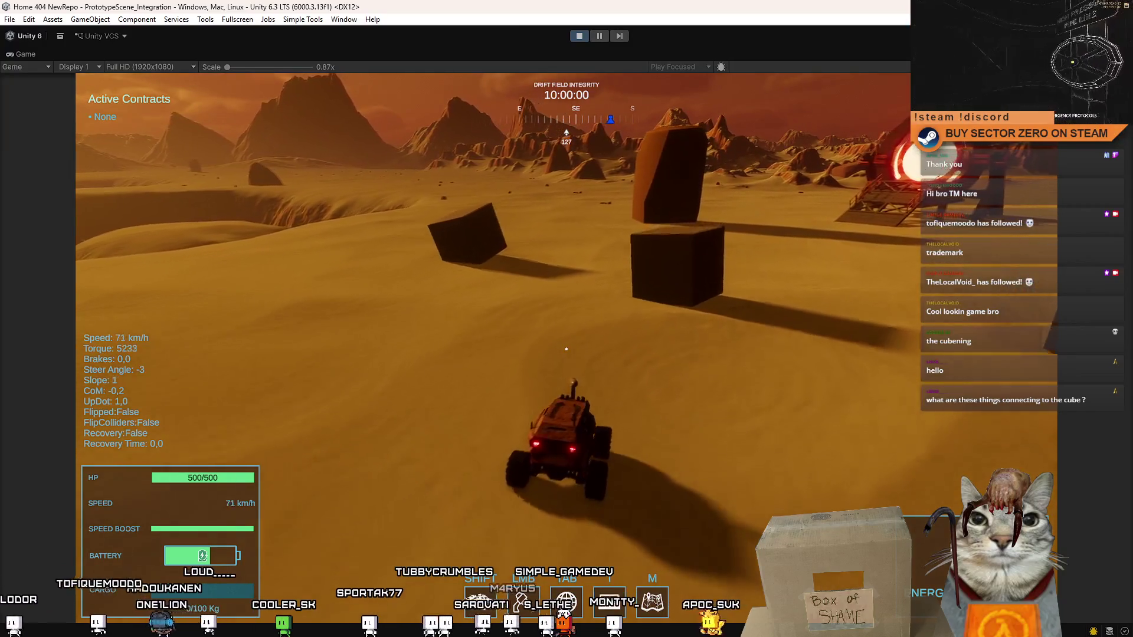
key(a)
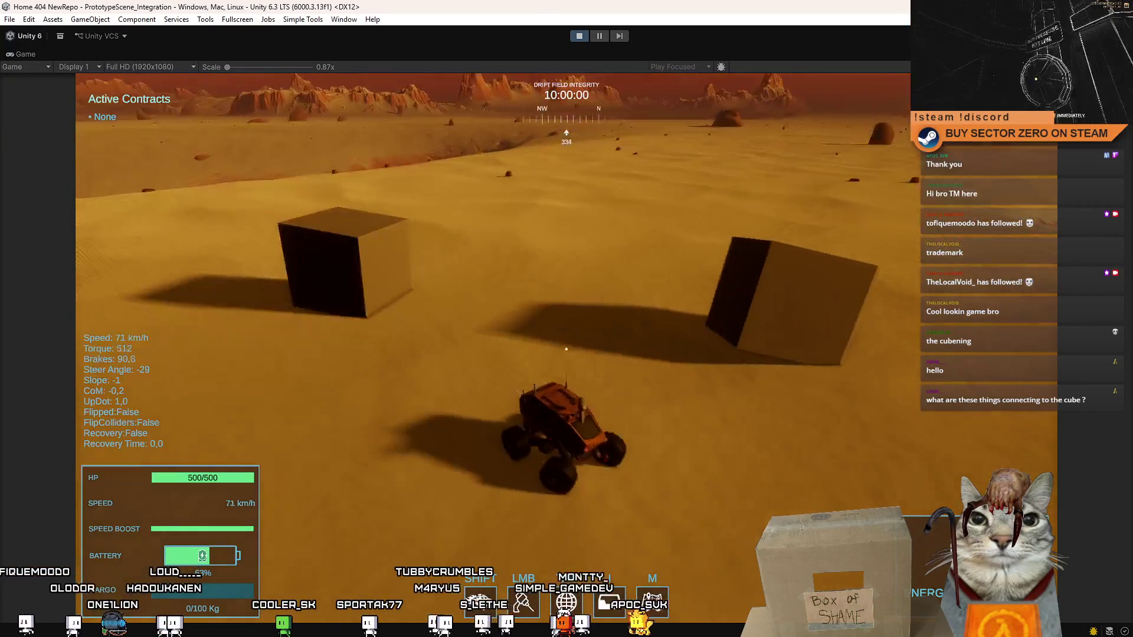
key(a)
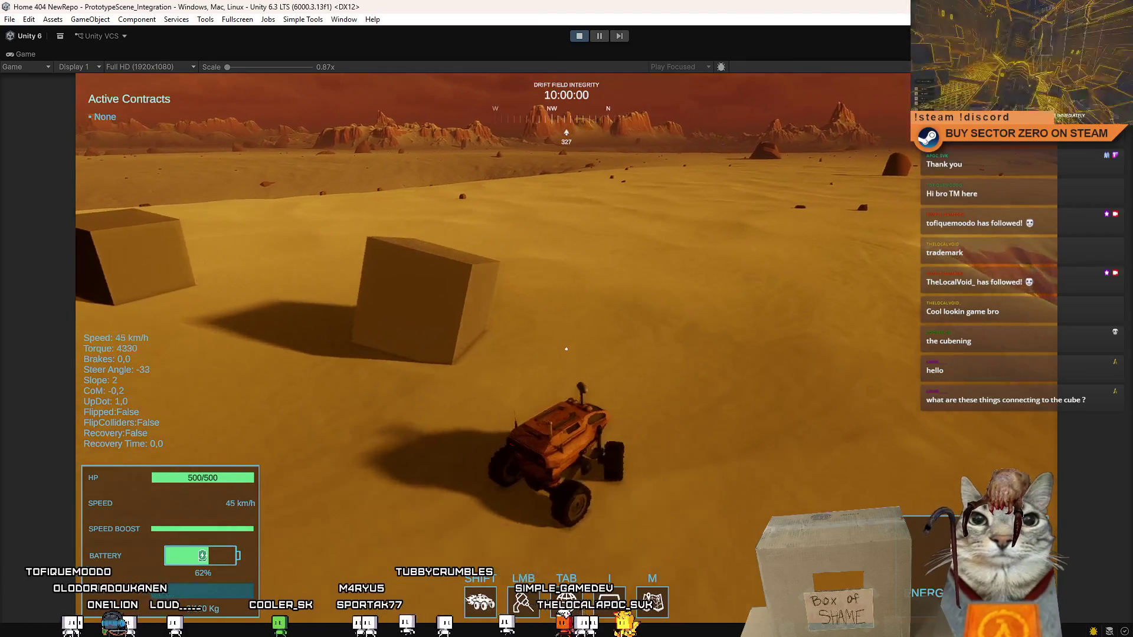
key(a)
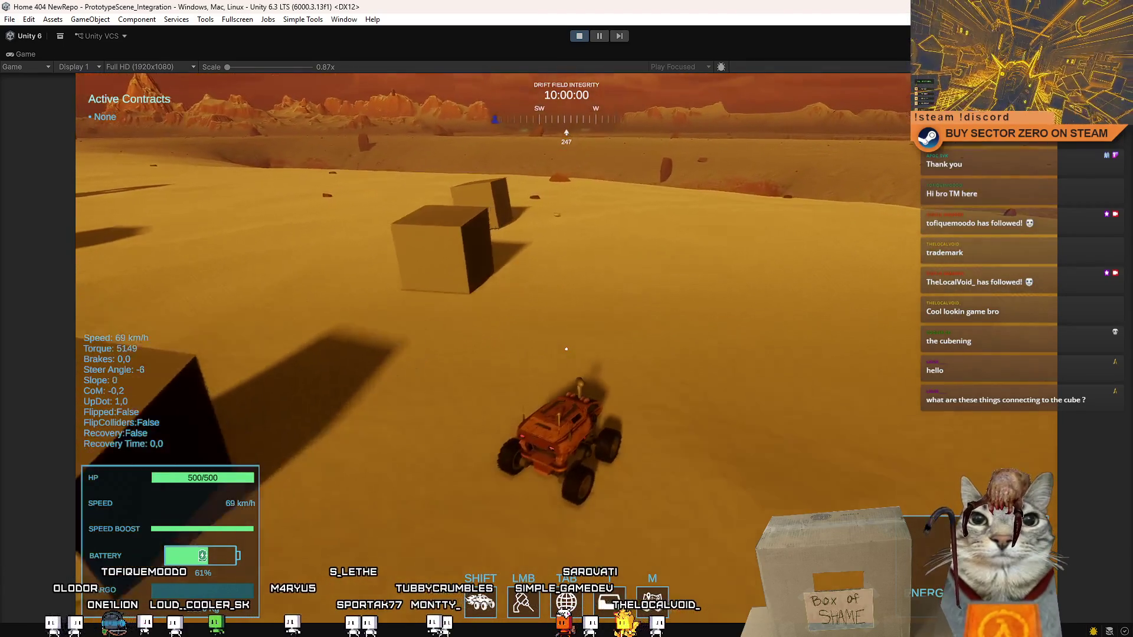
key(a)
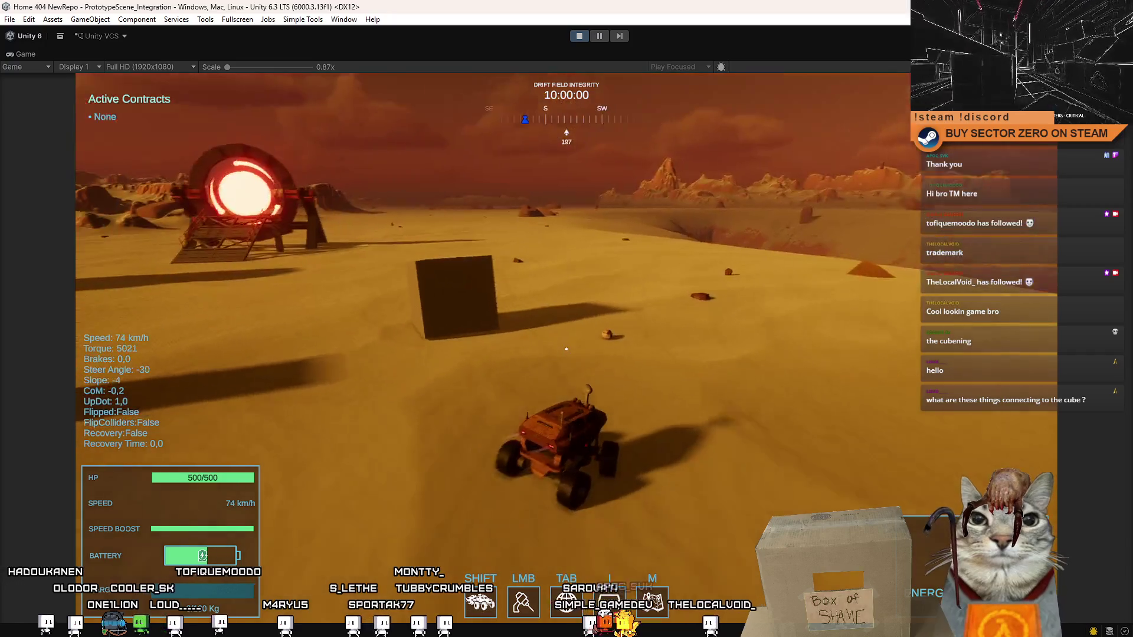
key(a)
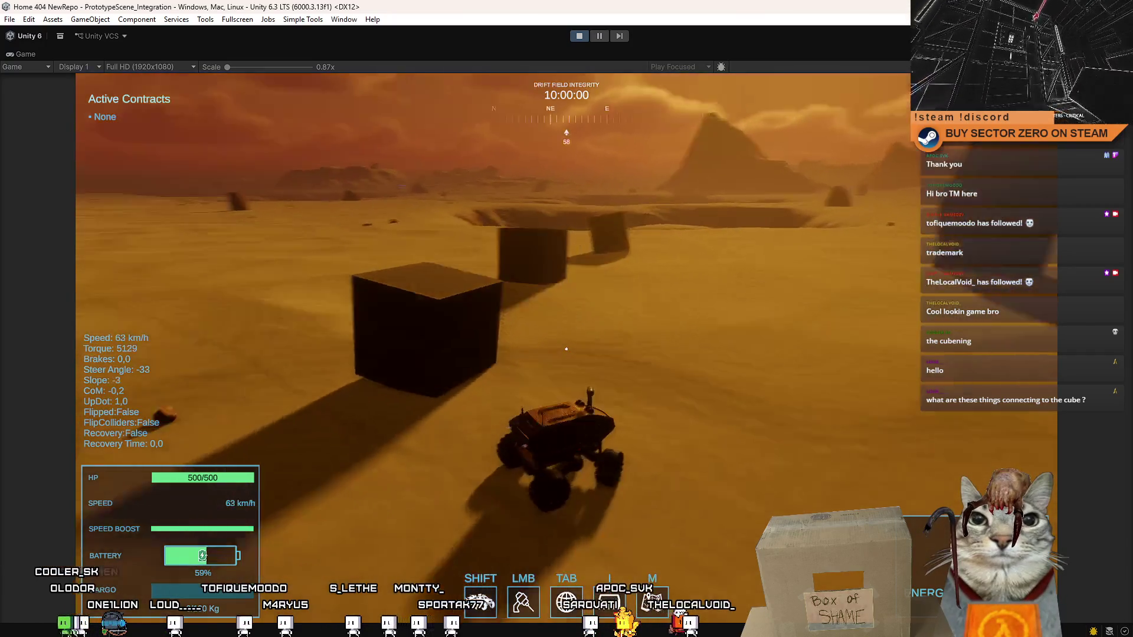
key(a)
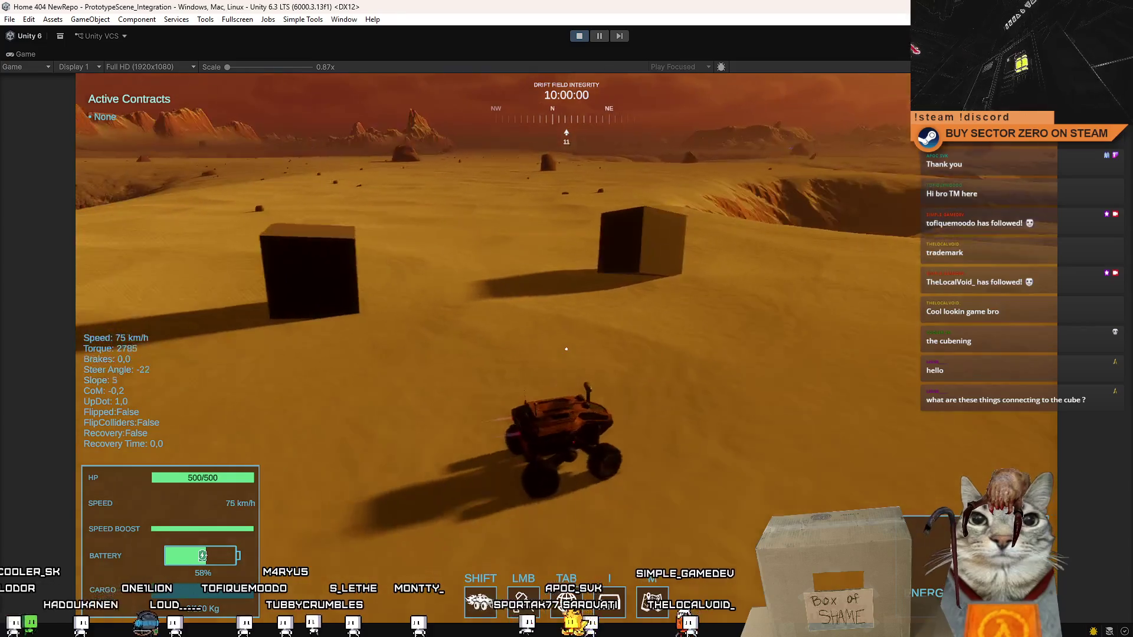
key(a)
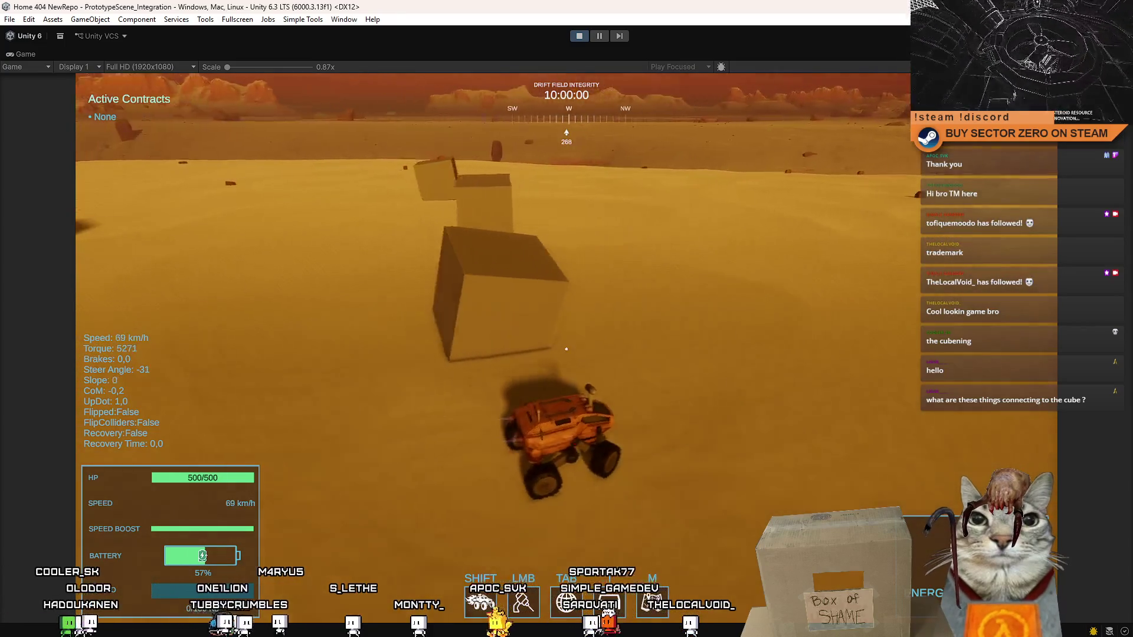
key(s)
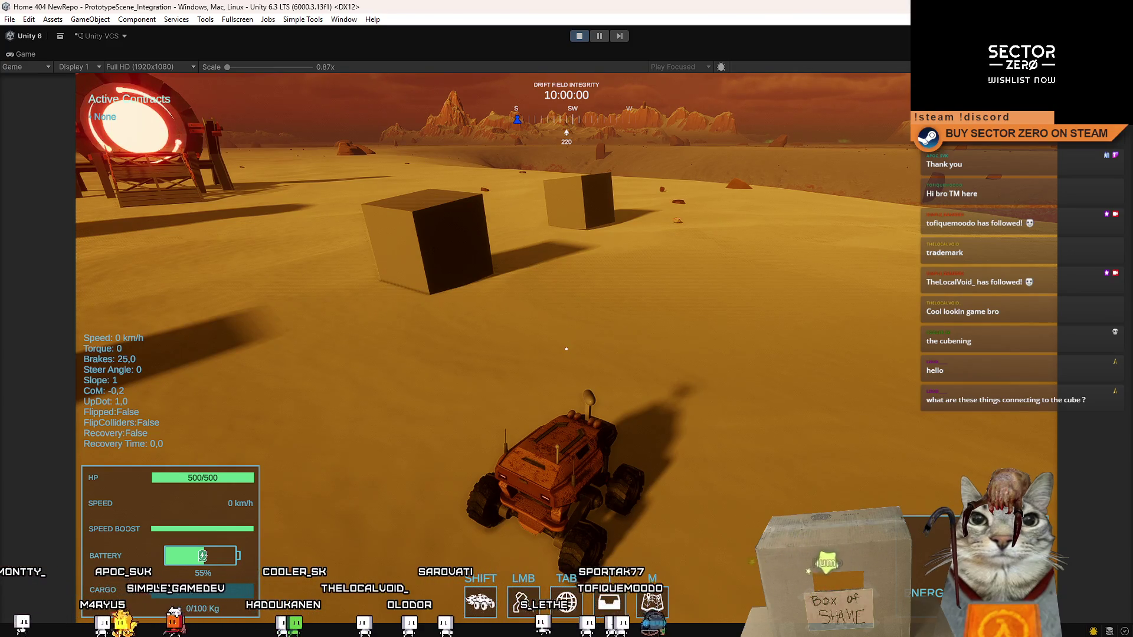
key(s)
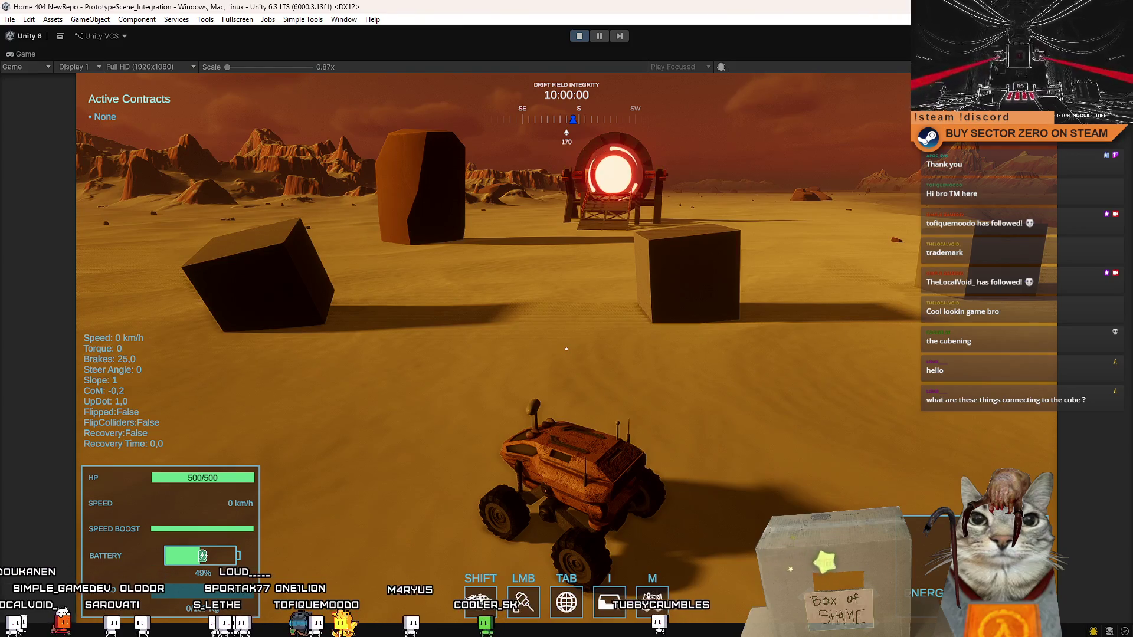
- Drive away from the portal and Shift-boost toward the canyon, steering along the ridge
key(w)
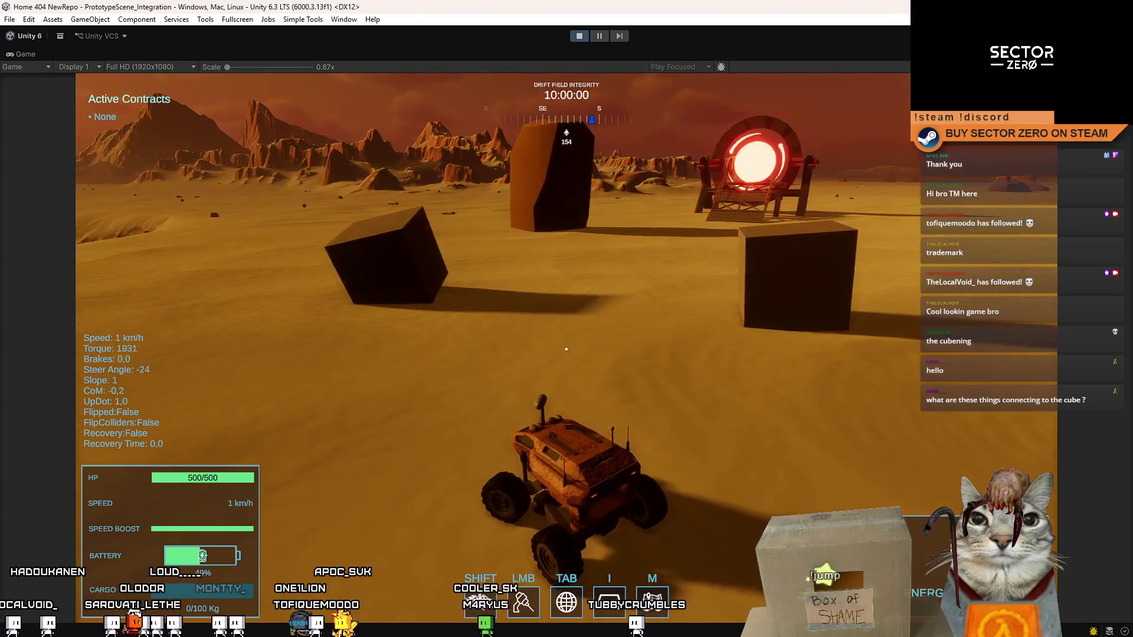
key(w)
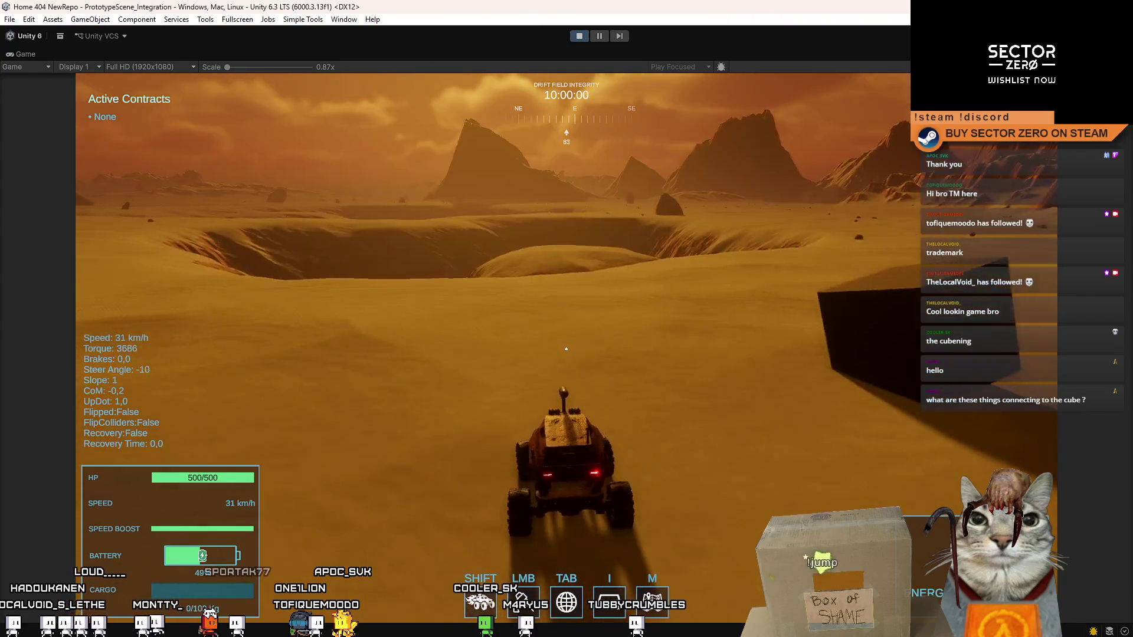
key(w)
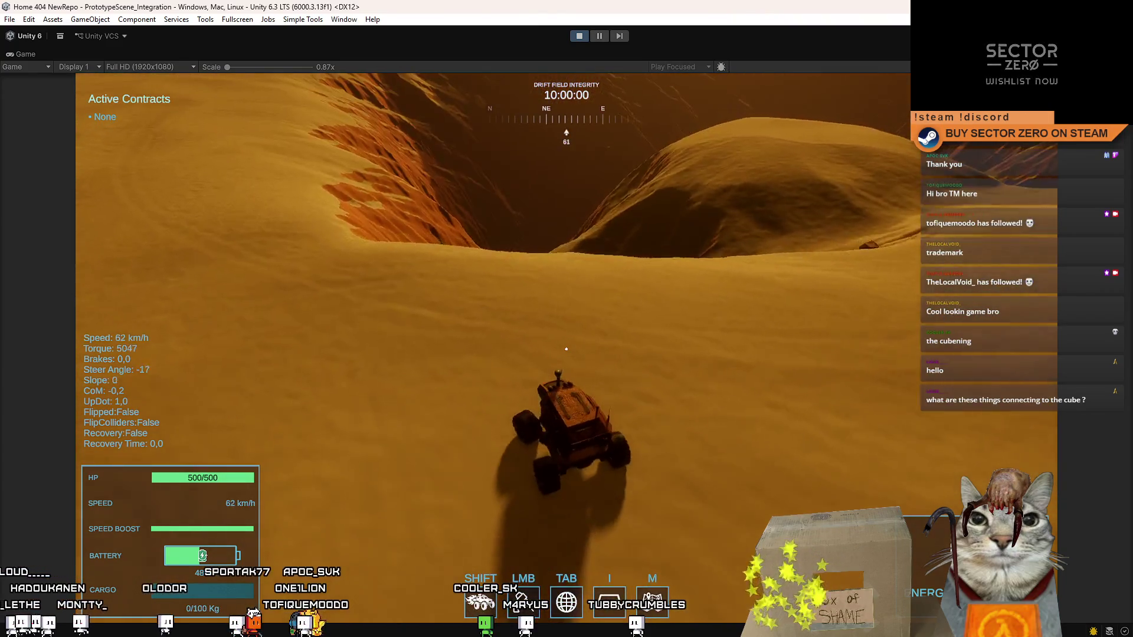
key(w)
key(shift)
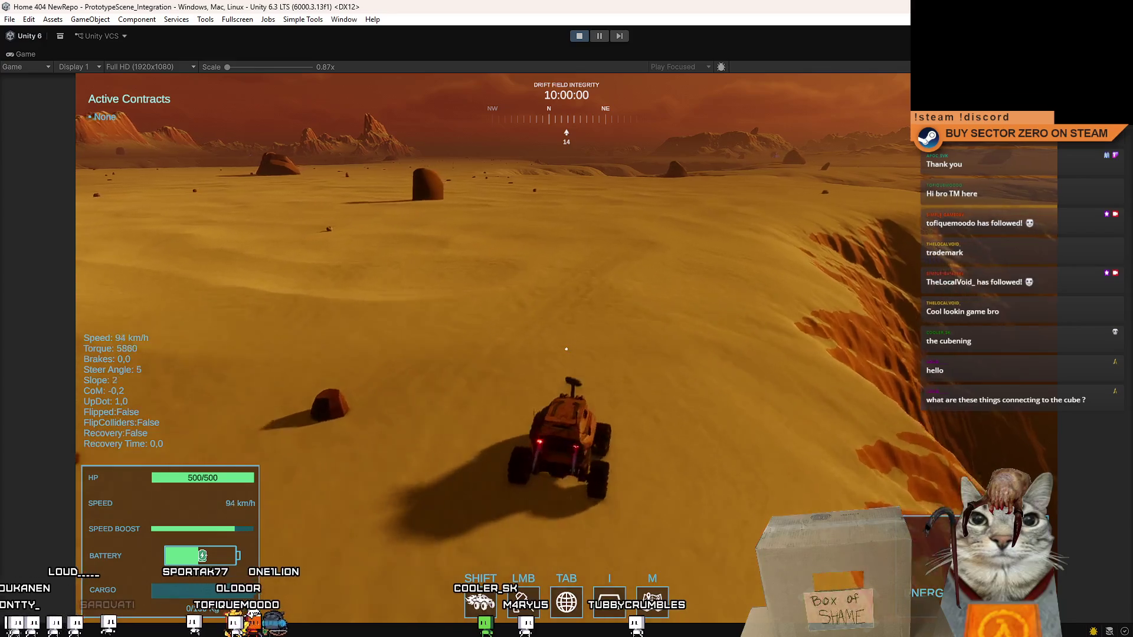
key(d)
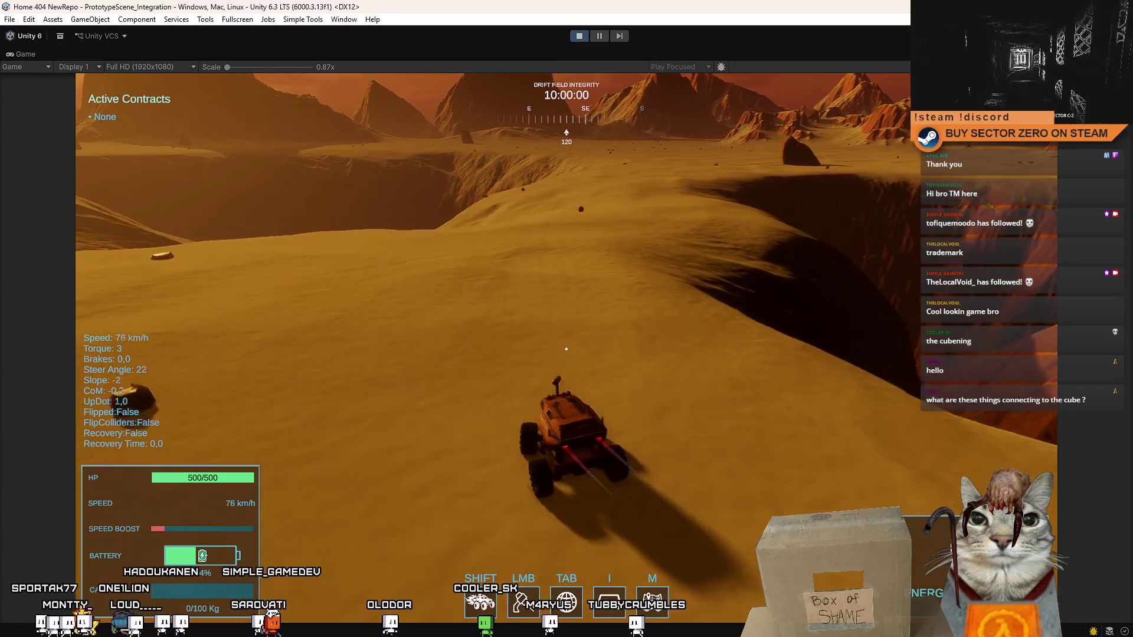
key(d)
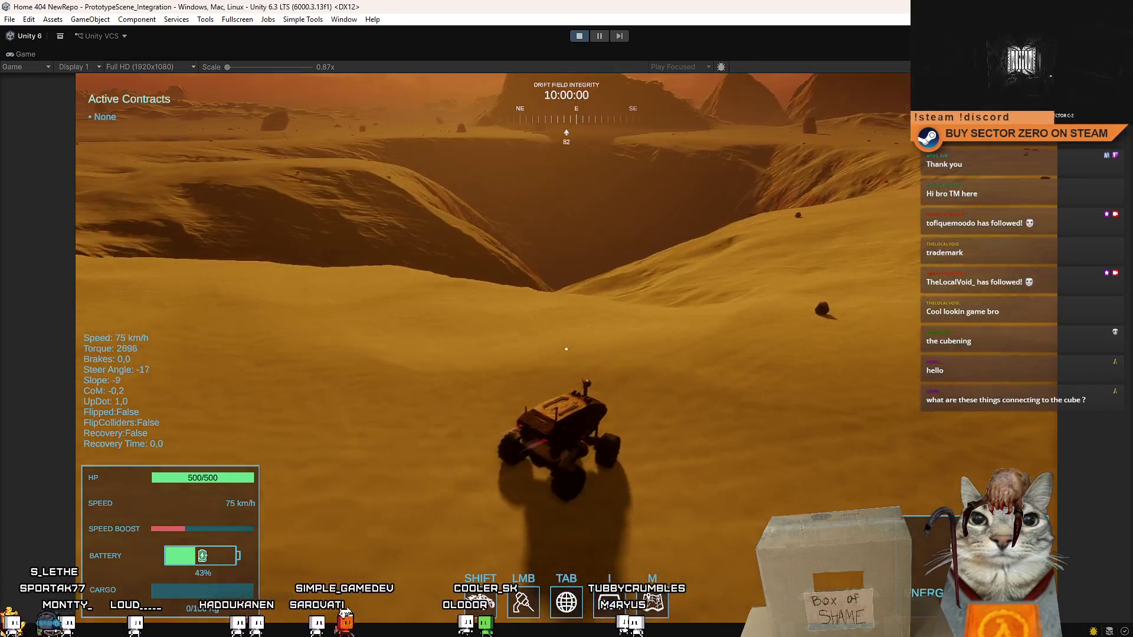
key(a)
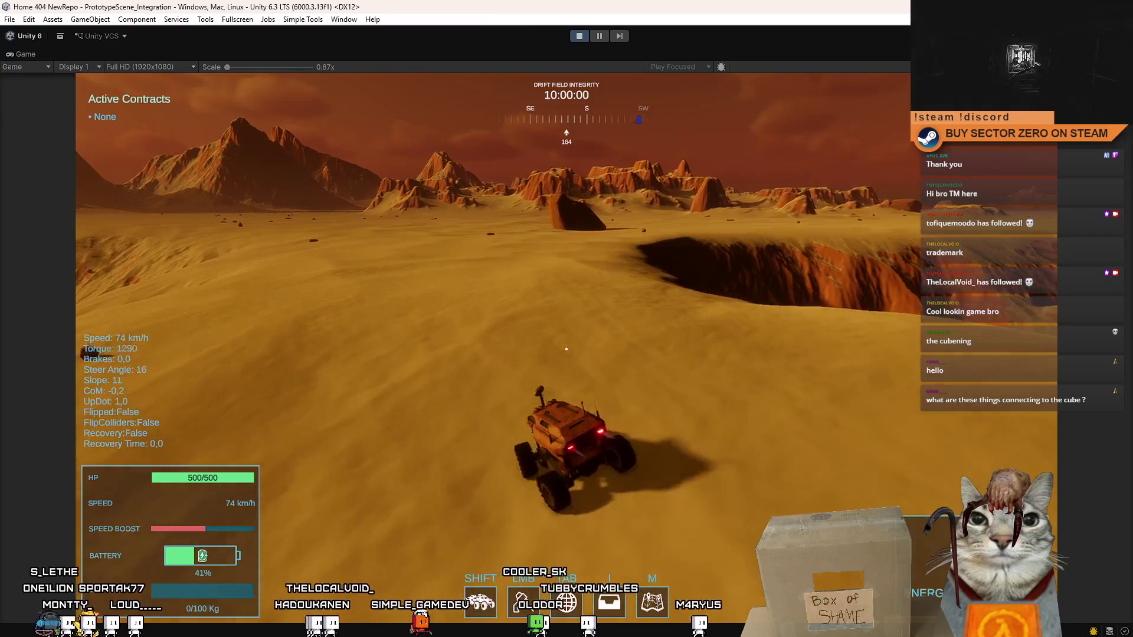
key(a)
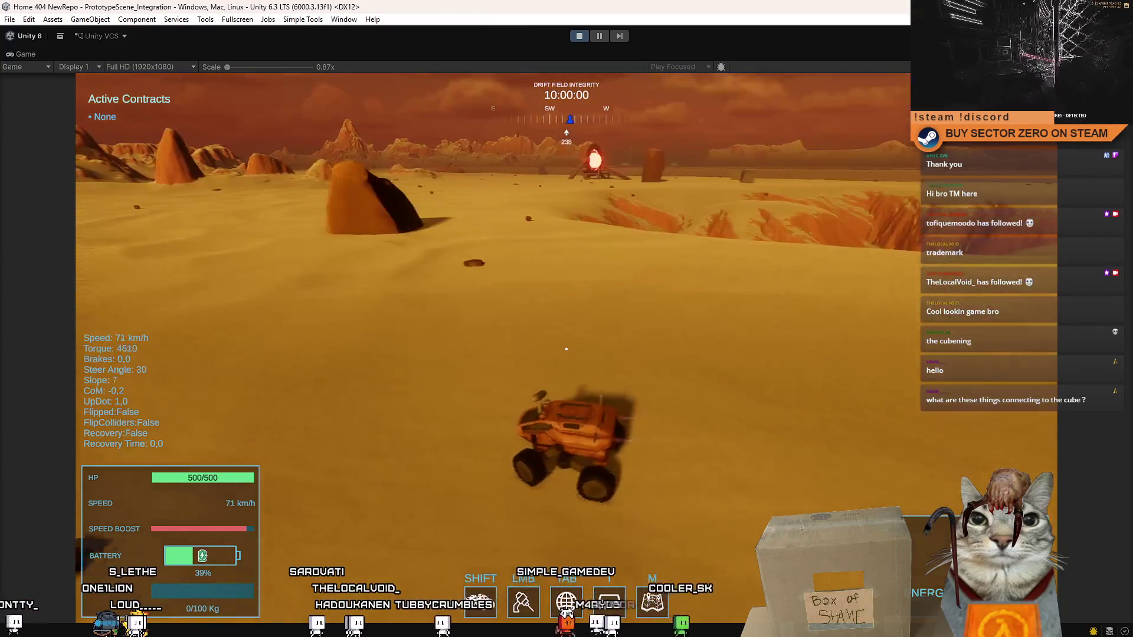
- Cross the plain, brake to a stop, and steer toward the small rock pile
key(w)
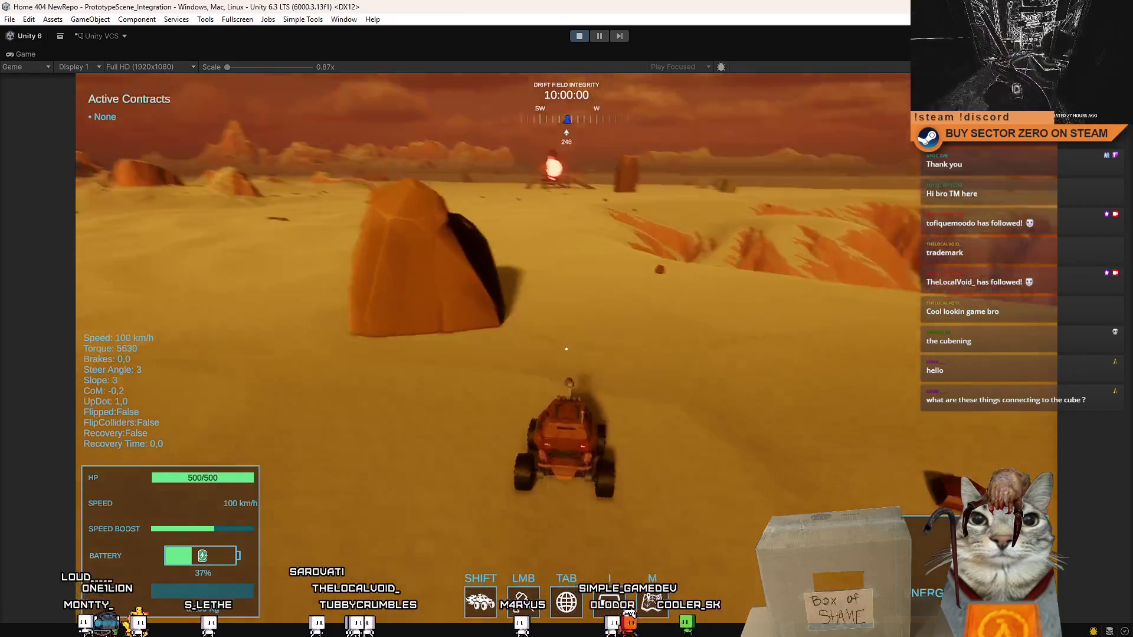
key(d)
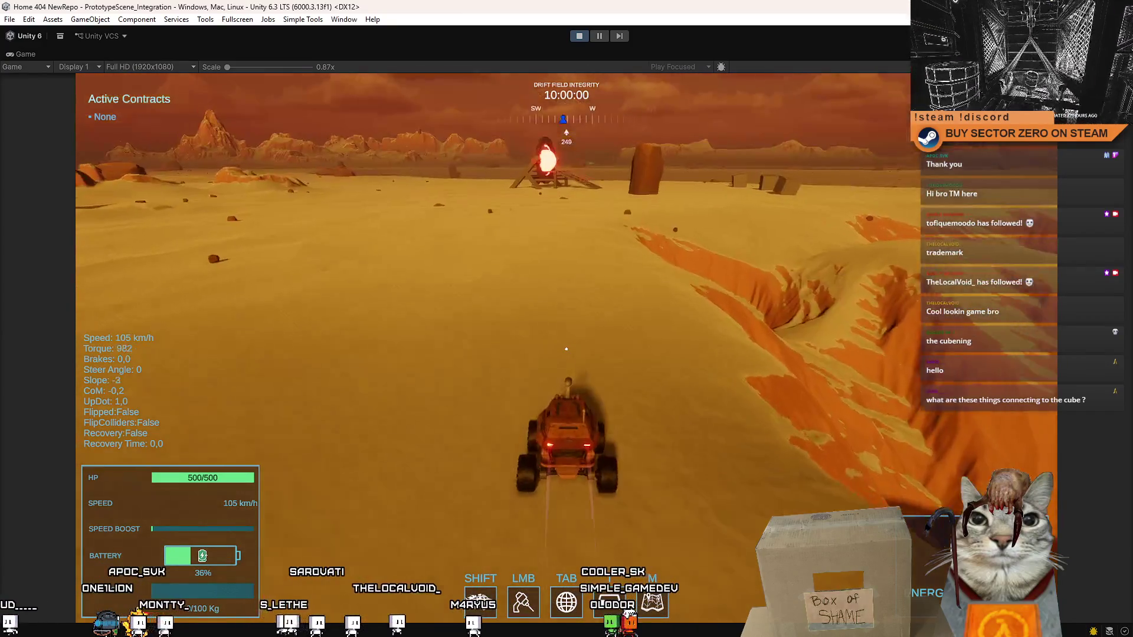
key(d)
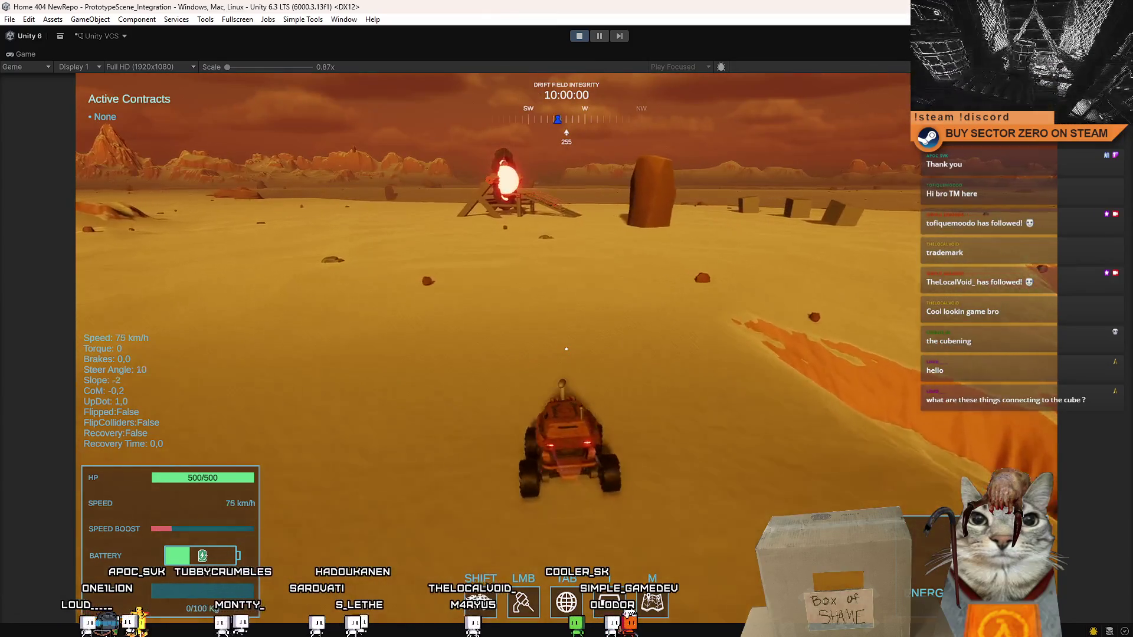
key(a)
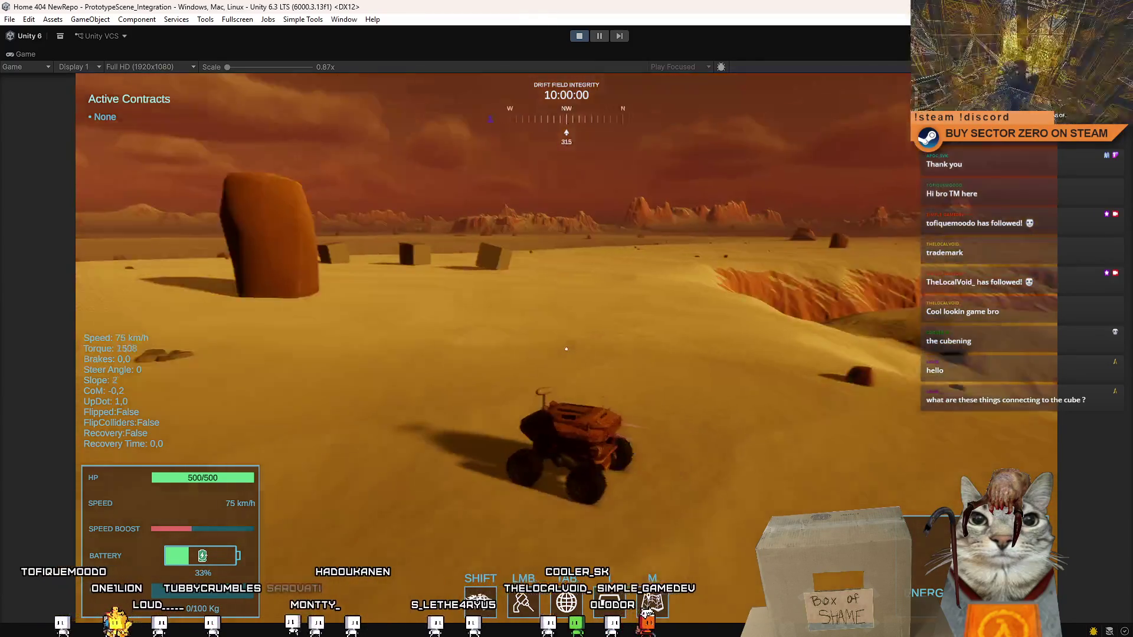
key(s)
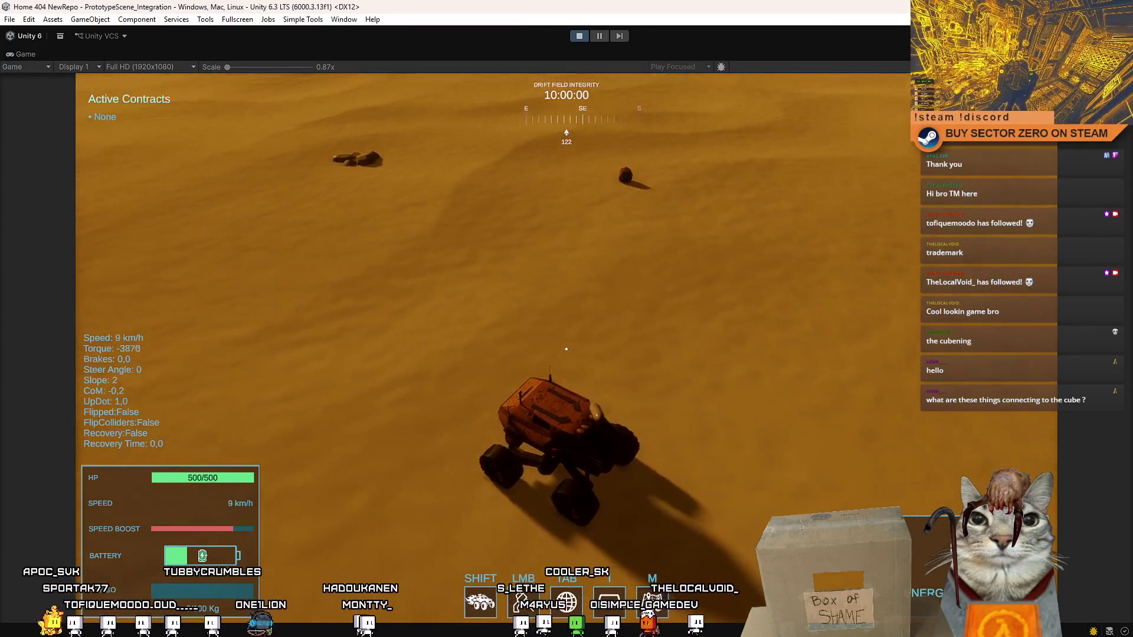
key(d)
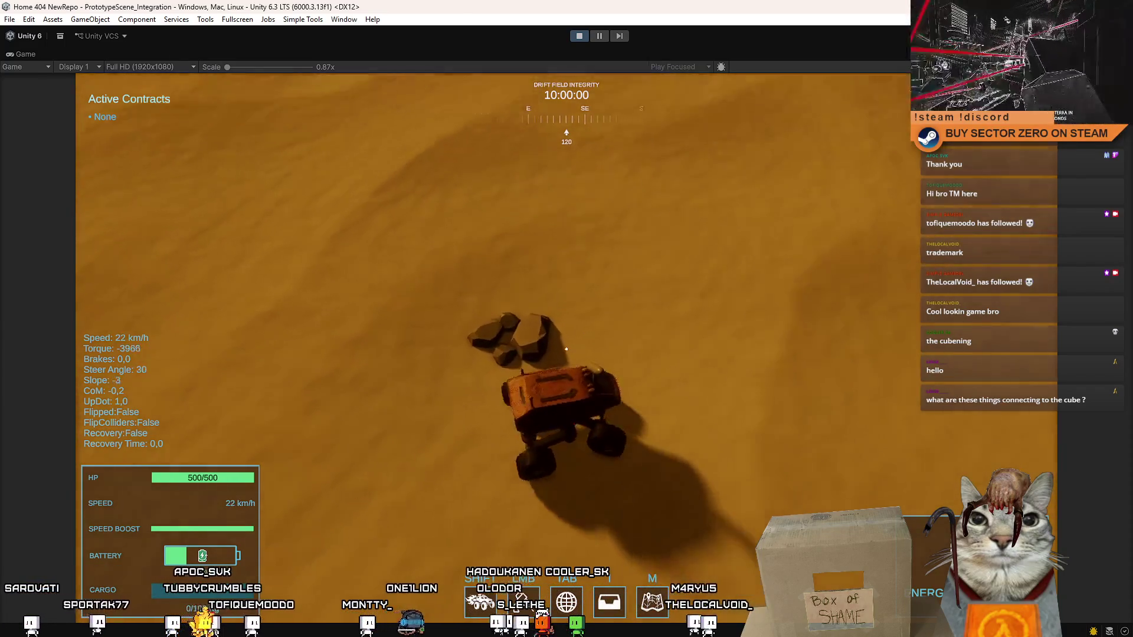
- Stop by the Helium deposit, then Shift-boost the rover toward the red-orb structure
key(s)
key(w)
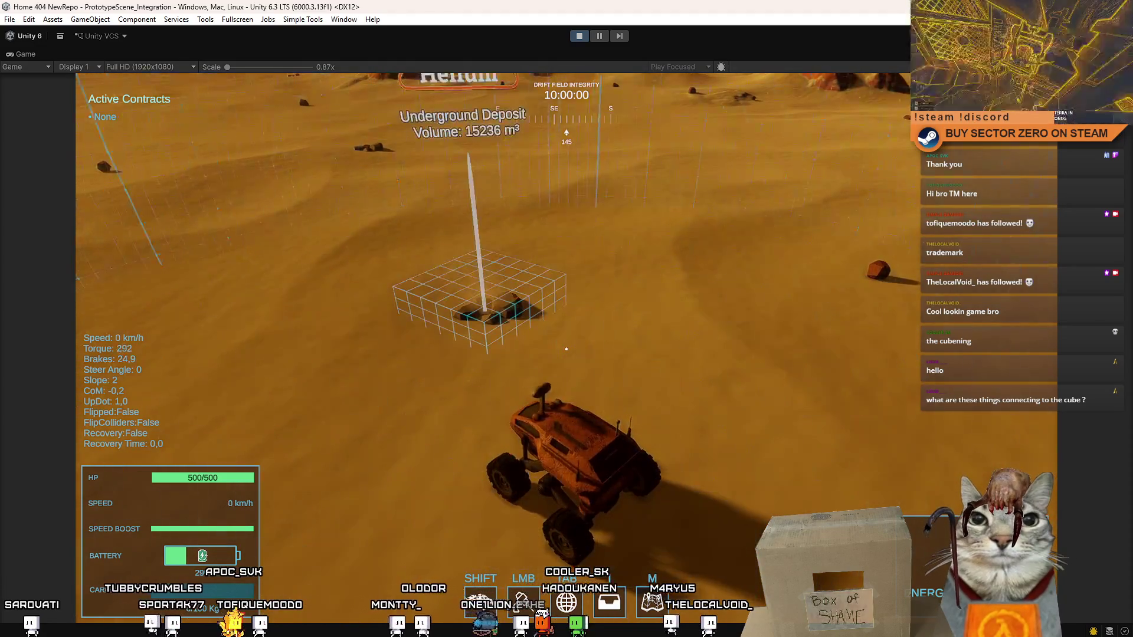
key(a)
key(shift)
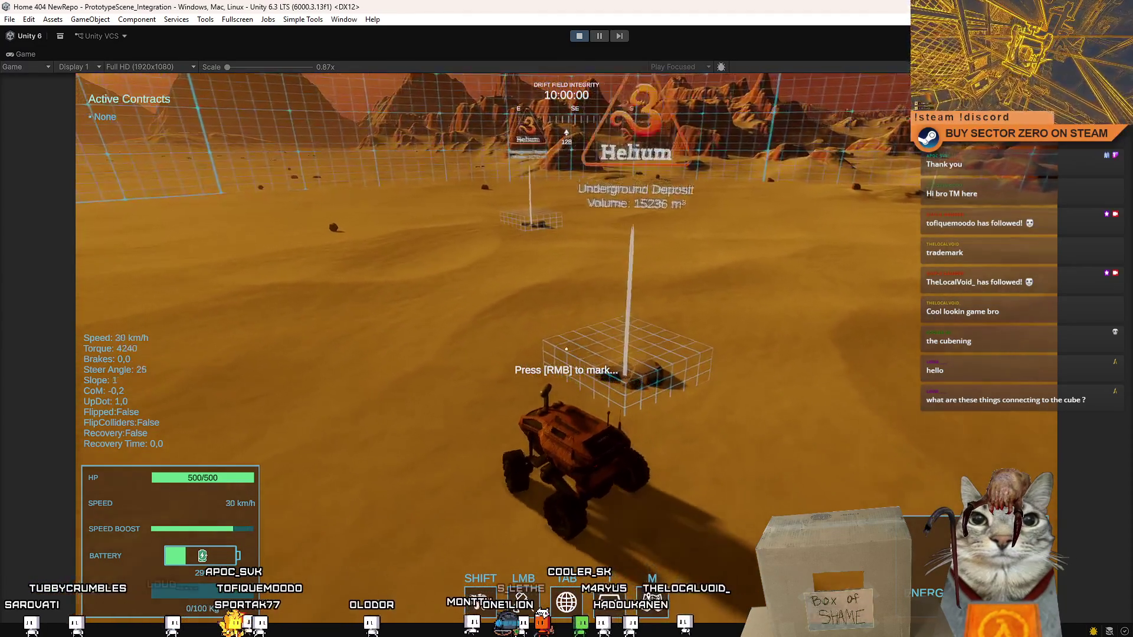
key(d)
key(s)
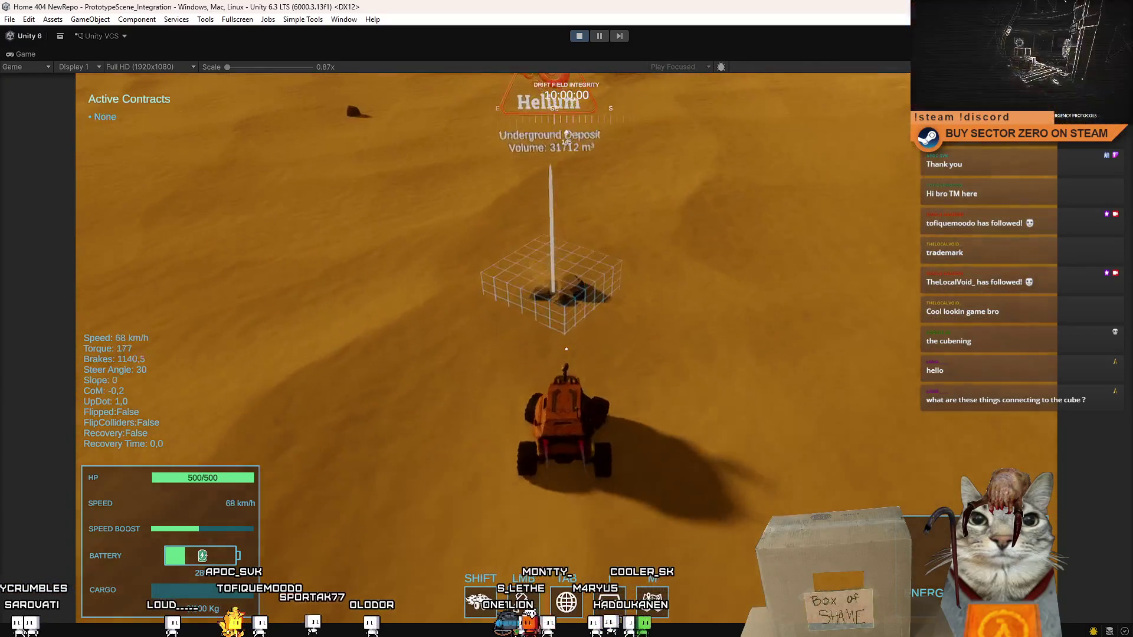
key(w)
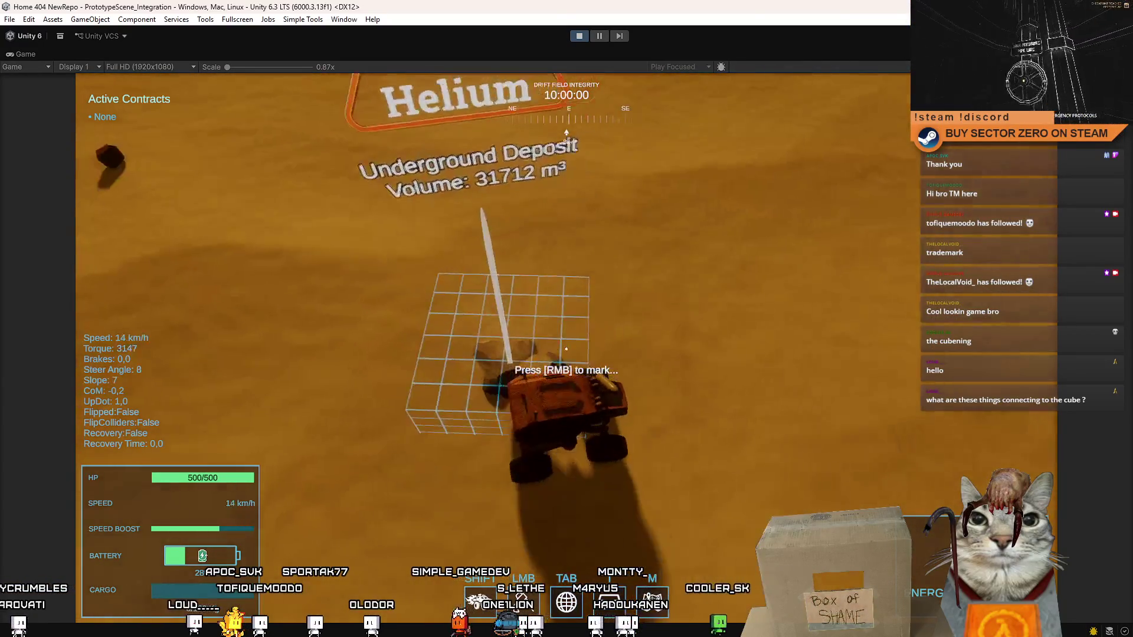
key(shift)
key(d)
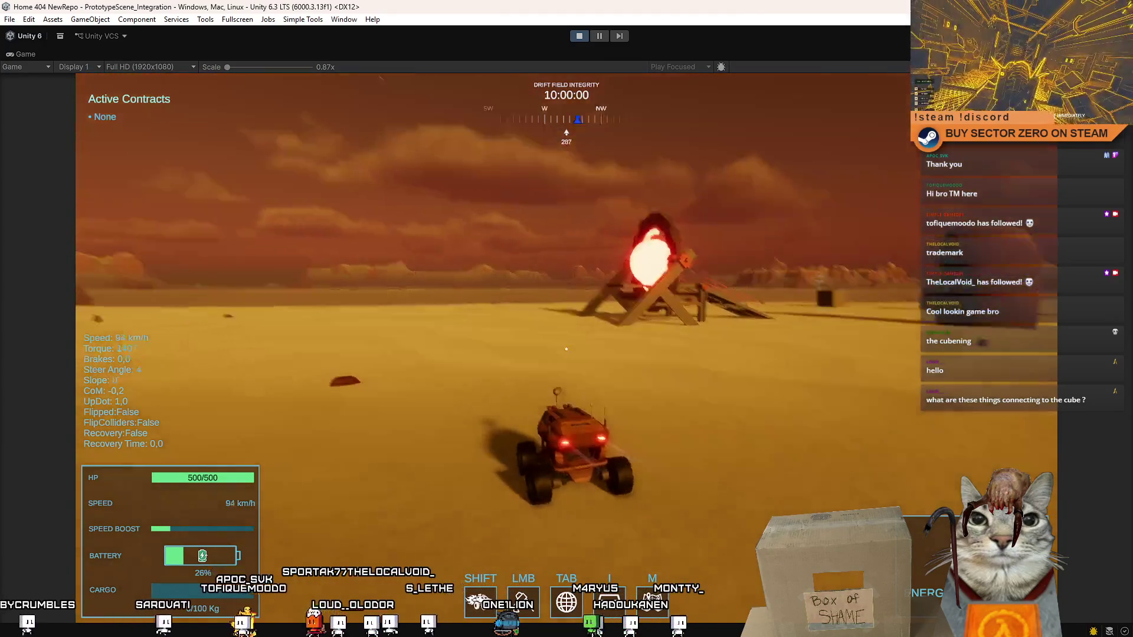
key(Escape)
key(Escape)
- Exit play mode
click(582, 36)
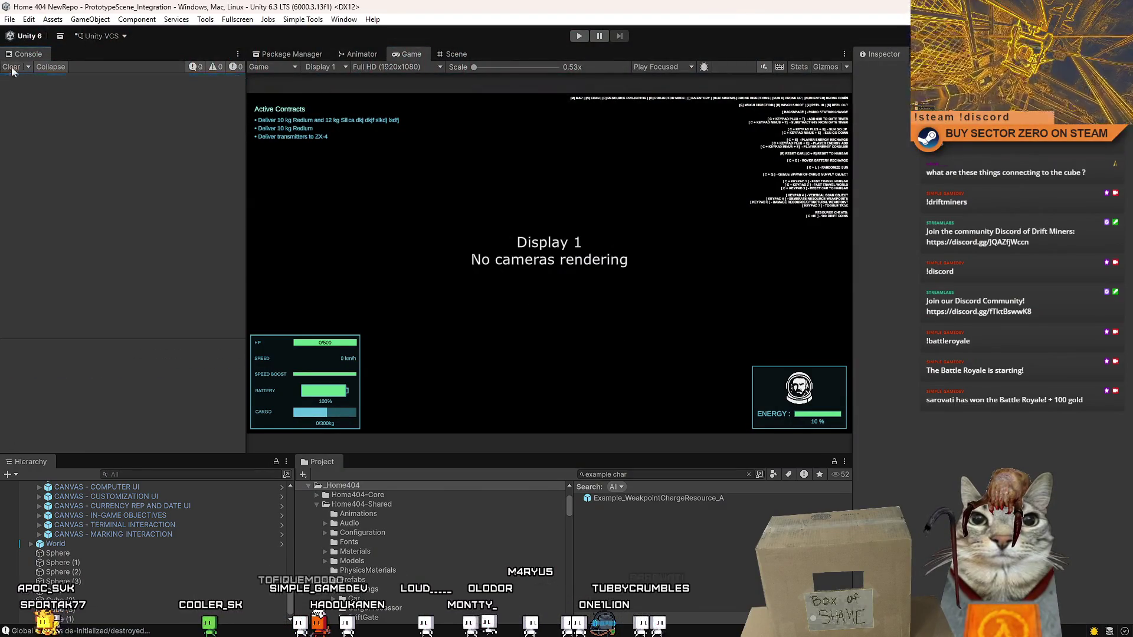
- In the Scene view, select the black sphere plus all test spheres and cubes, and delete them
click(444, 55)
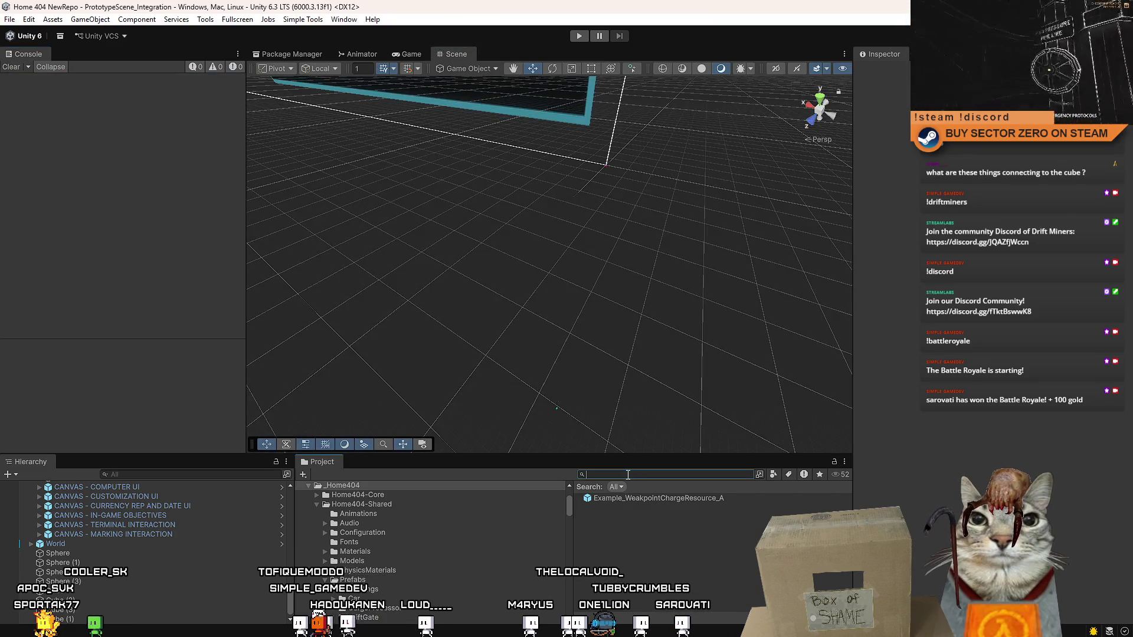
drag(558, 374, 549, 369)
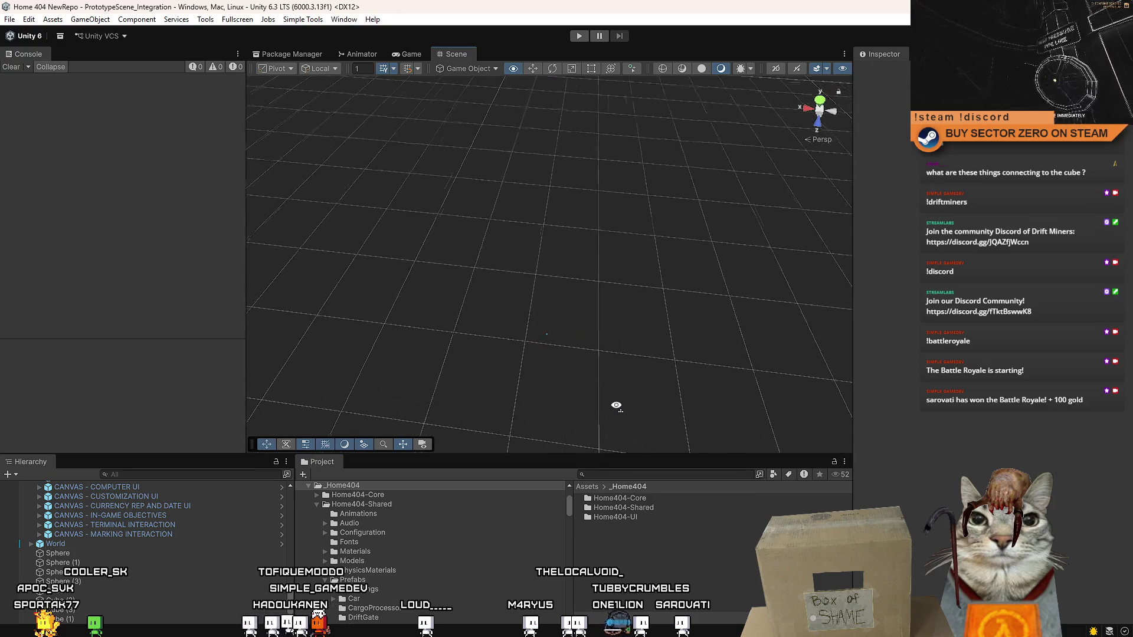
mouse_move(616, 405)
mouse_down()
mouse_move(539, 235)
mouse_move(568, 354)
mouse_move(618, 224)
mouse_move(473, 296)
mouse_move(410, 366)
mouse_move(324, 311)
mouse_move(186, 314)
mouse_up()
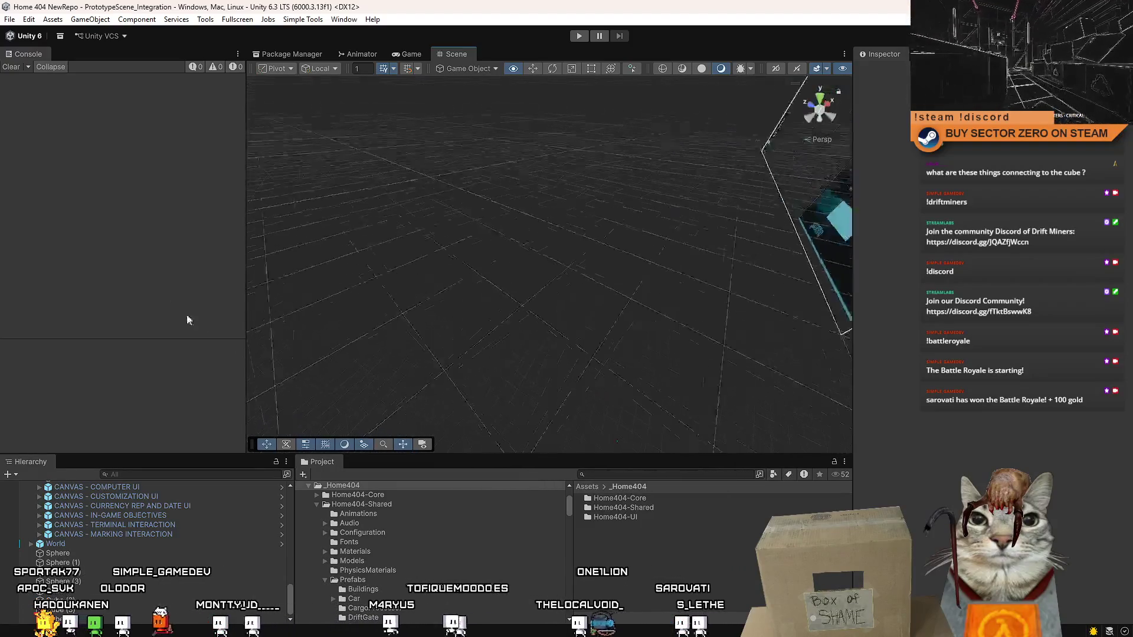
mouse_move(192, 274)
mouse_down()
mouse_move(442, 245)
mouse_move(528, 190)
mouse_move(516, 195)
mouse_move(573, 202)
mouse_up()
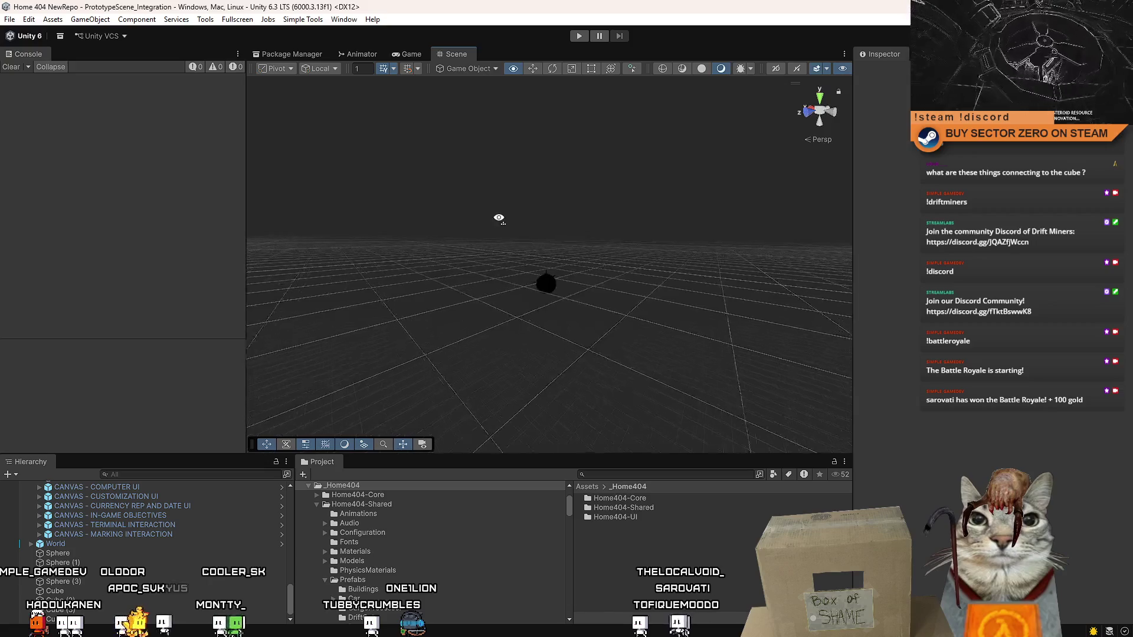
scroll(502, 241, up, 5)
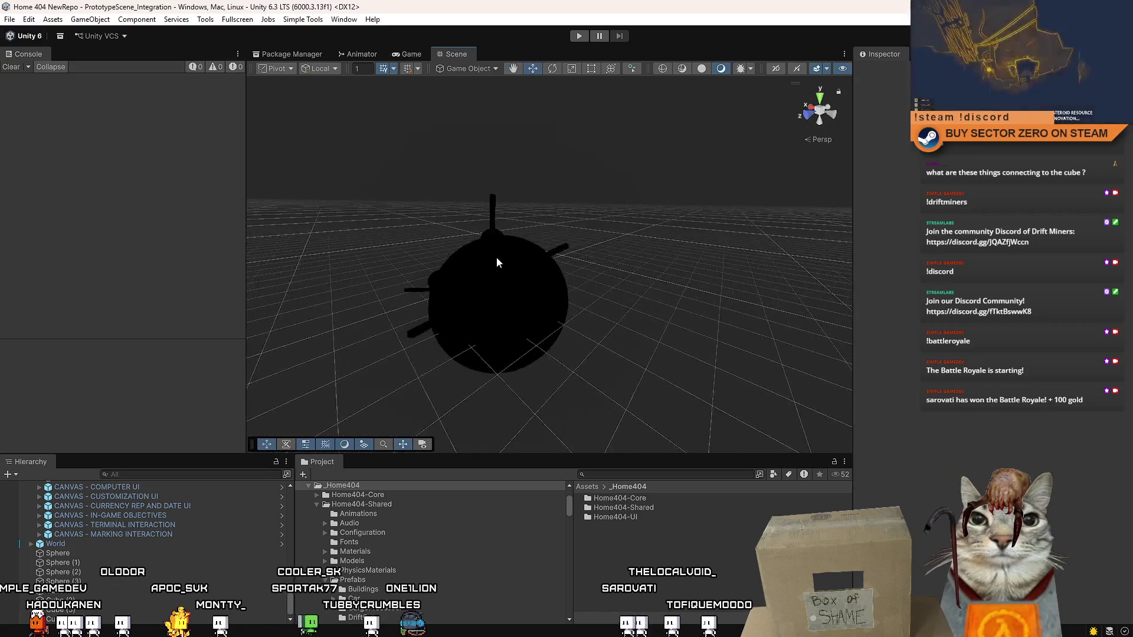
click(497, 257)
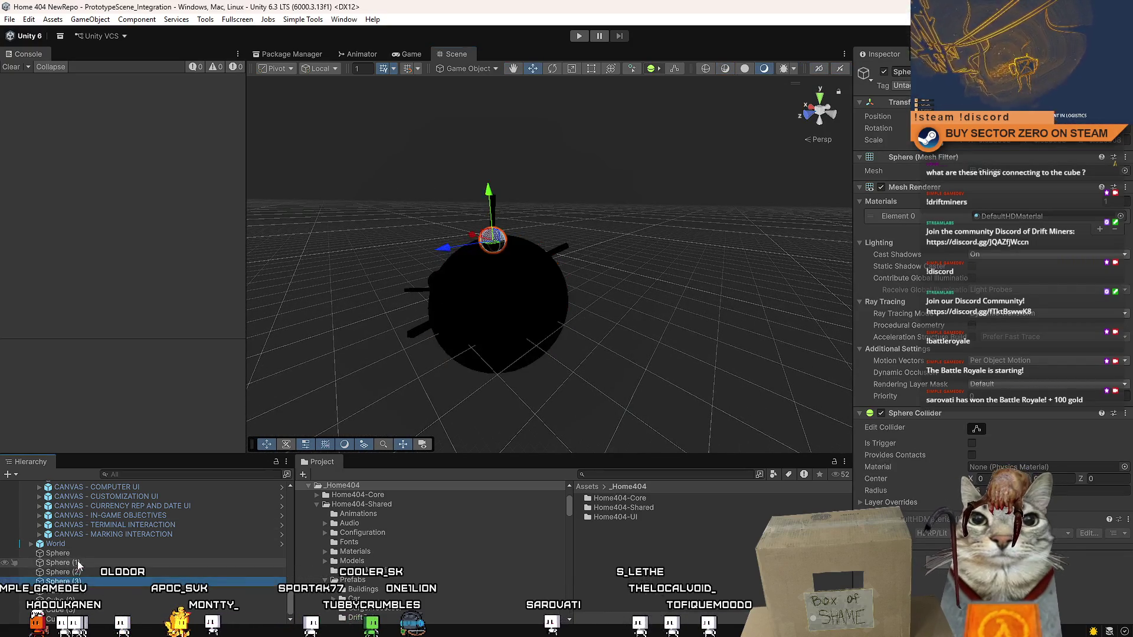
shift+click(162, 596)
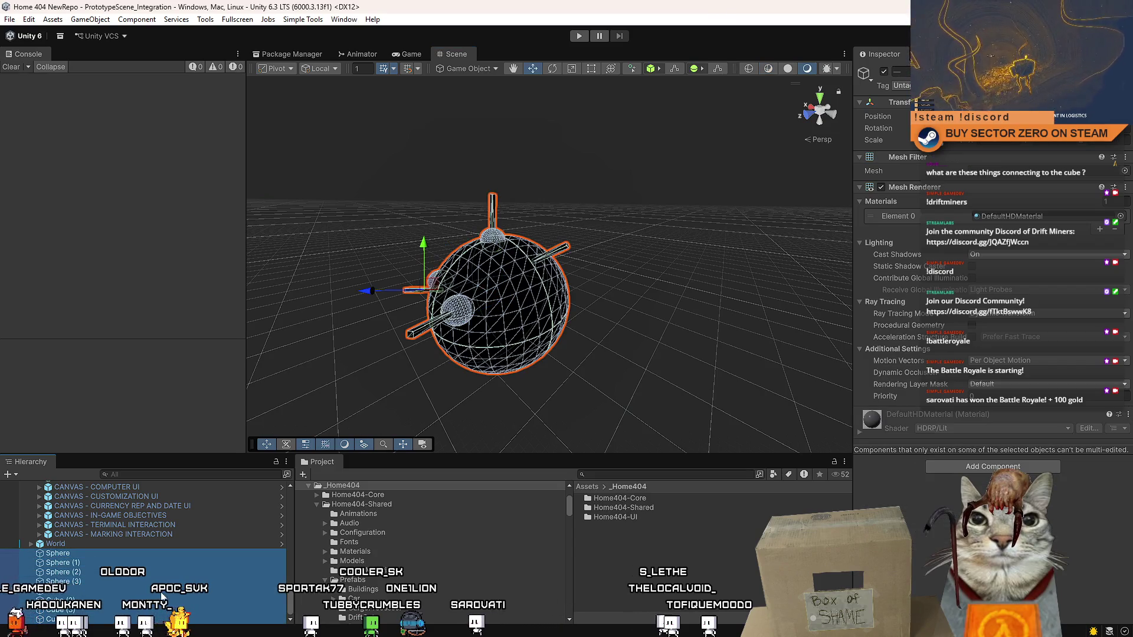
key(Delete)
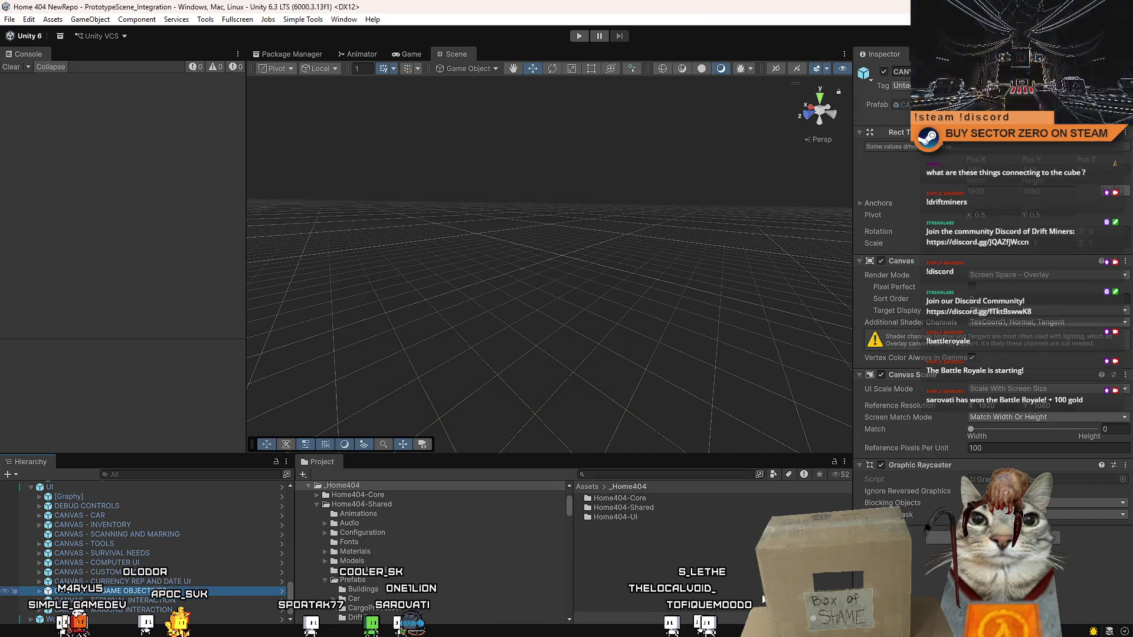
click(759, 597)
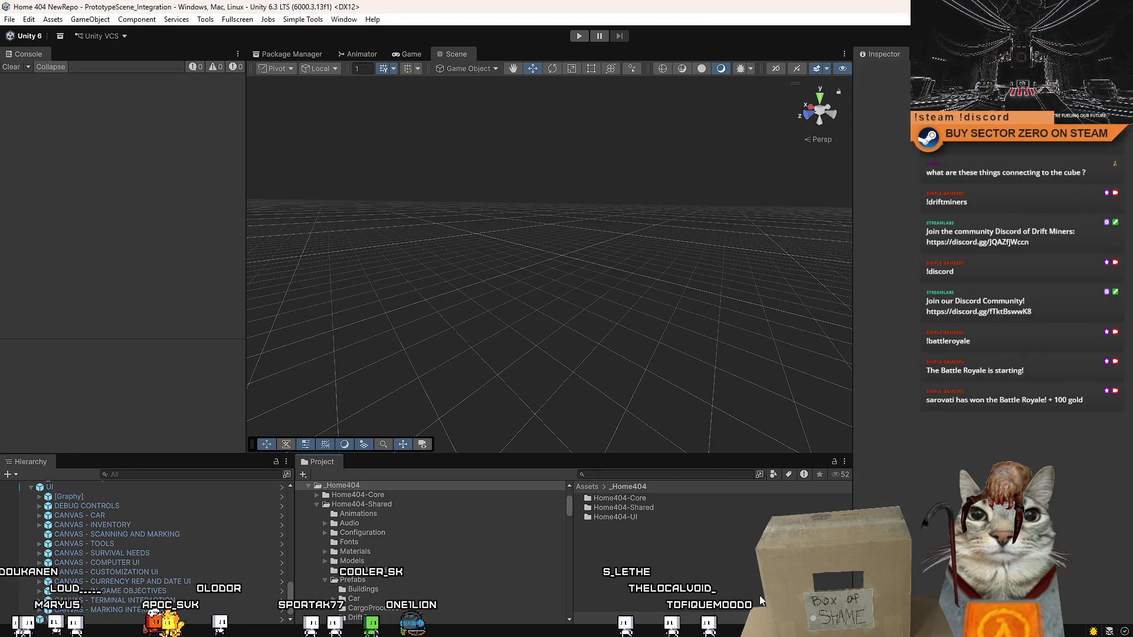
- Switch to Visual Studio's MiningChargeWeakpoint.cs and scroll down to the SetWeakpointGroup method
key(alt+Tab)
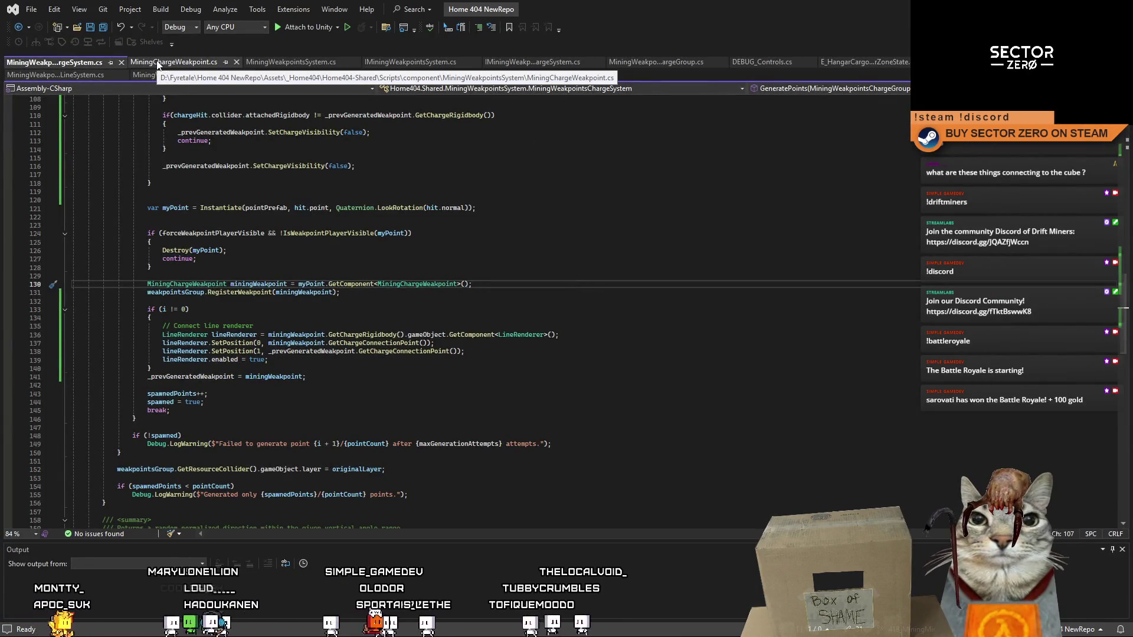
click(158, 64)
click(484, 316)
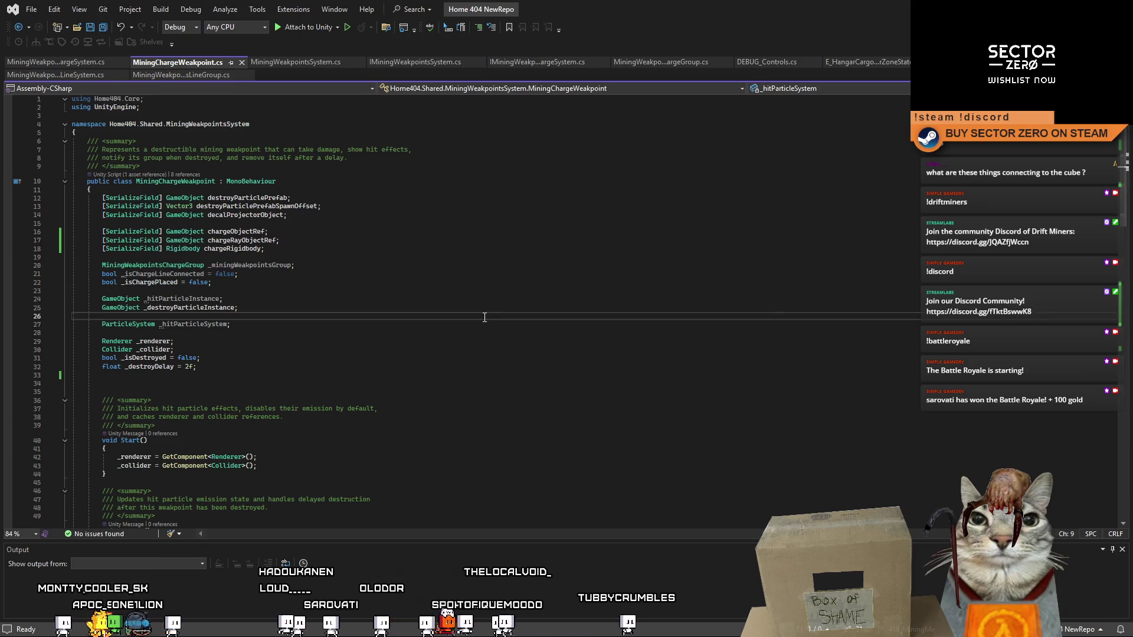
scroll(1127, 208, down, 9)
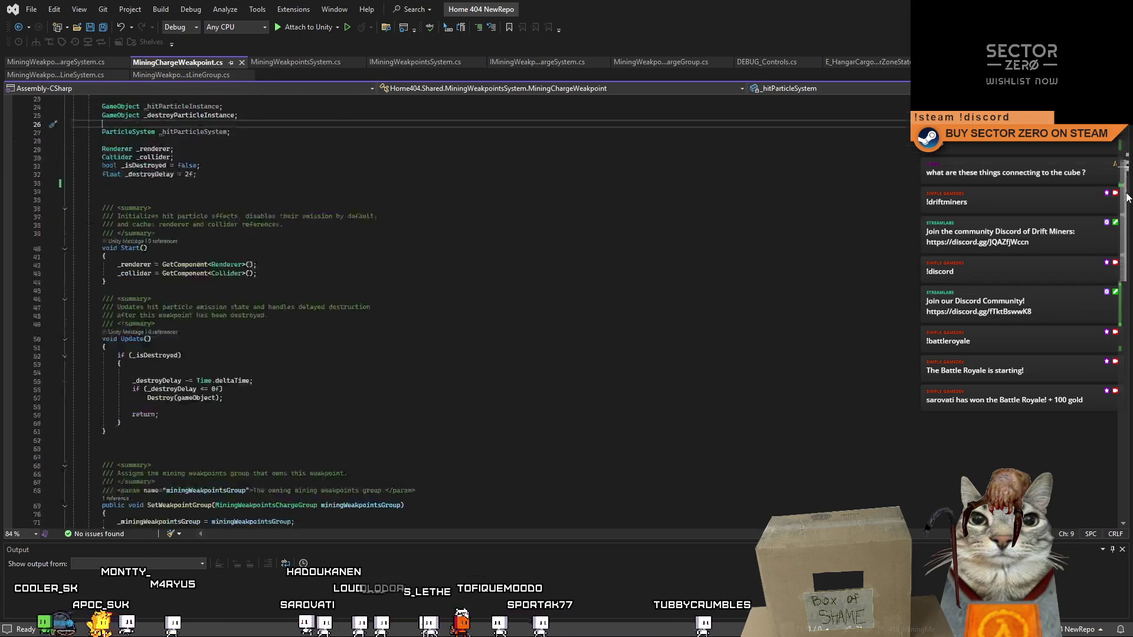
mouse_move(1127, 208)
mouse_down()
mouse_move(1129, 326)
mouse_move(1118, 147)
mouse_move(1115, 324)
mouse_up()
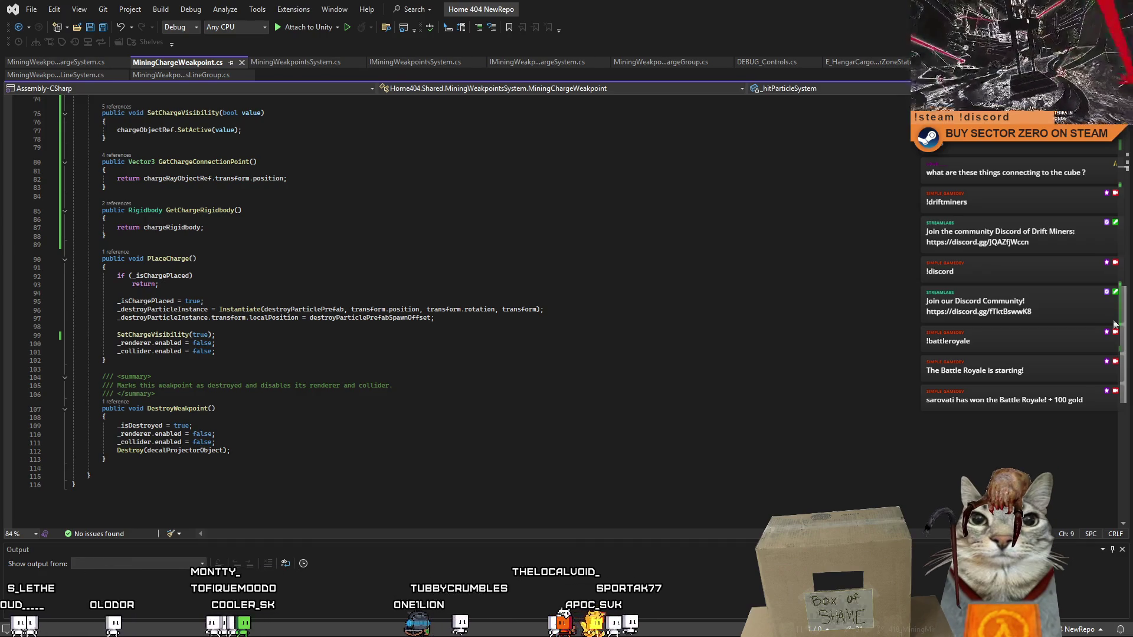
drag(1115, 324, 1120, 243)
scroll(297, 261, down, 5)
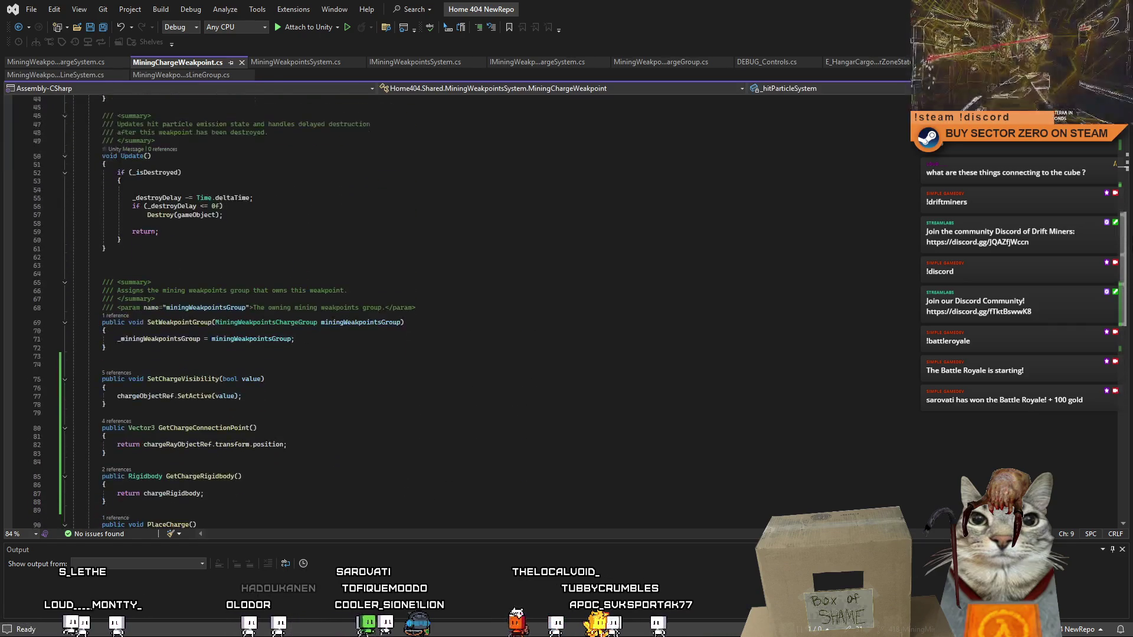
- Add a 'public void SetWeakpointActive(bool value)' method below SetWeakpointGroup
click(297, 282)
key(Return)
key(Return)
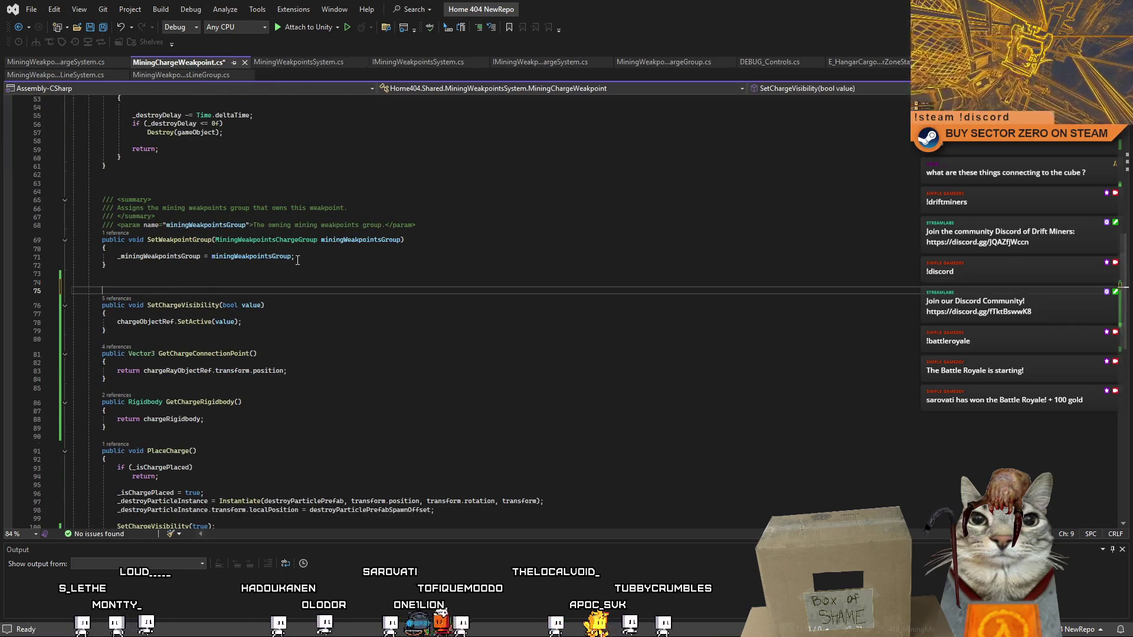
key(Up)
text(public void SetW)
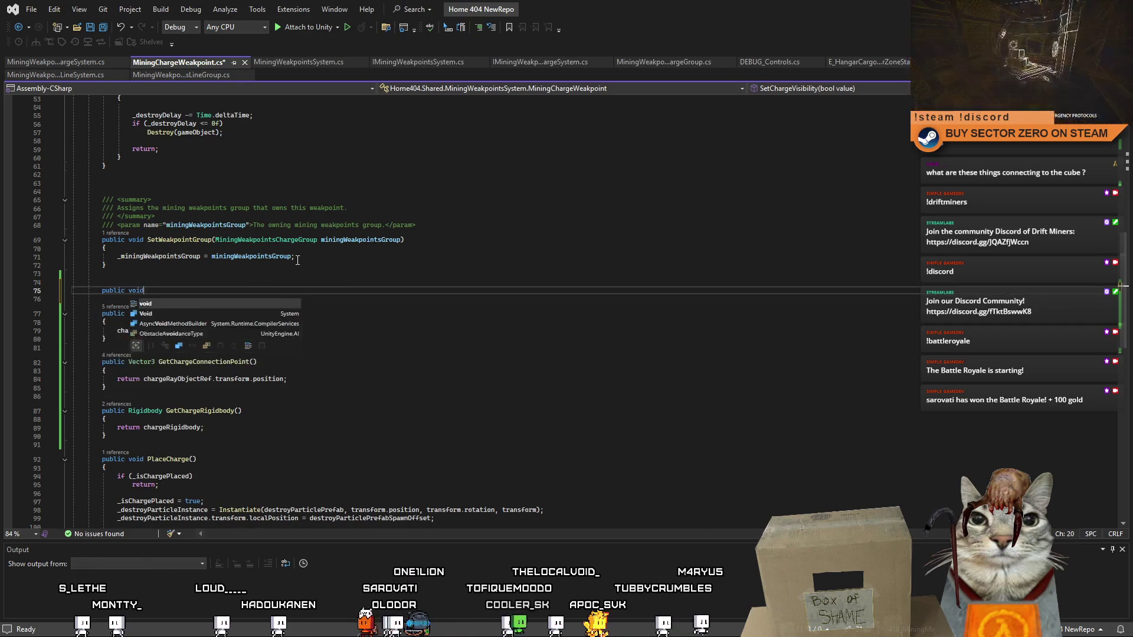
text(eakpo)
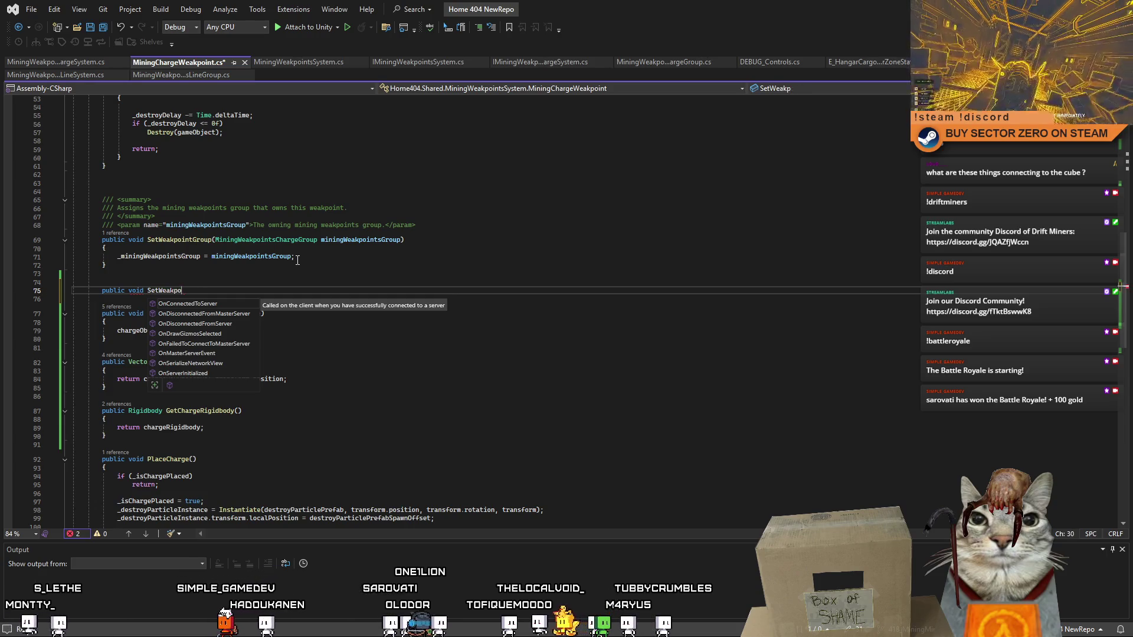
text(intActive()
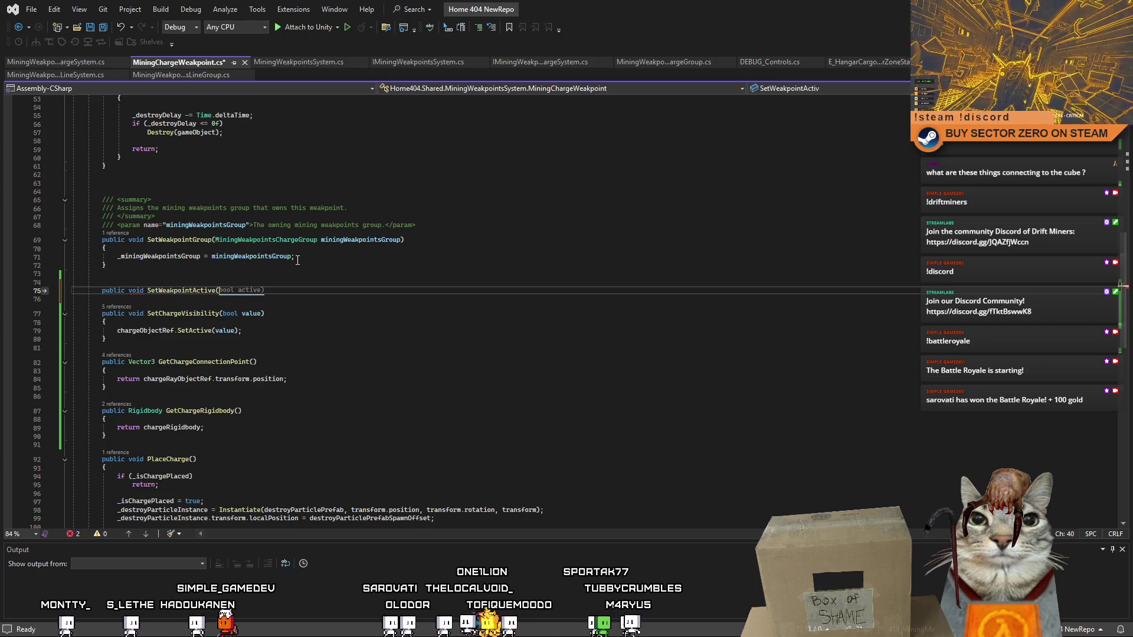
text(bool )
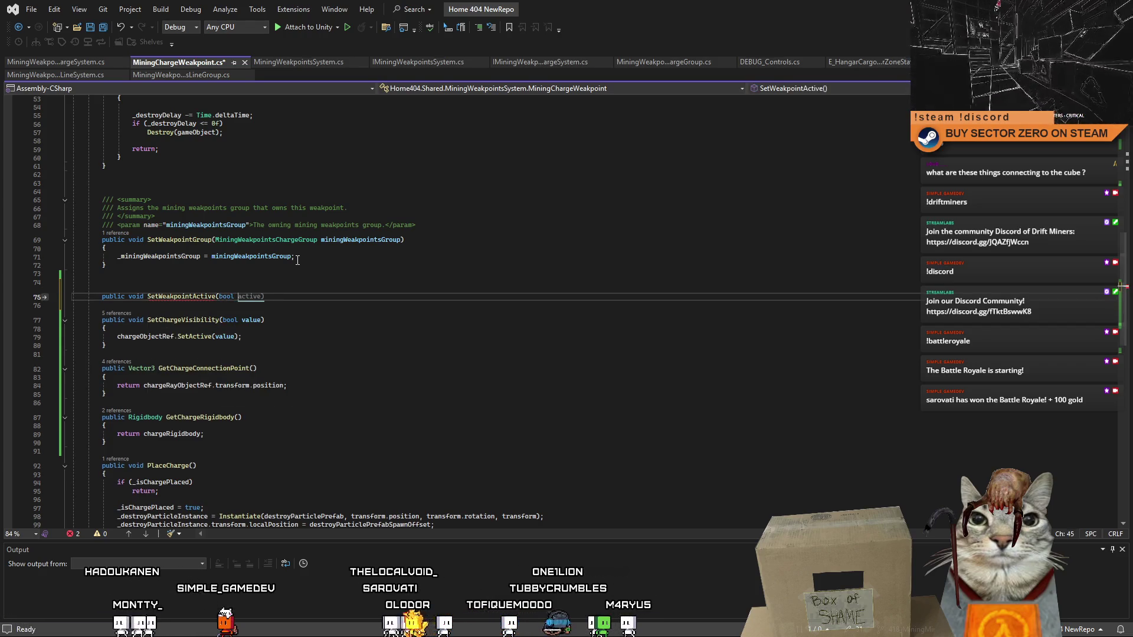
text(value))
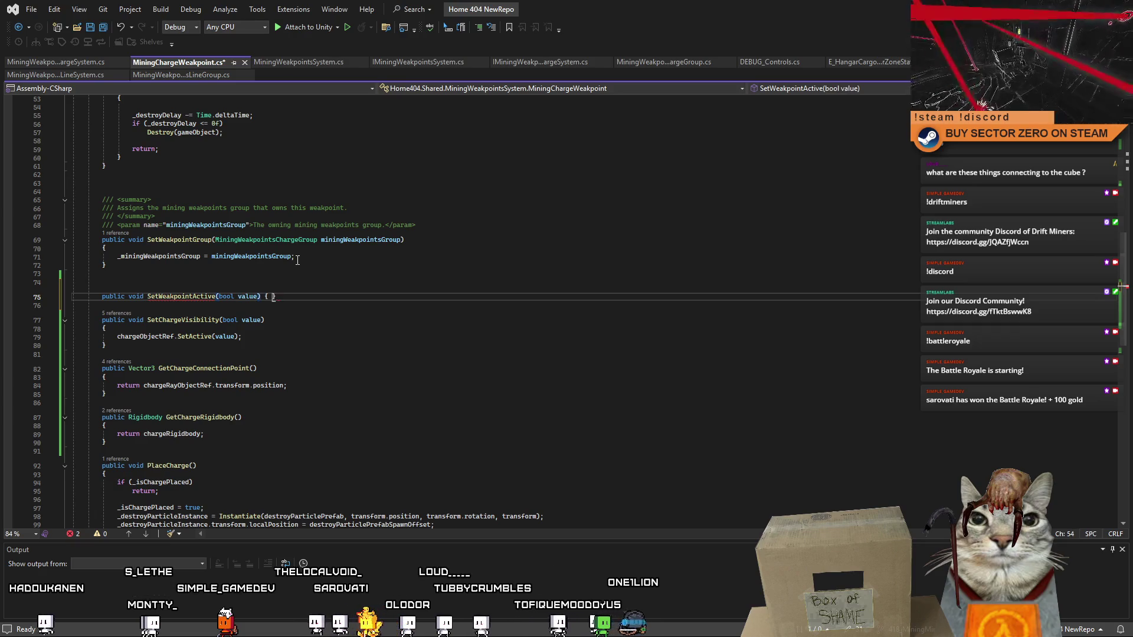
key(Return)
click(297, 261)
click(281, 313)
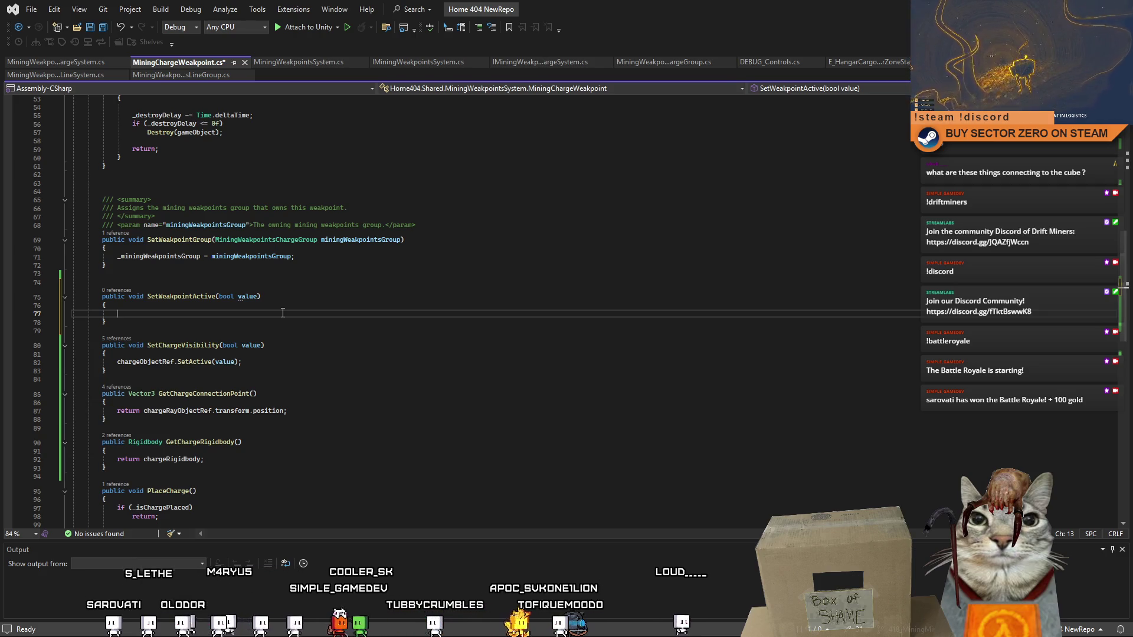
- Fix the wrong completion and write 'gameObject.SetActive(value)' in the method body
mouse_move(257, 295)
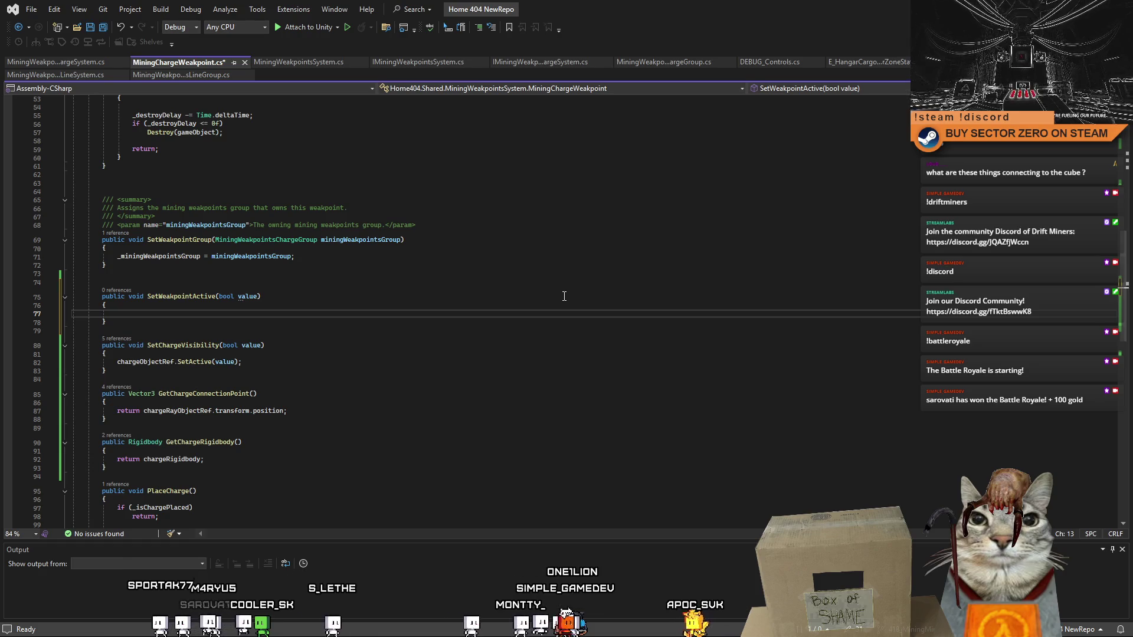
text(v)
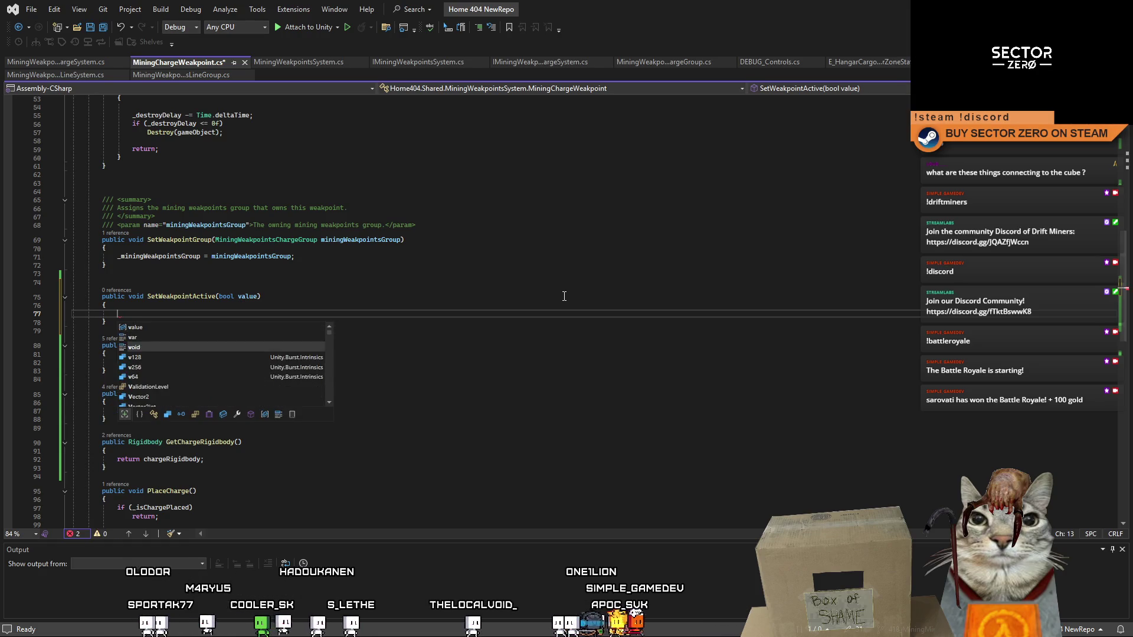
text(this.)
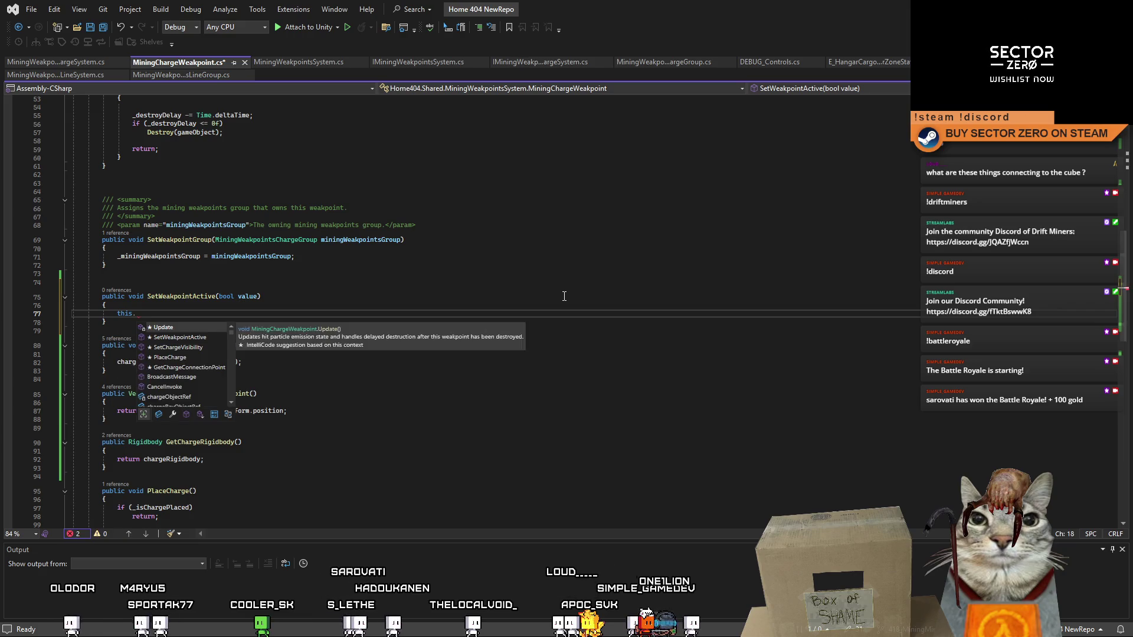
text(SetWeakpoint)
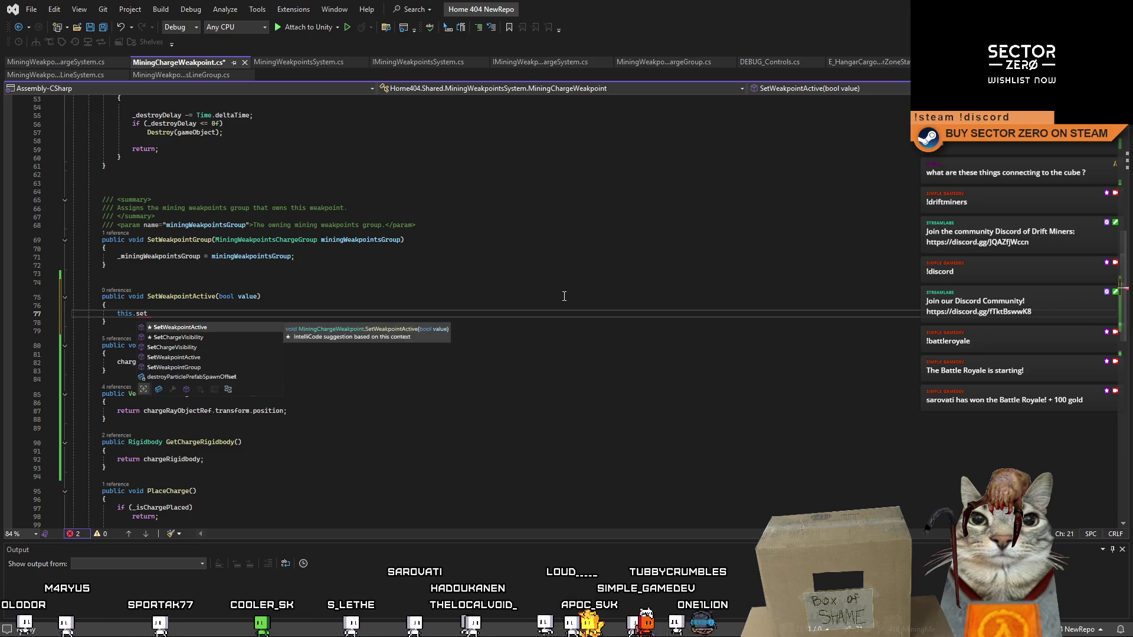
text(Act)
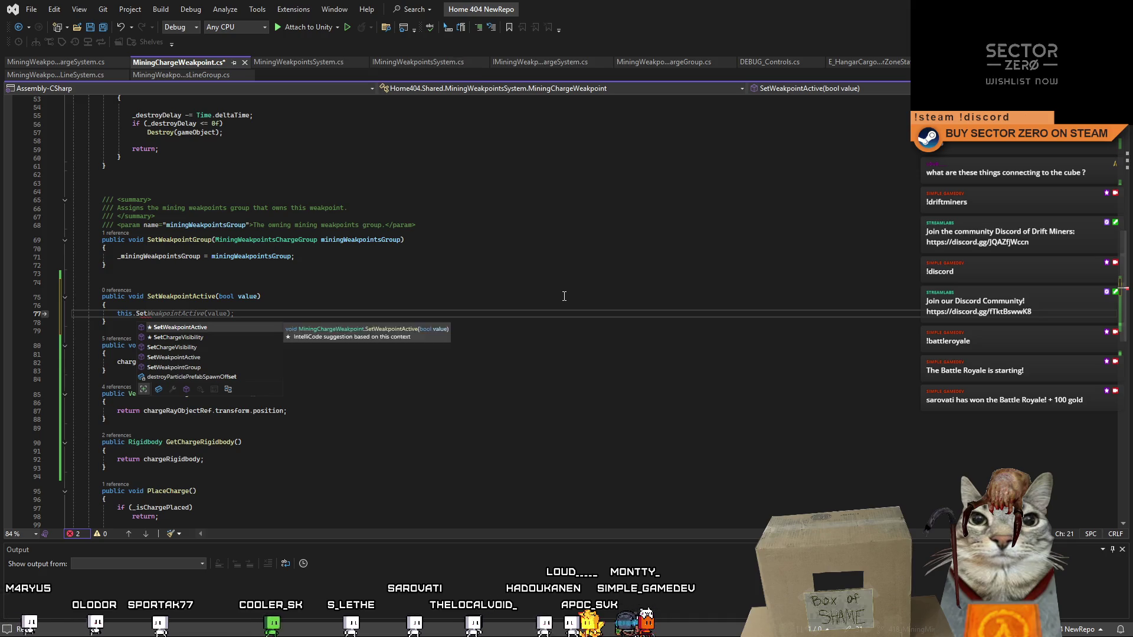
key(BackSpace)
key(BackSpace)
key(BackSpace)
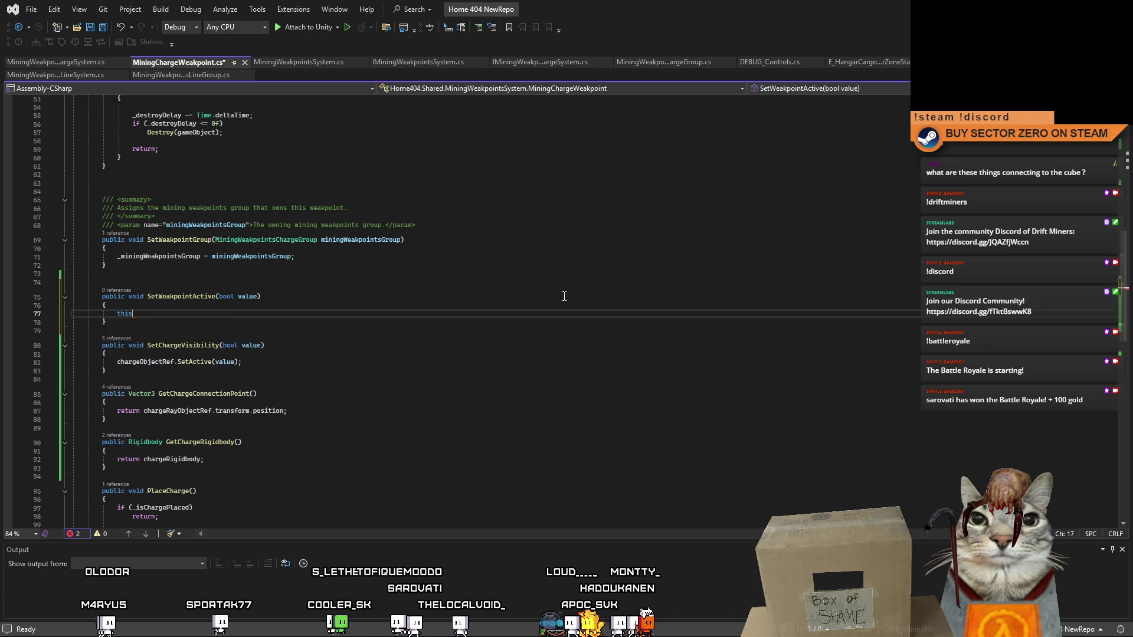
text(.gameObject.SetActive)
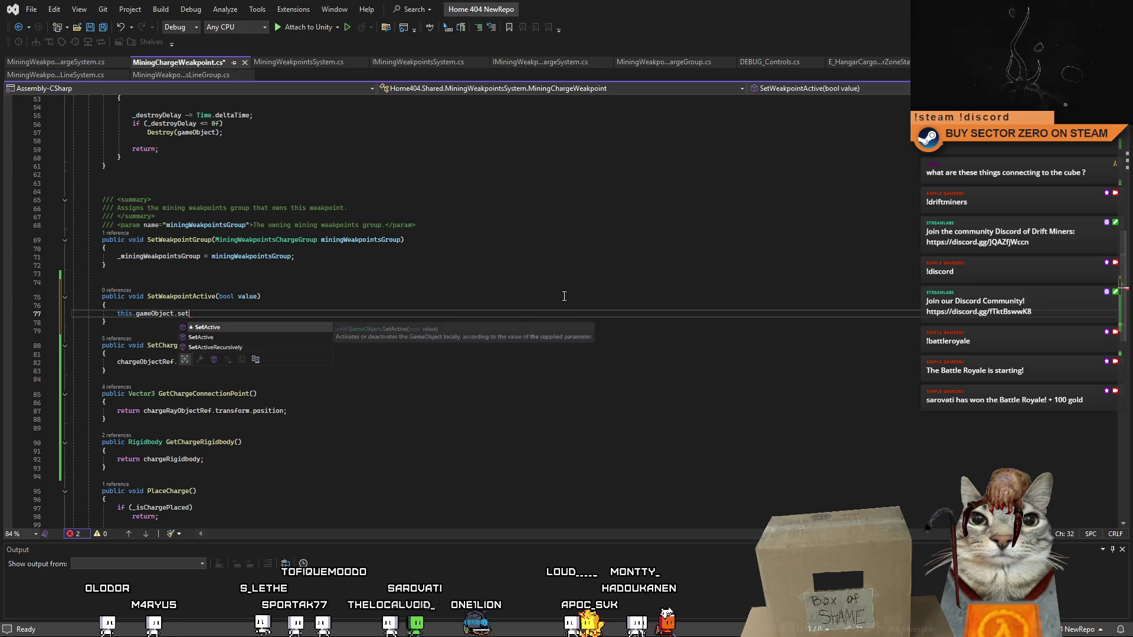
text((value);)
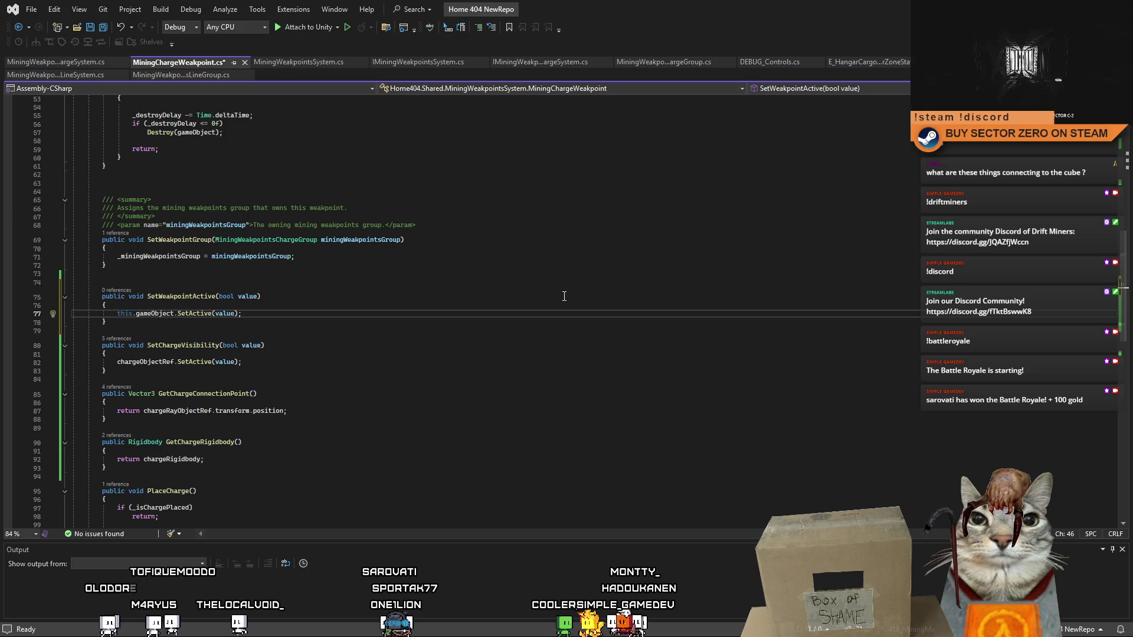
- Select the SetWeakpointActive method name, then scroll up to the top of the file
click(399, 331)
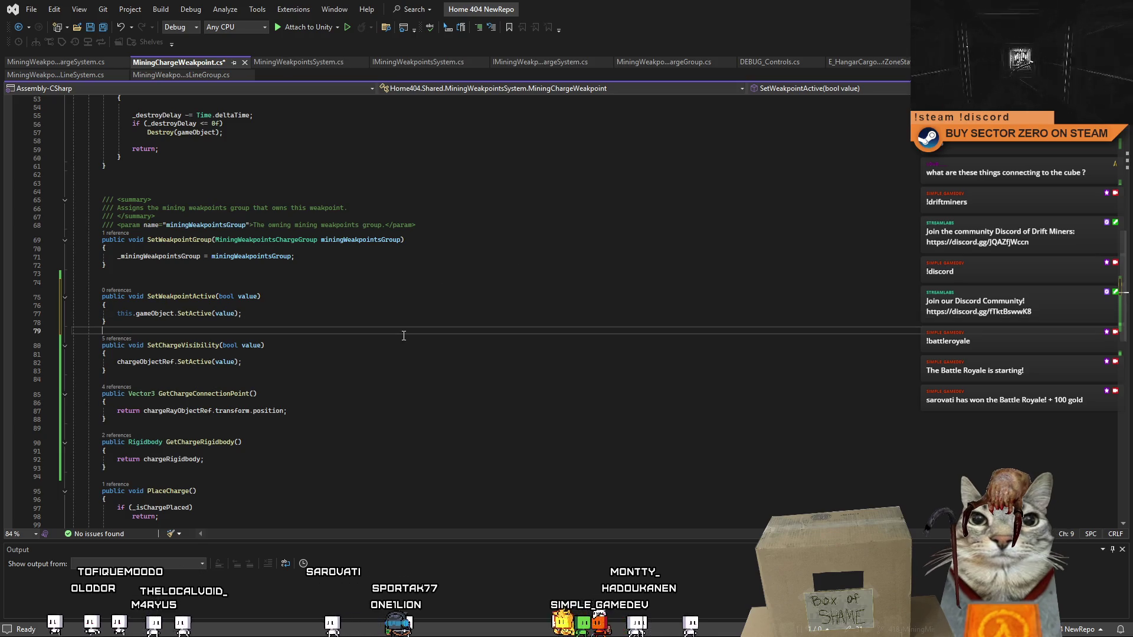
double_click(207, 297)
click(353, 333)
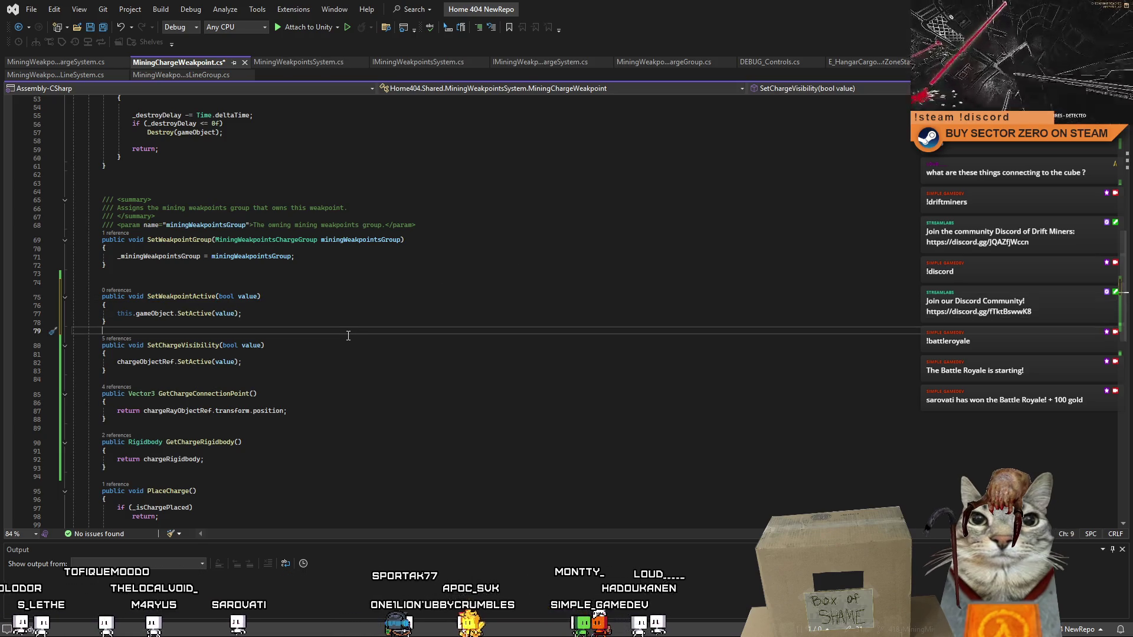
double_click(178, 297)
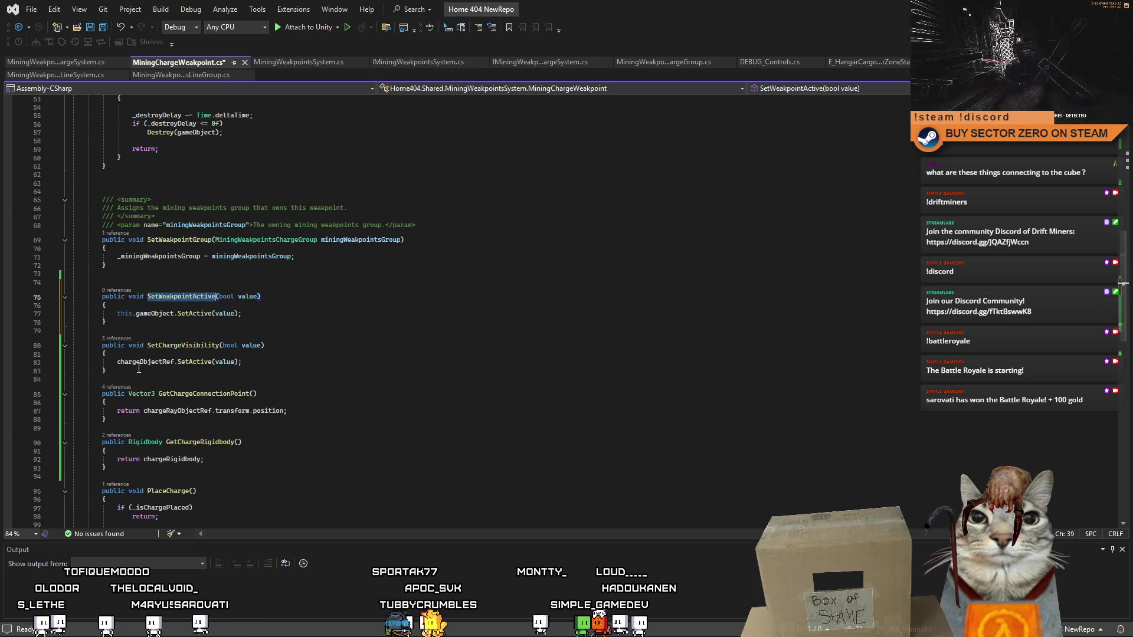
click(329, 323)
double_click(186, 300)
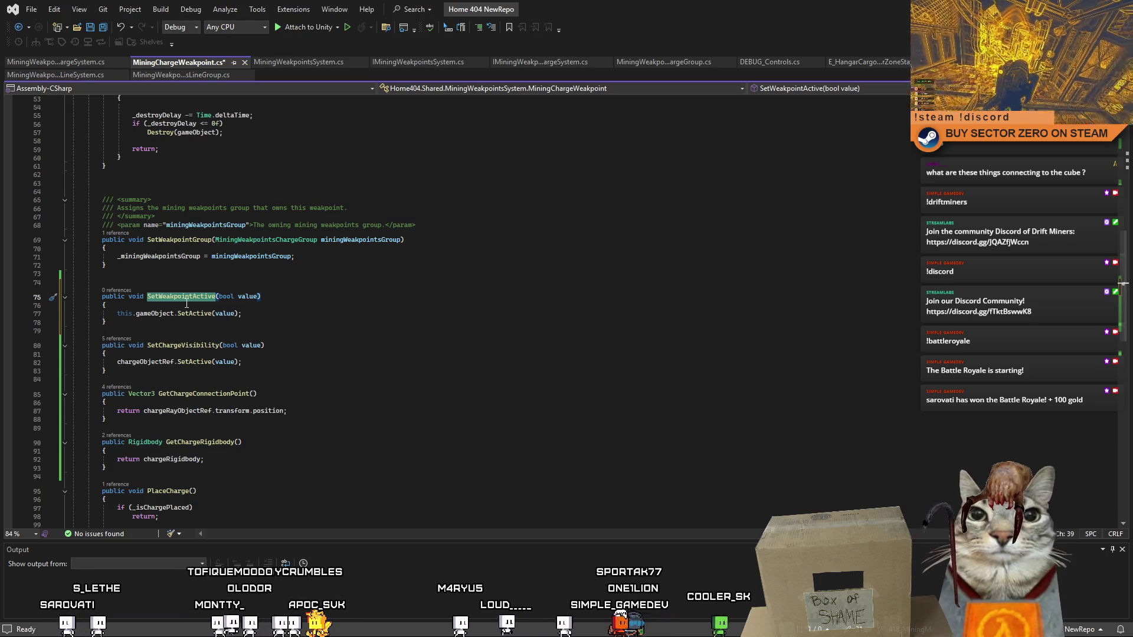
click(283, 308)
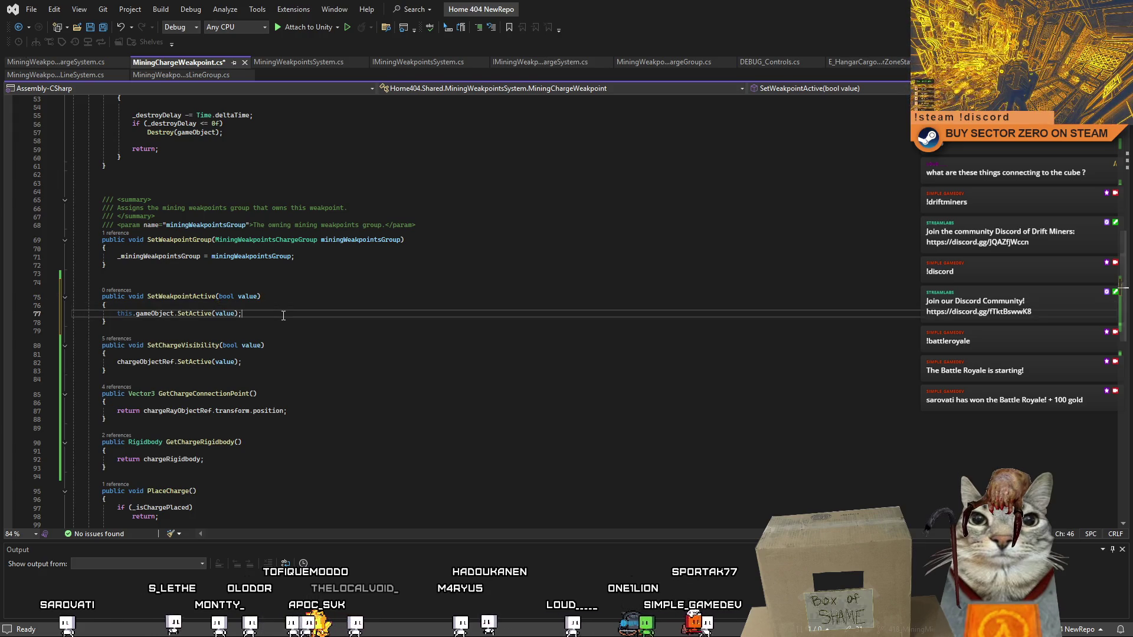
double_click(183, 297)
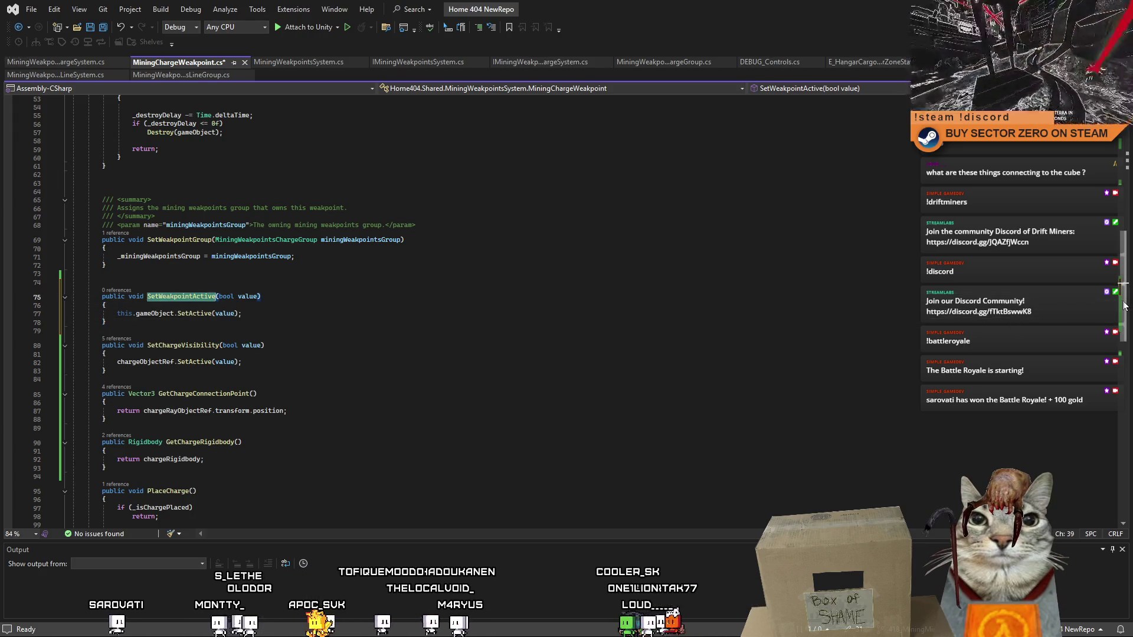
drag(1125, 305, 1112, 186)
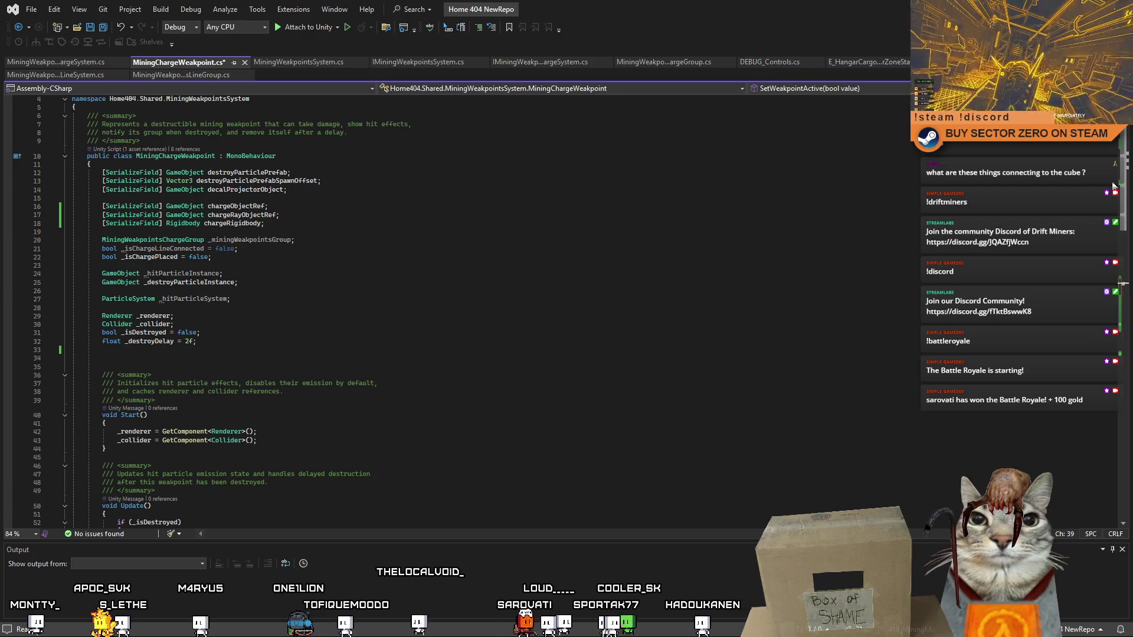
- Declare 'MiningChargeWeakpoint _nextWeakpoint;' on a new line after _destroyDelay
scroll(1112, 180, up, 2)
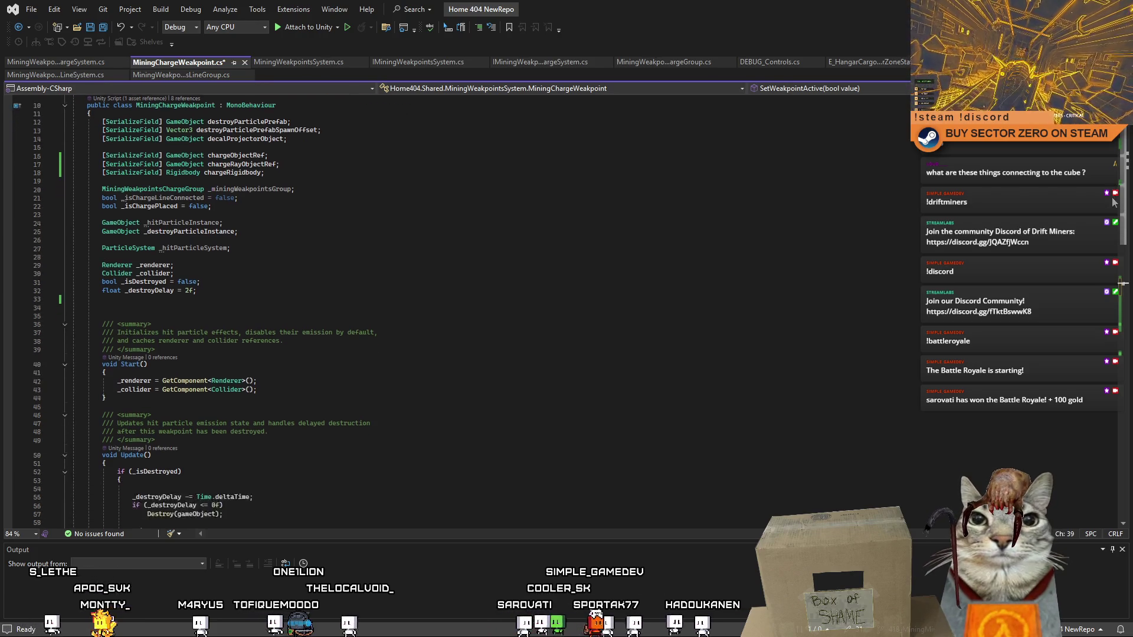
click(274, 366)
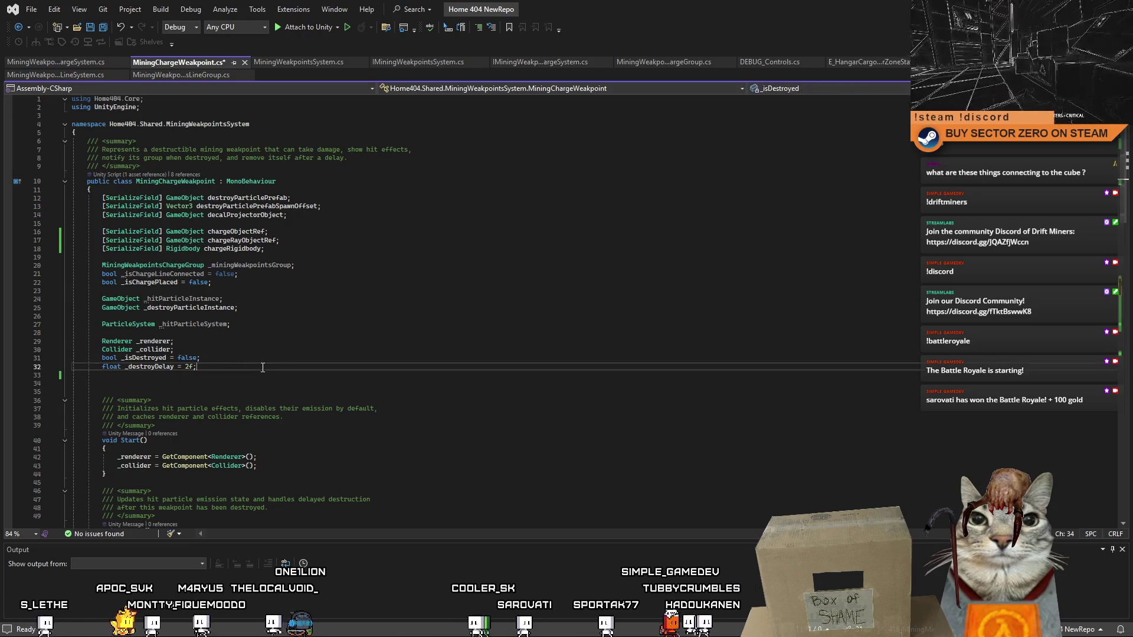
key(Return)
key(Return)
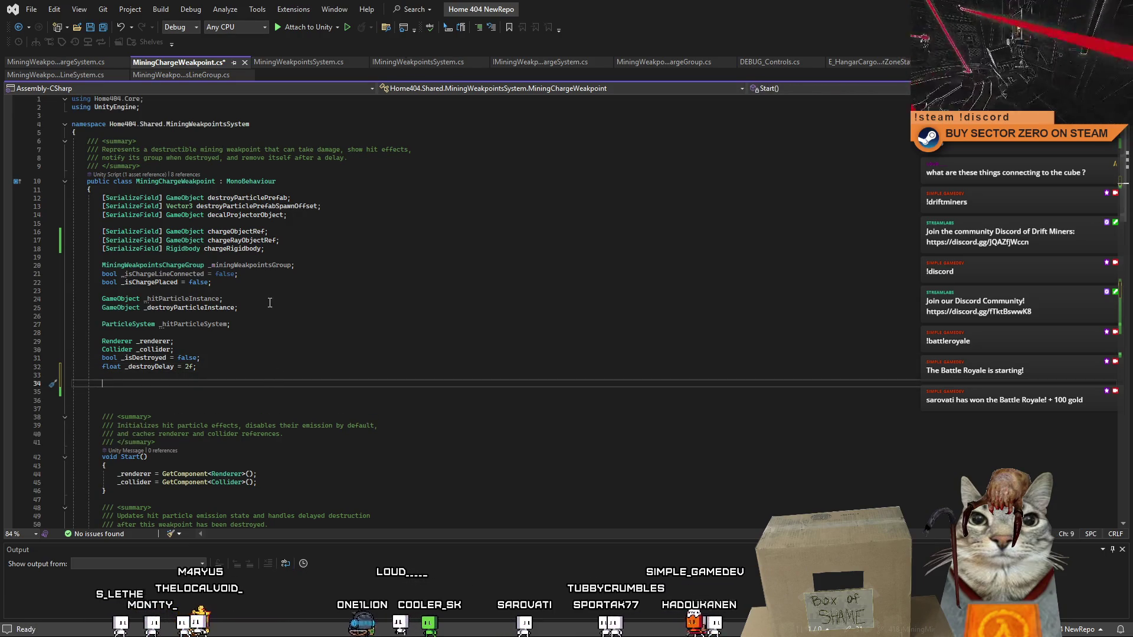
double_click(179, 181)
click(163, 393)
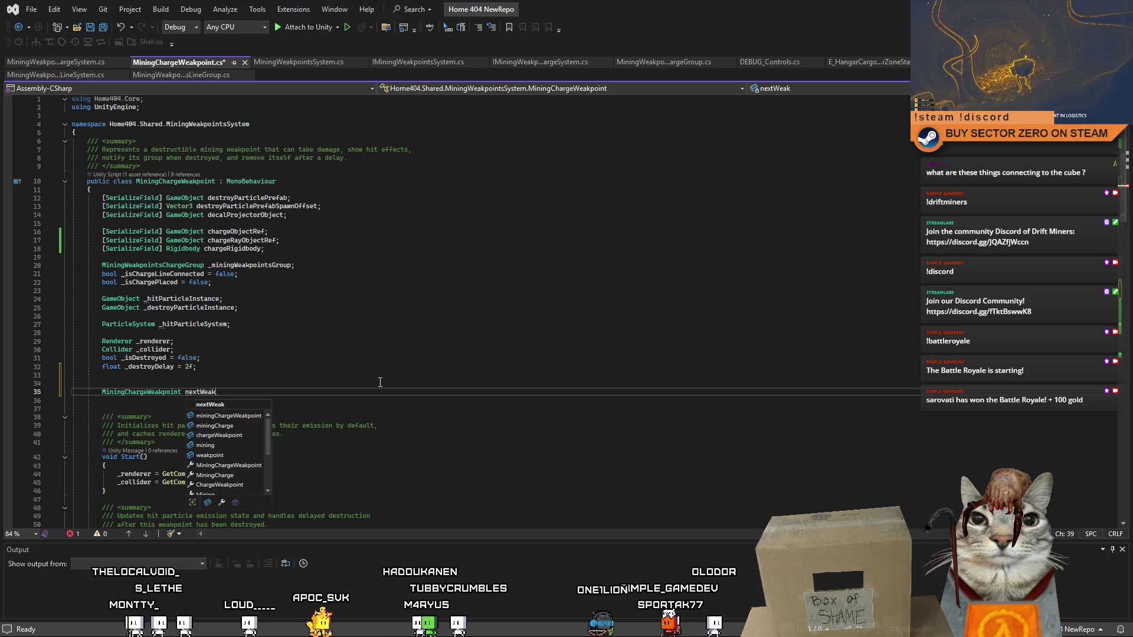
key(BackSpace)
key(BackSpace)
key(BackSpace)
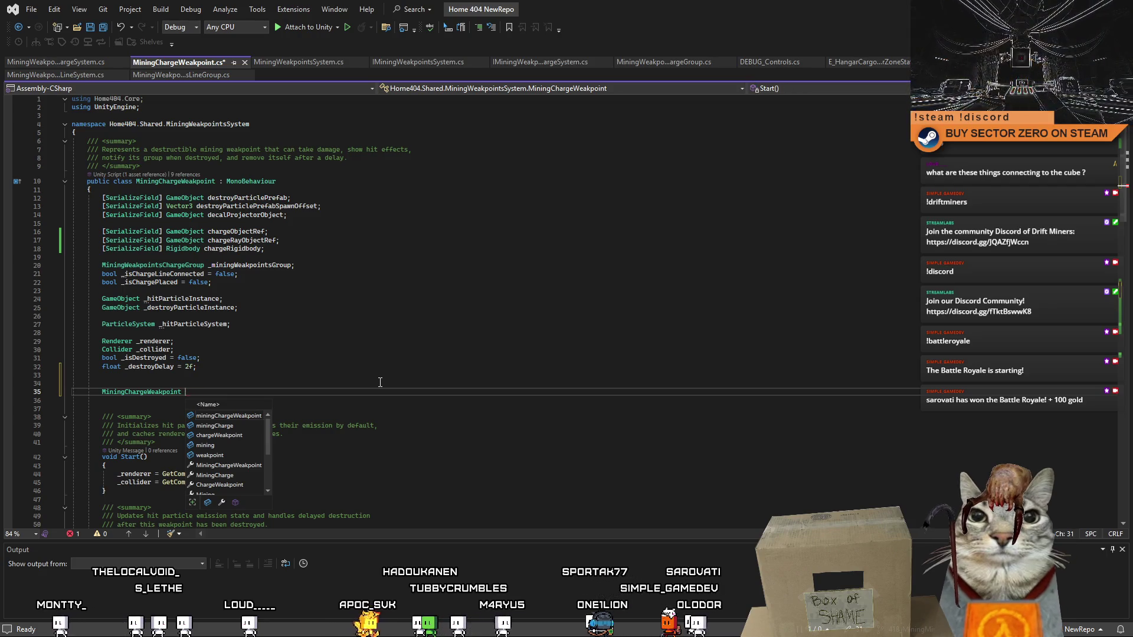
text(_nextWeakpoint)
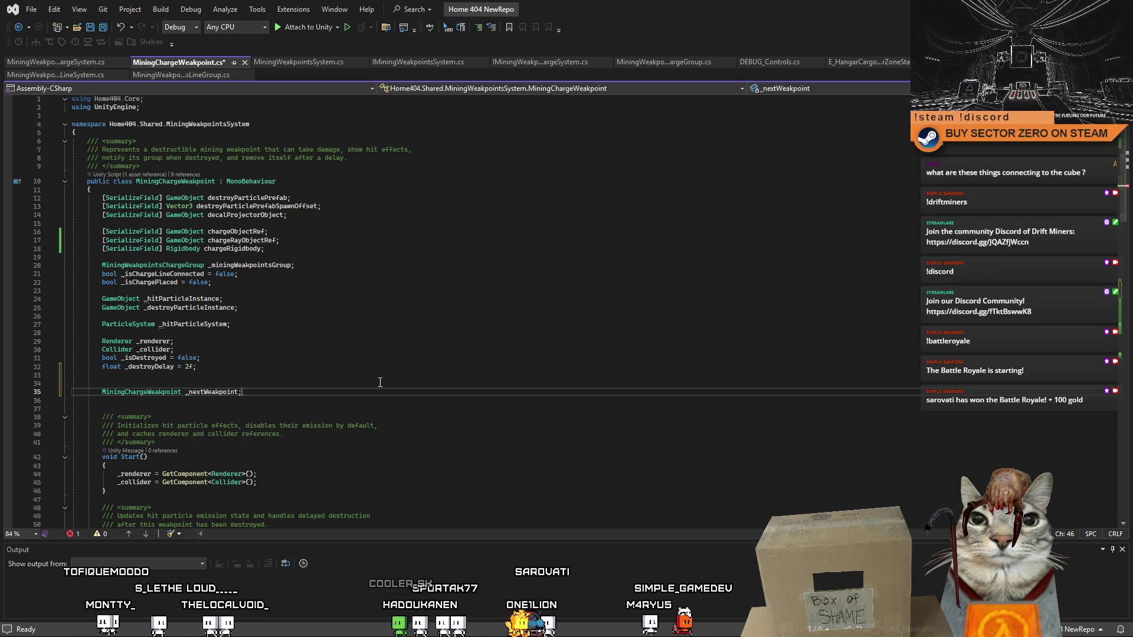
text(;)
click(216, 397)
key(Left)
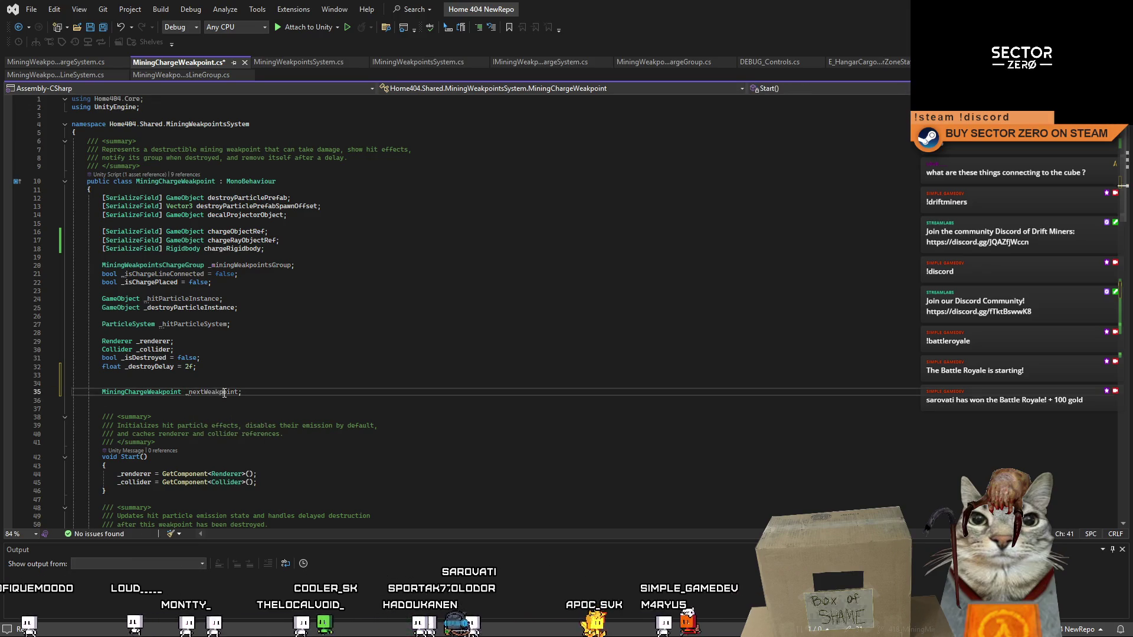
scroll(413, 295, down, 4)
mouse_move(1125, 178)
mouse_down()
mouse_move(1121, 234)
mouse_move(1127, 175)
mouse_up()
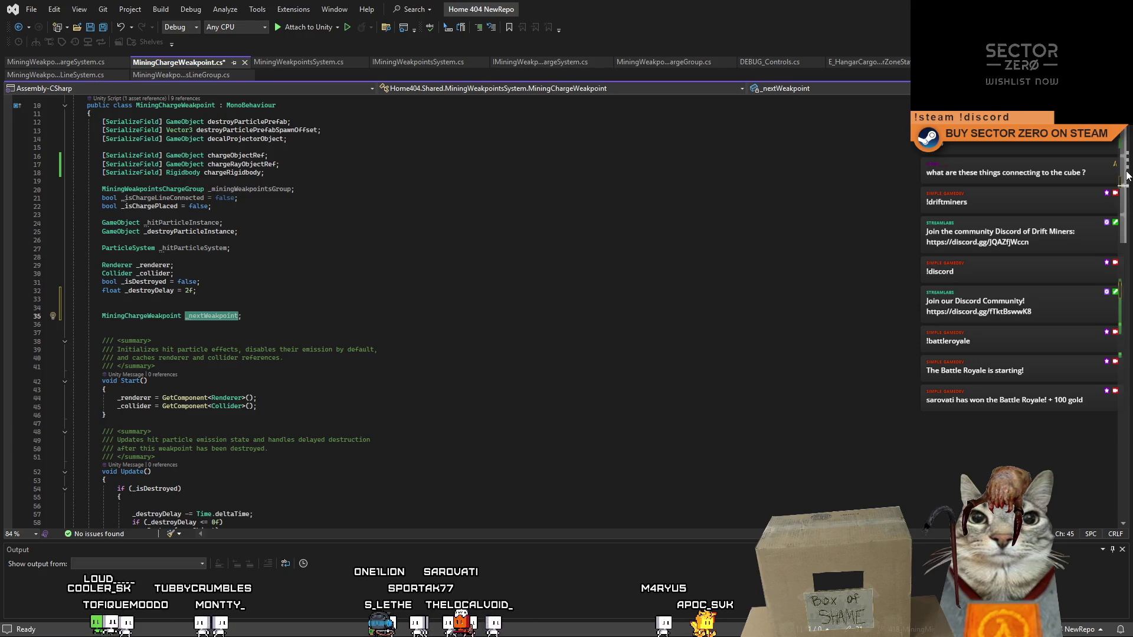
drag(1126, 175, 1118, 276)
scroll(651, 387, up, 5)
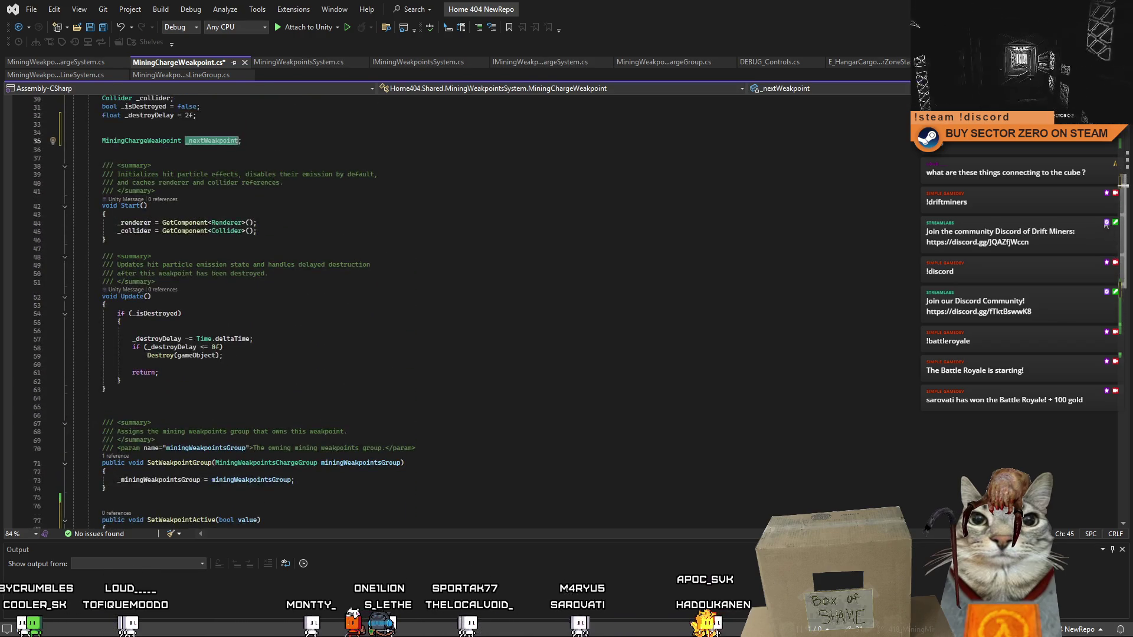
- Declare a new public void EnableNextWeakpoint() method below SetWeakpointGroup
click(395, 419)
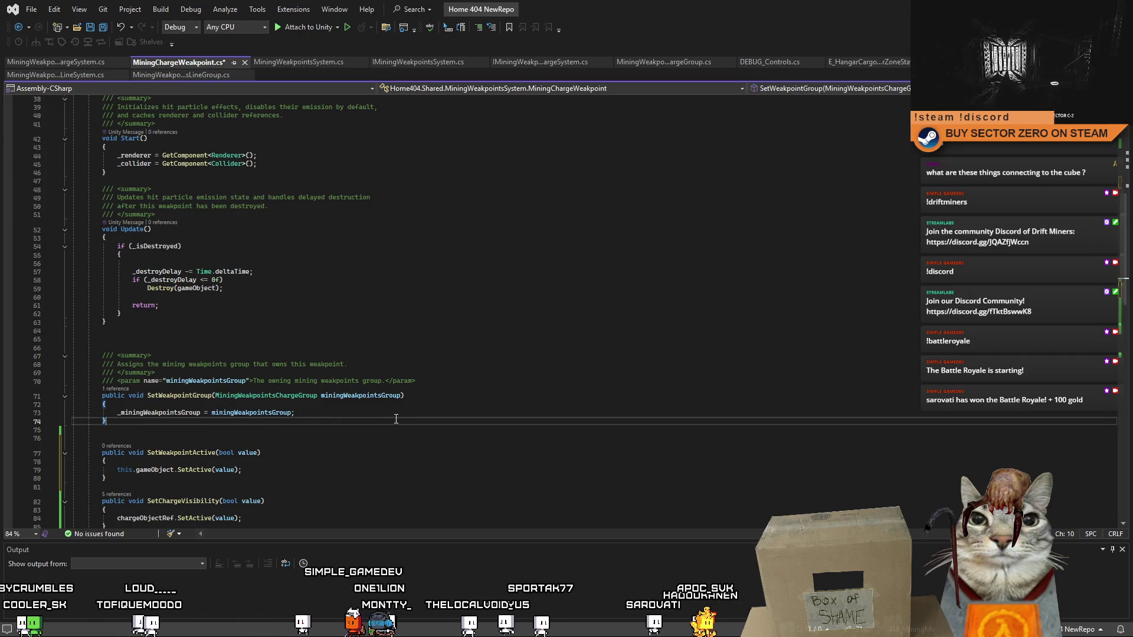
key(Return)
key(Return)
key(Return)
key(Up)
text(publ)
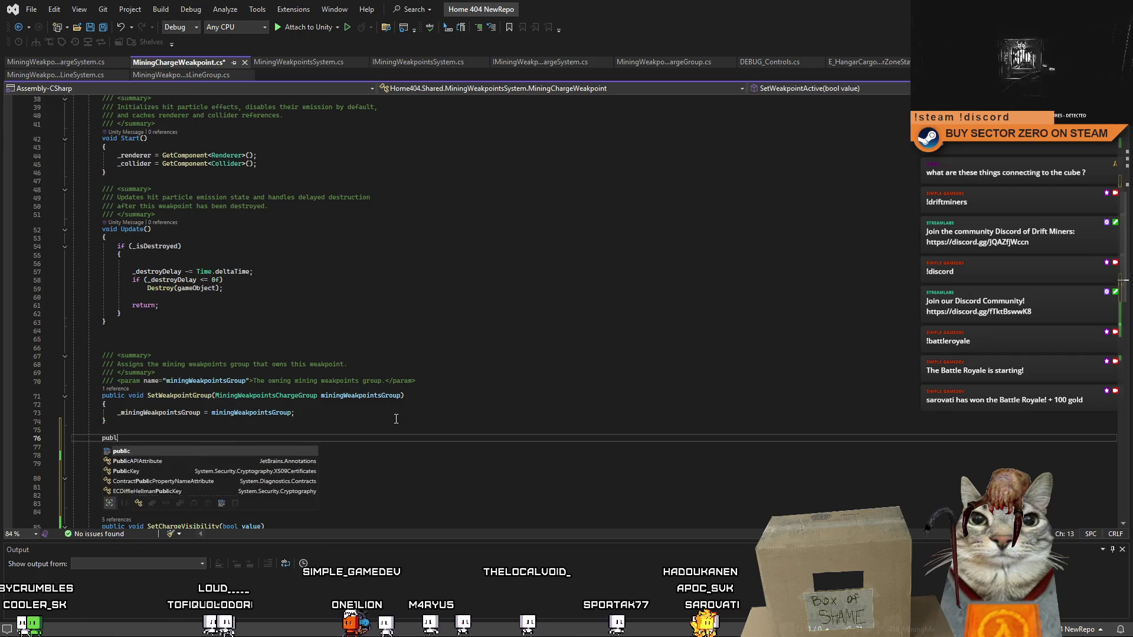
text(ic void EnableNEx)
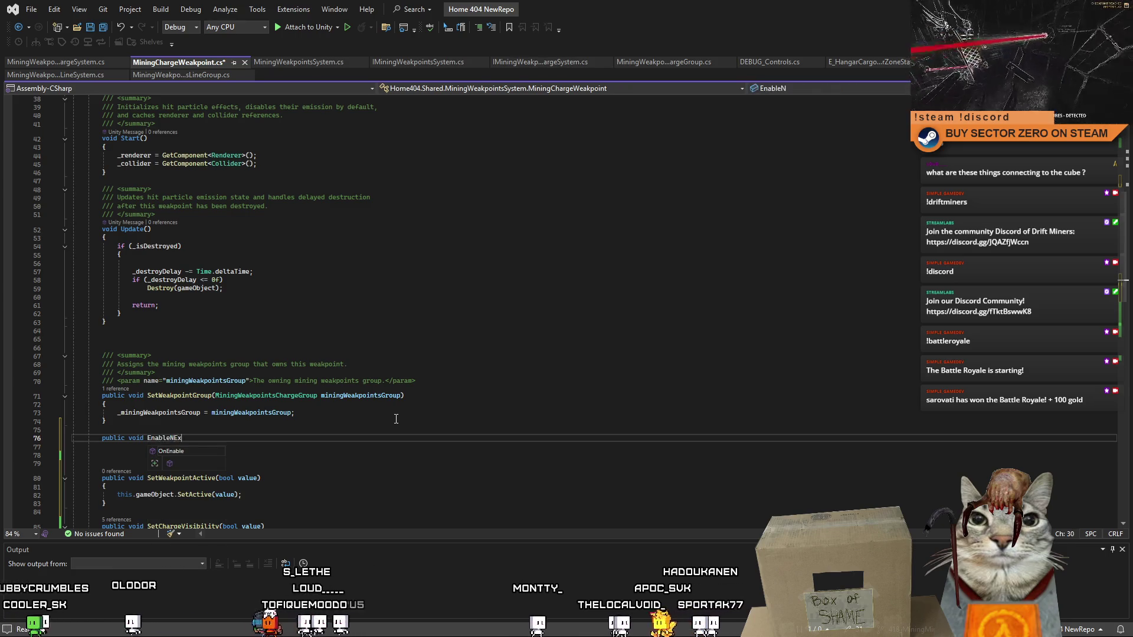
key(BackSpace)
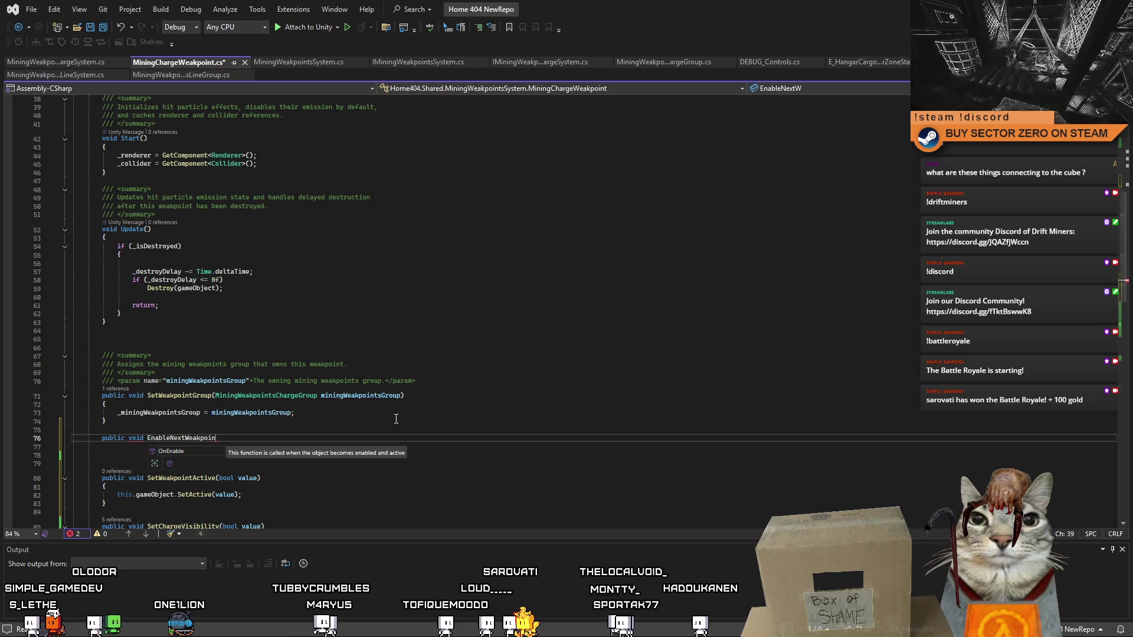
text(t())
- Give EnableNextWeakpoint a body calling _nextWeakpoint.SetWeakpointActive(true);
key(Return)
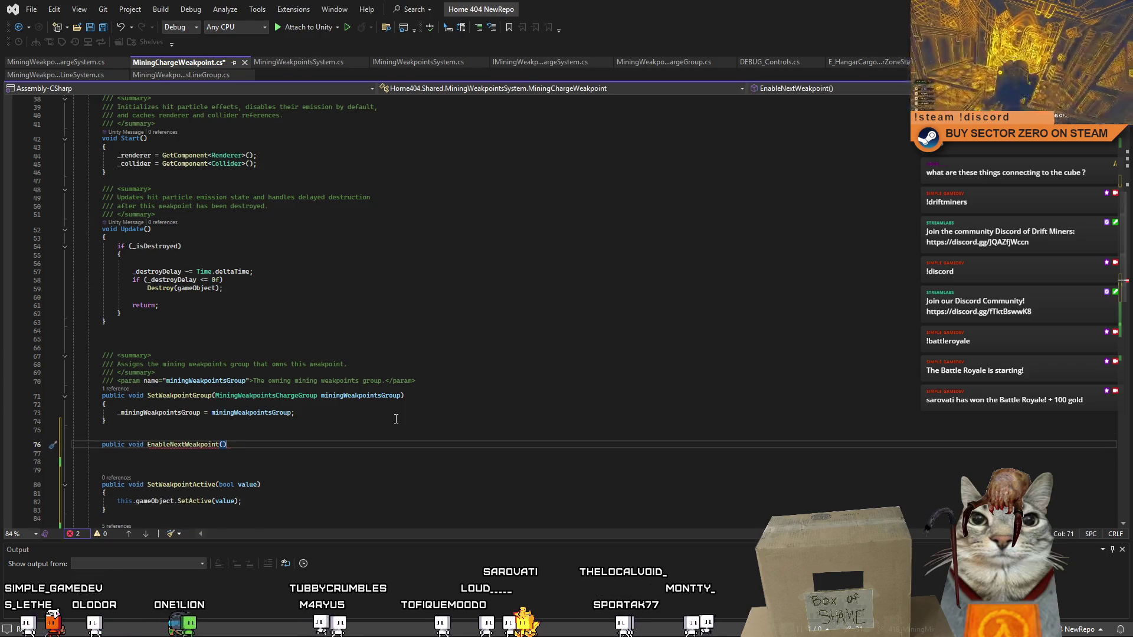
text({)
key(Return)
text(_nextWeapoint)
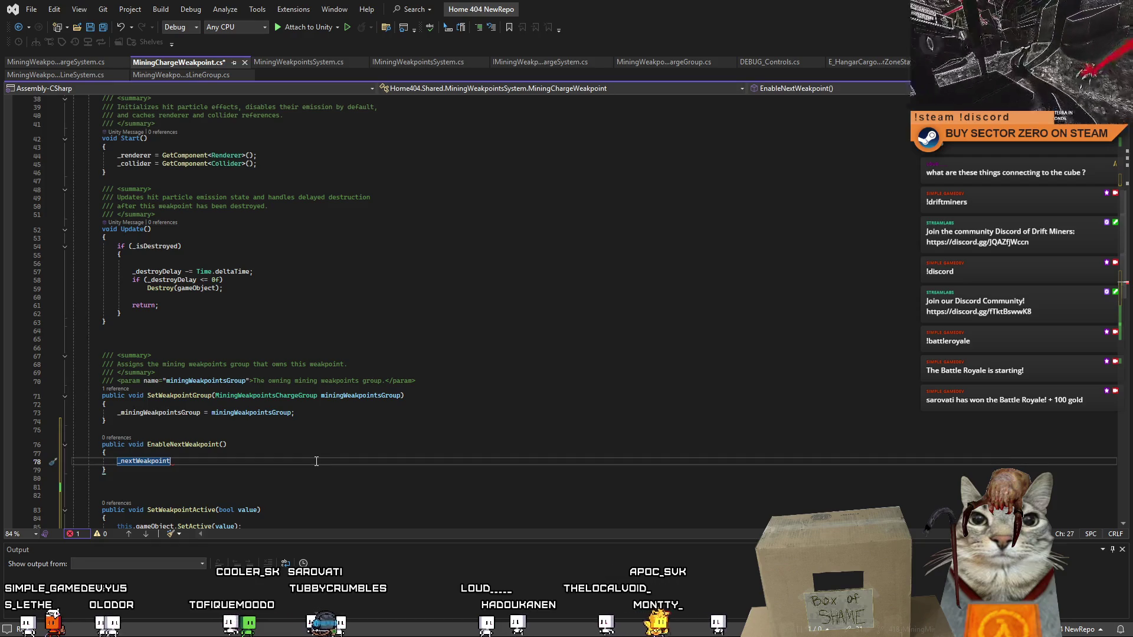
text(.S)
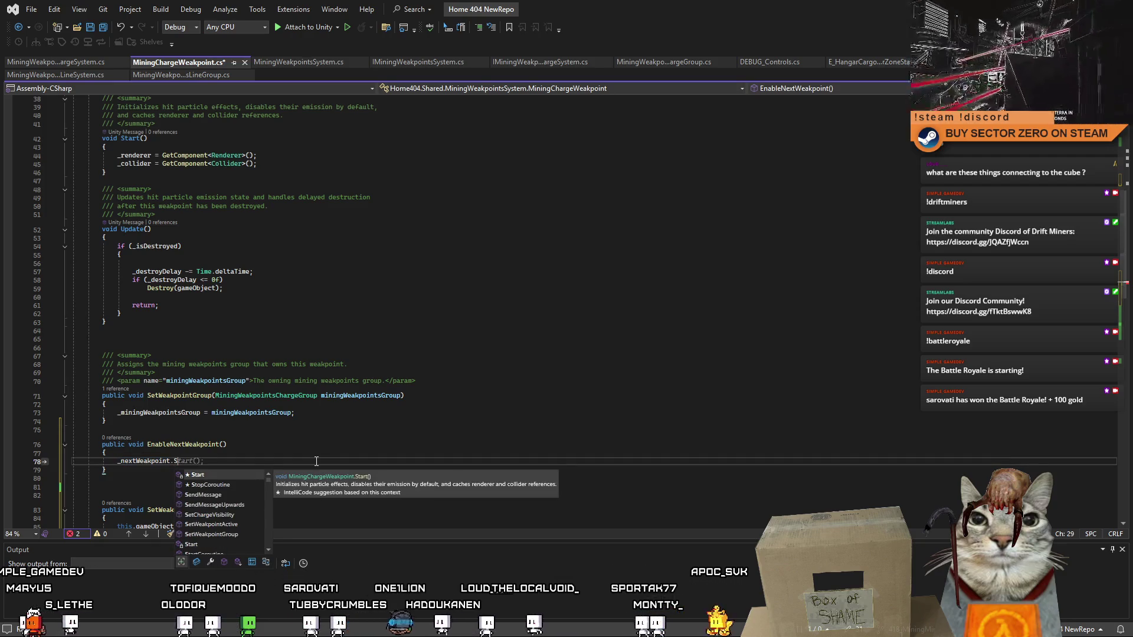
text(etW)
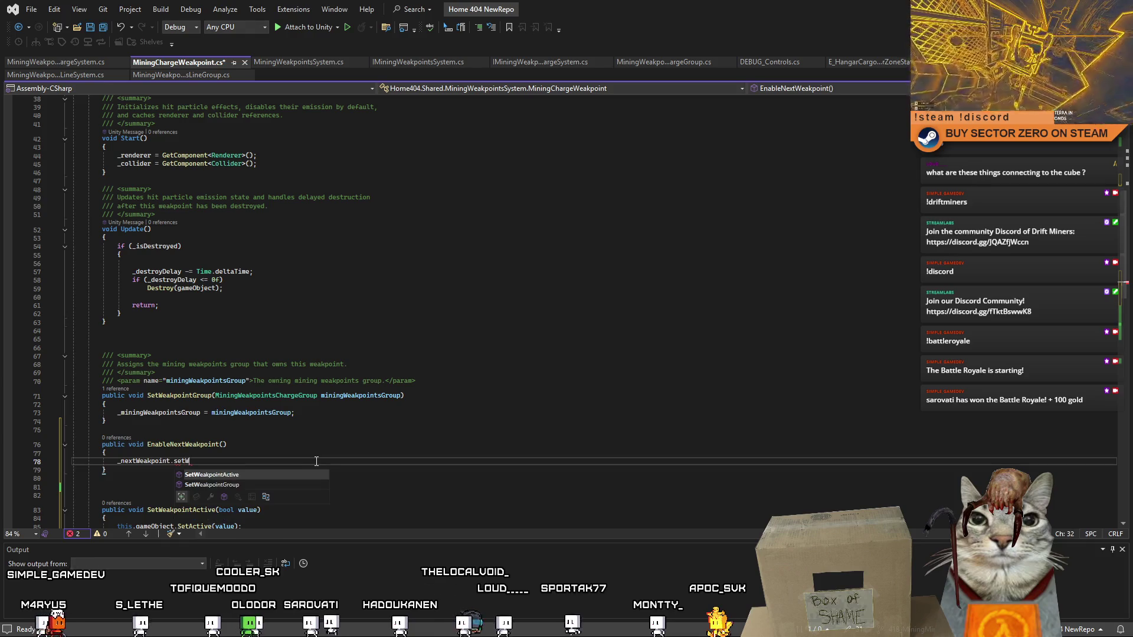
key(Tab)
text((true))
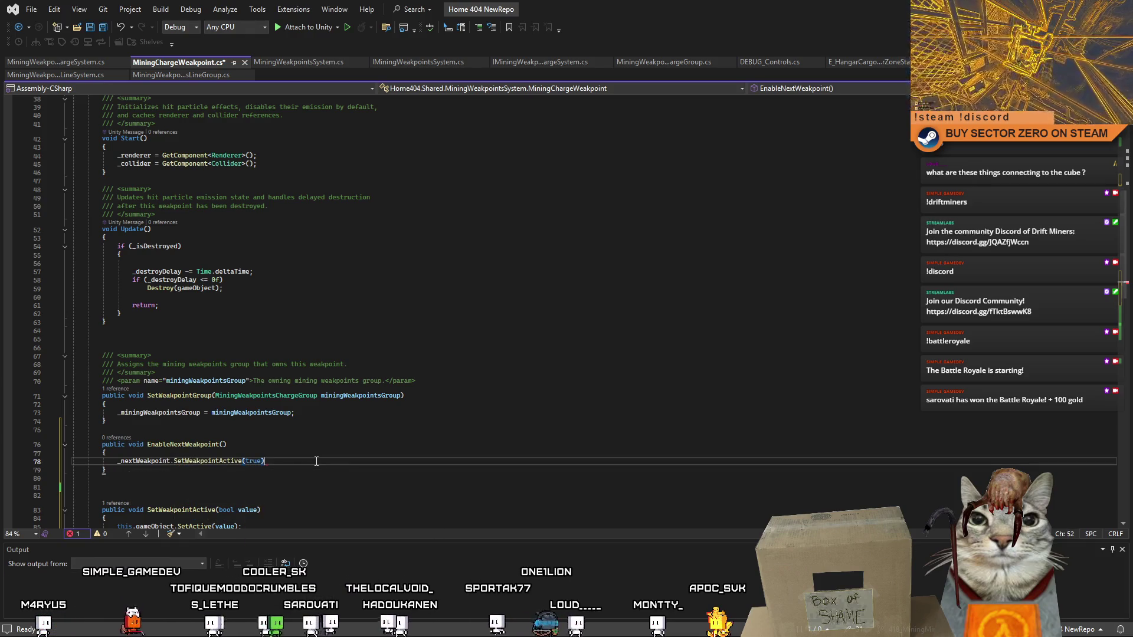
text(;)
scroll(236, 413, down, 3)
- Call EnableNextWeakpoint at the end of PlaceCharge, after the collider-disabling line
double_click(178, 368)
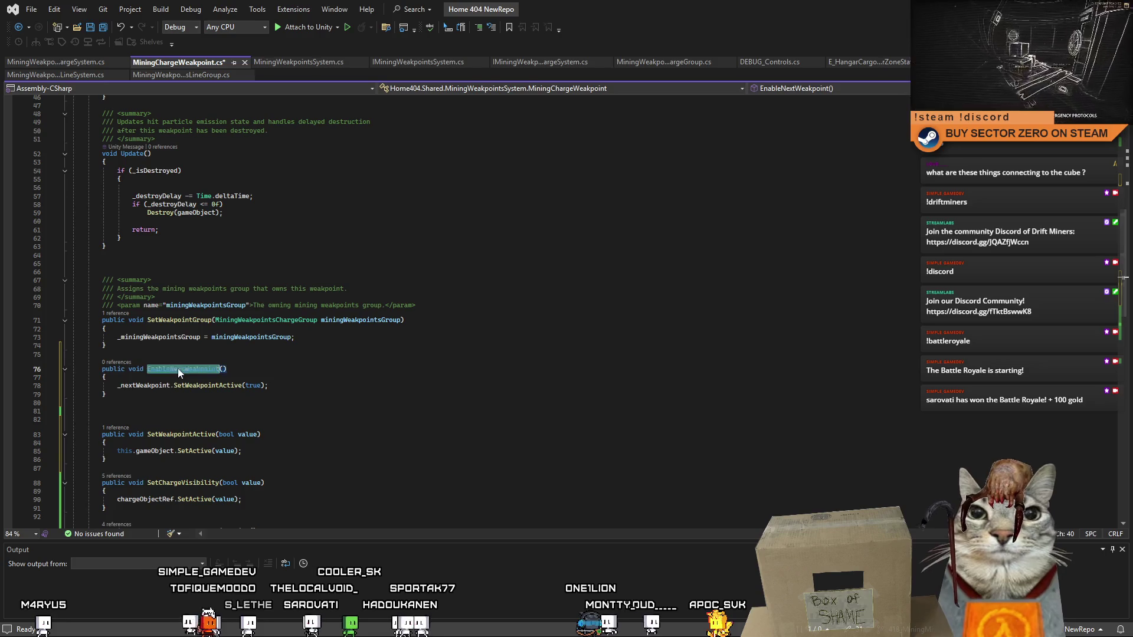
click(327, 411)
scroll(327, 413, down, 10)
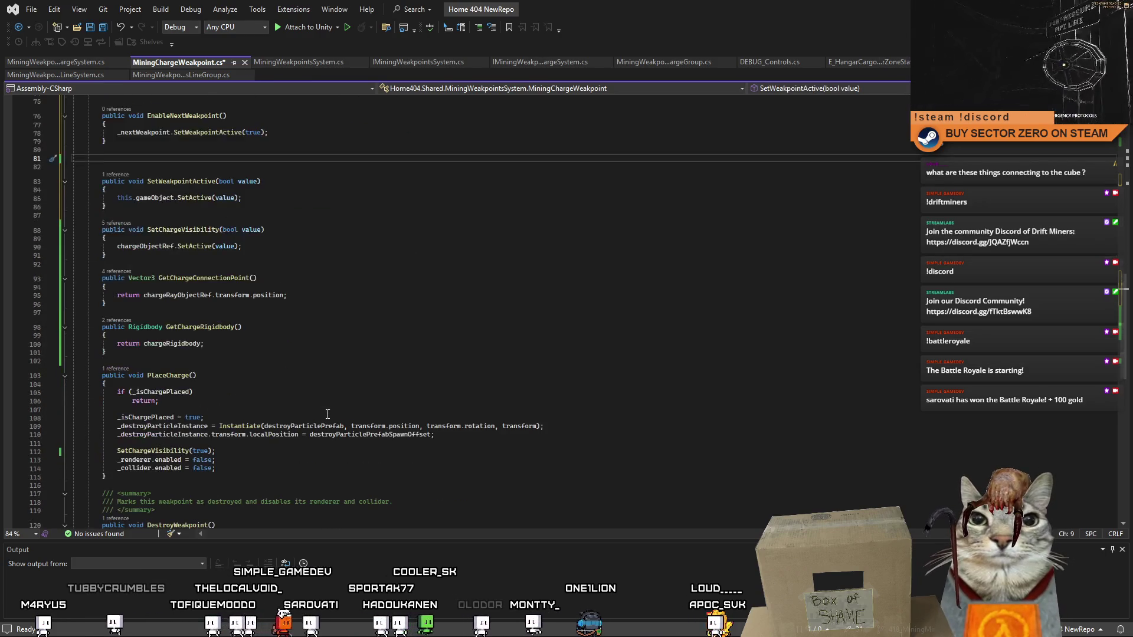
scroll(251, 439, down, 1)
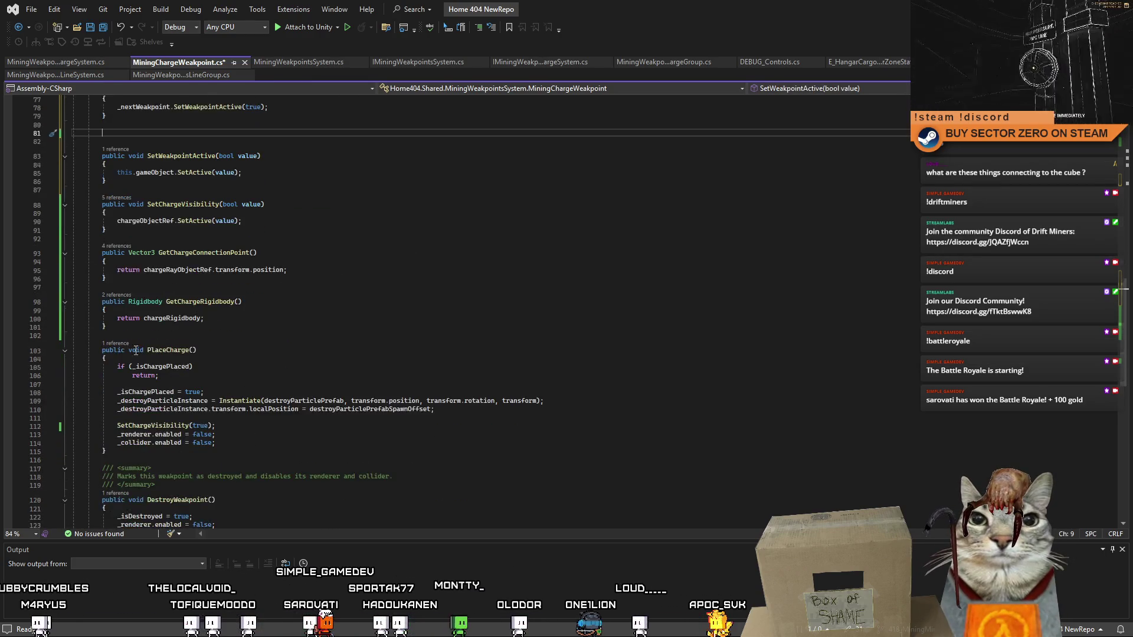
click(245, 439)
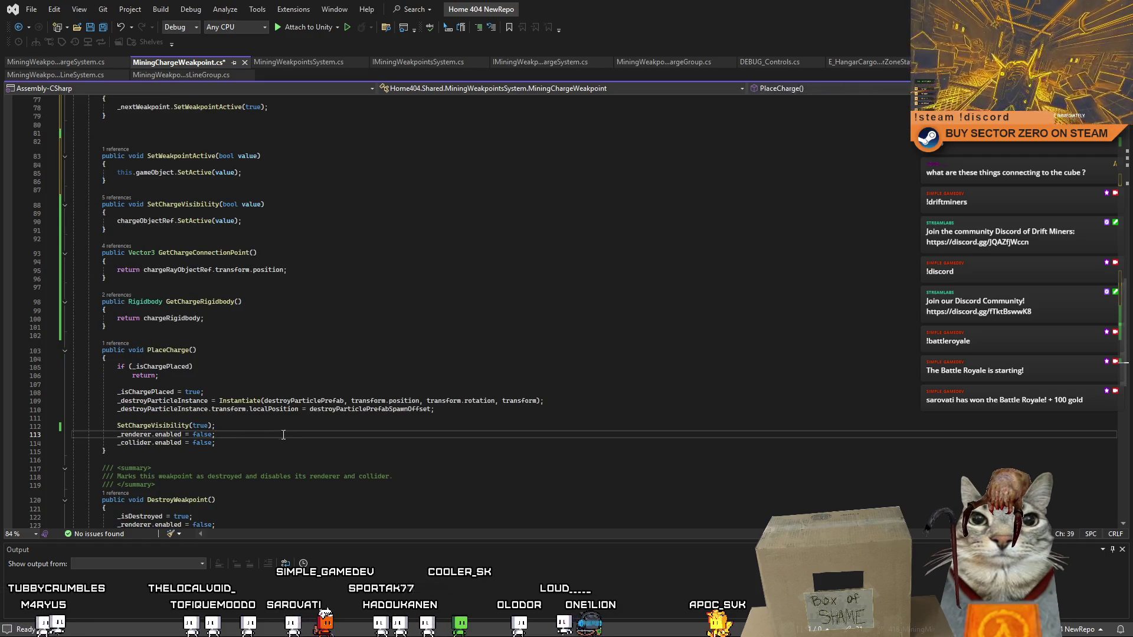
click(302, 444)
key(Return)
text(EnableNextWeakpoint();)
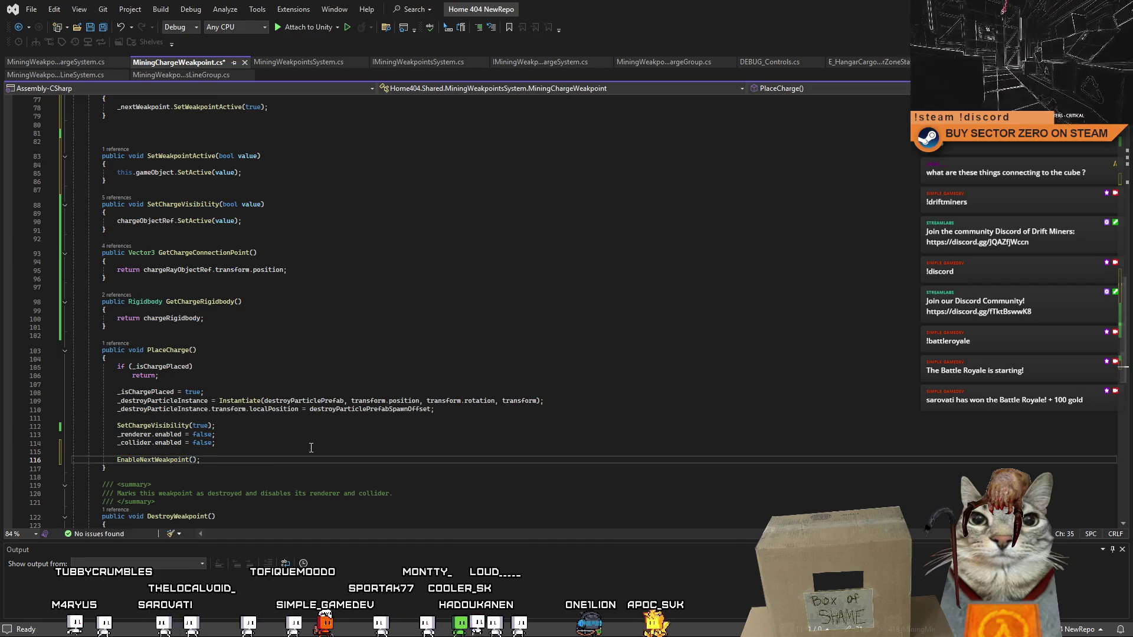
- Start an if(_nextWeakpoint check at the top of EnableNextWeakpoint
scroll(311, 448, up, 6)
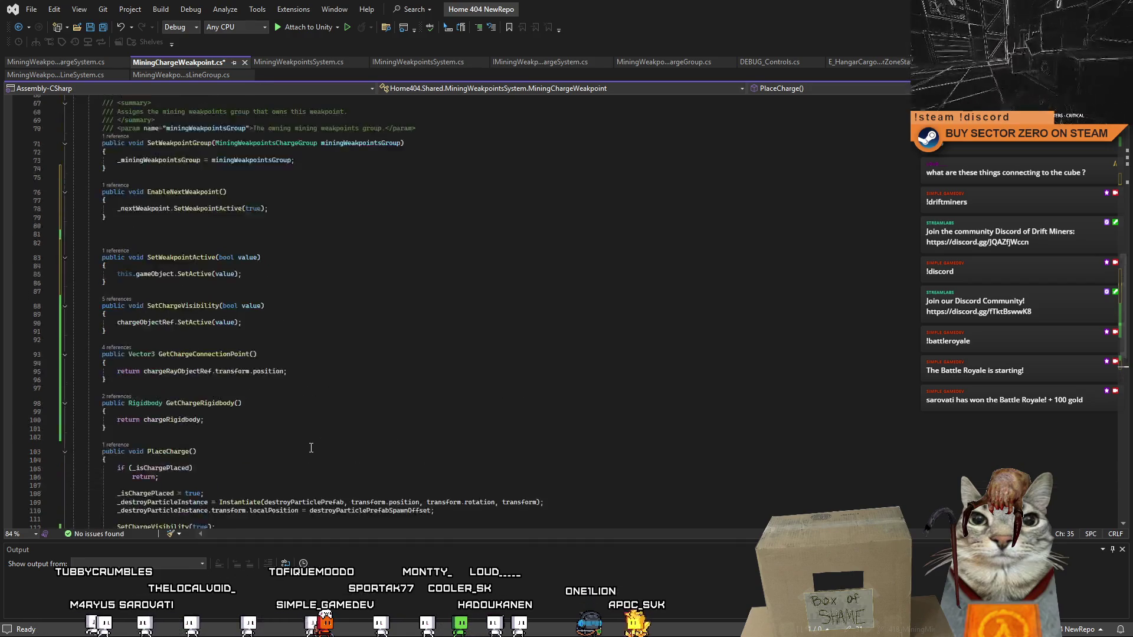
click(199, 253)
key(Return)
text(i)
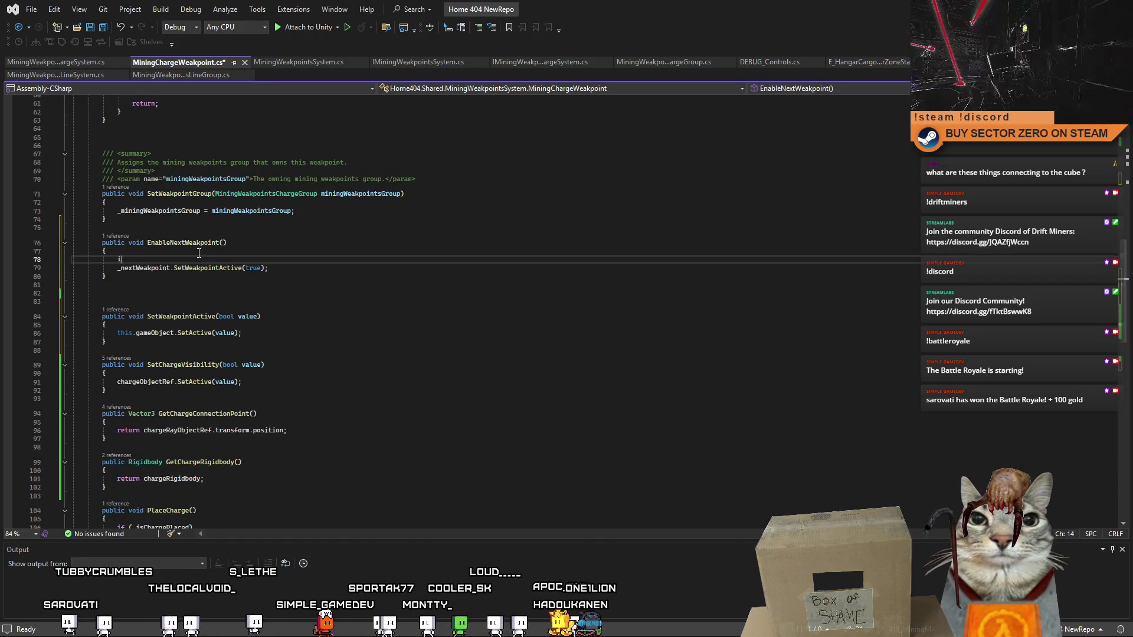
text(f(_nextWeakpoint))
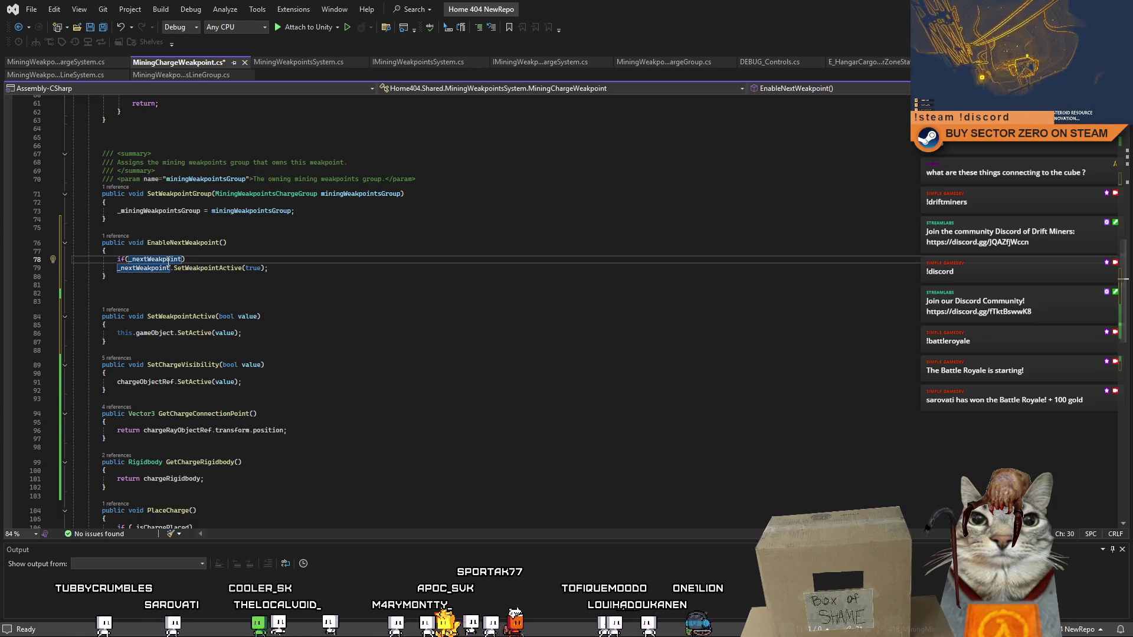
- Complete the guard as if (_nextWeakpoint == null) return; and save MiningChargeWeakpoint.cs
text(null))
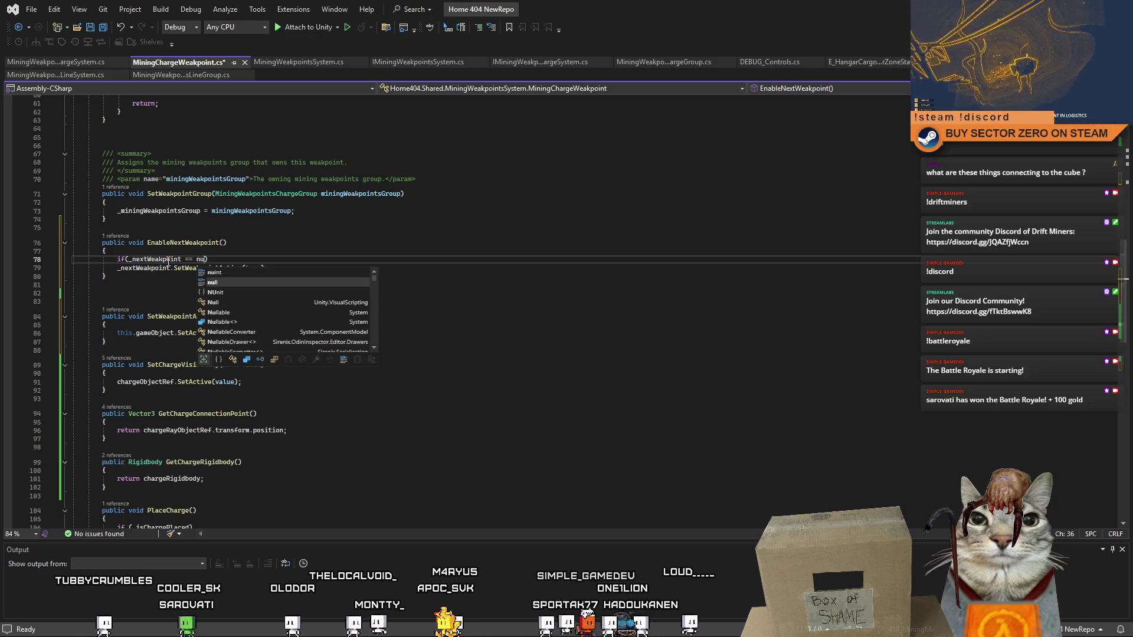
key(Return)
text(return;)
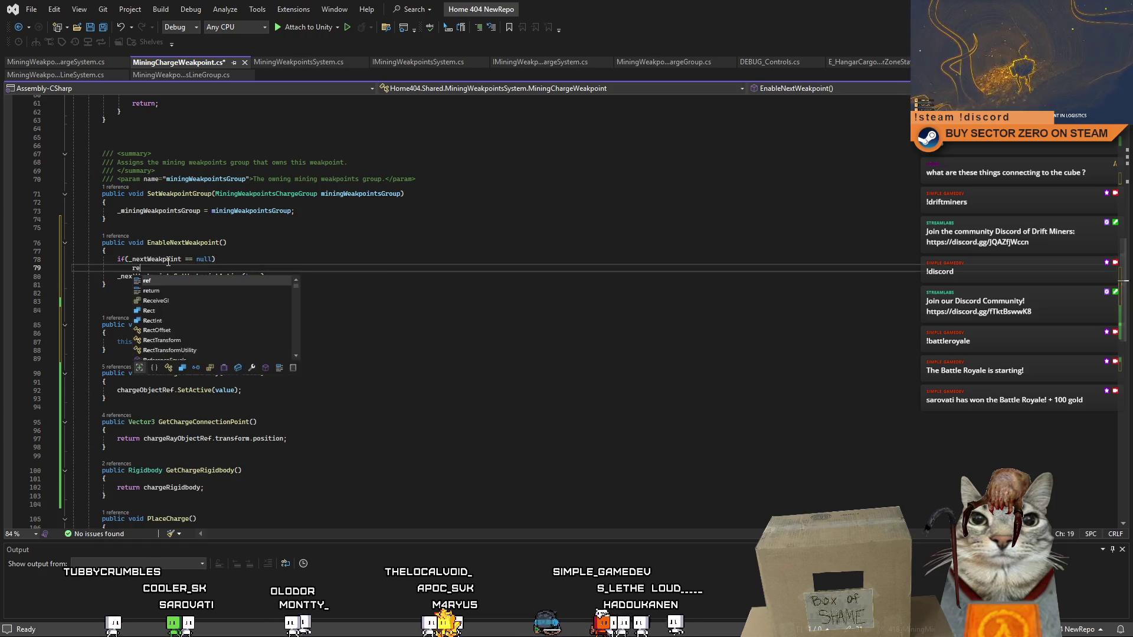
key(Return)
click(336, 334)
click(379, 357)
key(ctrl+s)
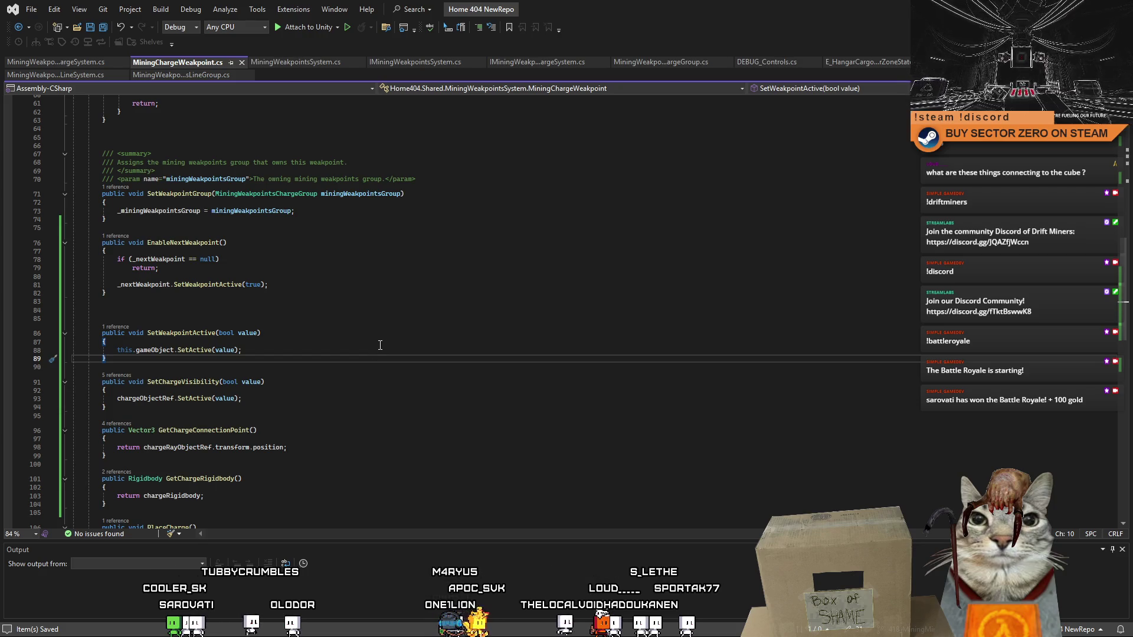
click(380, 344)
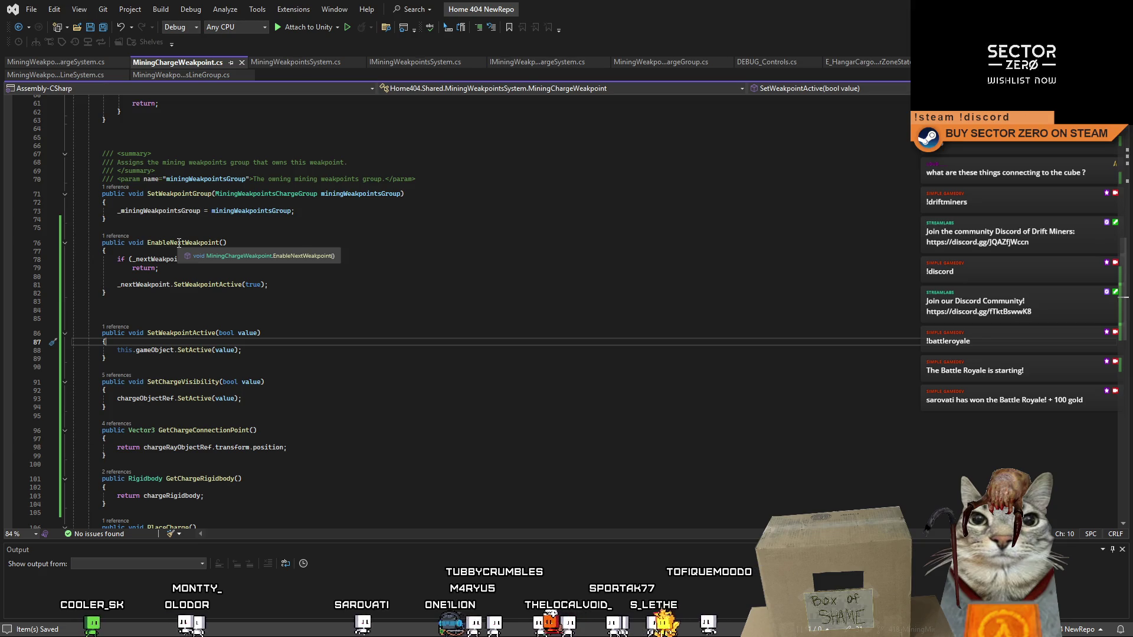
click(316, 310)
click(324, 350)
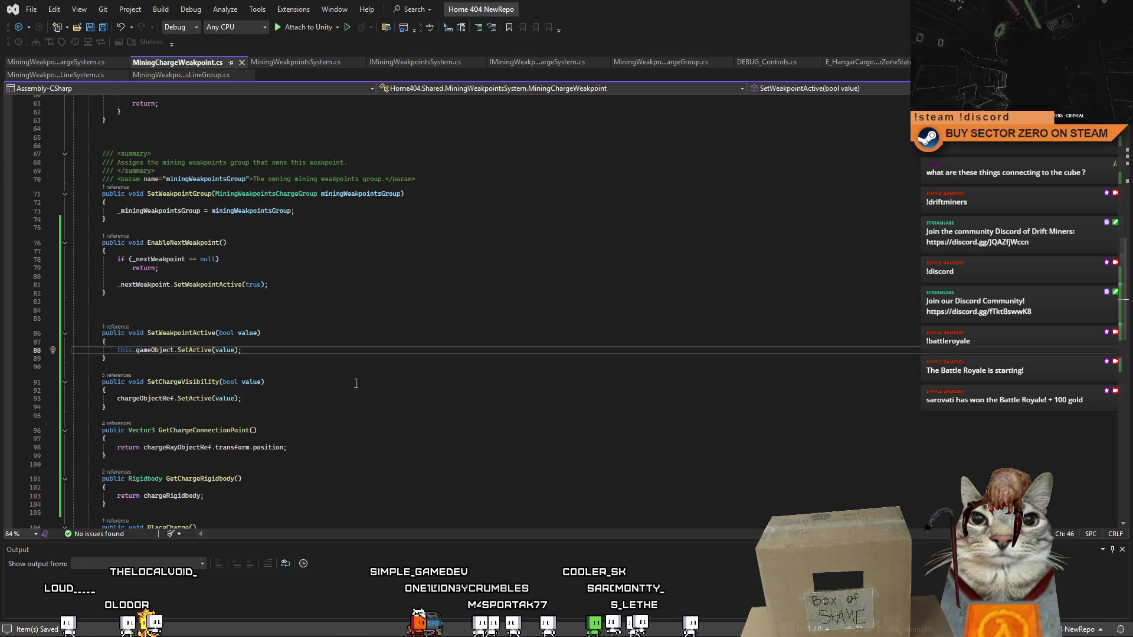
scroll(355, 383, up, 2)
- Switch to MiningWeakpointsChargeSystem.cs and review GeneratePoints, including the GetChargeConnectionPoint call
key(Up)
key(Up)
key(Up)
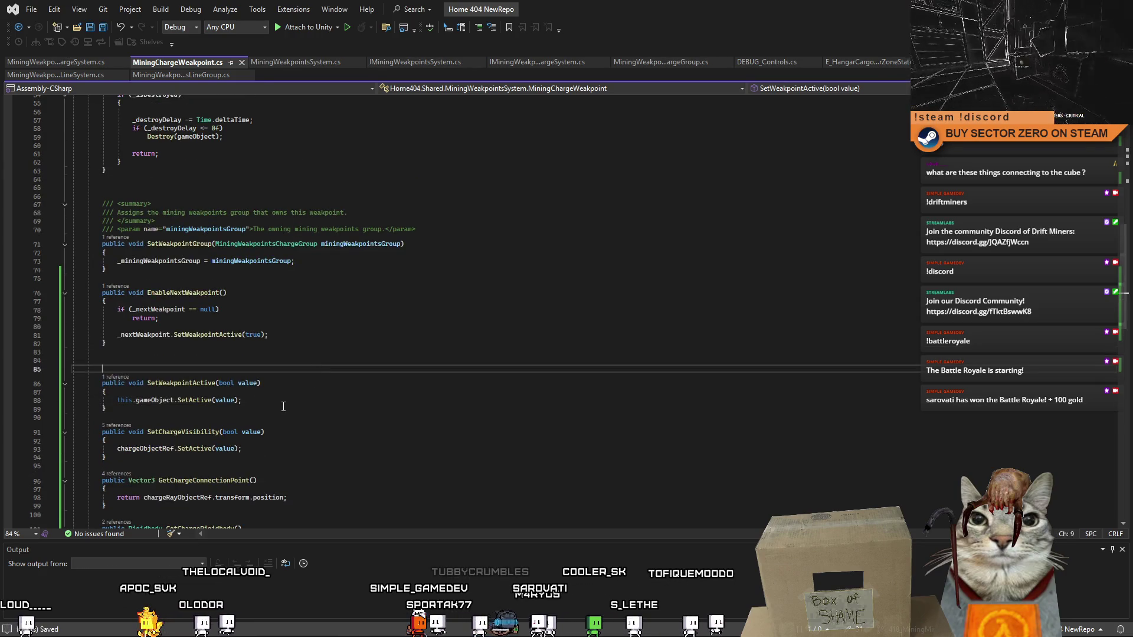
click(53, 62)
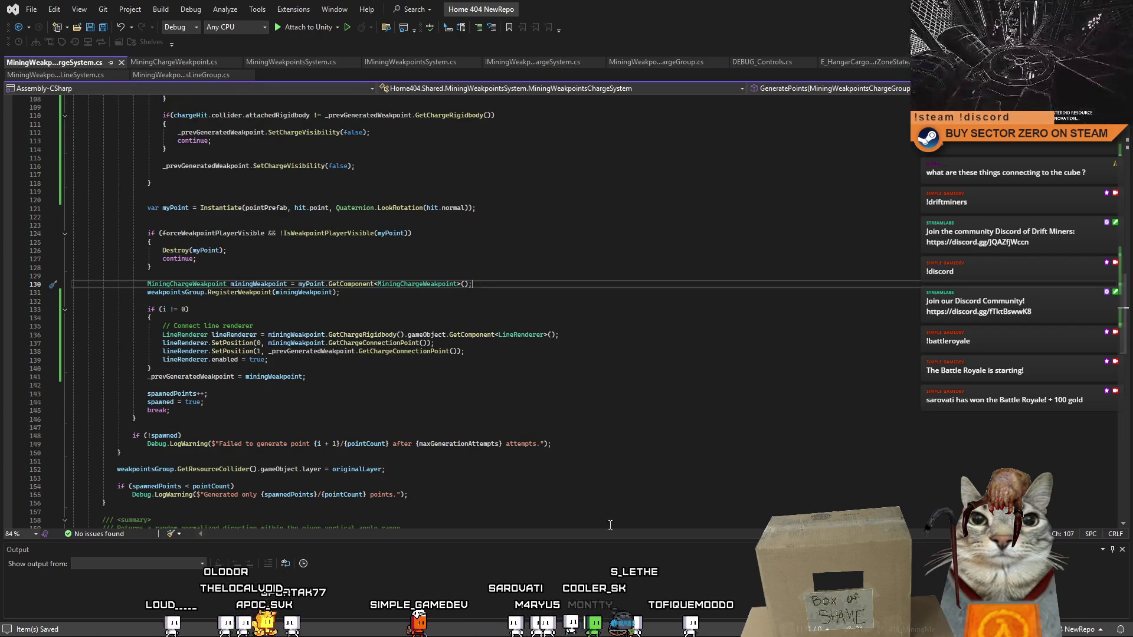
click(449, 427)
click(450, 405)
scroll(449, 404, down, 2)
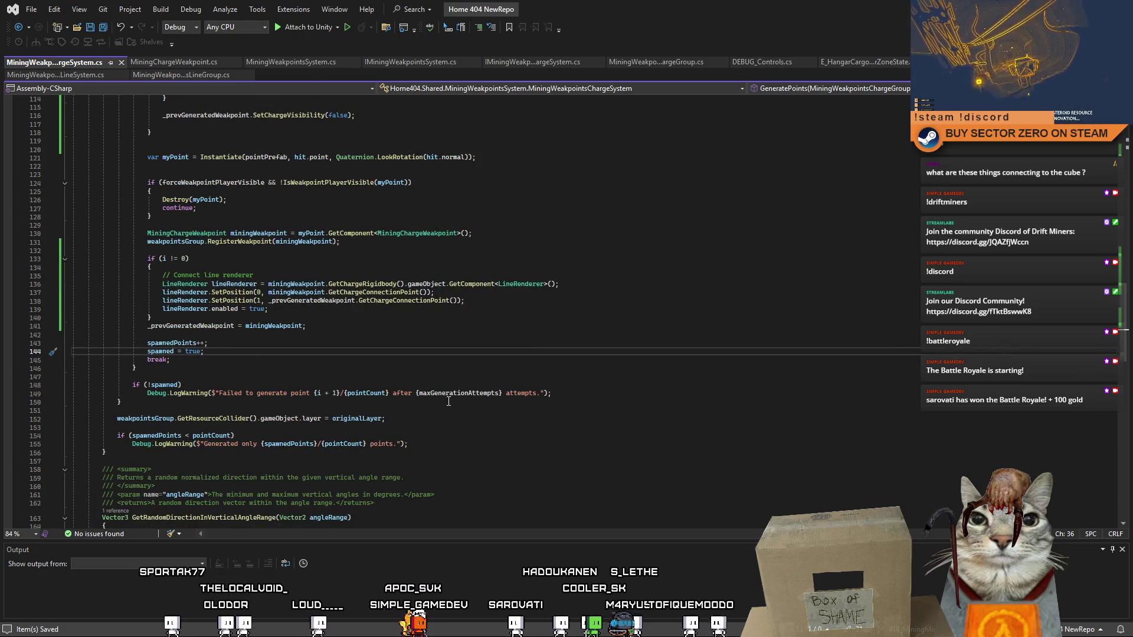
scroll(448, 401, up, 2)
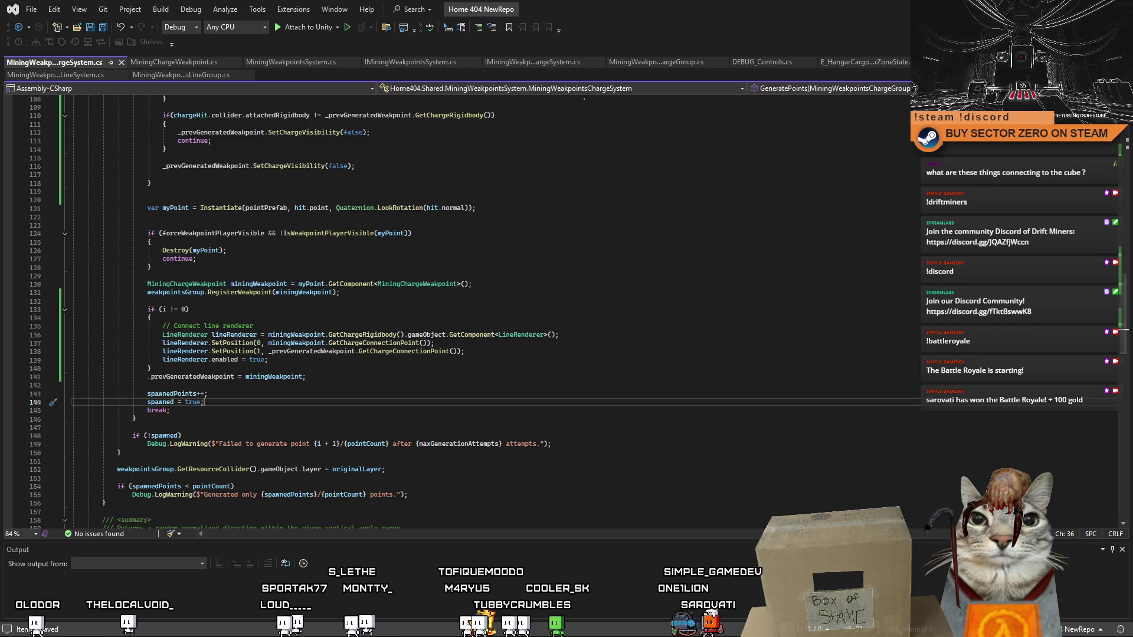
click(387, 342)
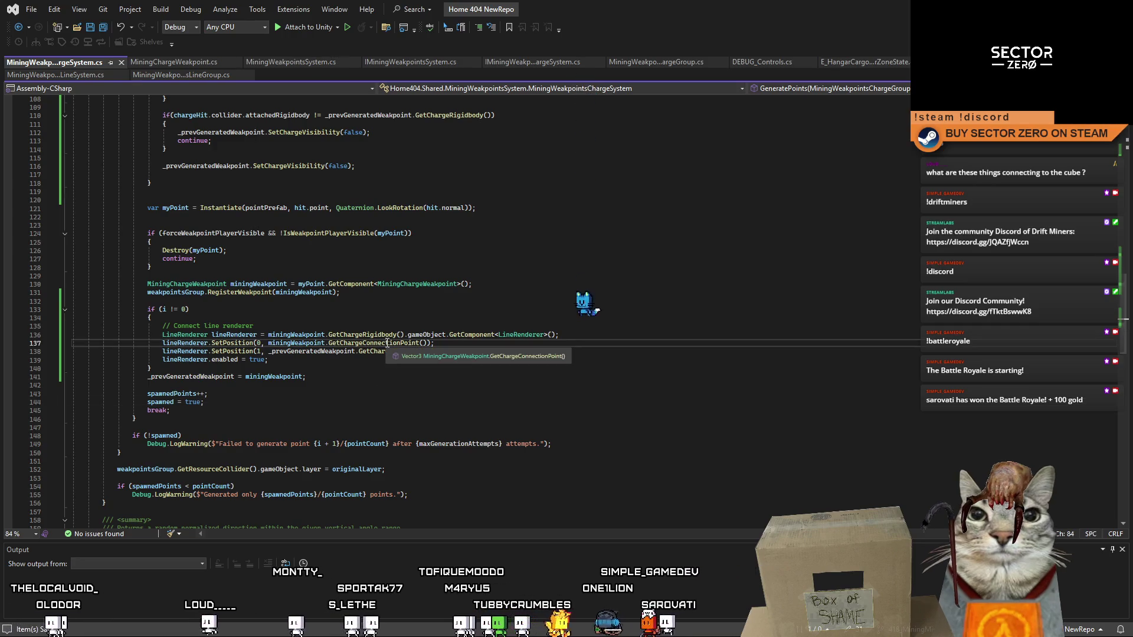
click(397, 393)
scroll(394, 407, up, 10)
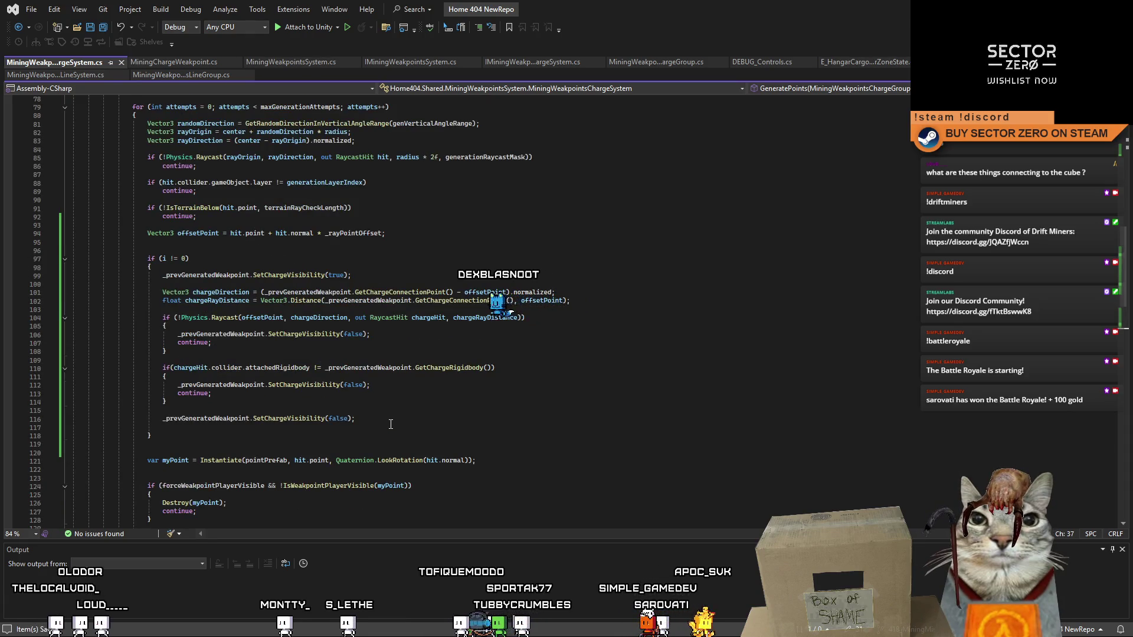
scroll(390, 424, up, 5)
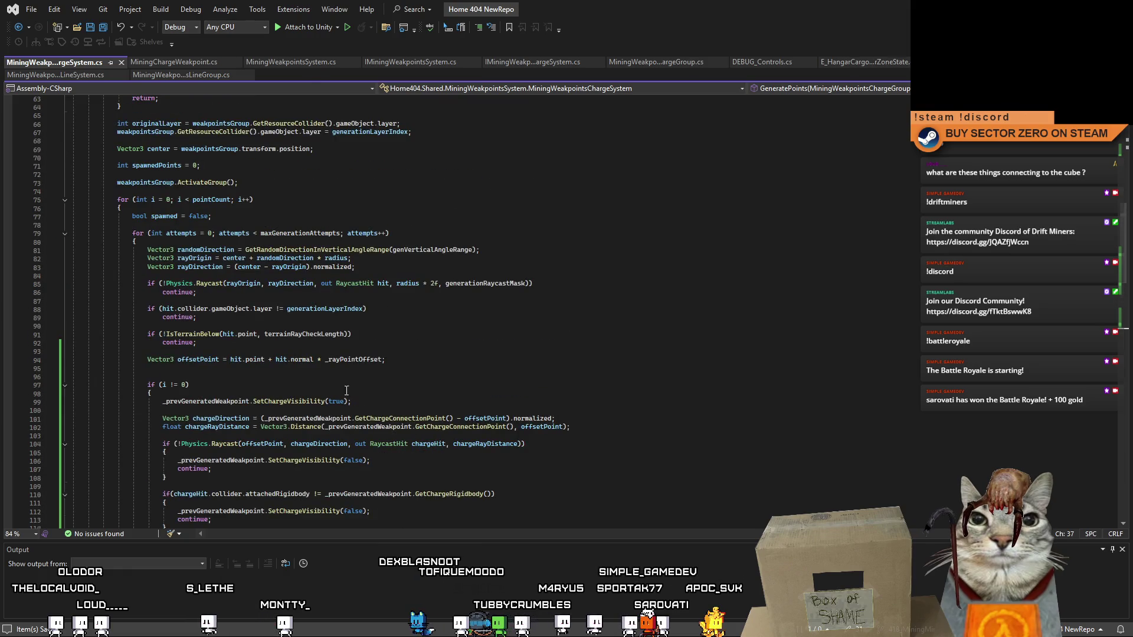
scroll(270, 319, down, 4)
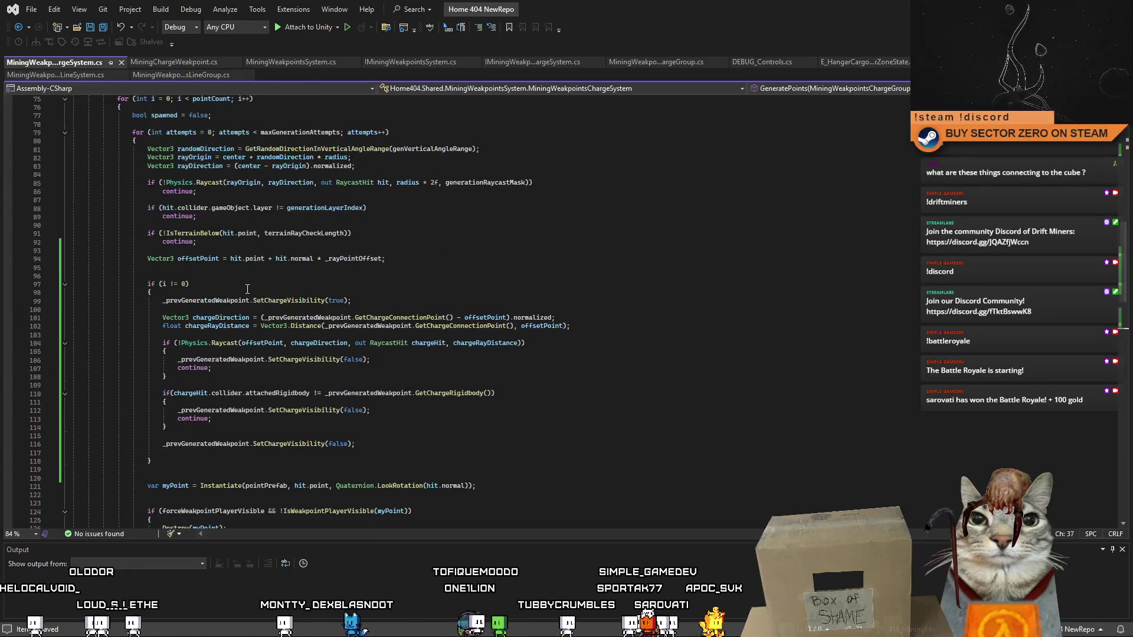
- Highlight the _prevGeneratedWeakpoint references in GeneratePoints, including lines 106 and 116
double_click(192, 301)
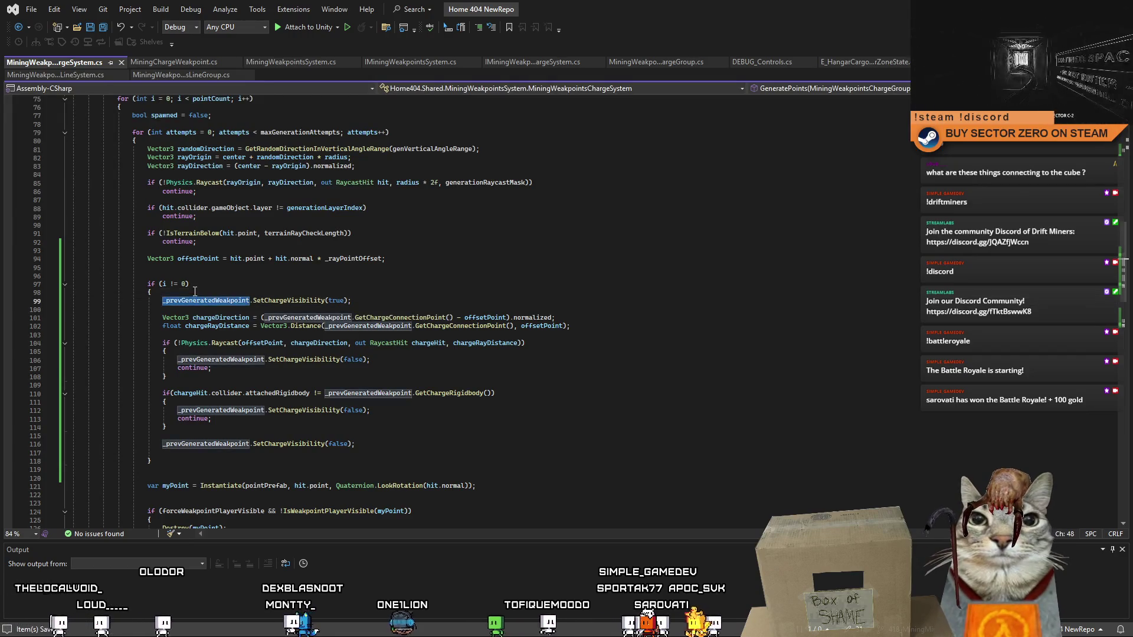
click(314, 291)
scroll(321, 330, down, 4)
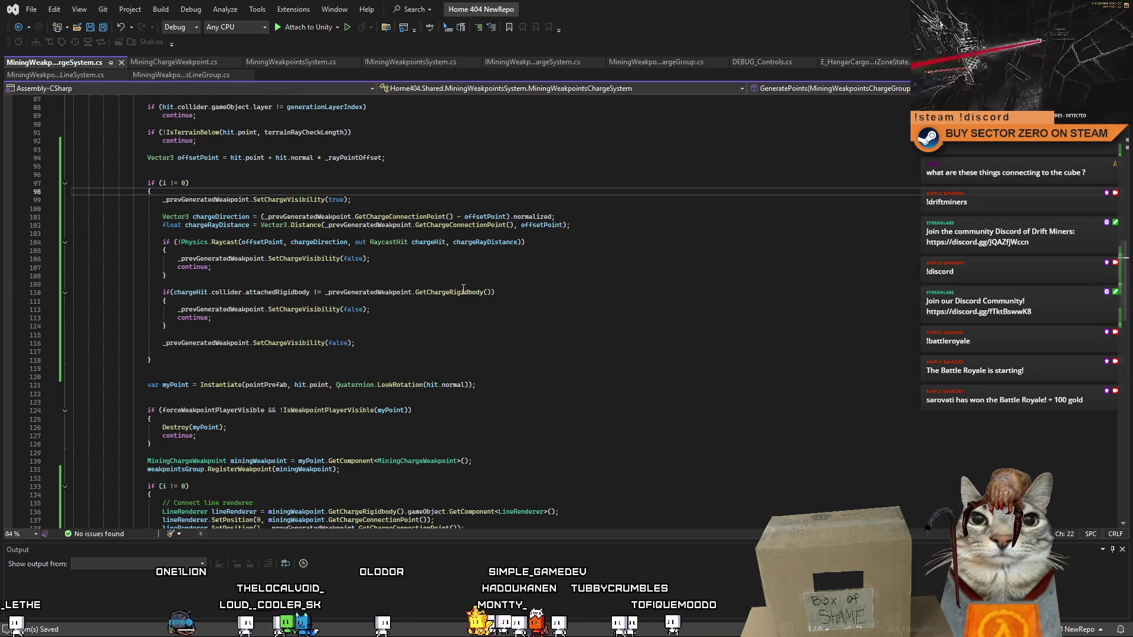
double_click(248, 259)
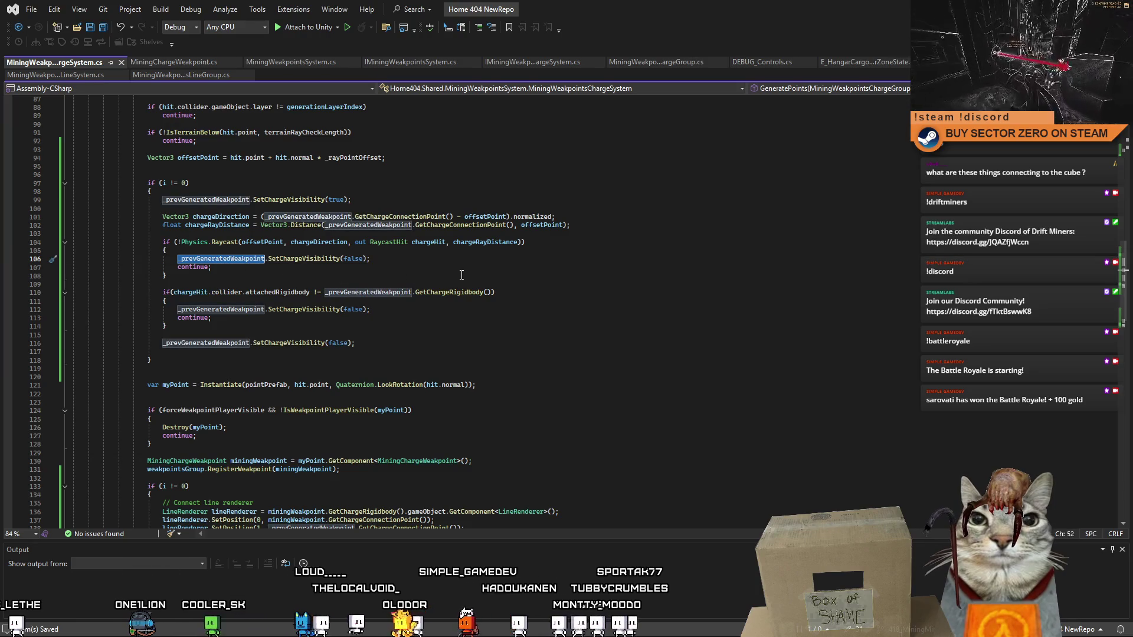
click(428, 261)
double_click(218, 344)
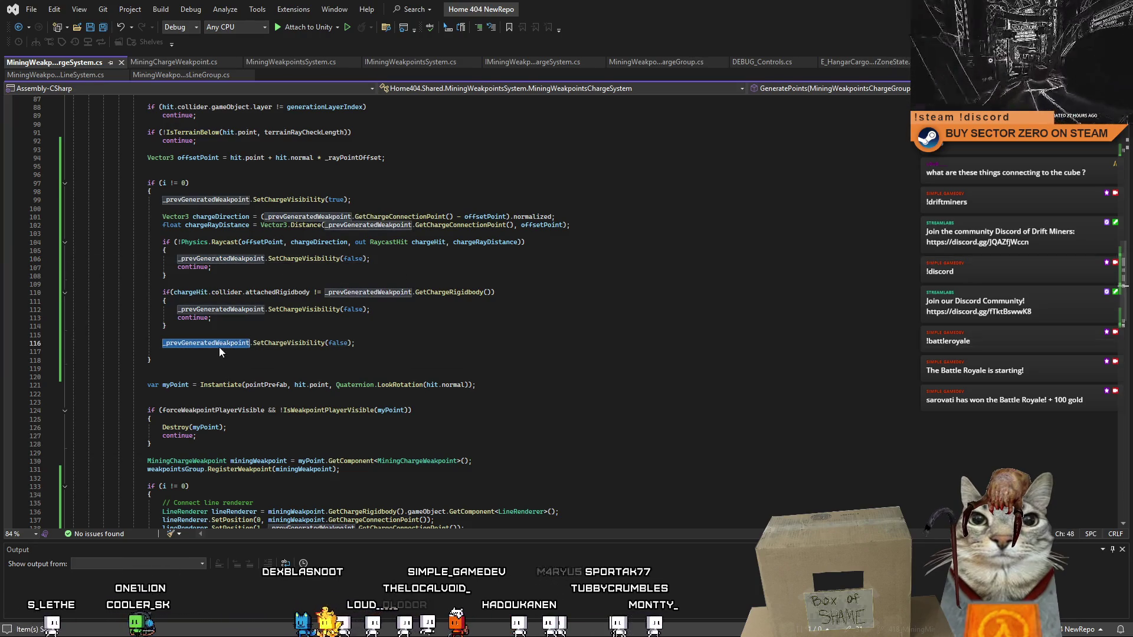
scroll(378, 420, down, 4)
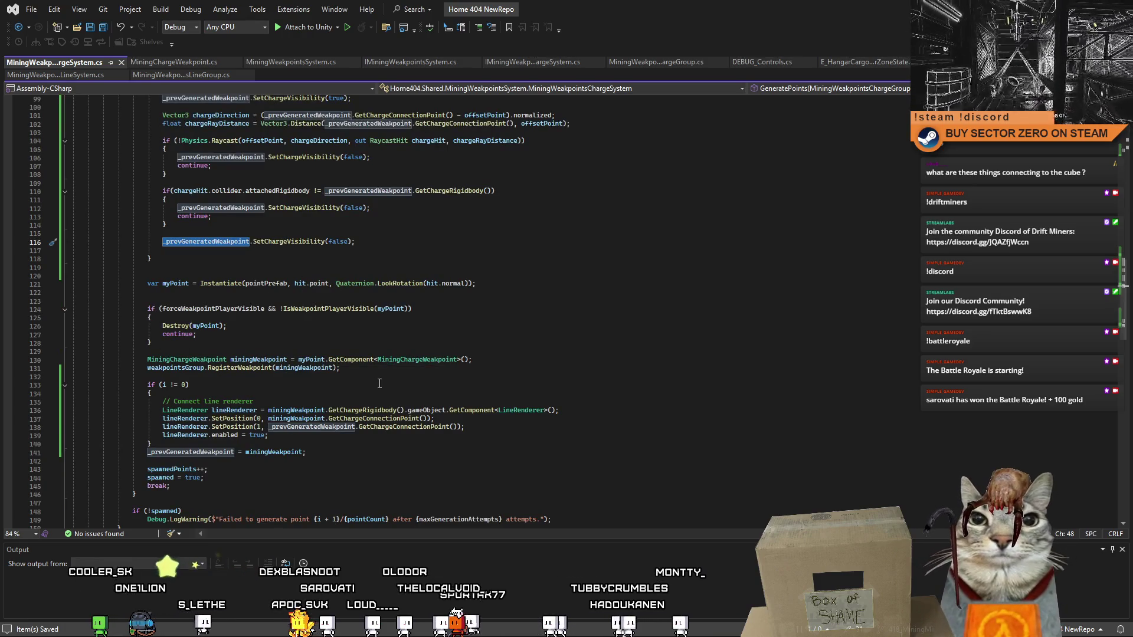
scroll(349, 385, down, 4)
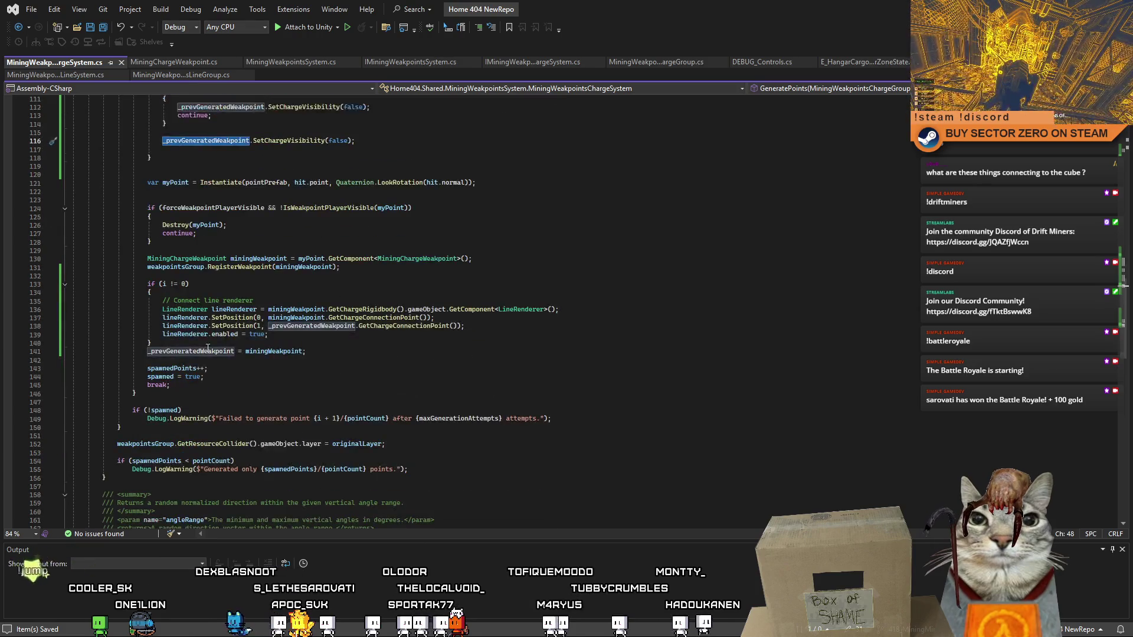
- Begin a miningWeakpoint.Set… call in the if (i != 0) block, then switch to MiningChargeWeakpoint.cs
click(204, 295)
key(Return)
key(Return)
key(Up)
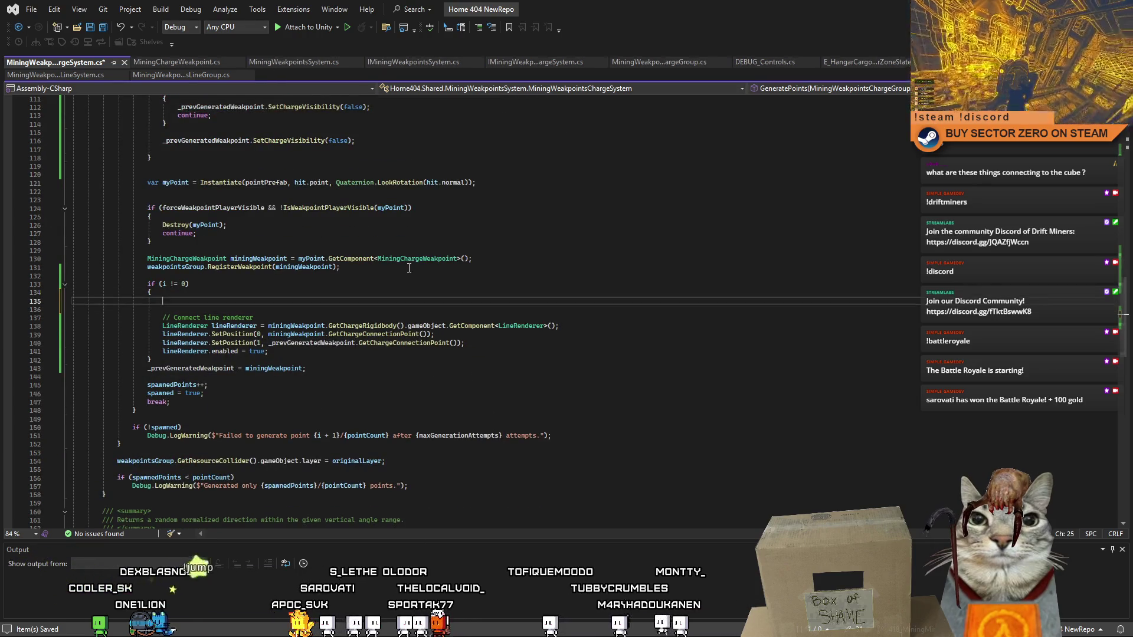
text(w)
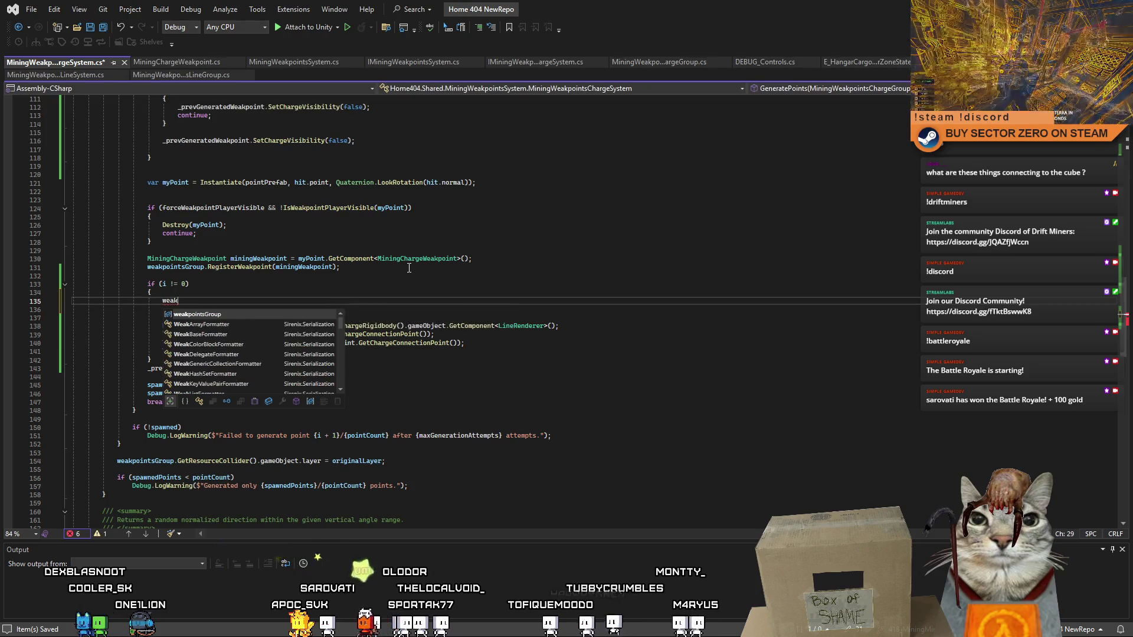
key(BackSpace)
text(miningWeakpoint.)
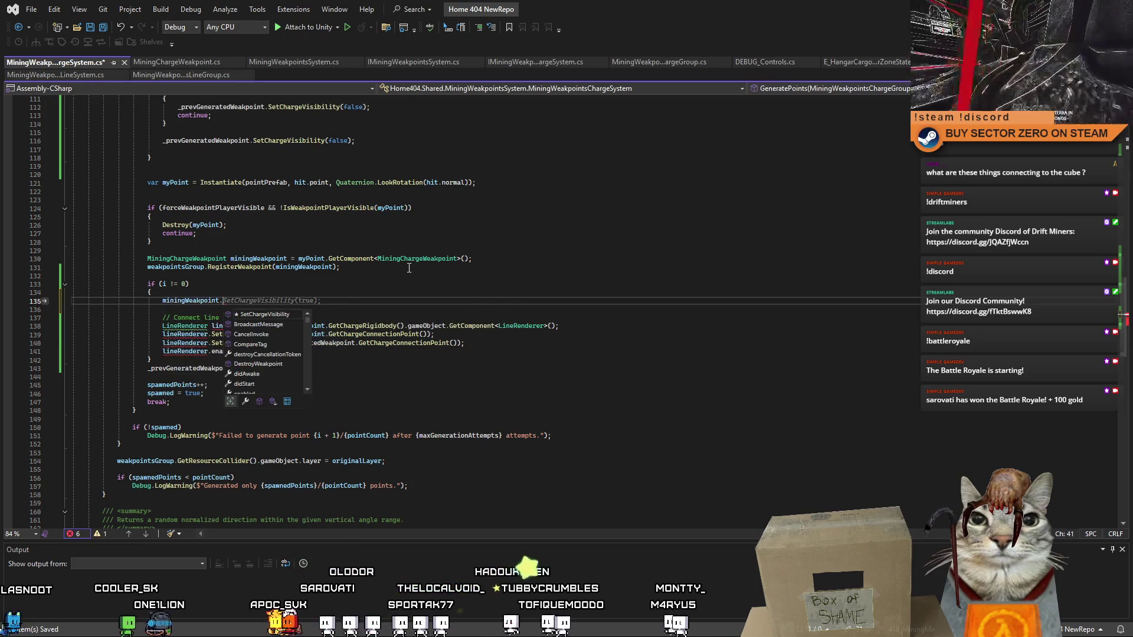
text(SetP)
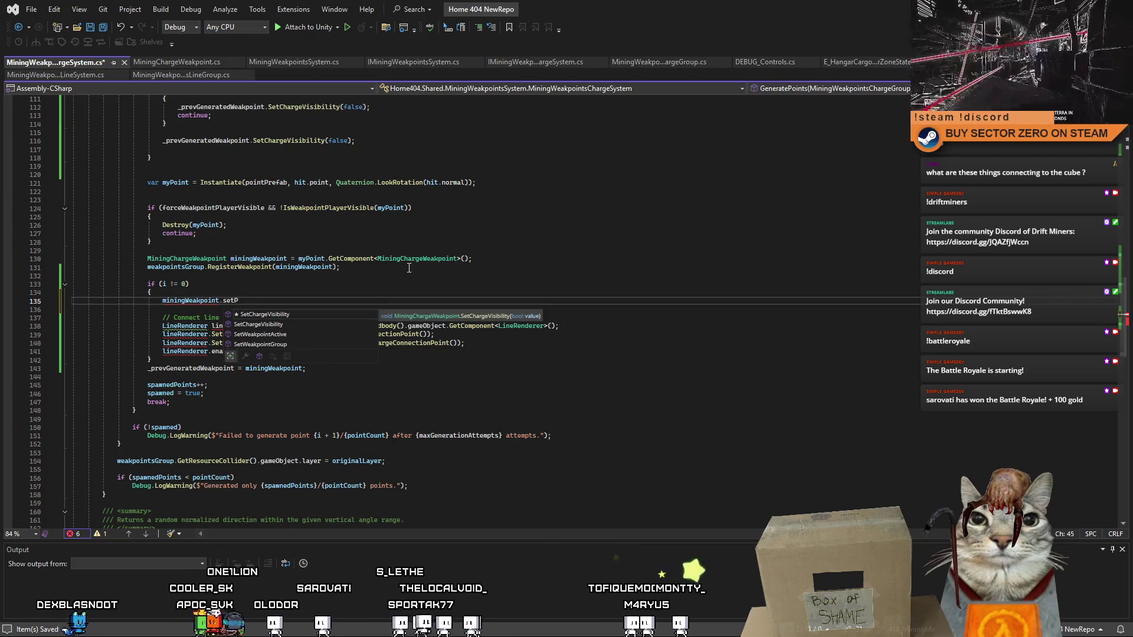
key(BackSpace)
key(BackSpace)
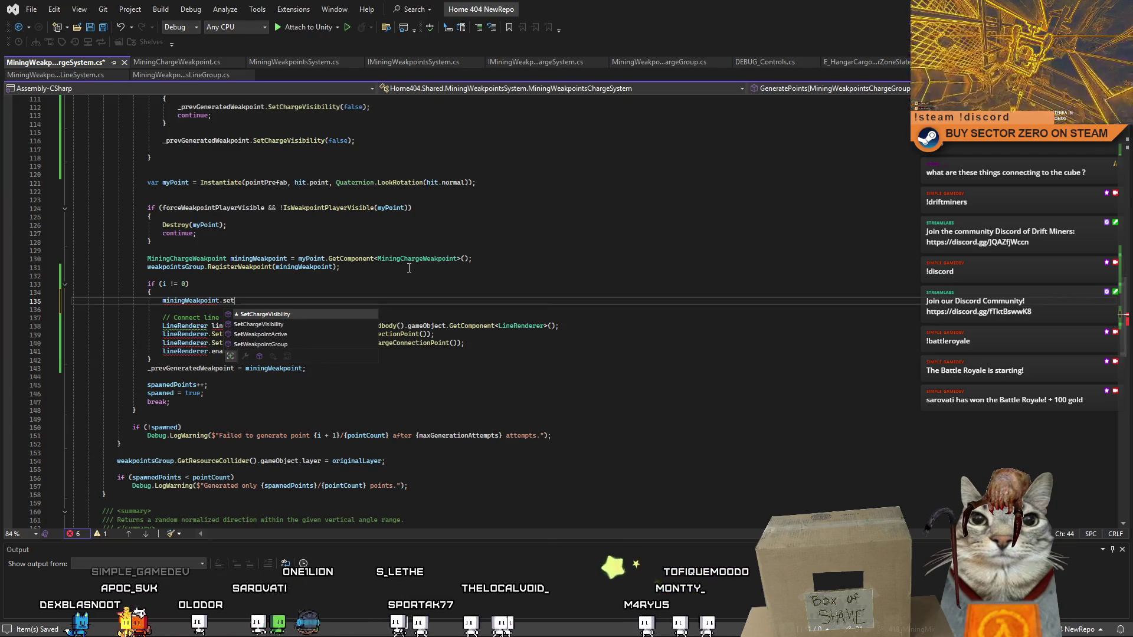
key(BackSpace)
key(BackSpace)
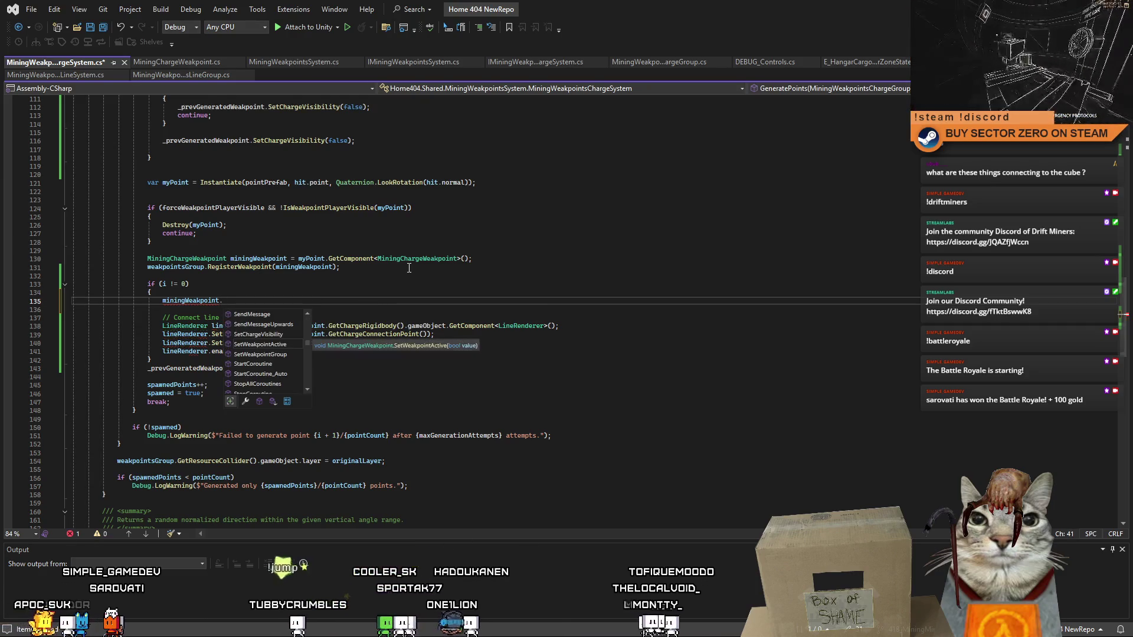
text(Set)
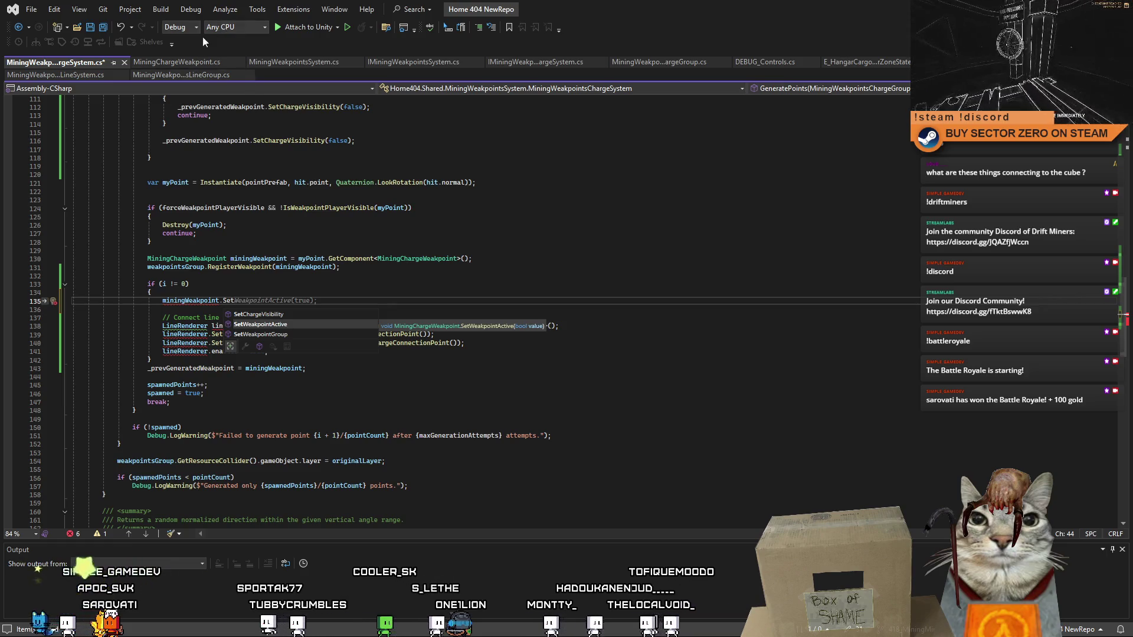
click(181, 62)
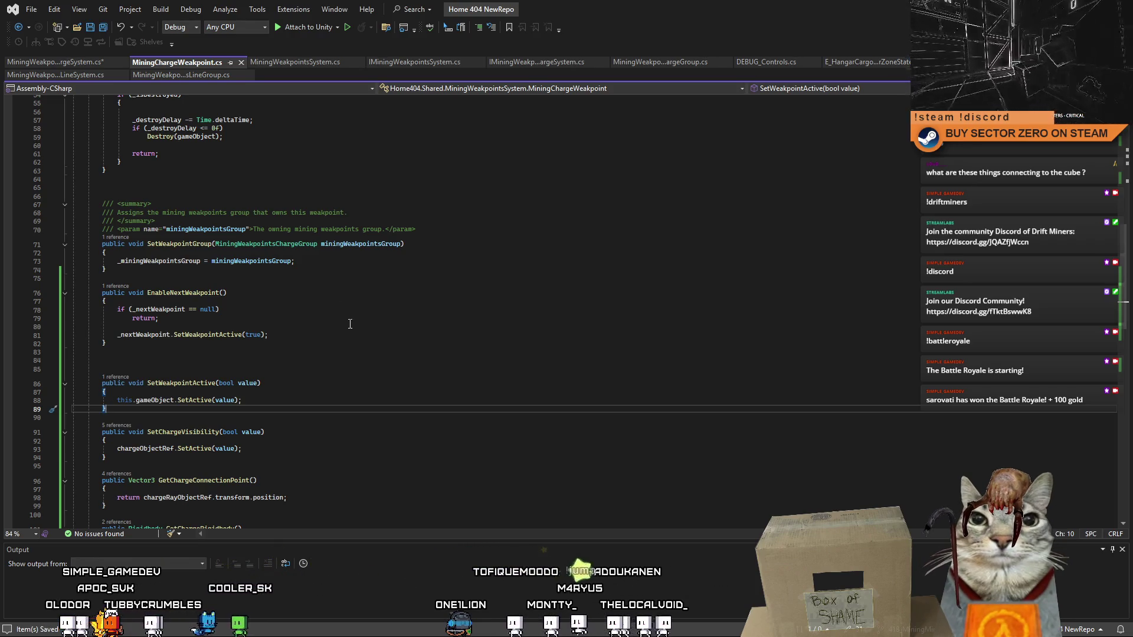
- Inspect the _nextWeakpoint field declaration and its use, ending with the caret after SetWeakpointGroup
click(427, 368)
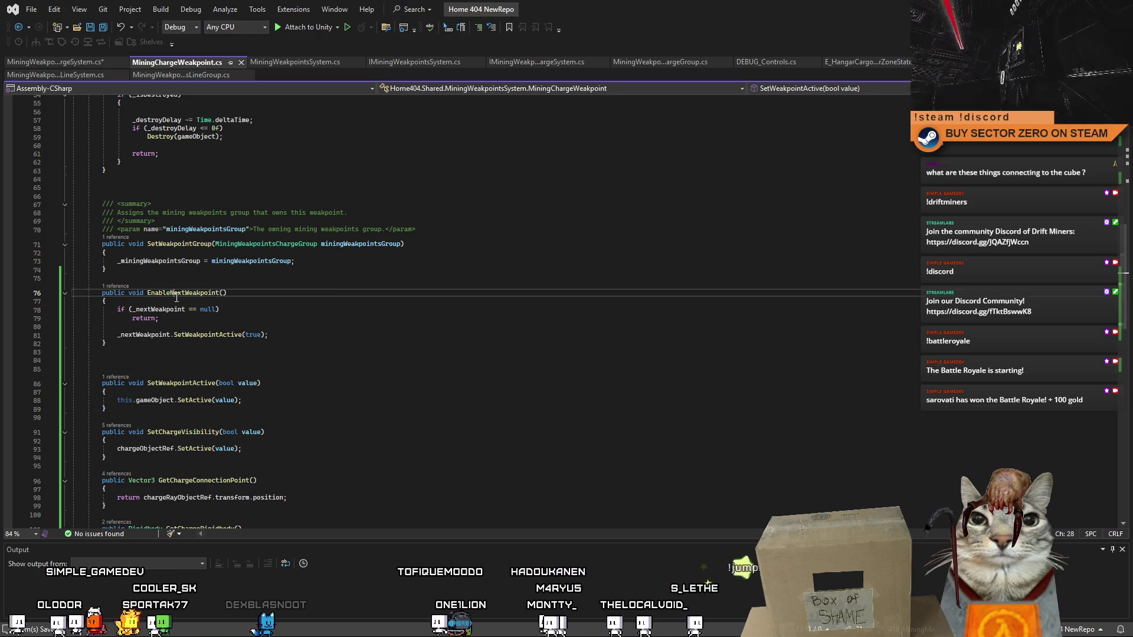
double_click(144, 334)
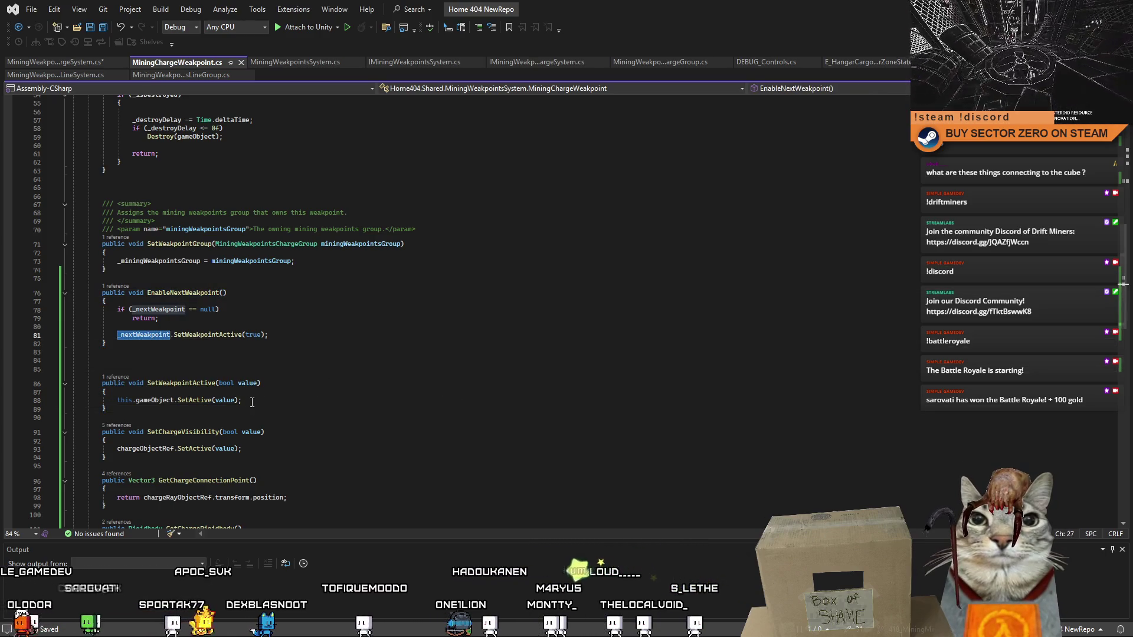
scroll(197, 365, up, 1)
click(211, 312)
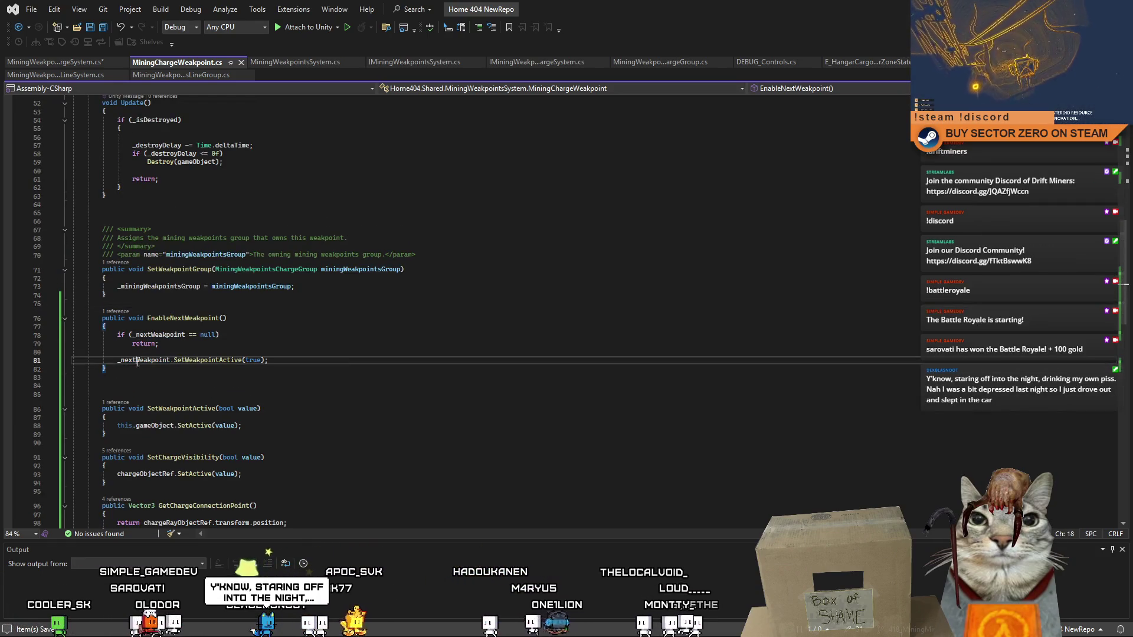
click(427, 352)
scroll(427, 352, up, 10)
double_click(283, 306)
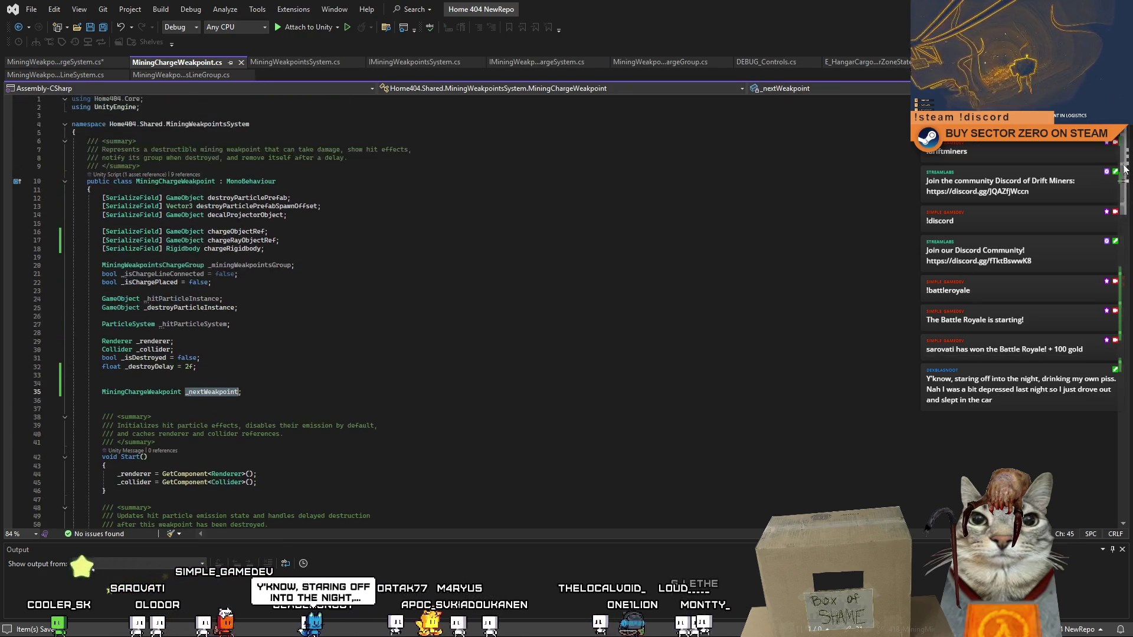
scroll(284, 307, down, 15)
scroll(1123, 292, up, 10)
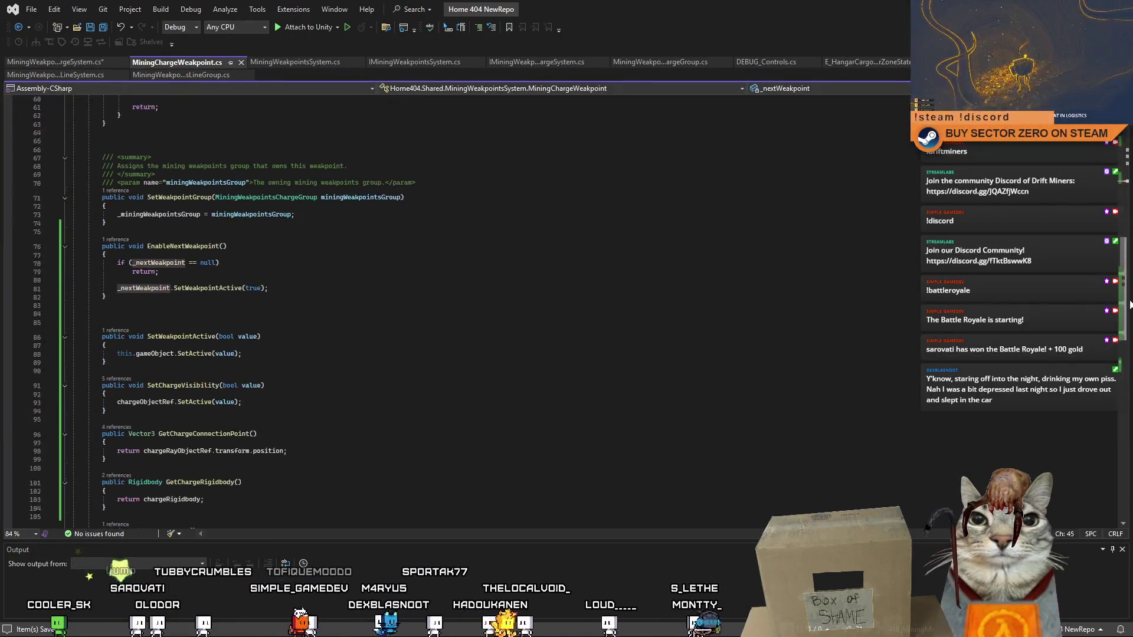
click(179, 367)
- Write public void SetNextWeakpoint(MiningChargeWeakpoint miningChargeWeakpoint) with a body assigning _nextWeakpoint
click(219, 290)
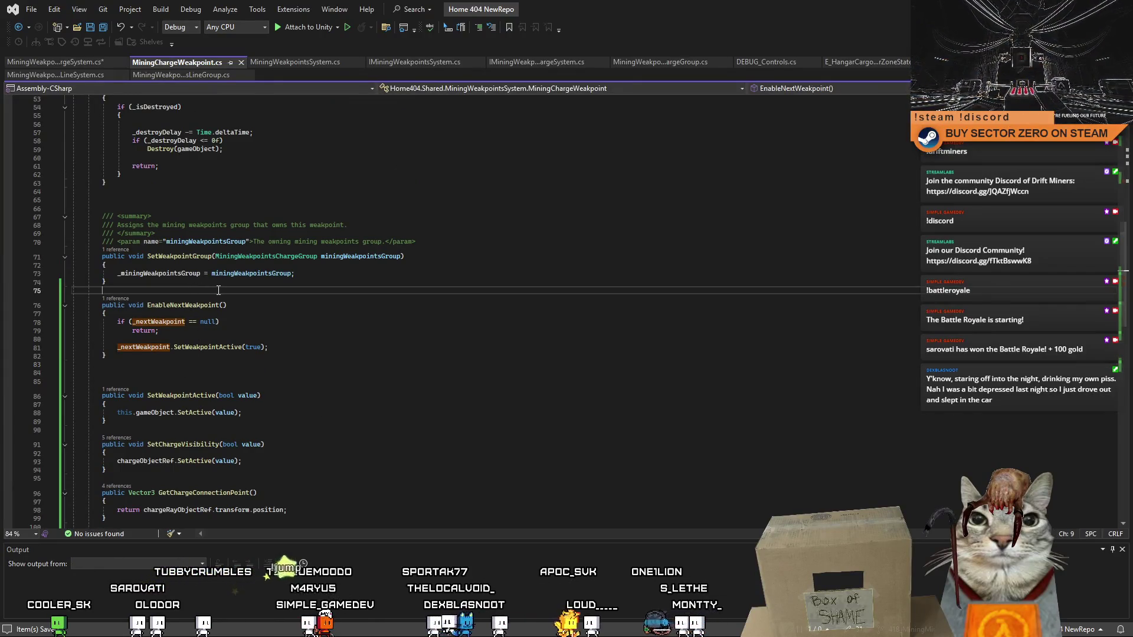
key(Return)
key(Return)
text(public vo)
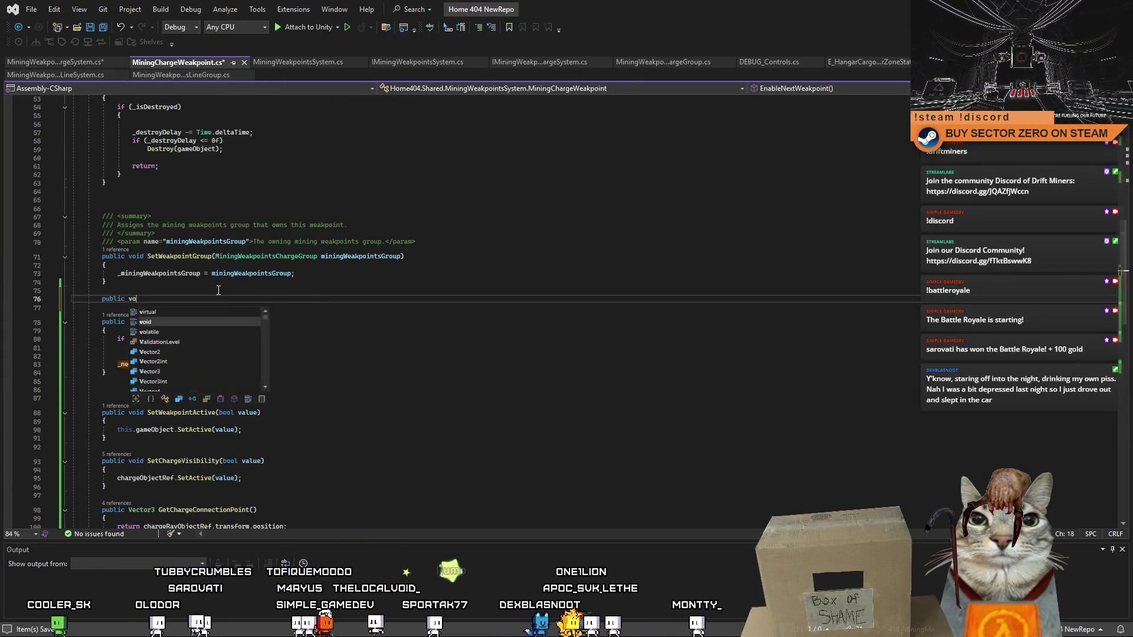
text(id SetNext)
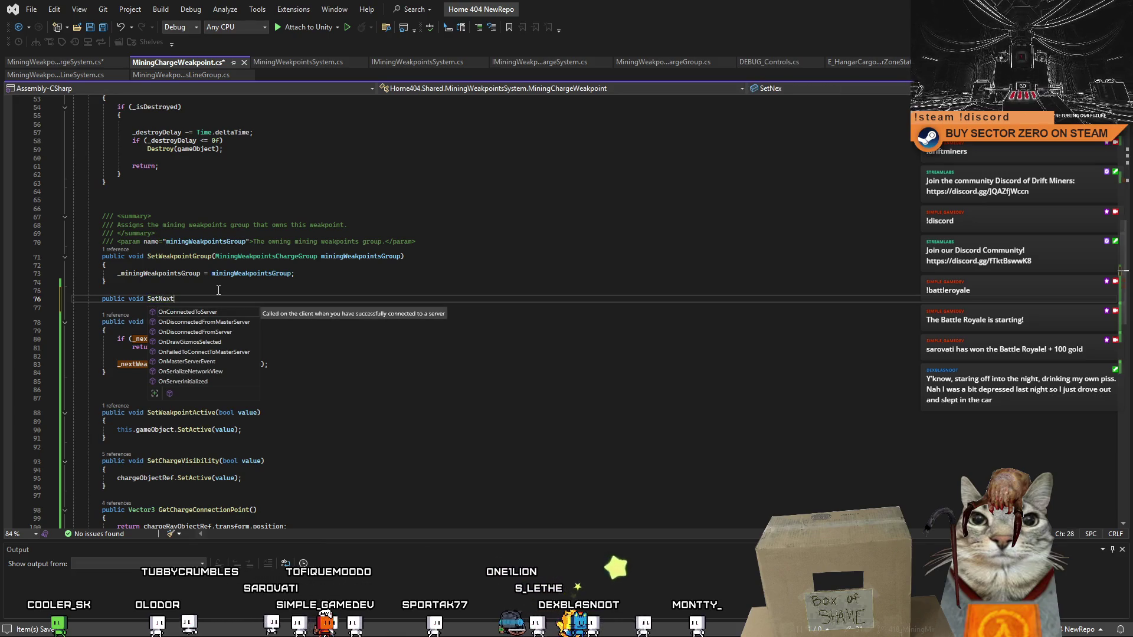
text(Weakpoint() {)
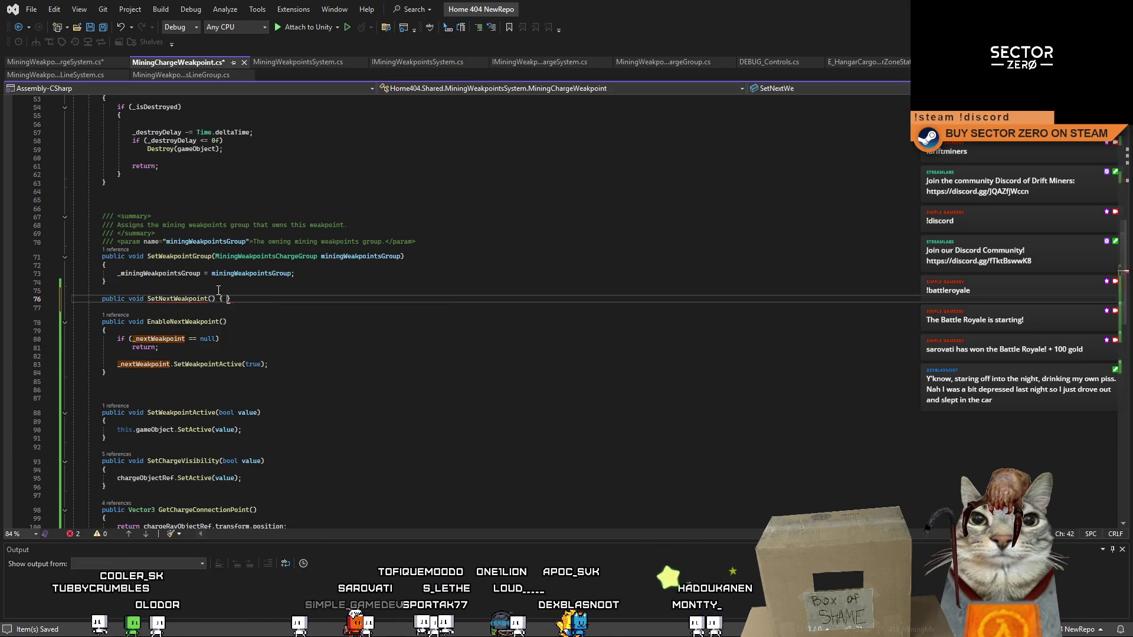
key(Return)
text(_nextWeakpoint =)
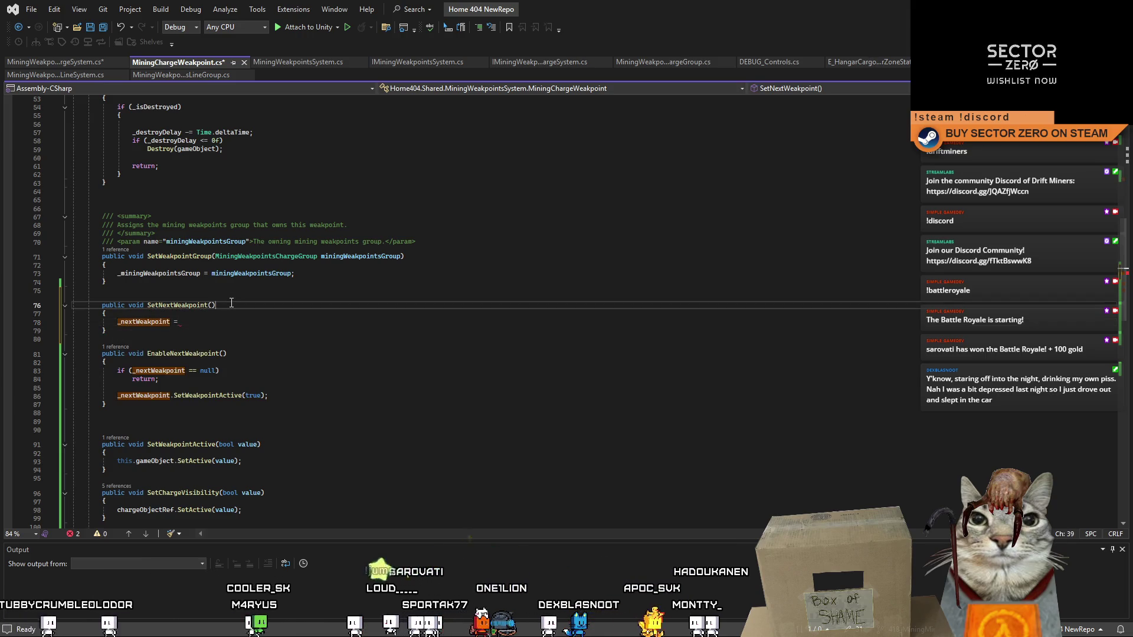
click(214, 305)
text(Mining)
key(Tab)
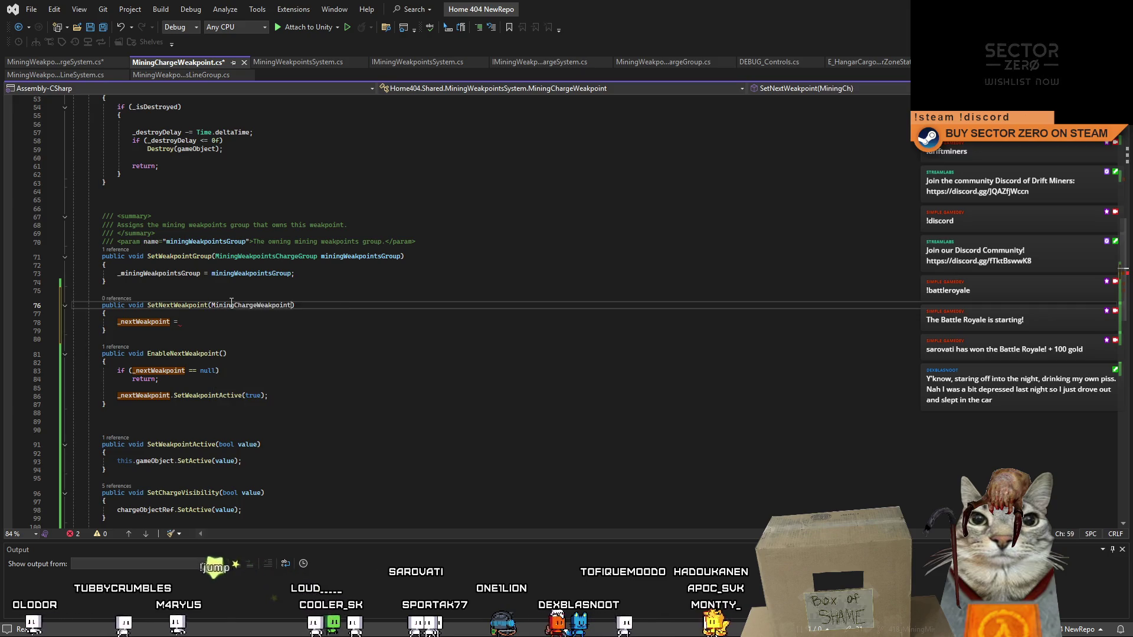
text(min)
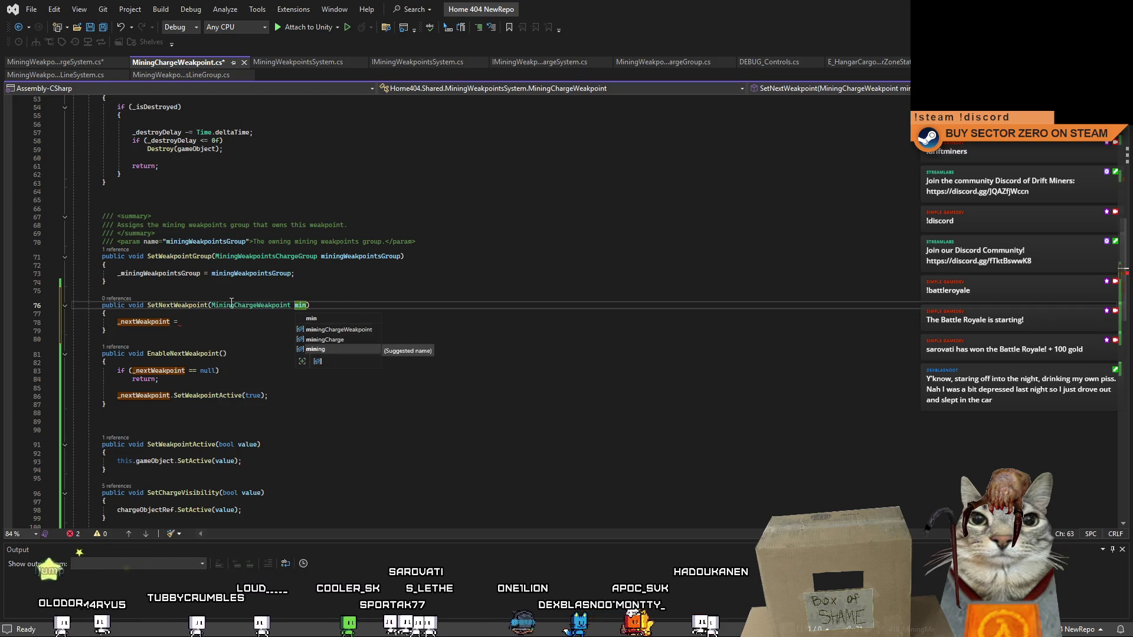
key(Down)
key(Tab)
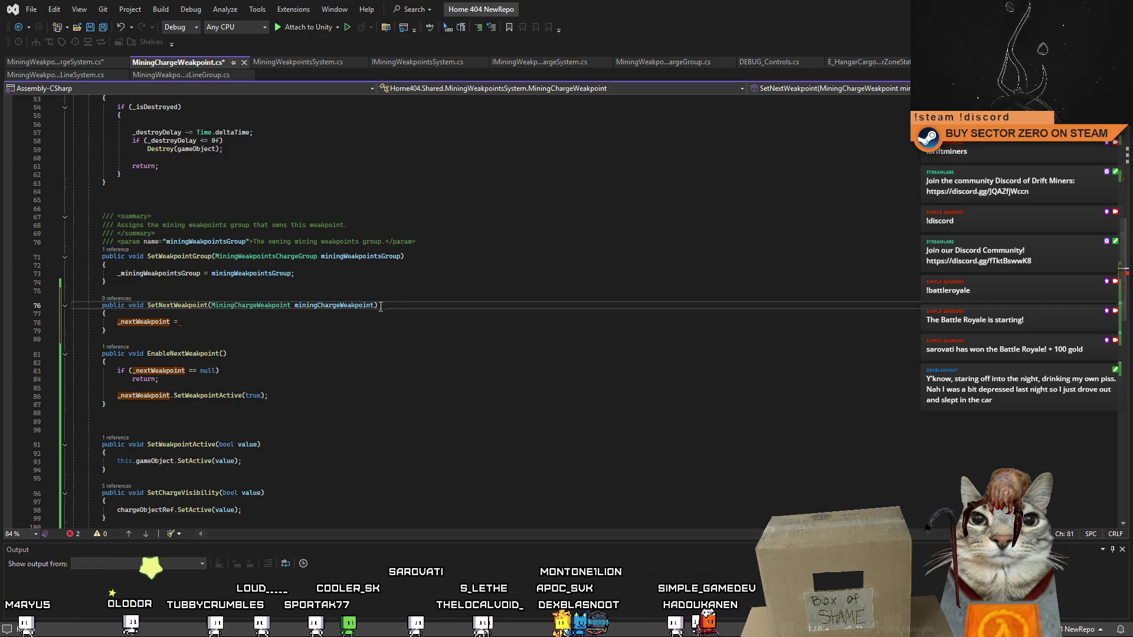
click(407, 321)
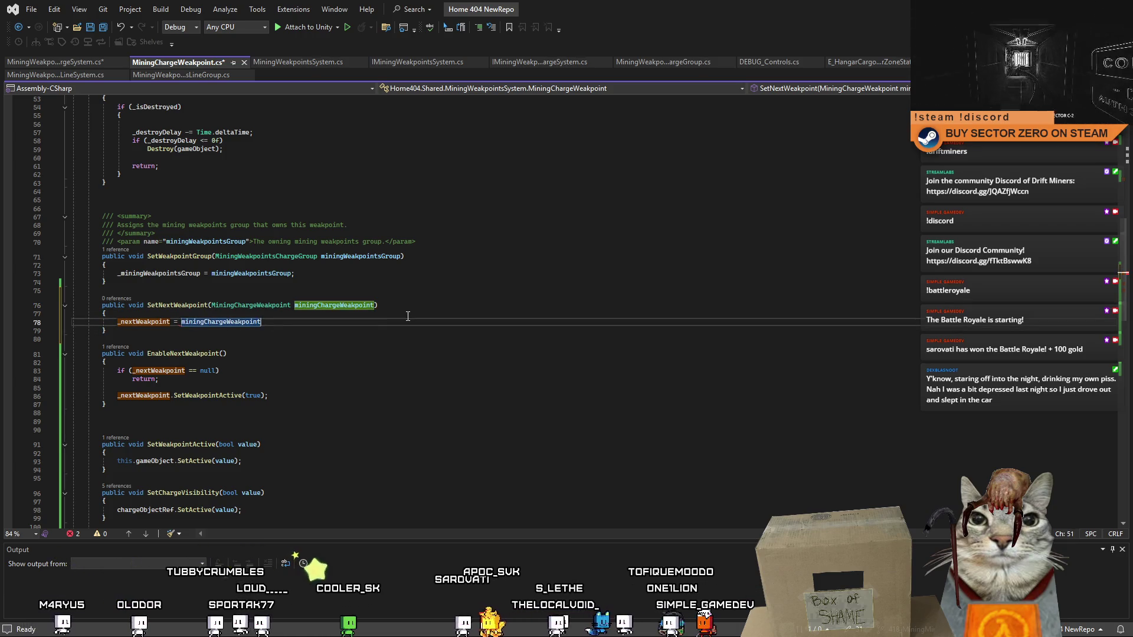
- Save MiningChargeWeakpoint.cs and complete line 135 as miningWeakpoint.SetNextWeakpoint(_prevGeneratedWeakpoint);
key(ctrl+s)
click(72, 66)
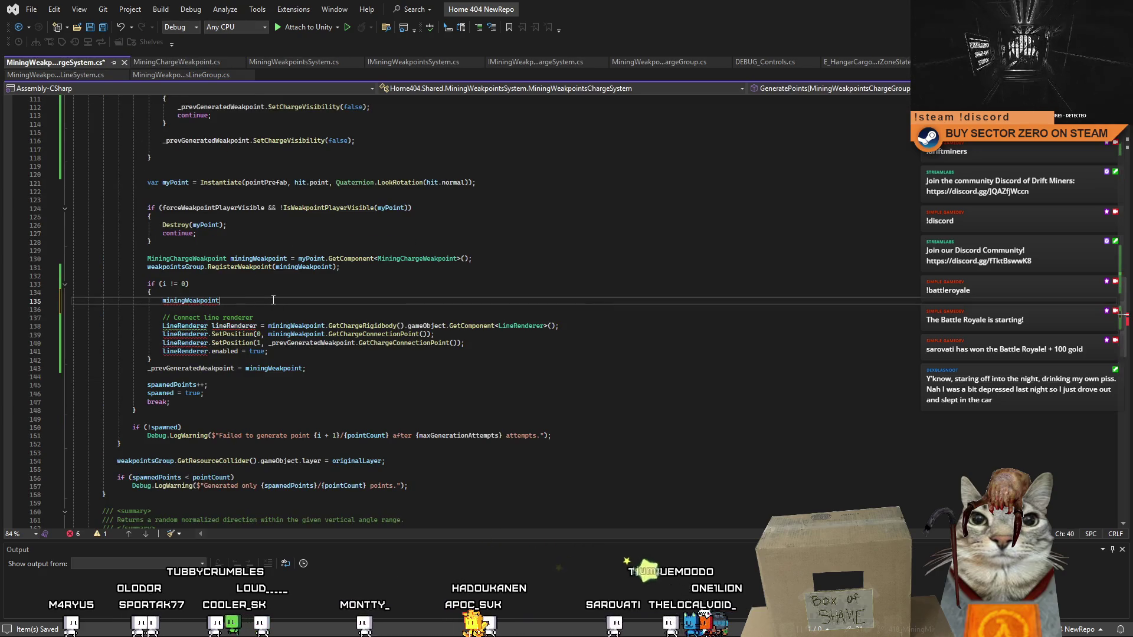
text(.SetNextWeakpoint()
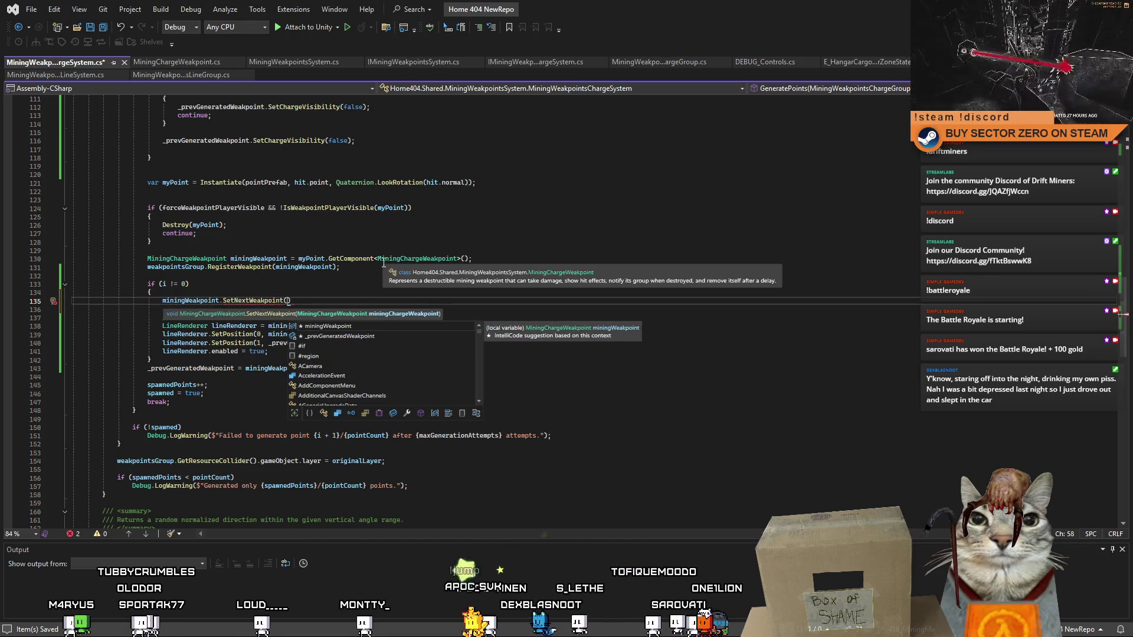
text(_prevGeneratedWeakpoint)
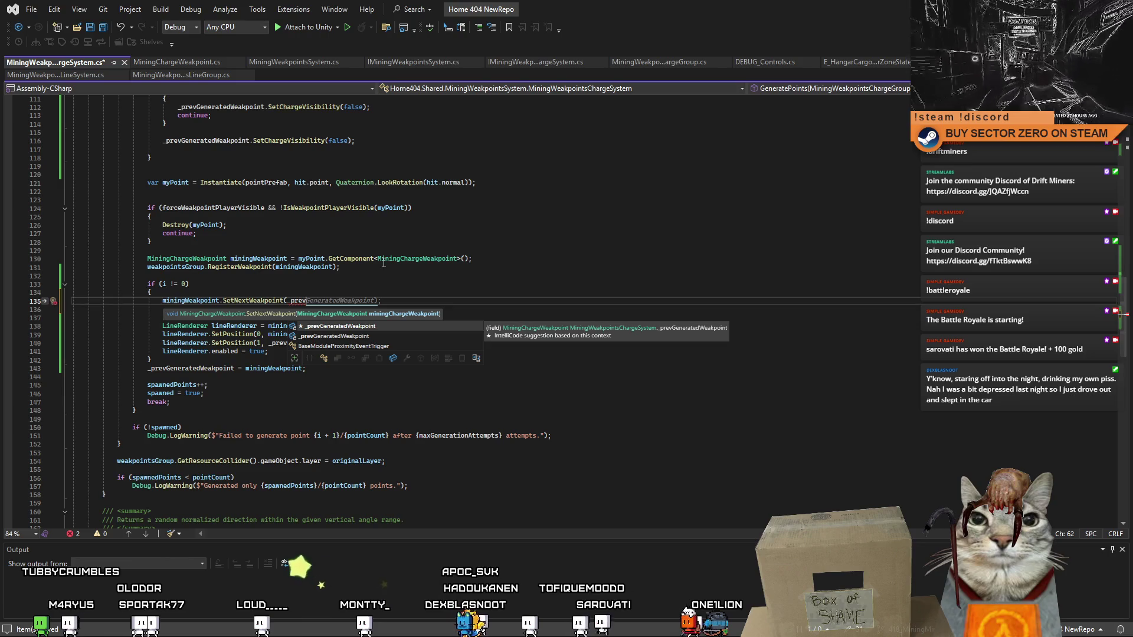
text())
key(End)
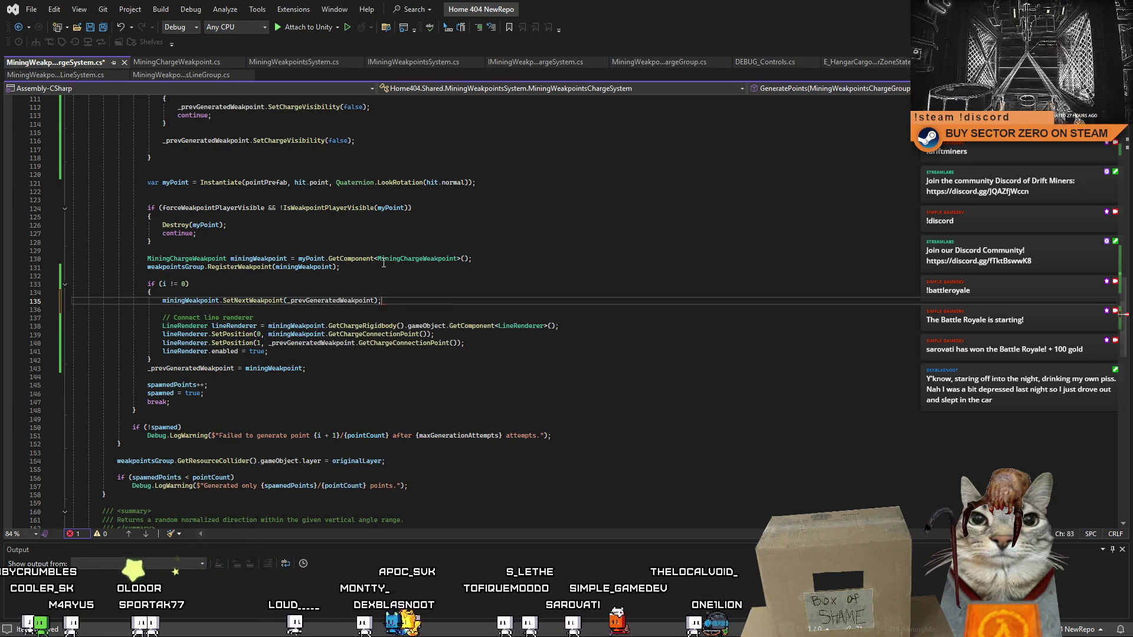
click(465, 294)
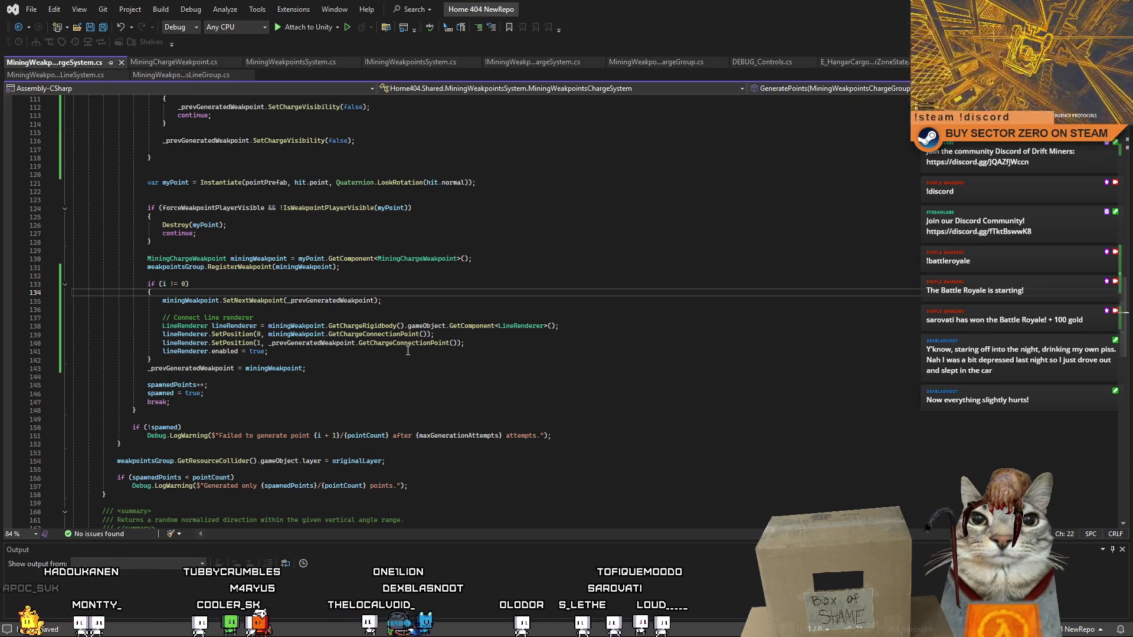
- Add miningWeakpoint.SetWeakpointActive(false); after the line renderer setup and save the charge system file
click(328, 348)
key(Return)
key(Return)
click(307, 300)
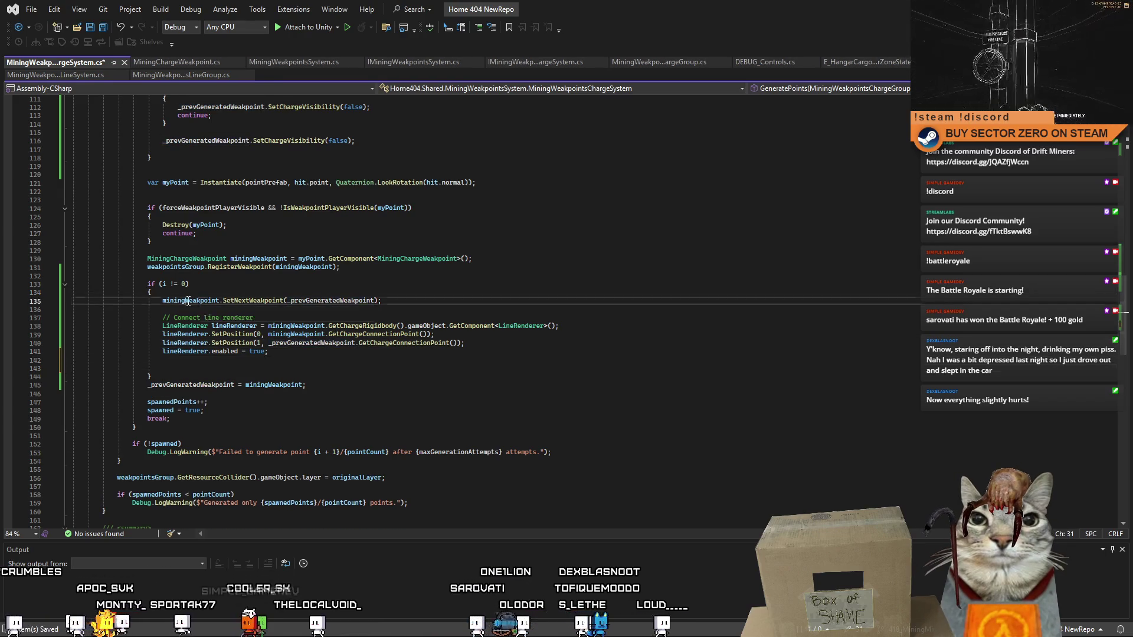
click(413, 366)
text(.set)
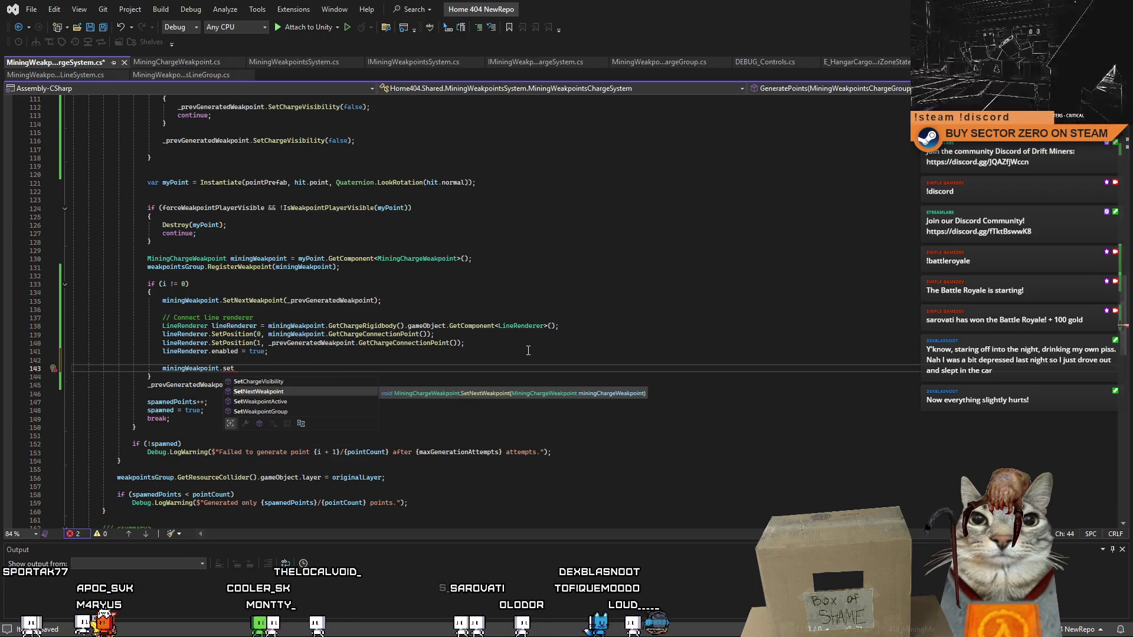
key(Down)
key(Down)
key(Tab)
text(false))
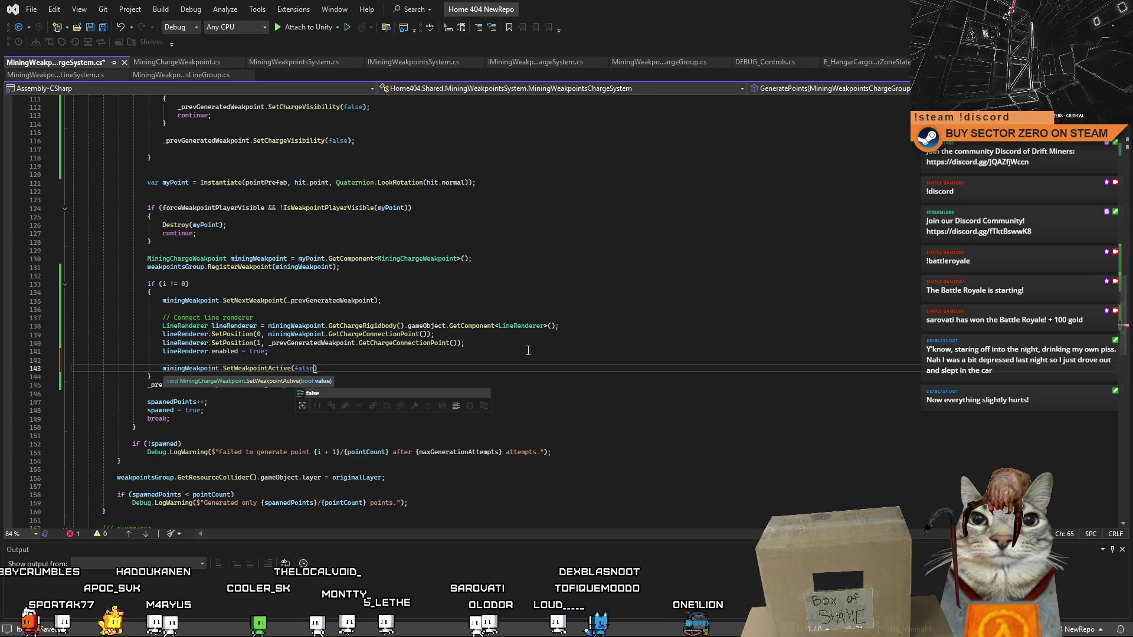
text(;)
key(ctrl+s)
click(508, 361)
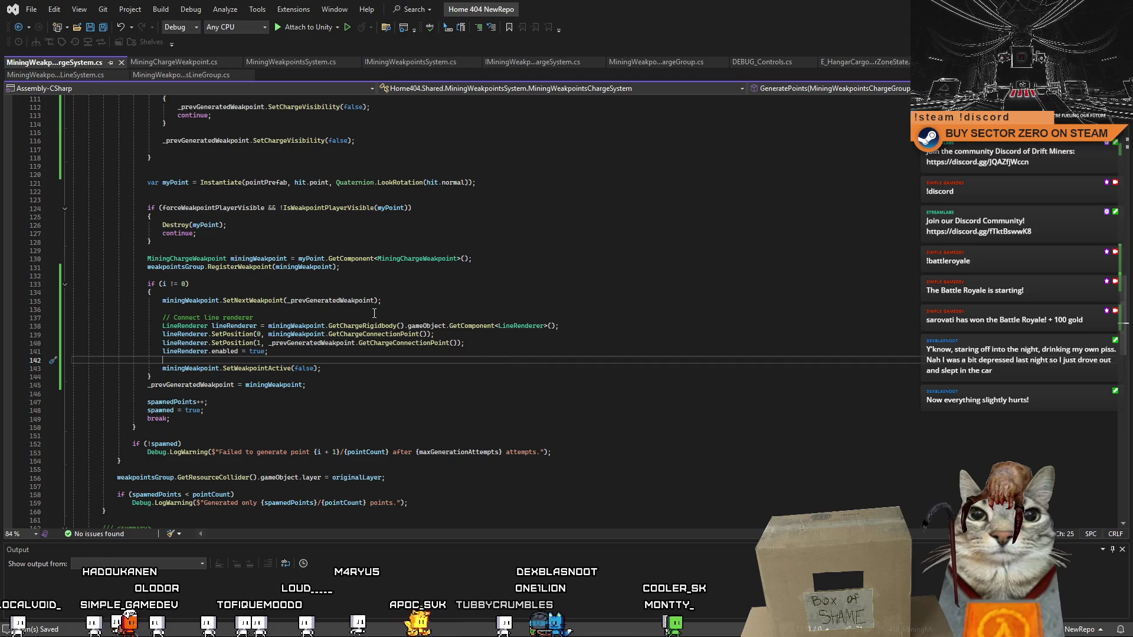
click(390, 300)
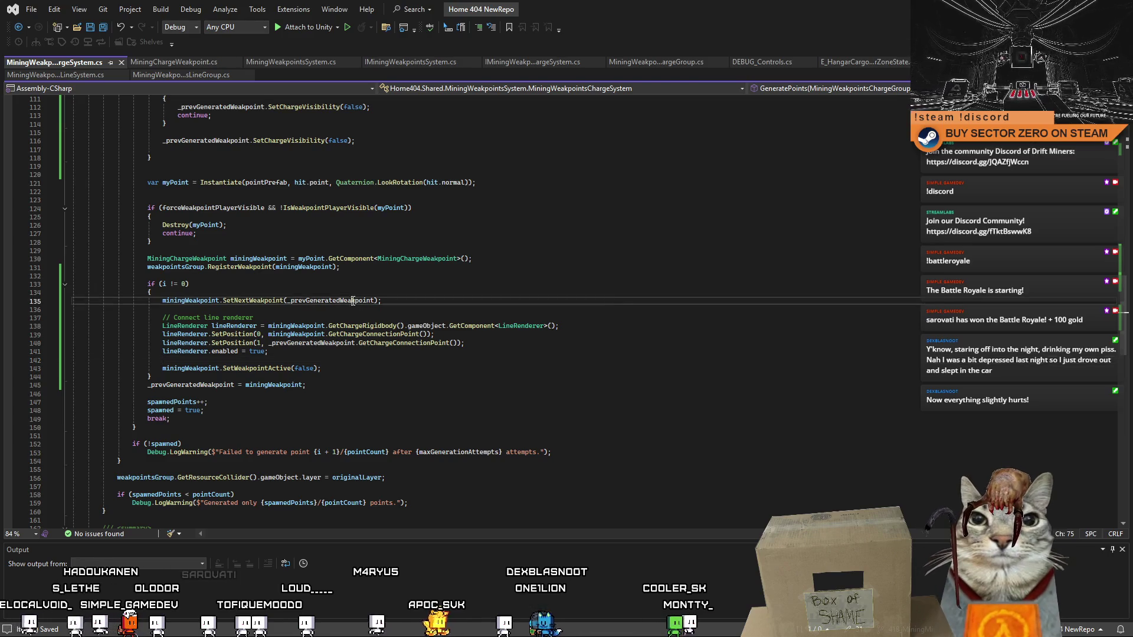
- Rewrite line 135 as _prevGeneratedWeakpoint.SetNextWeakpoint(miningWeakpoint)
double_click(175, 301)
text(_prevGeneratedWeakpoint)
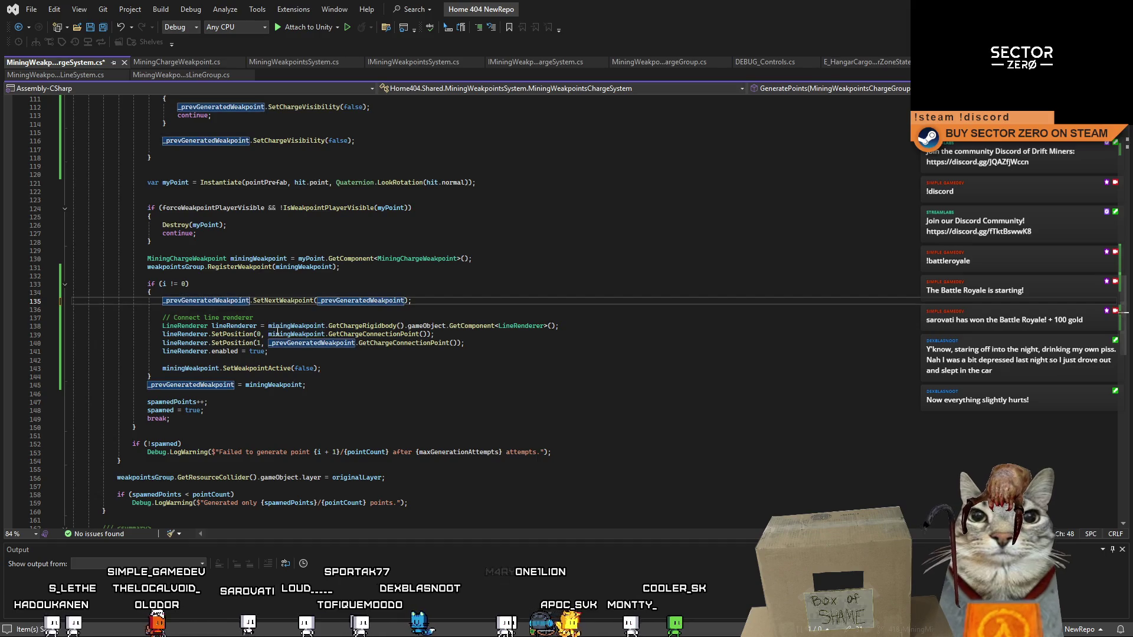
double_click(283, 300)
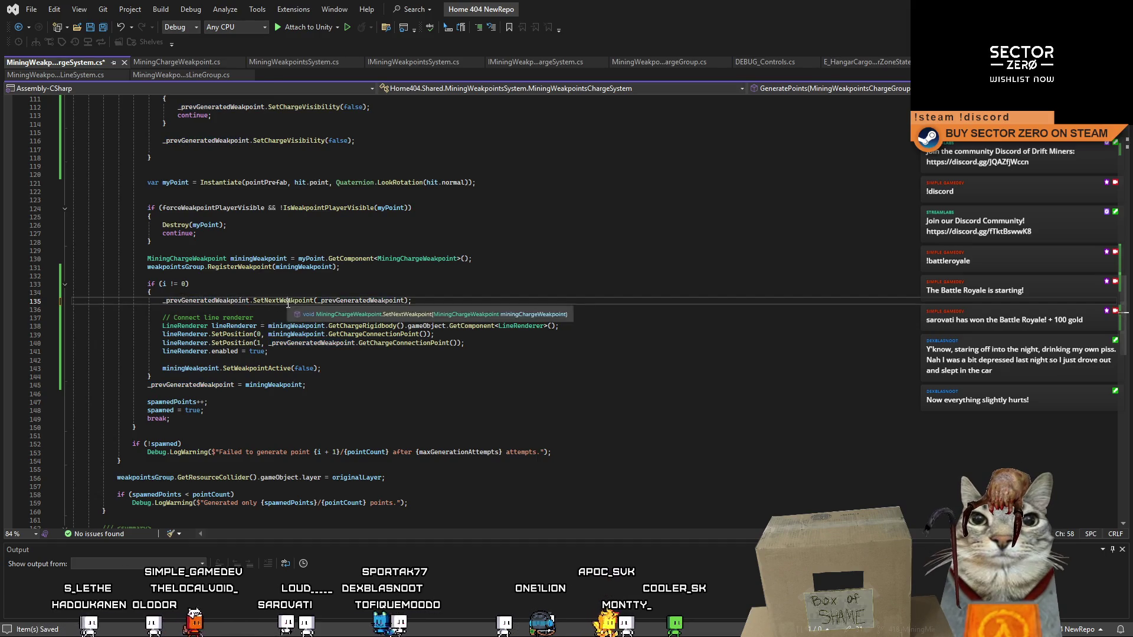
double_click(303, 269)
key(ctrl+c)
double_click(332, 300)
key(ctrl+v)
- Review the if (i != 0) block and line-connection code, then return to the Unity editor
click(501, 378)
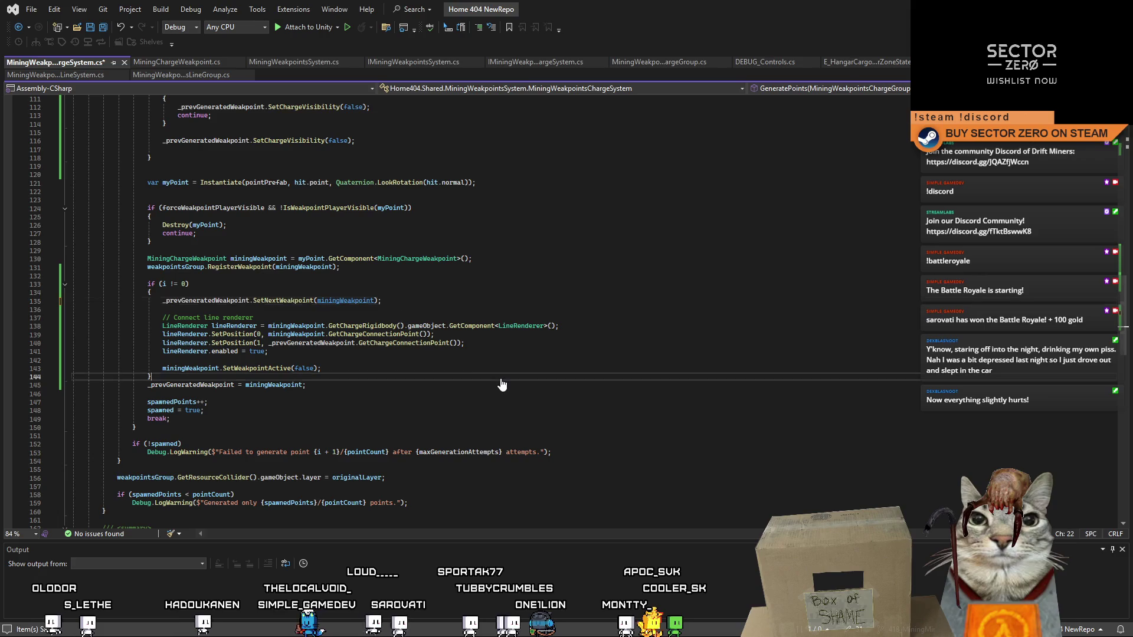
click(471, 367)
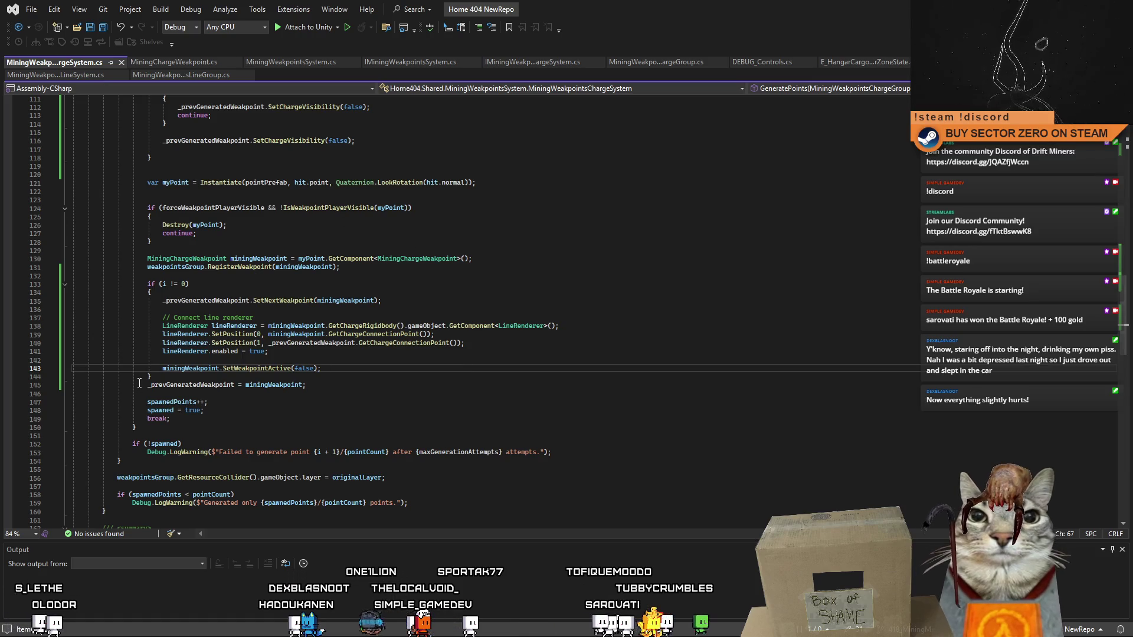
click(652, 310)
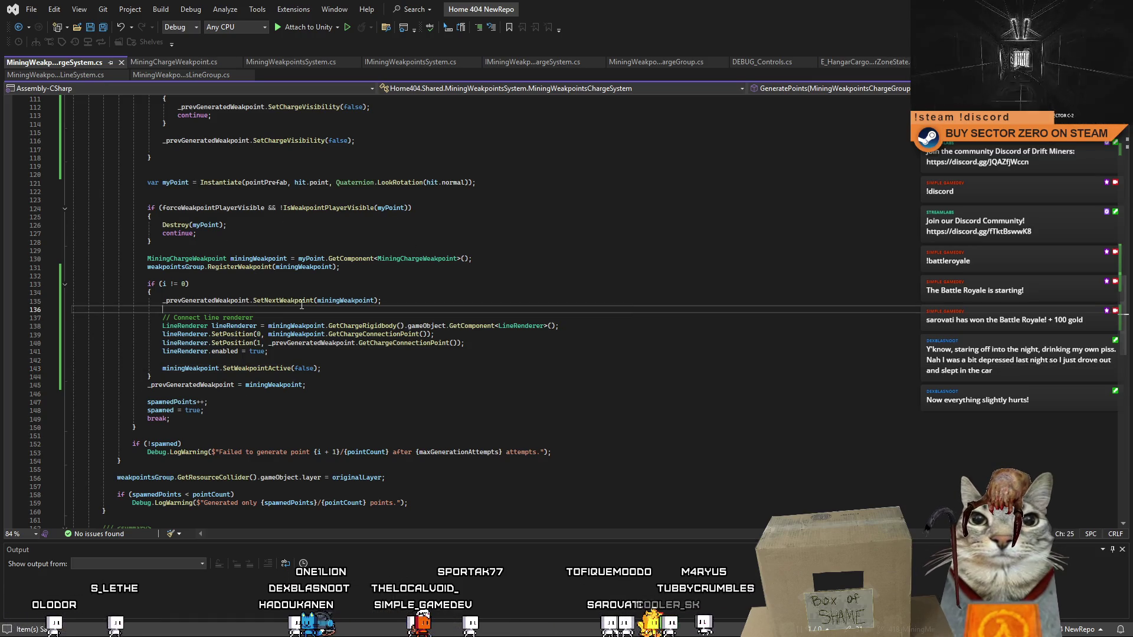
click(714, 352)
click(751, 286)
key(alt+Tab)
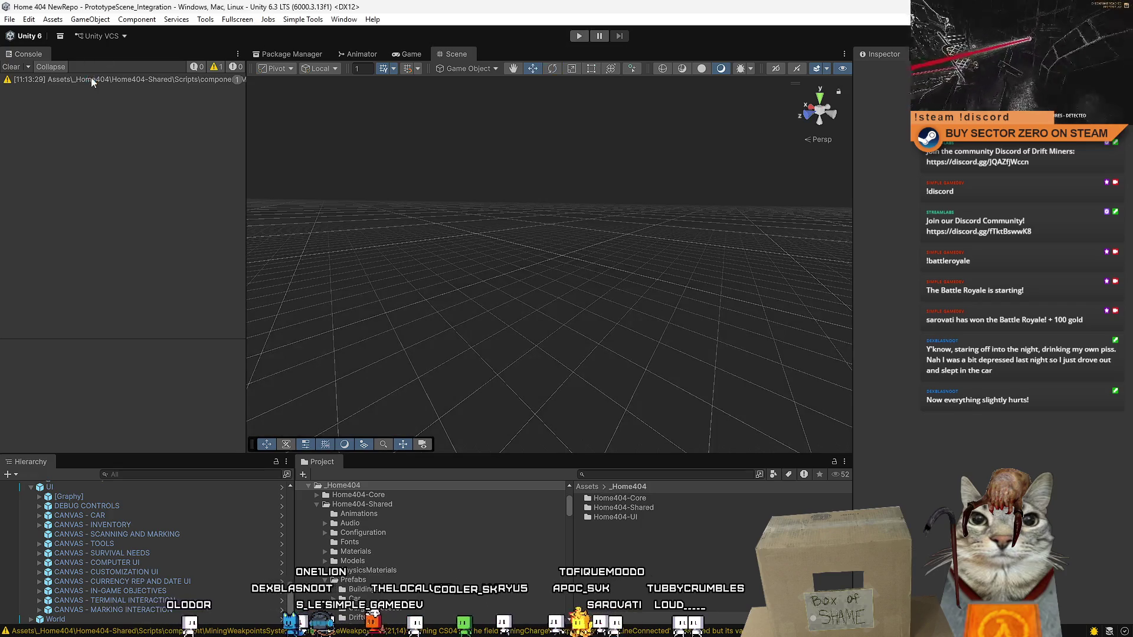
- Clear the compile warning from the Console and enter Play mode to reach the Drift Miners main menu
click(92, 79)
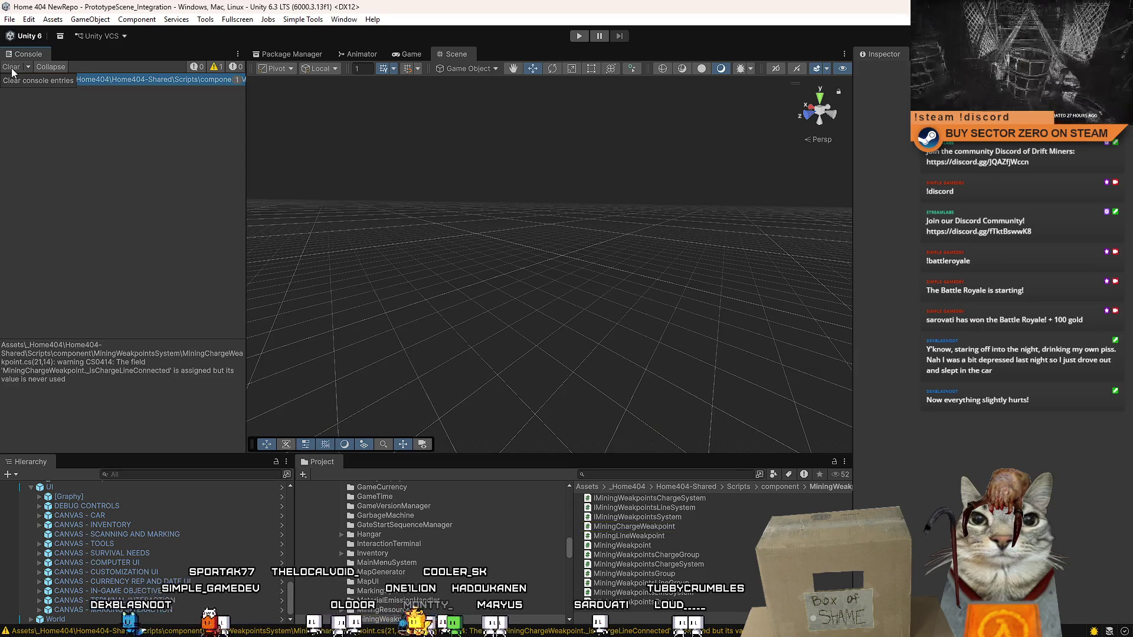
click(12, 68)
click(583, 35)
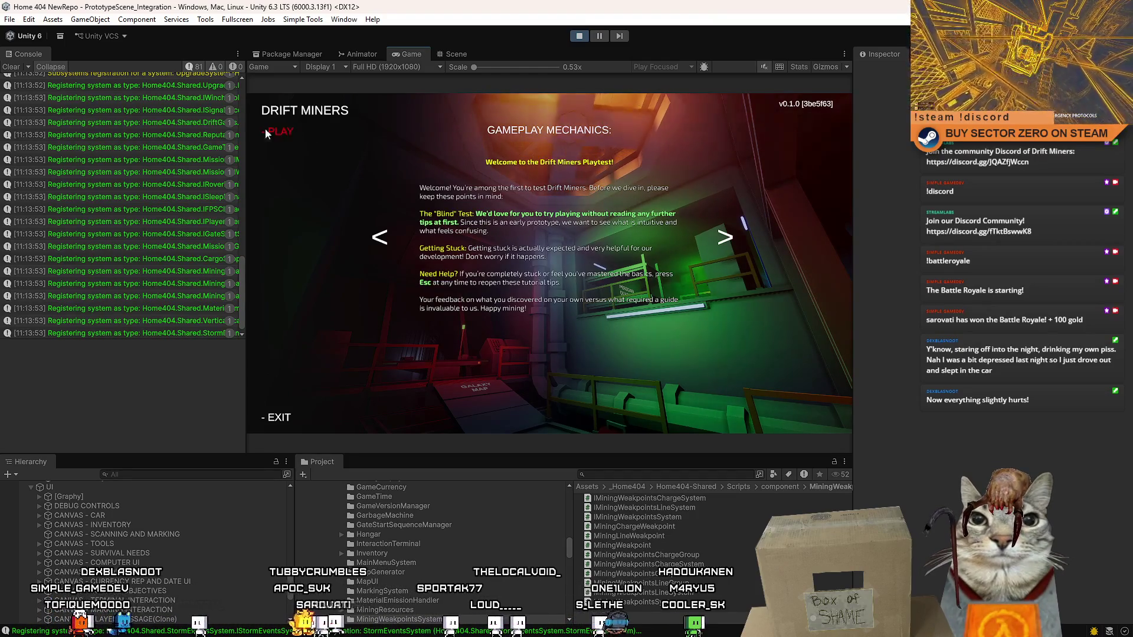
- Start the game from its menu and walk the player to the Drift Time Setup terminal to launch a run
click(12, 66)
click(308, 139)
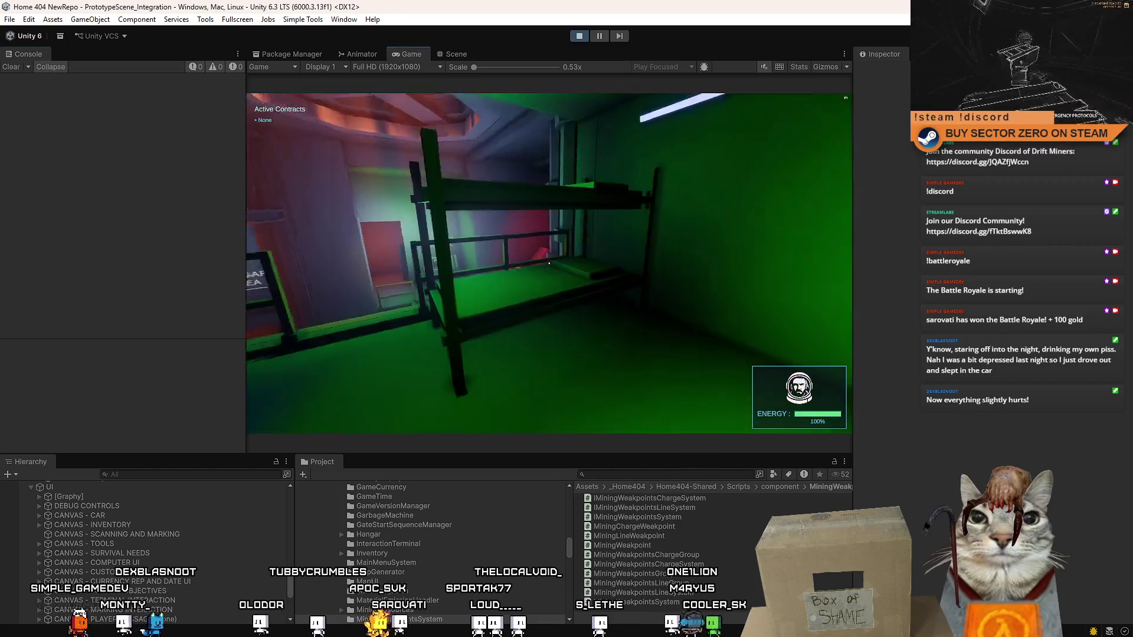
key(a)
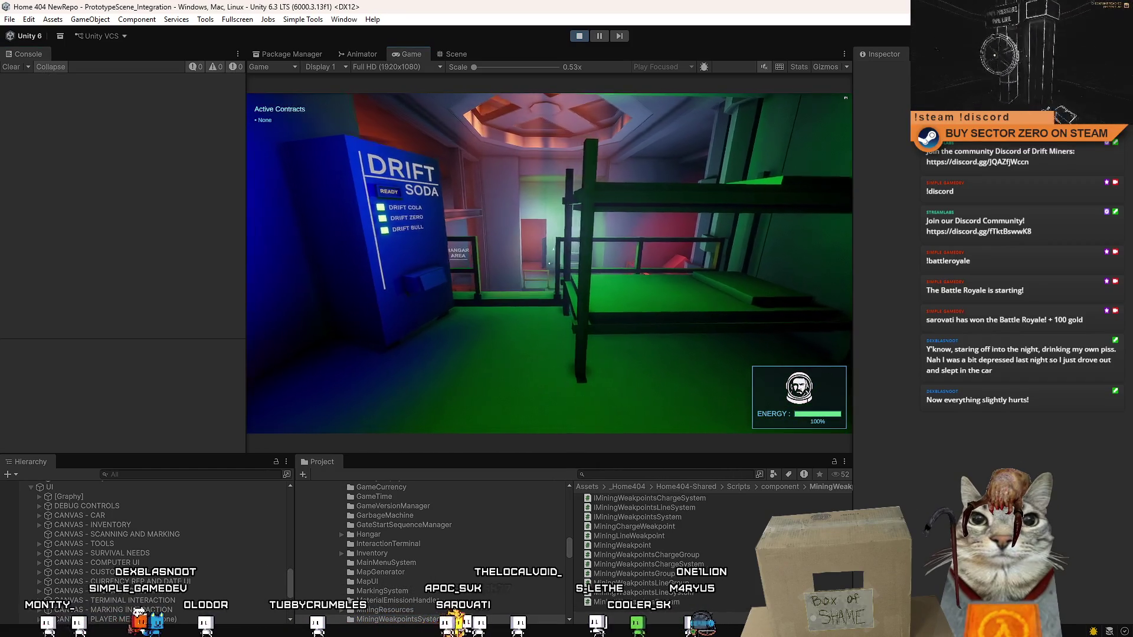
key(w)
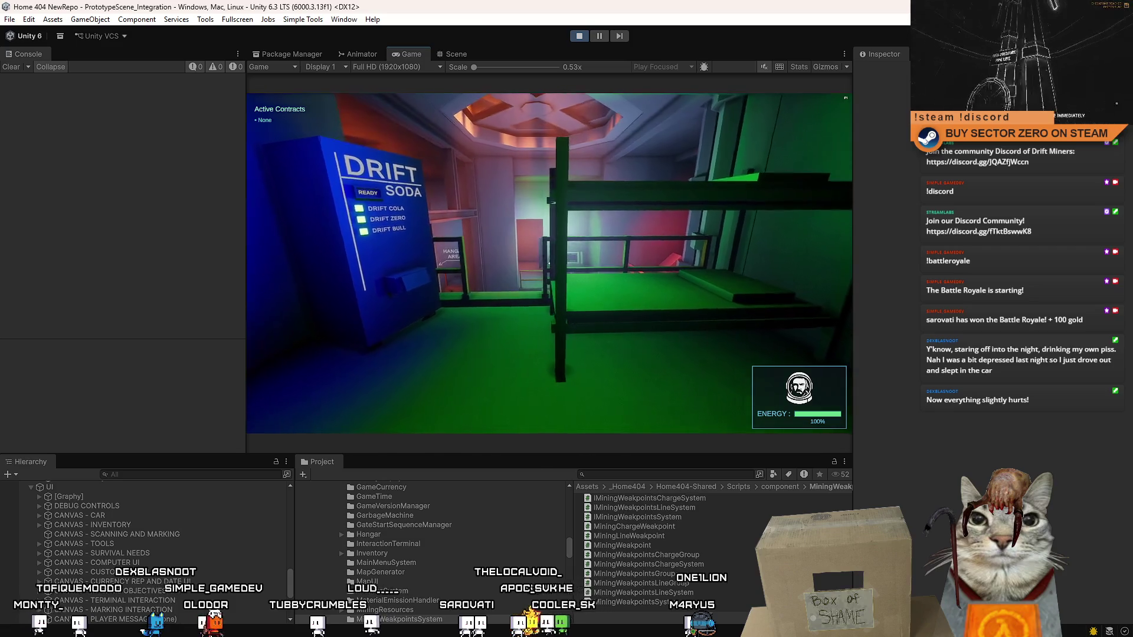
key(w)
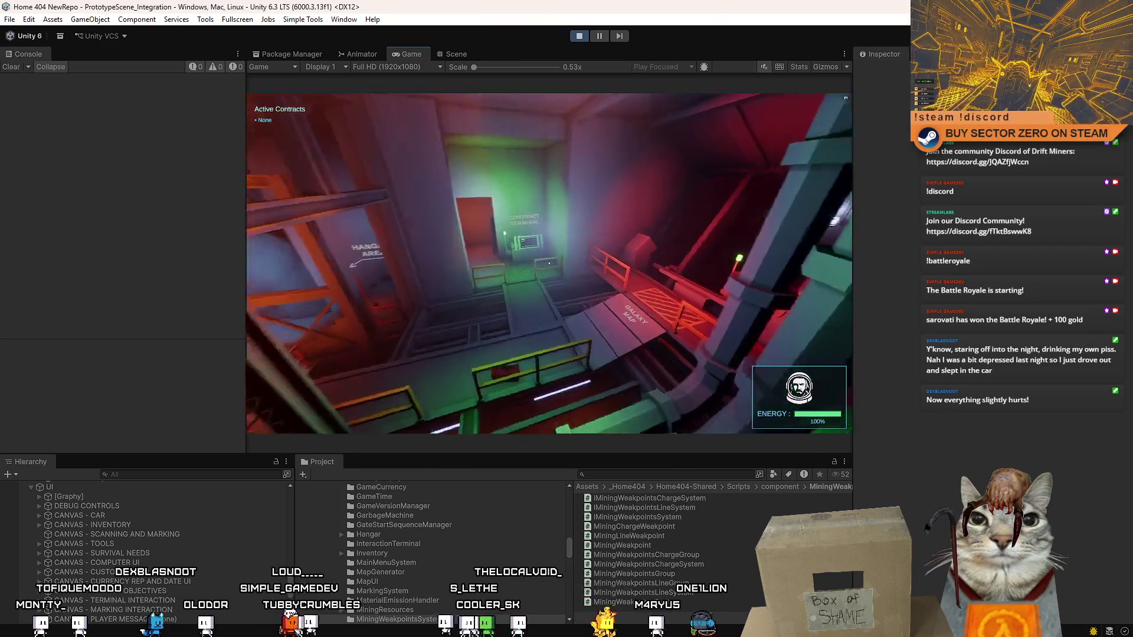
key(w)
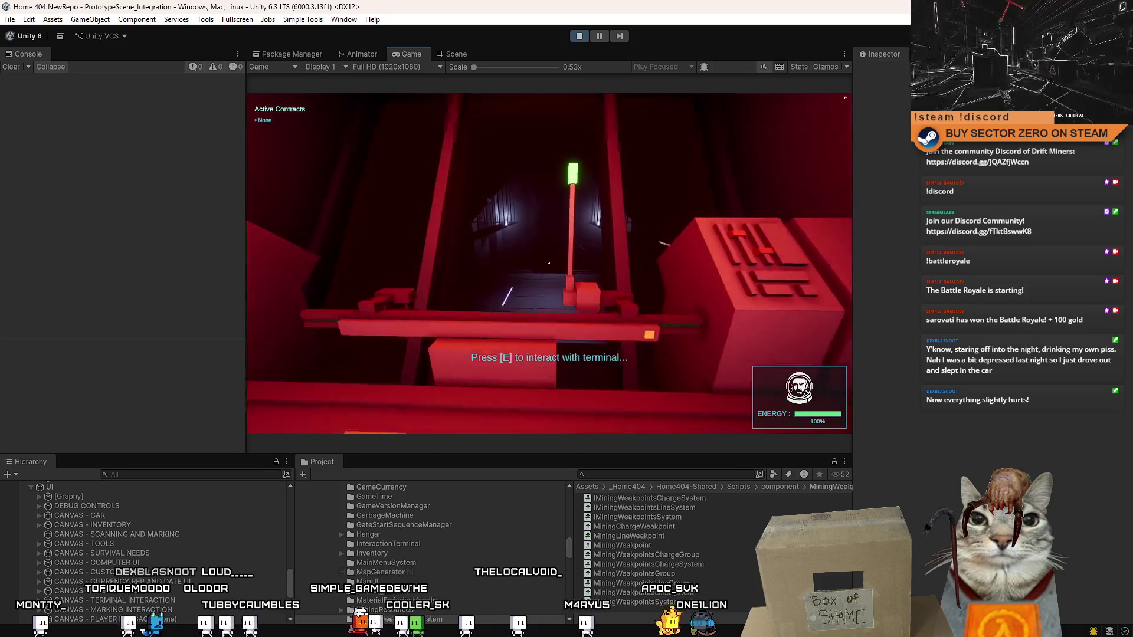
key(e)
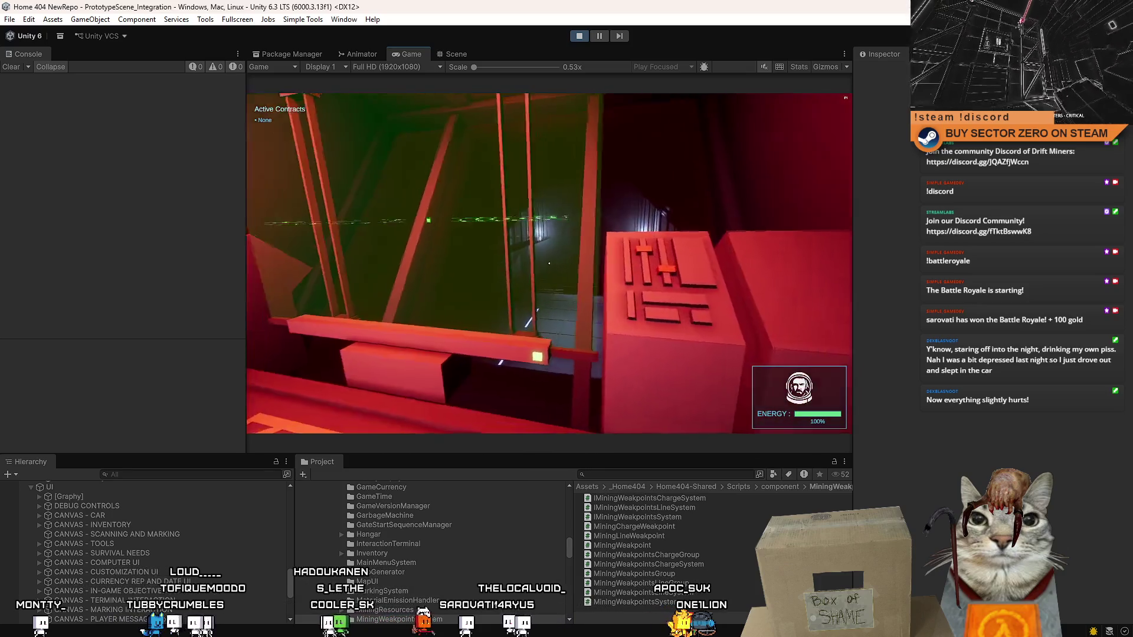
key(Escape)
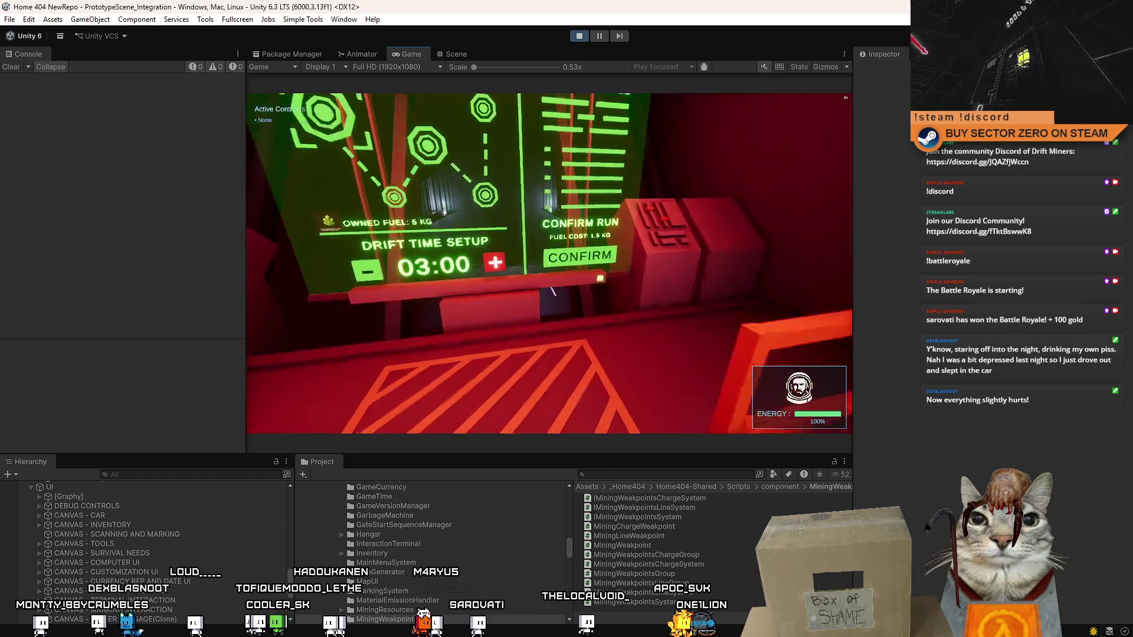
key(s)
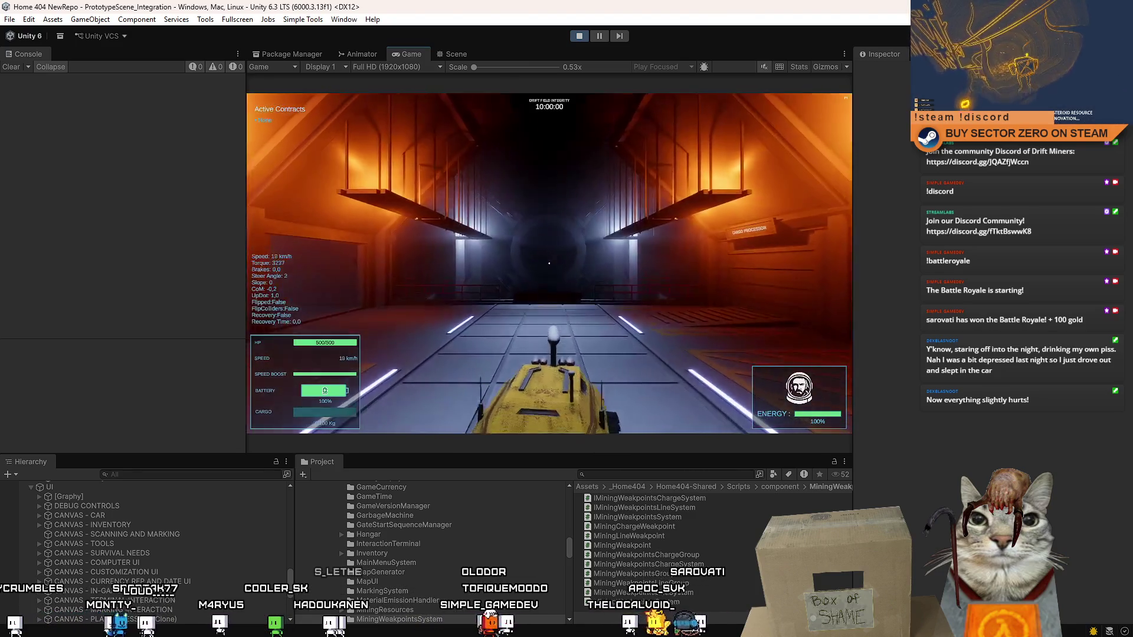
- Drive the rover off the ramp and across the night terrain toward the glowing red beacon
key(shift+w)
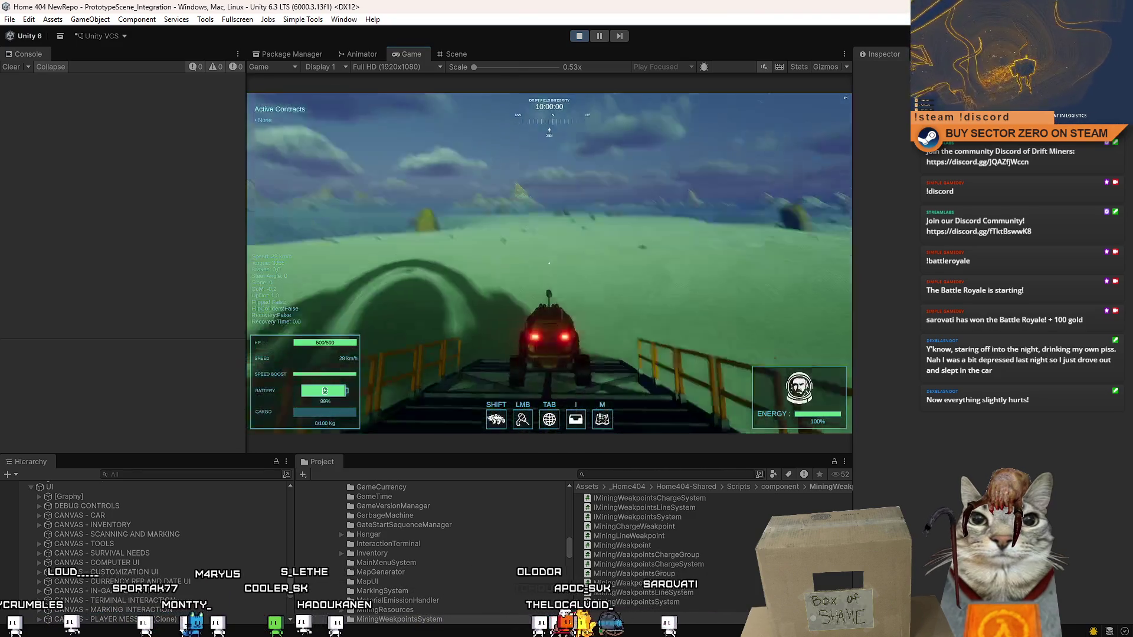
key(a)
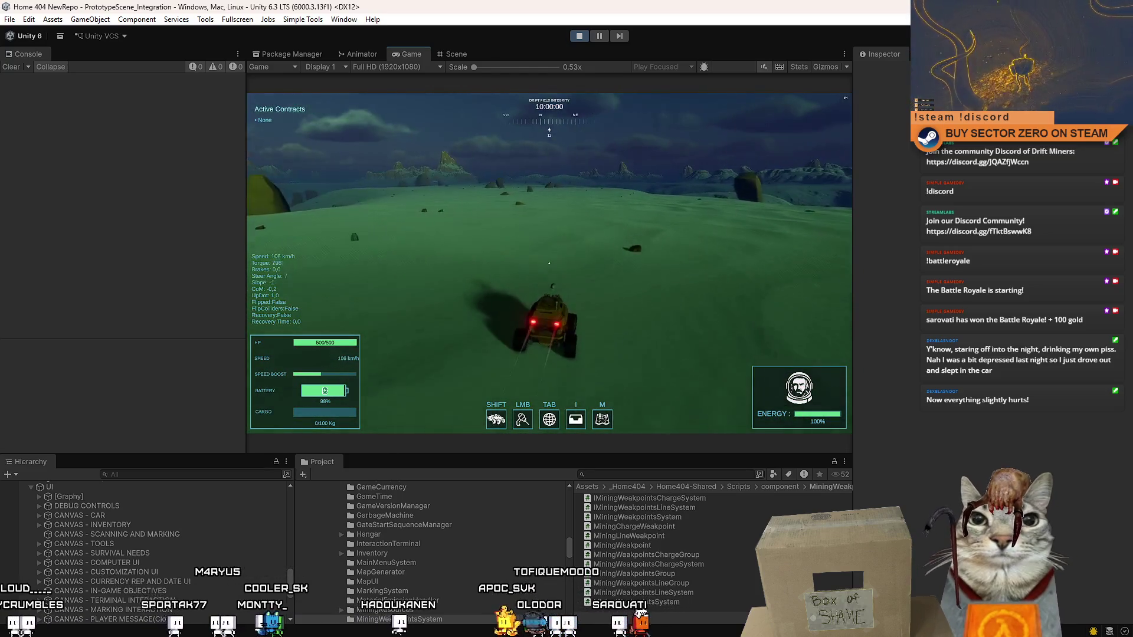
key(d)
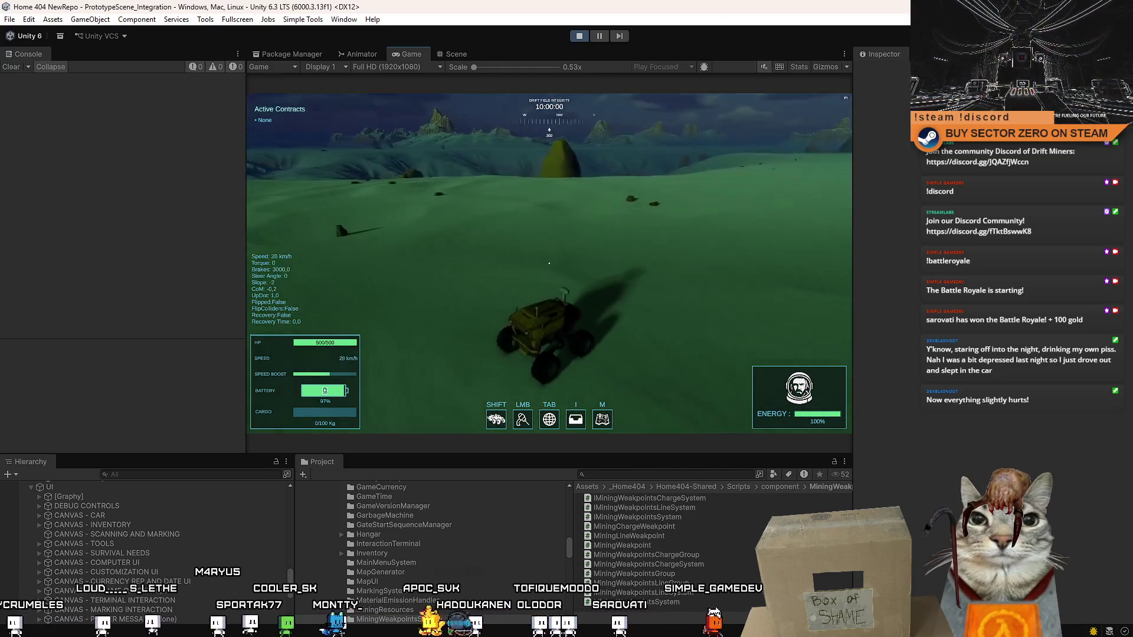
key(s)
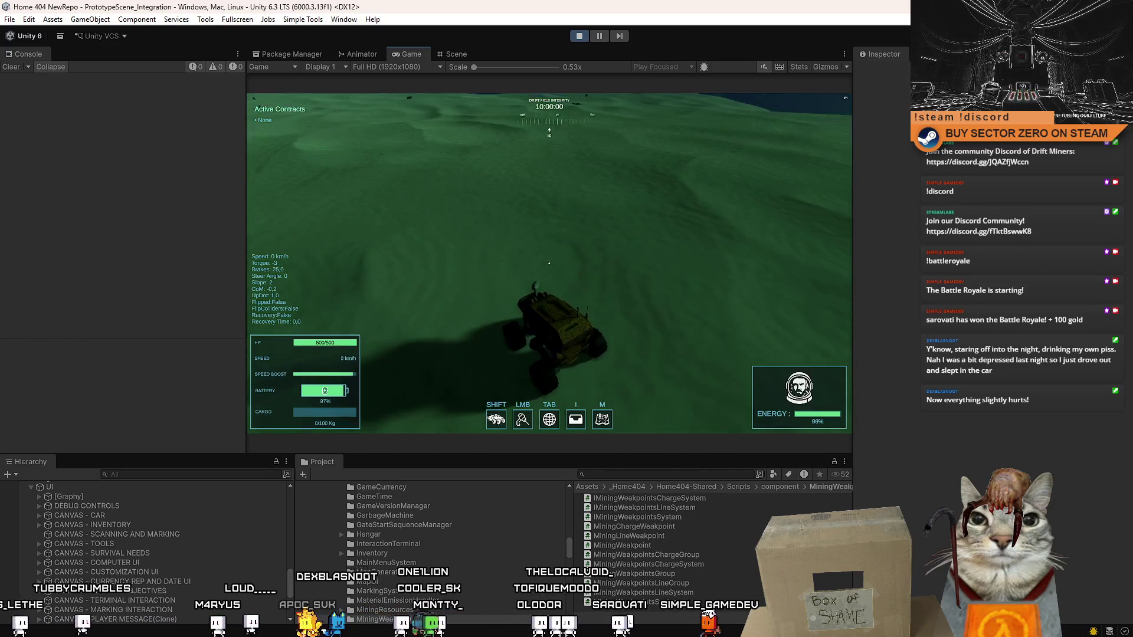
key(w)
key(d)
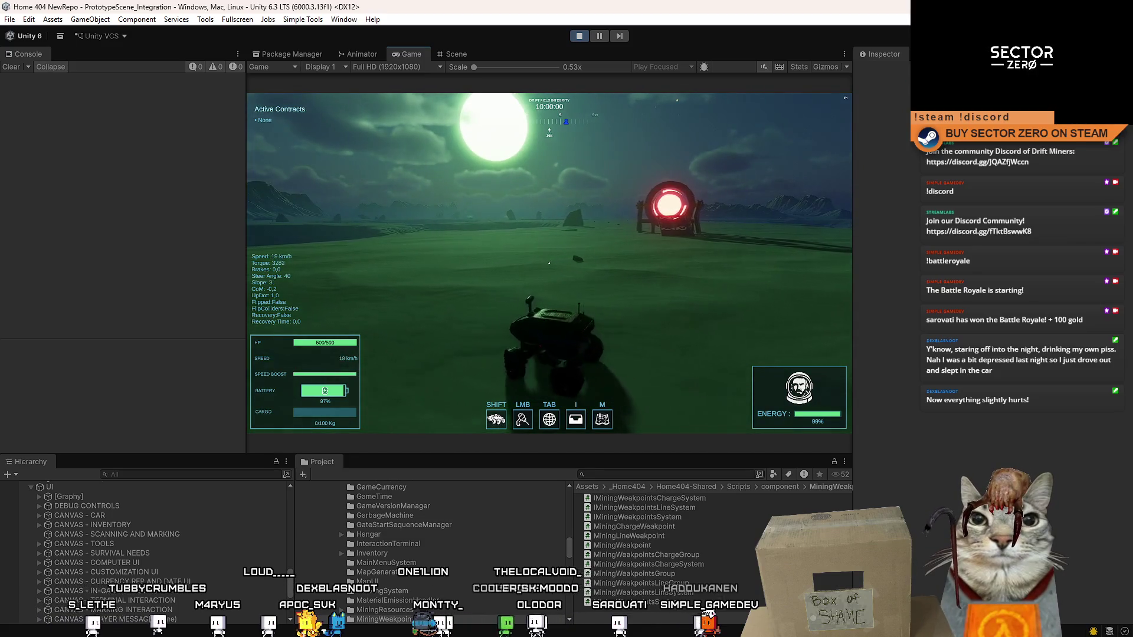
key(a)
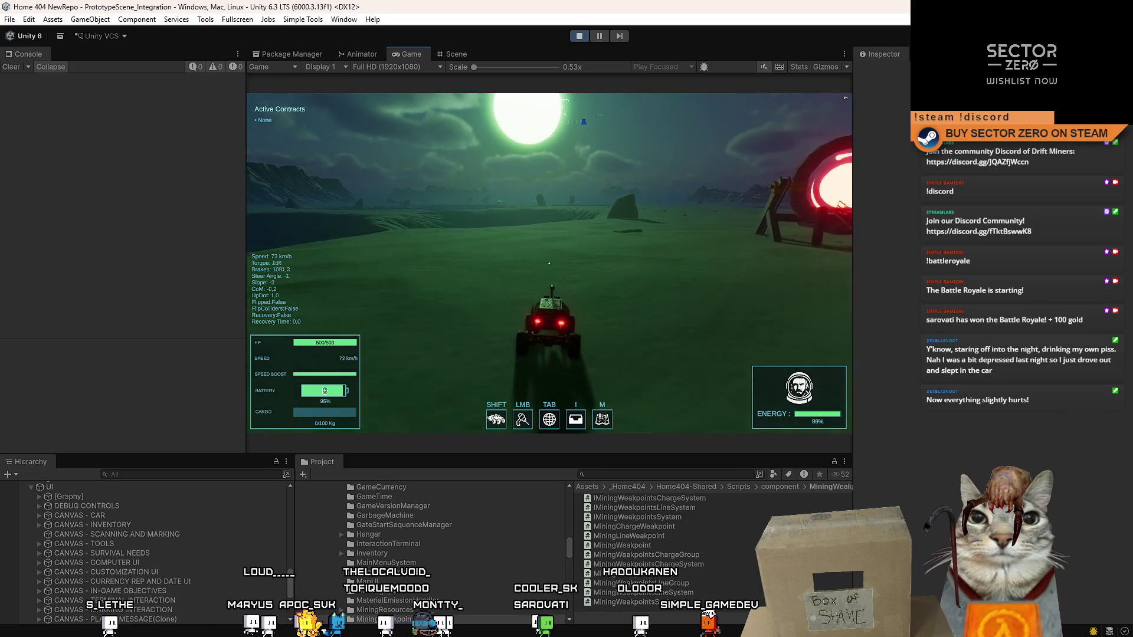
key(Escape)
key(Escape)
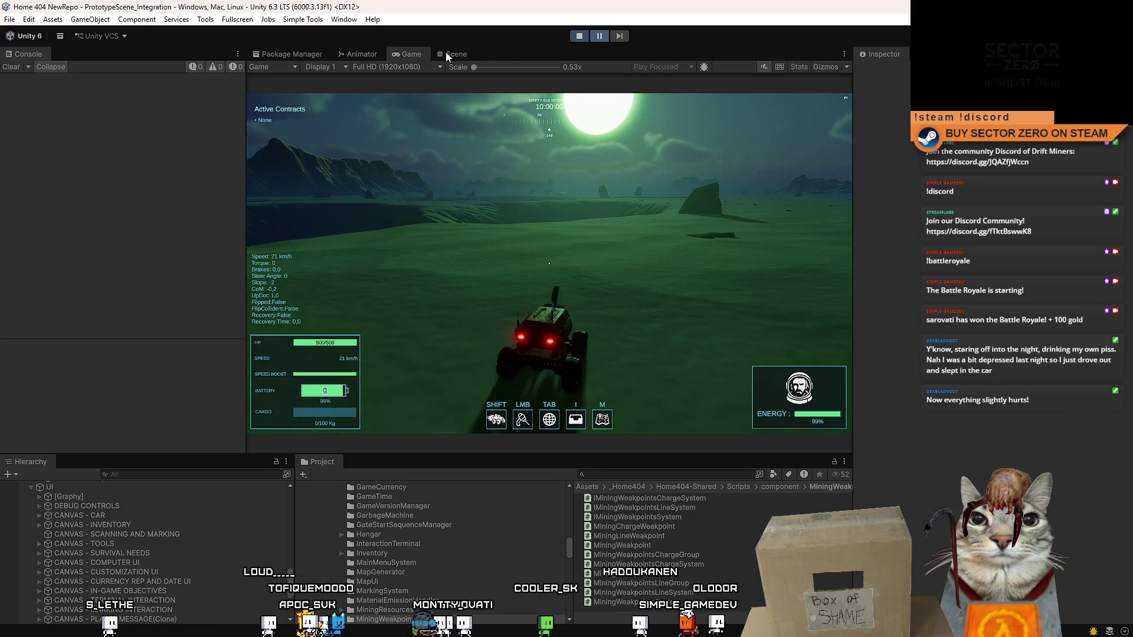
- Fly the Scene view camera over the live terrain to inspect the beacon and its connecting line
click(446, 54)
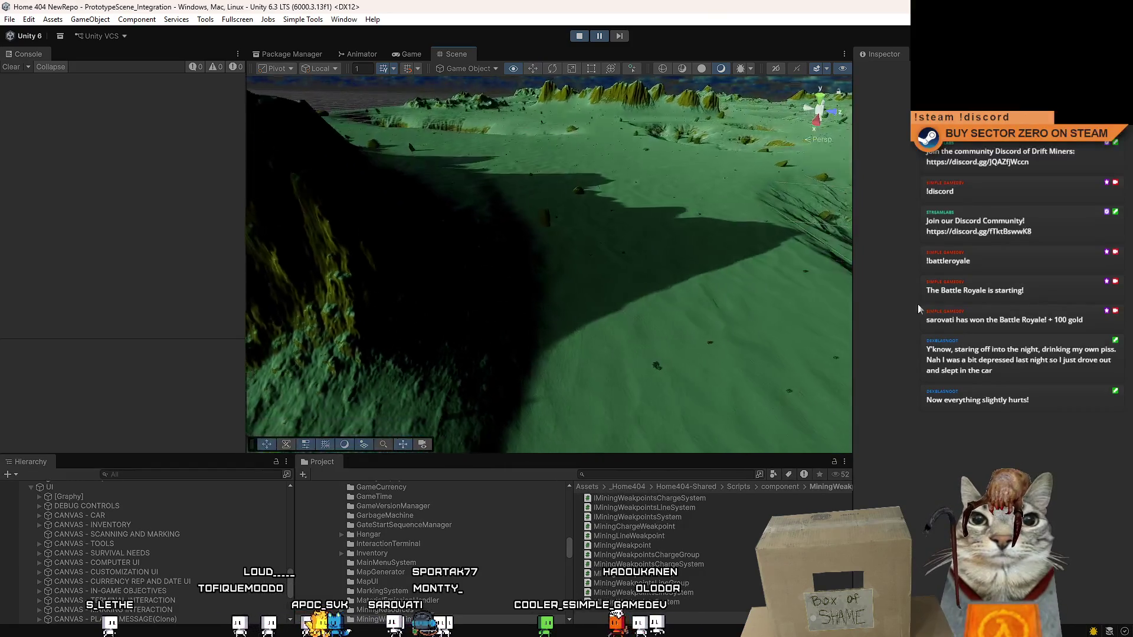
mouse_move(918, 304)
mouse_down()
mouse_move(104, 277)
mouse_move(295, 283)
mouse_move(639, 327)
mouse_move(556, 336)
mouse_move(454, 298)
mouse_move(354, 248)
mouse_move(265, 183)
mouse_move(72, 185)
mouse_move(75, 217)
mouse_move(213, 236)
mouse_move(195, 194)
mouse_move(204, 199)
mouse_move(267, 286)
mouse_up()
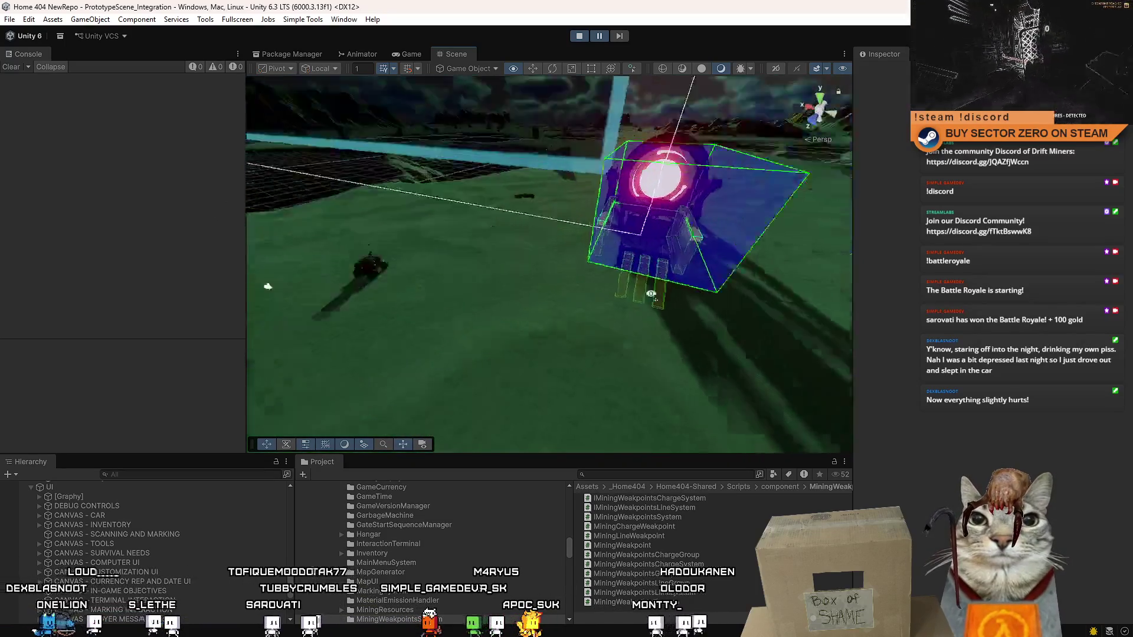
drag(650, 293, 456, 273)
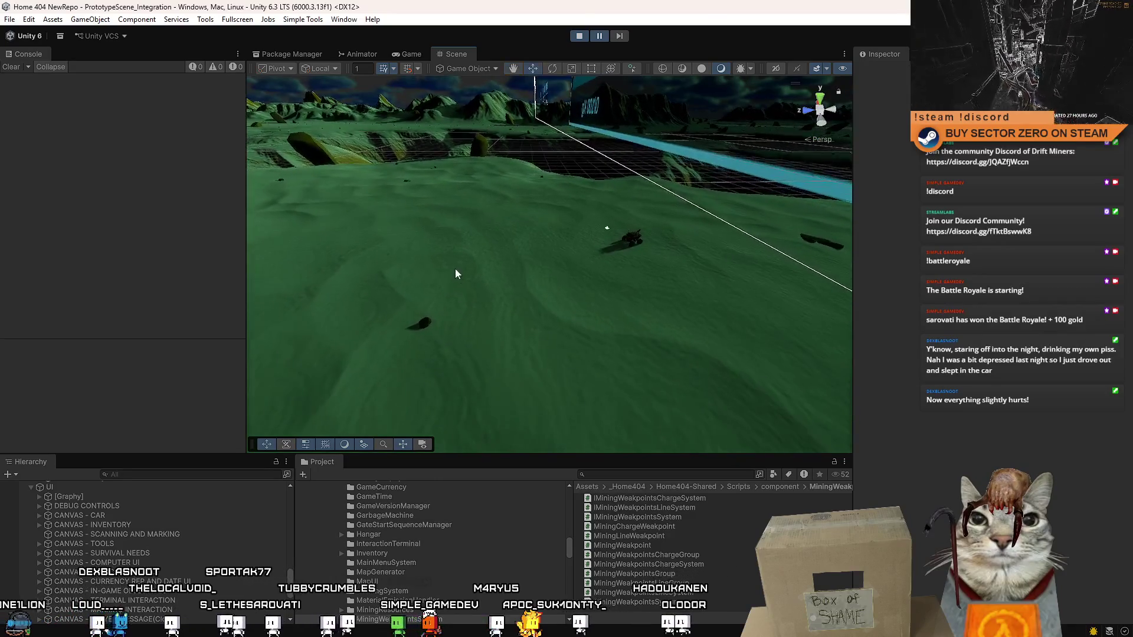